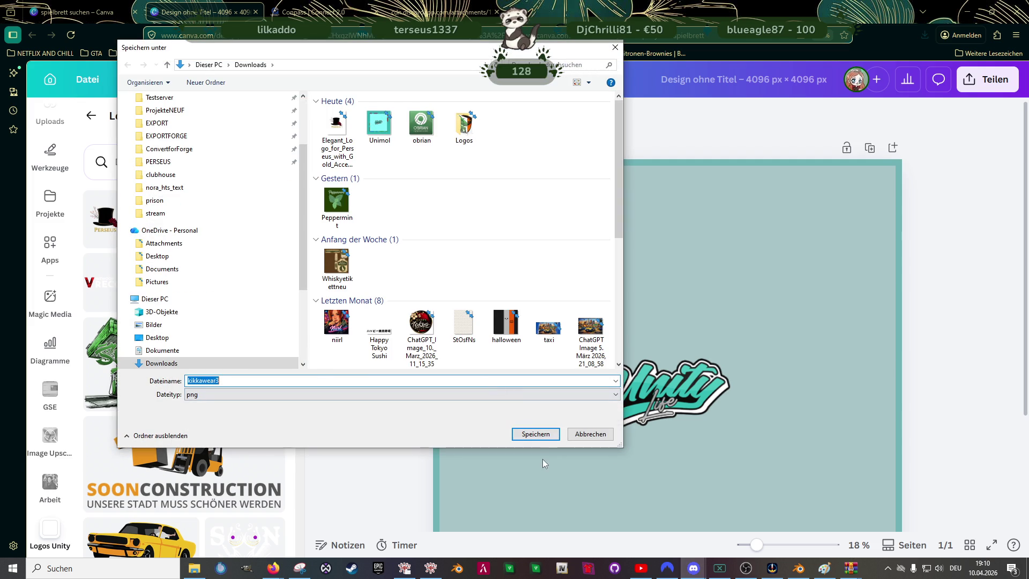
# - Save the logo image as kikkawear3 and upload it from Downloads into Canva's Logos Unity uploads
pyautogui.click(546, 435)
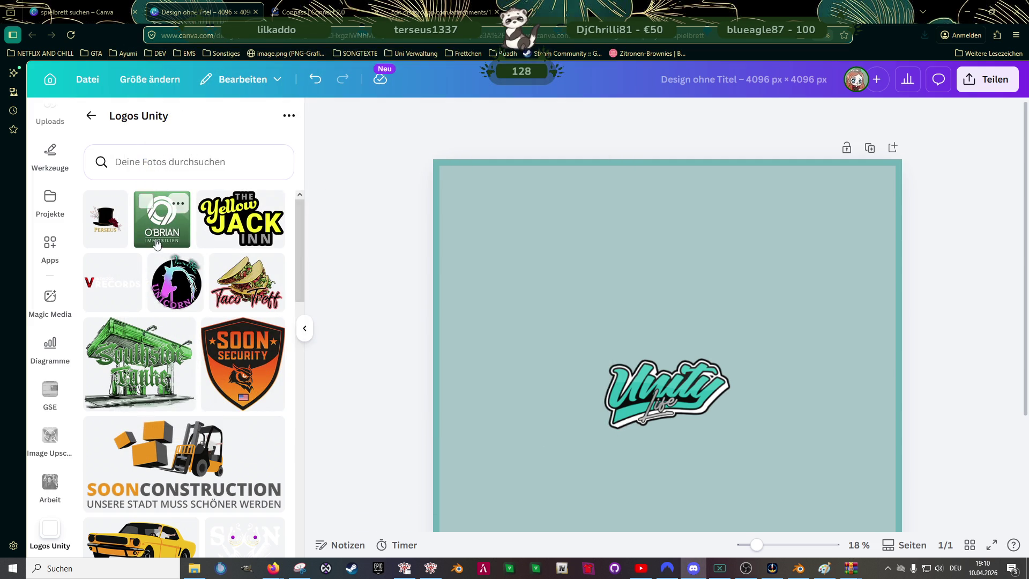
pyautogui.click(194, 569)
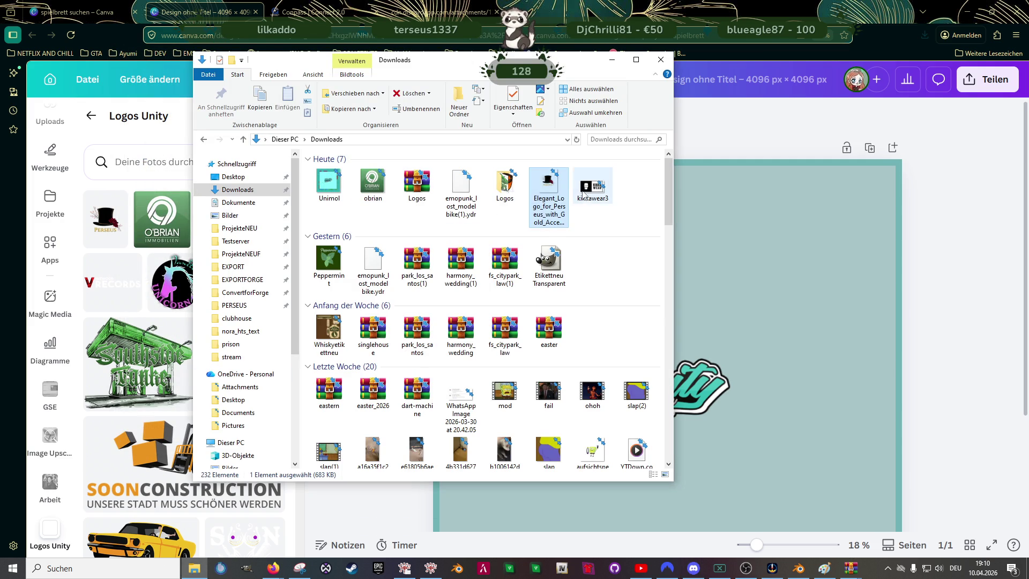
pyautogui.moveTo(582, 199); pyautogui.dragTo(171, 225)
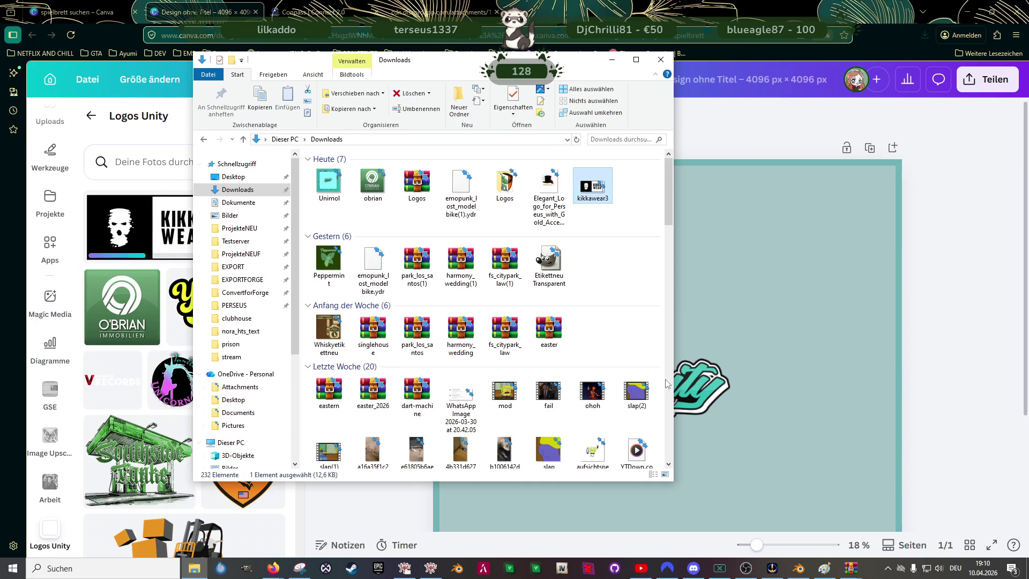
pyautogui.click(926, 309)
pyautogui.scroll(-5, 185, 340)
pyautogui.scroll(-3, 185, 341)
pyautogui.scroll(-4, 187, 346)
pyautogui.scroll(6, 198, 356)
pyautogui.scroll(4, 206, 359)
pyautogui.scroll(3, 209, 358)
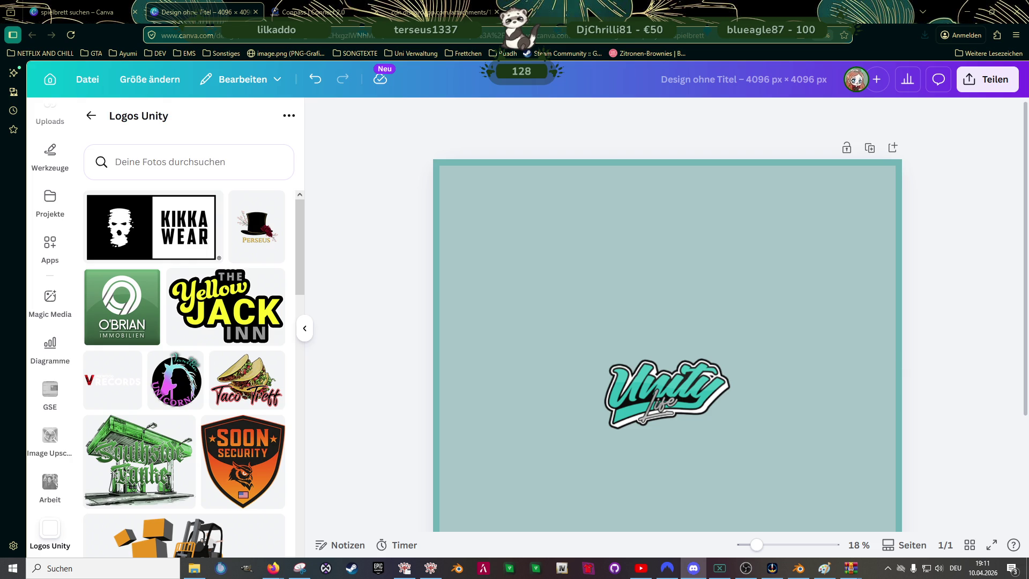
pyautogui.scroll(-2, 183, 397)
pyautogui.scroll(-5, 184, 397)
pyautogui.scroll(-5, 186, 372)
pyautogui.scroll(-1, 187, 386)
pyautogui.scroll(-5, 188, 407)
pyautogui.scroll(-1, 185, 413)
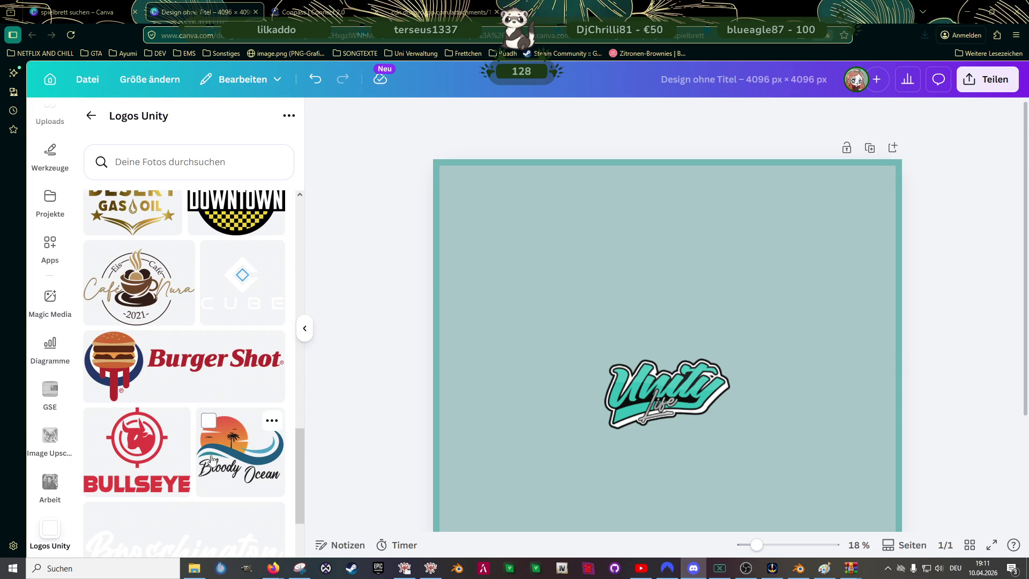
pyautogui.scroll(-1, 198, 432)
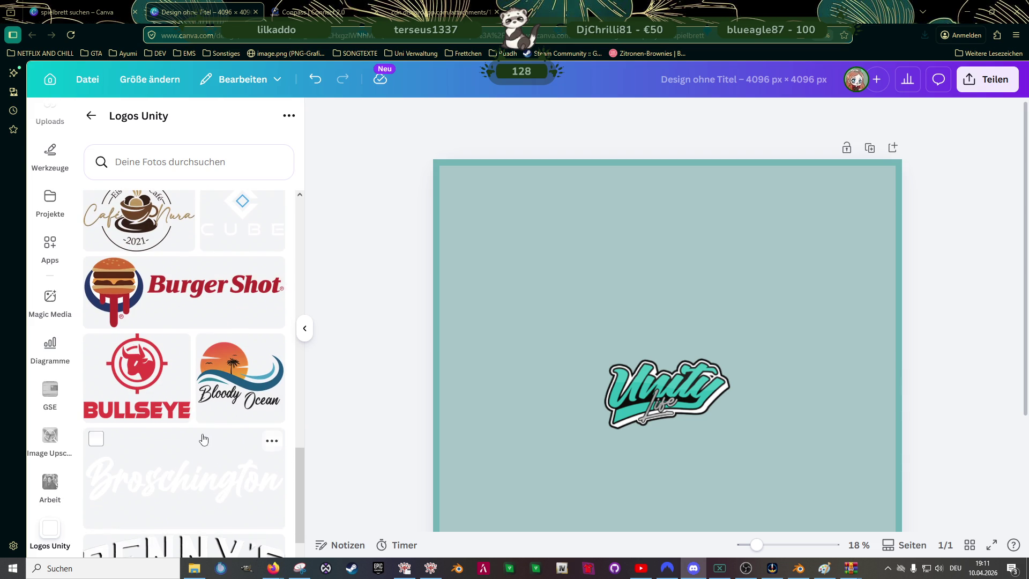
pyautogui.scroll(-1, 207, 440)
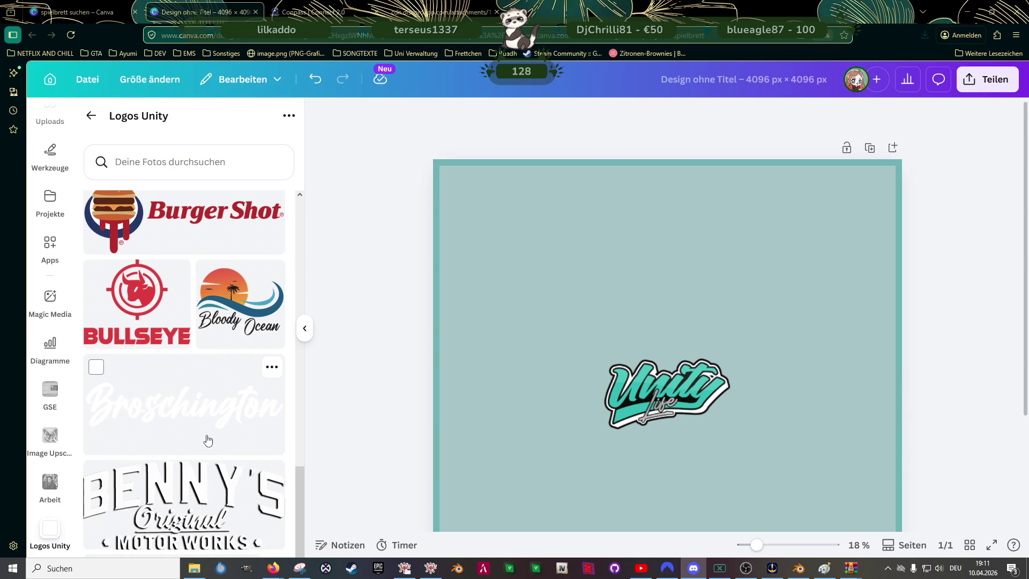
pyautogui.scroll(-1, 196, 449)
pyautogui.scroll(-1, 197, 449)
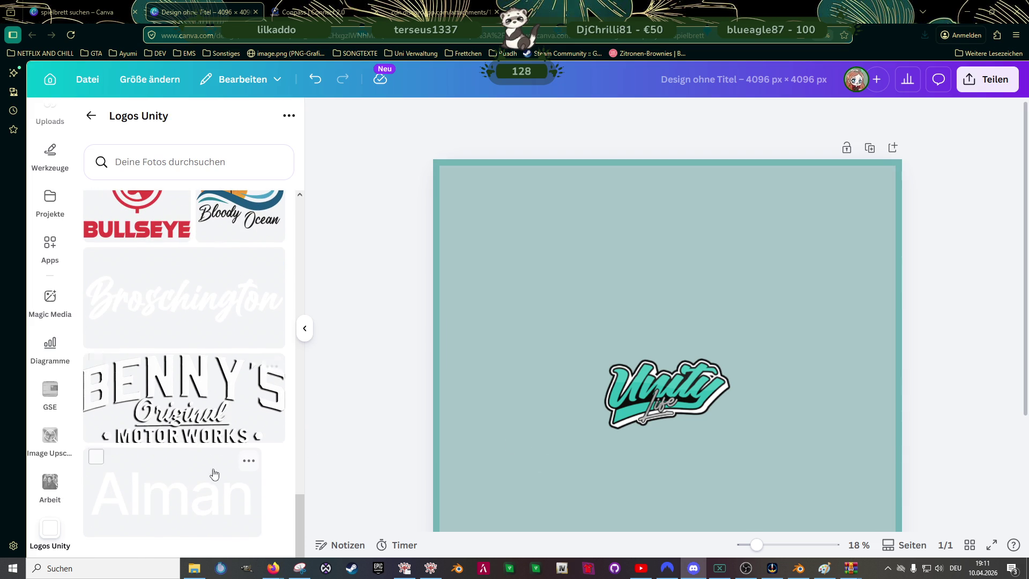
pyautogui.scroll(1, 214, 472)
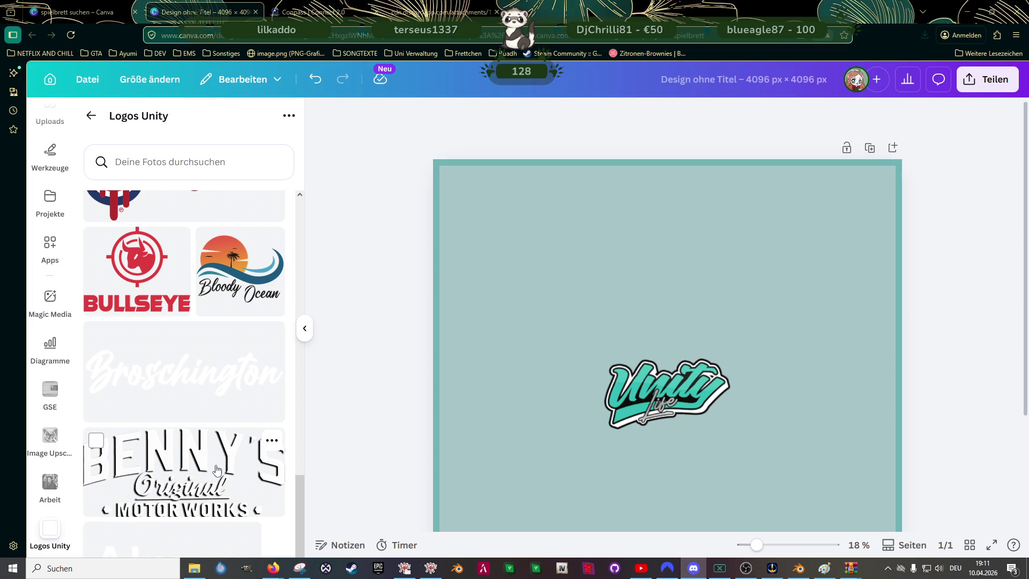
pyautogui.click(474, 317)
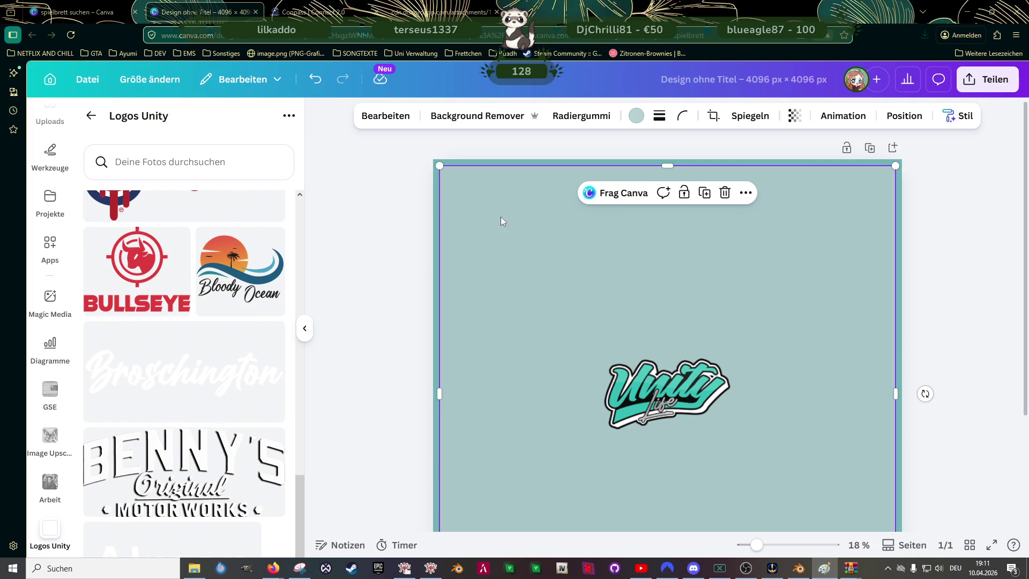
# - Give the teal background a solid outline
pyautogui.click(660, 117)
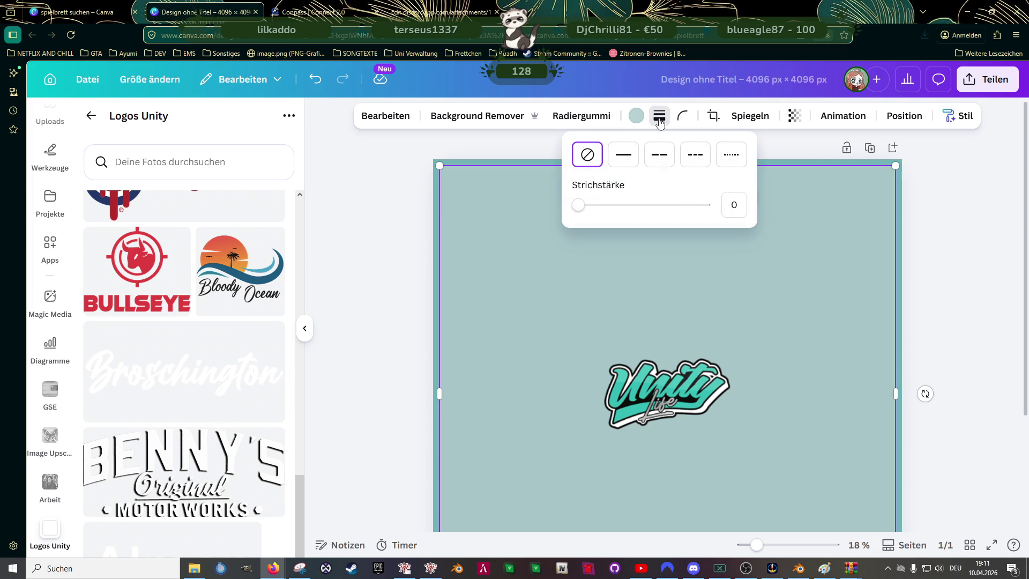
pyautogui.click(623, 154)
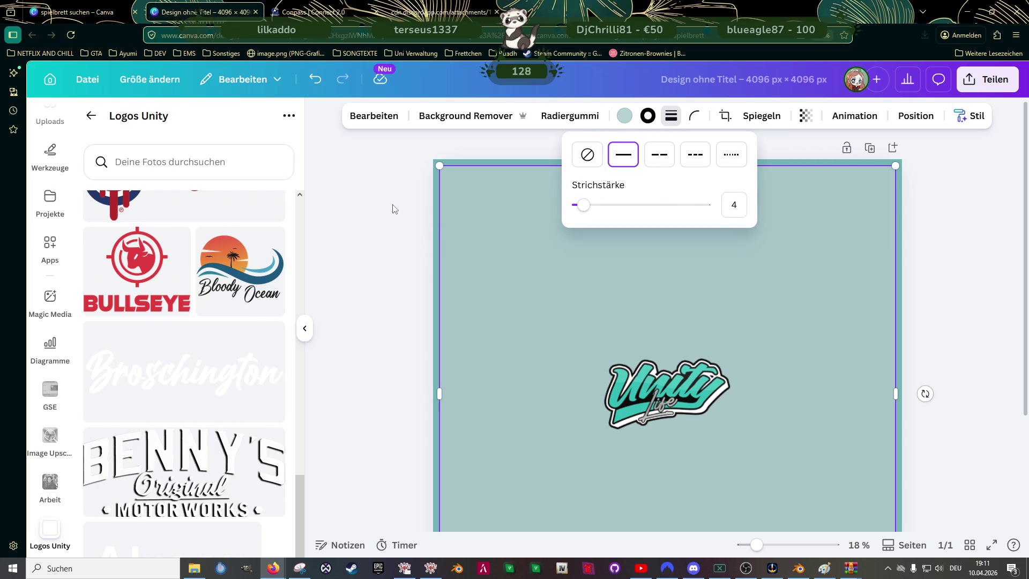
pyautogui.click(488, 250)
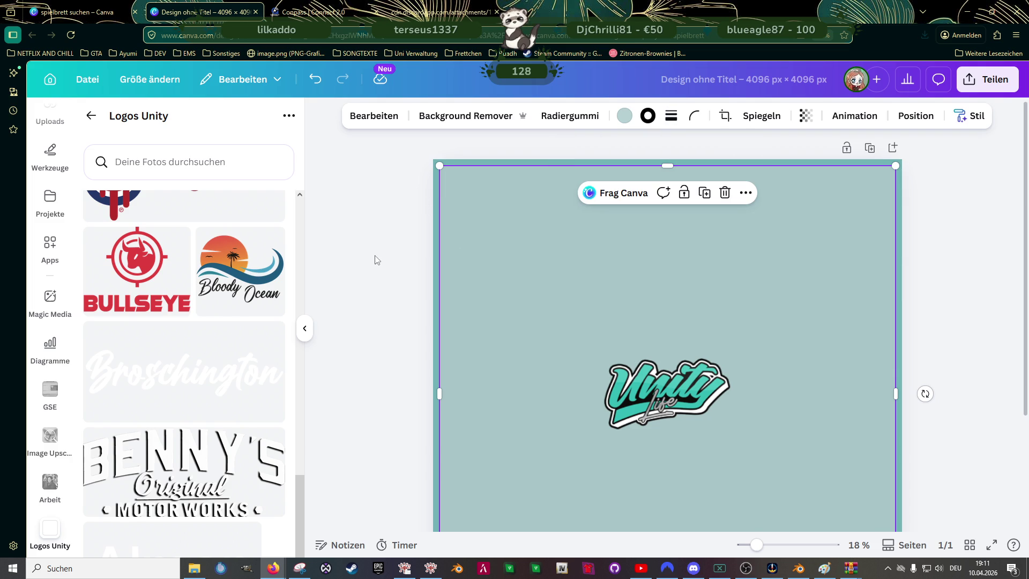
pyautogui.click(376, 258)
pyautogui.click(490, 255)
# - Shrink the square copy from its corners and centre it on the page
pyautogui.moveTo(478, 230); pyautogui.dragTo(440, 168)
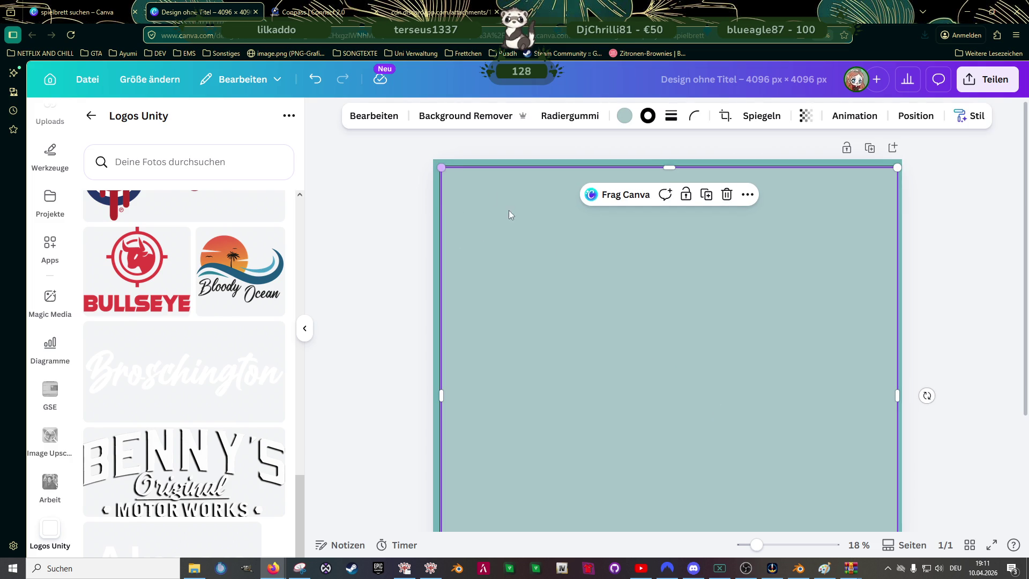
pyautogui.moveTo(553, 262); pyautogui.dragTo(531, 252)
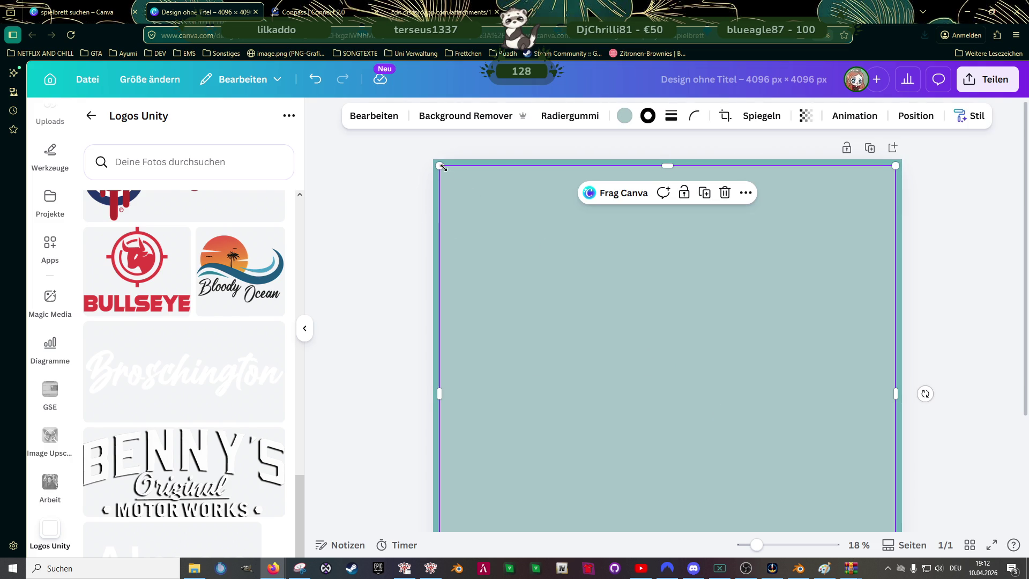
pyautogui.moveTo(439, 166); pyautogui.dragTo(506, 232)
pyautogui.moveTo(698, 372); pyautogui.dragTo(664, 337)
pyautogui.scroll(-3, 743, 399)
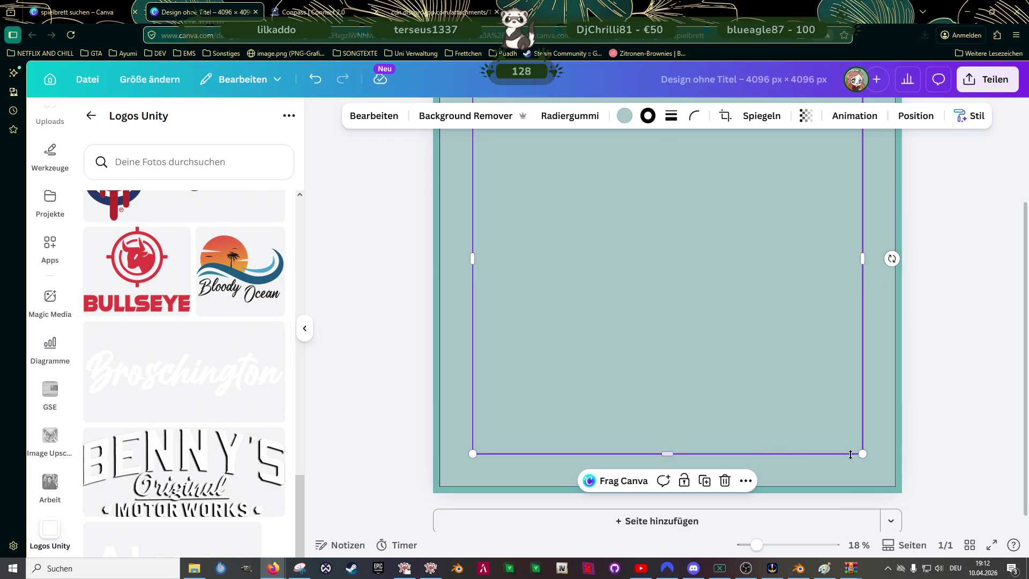
pyautogui.moveTo(862, 454); pyautogui.dragTo(840, 431)
pyautogui.scroll(2, 649, 319)
pyautogui.moveTo(650, 319); pyautogui.dragTo(661, 328)
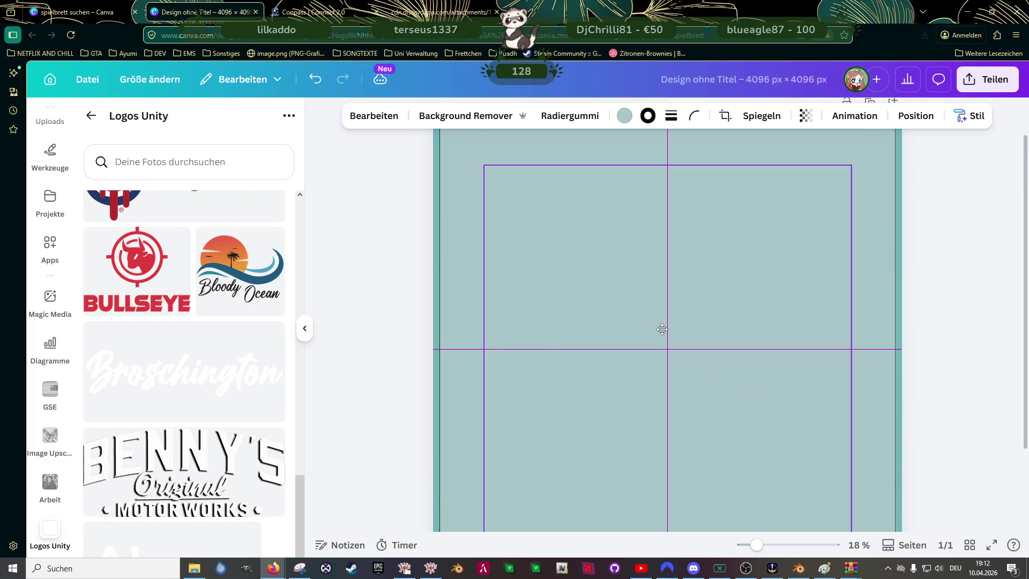
# - Shrink the inner square to 2.945 × 2.945 and recentre it on the board
pyautogui.moveTo(661, 328); pyautogui.dragTo(645, 325)
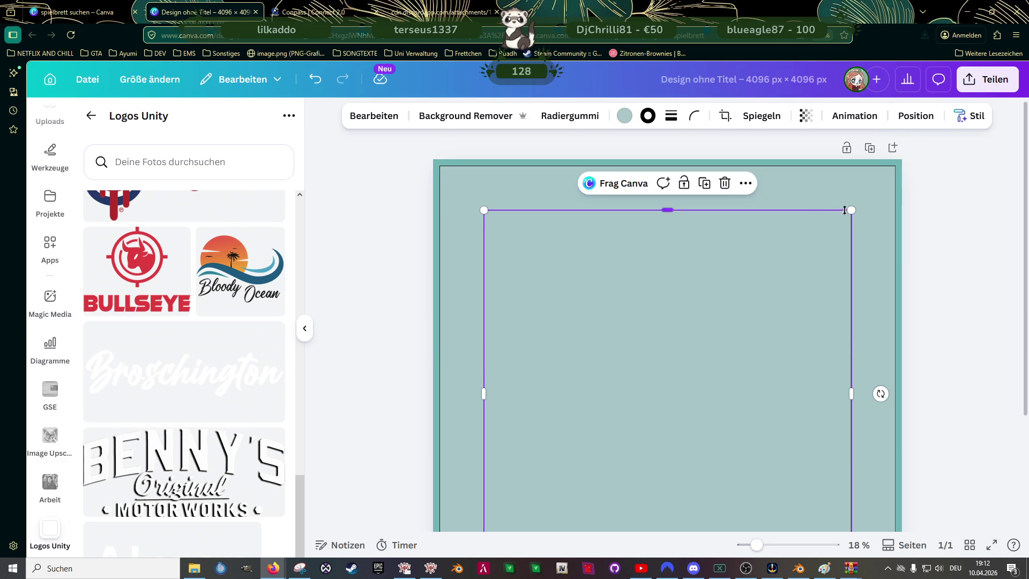
pyautogui.moveTo(851, 209); pyautogui.dragTo(831, 229)
pyautogui.moveTo(657, 382); pyautogui.dragTo(666, 372)
pyautogui.scroll(-2, 443, 313)
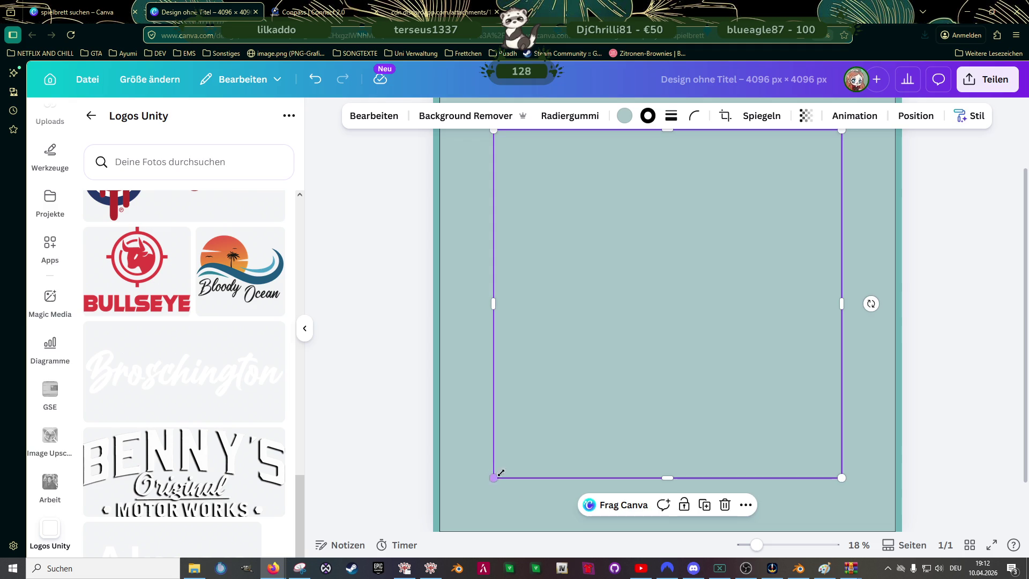
pyautogui.moveTo(494, 477); pyautogui.dragTo(506, 467)
pyautogui.moveTo(664, 295); pyautogui.dragTo(658, 300)
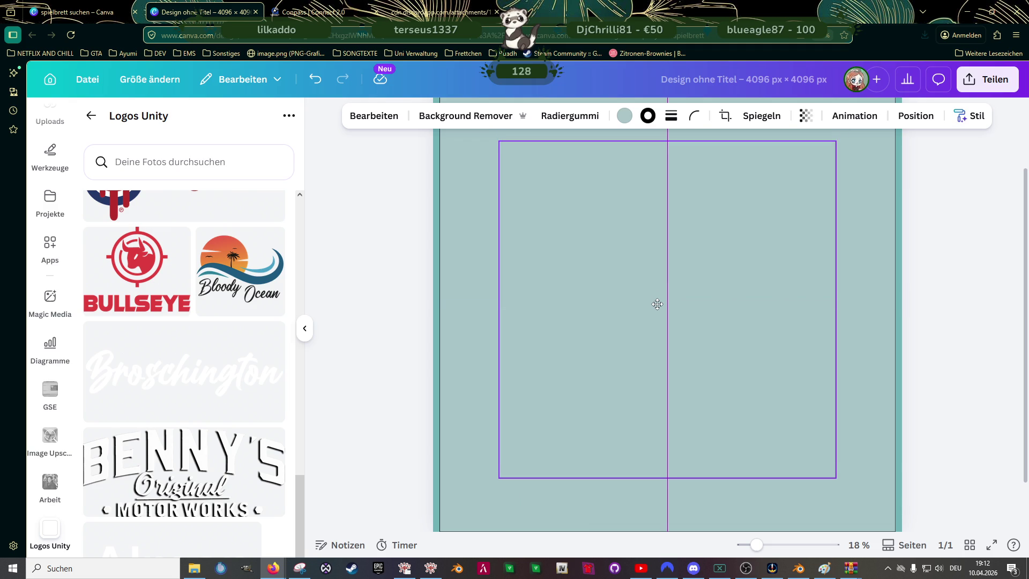
pyautogui.click(671, 116)
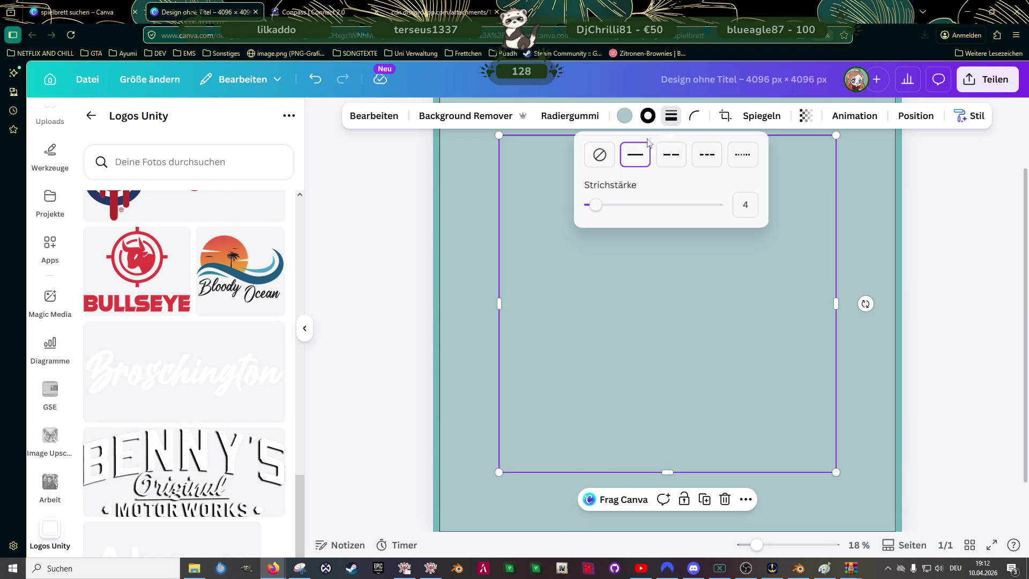
# - Set the inner square's outline width to 1
pyautogui.moveTo(603, 207); pyautogui.dragTo(605, 207)
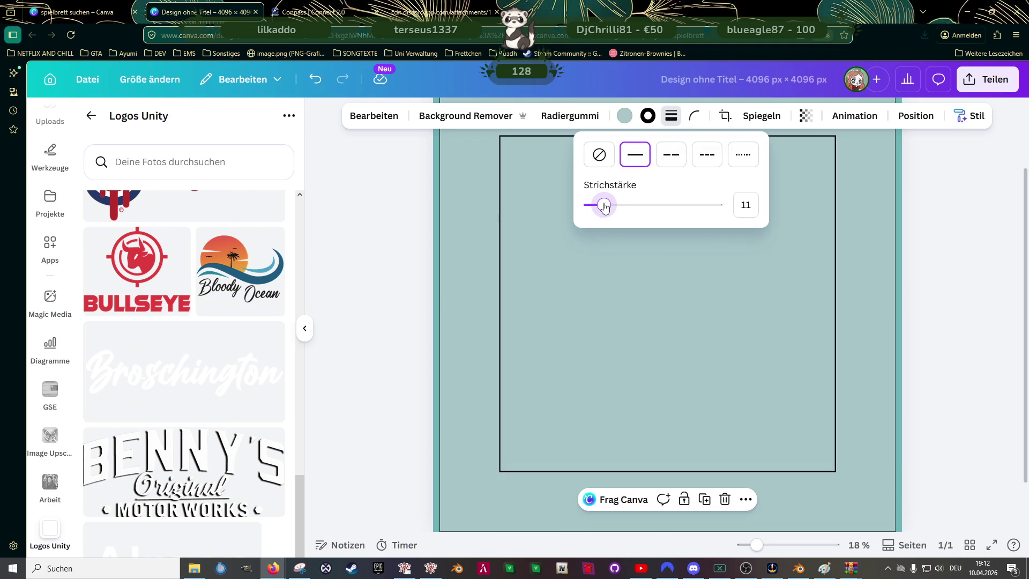
pyautogui.scroll(2, 538, 271)
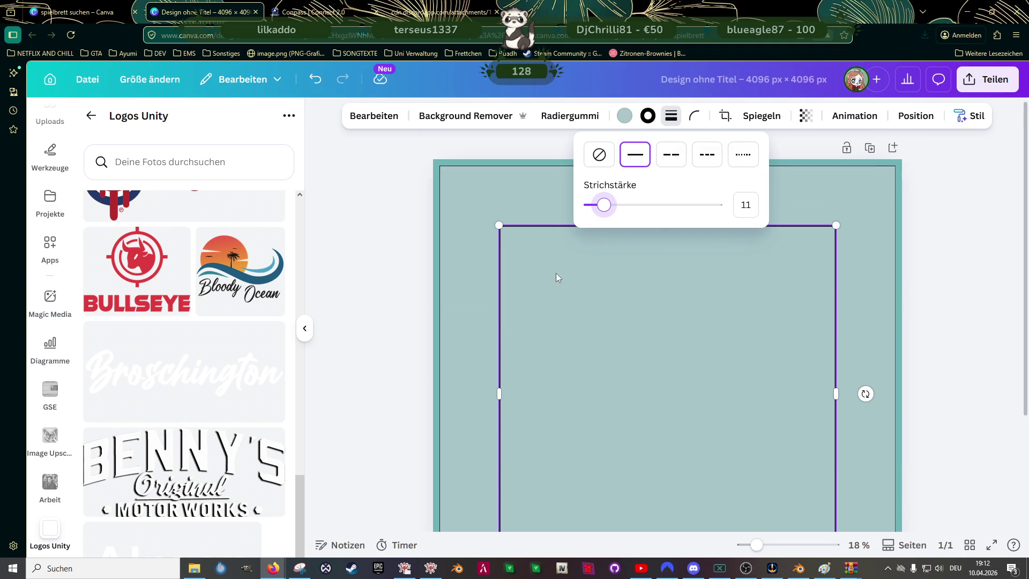
pyautogui.click(747, 206)
pyautogui.write('1')
pyautogui.click(592, 176)
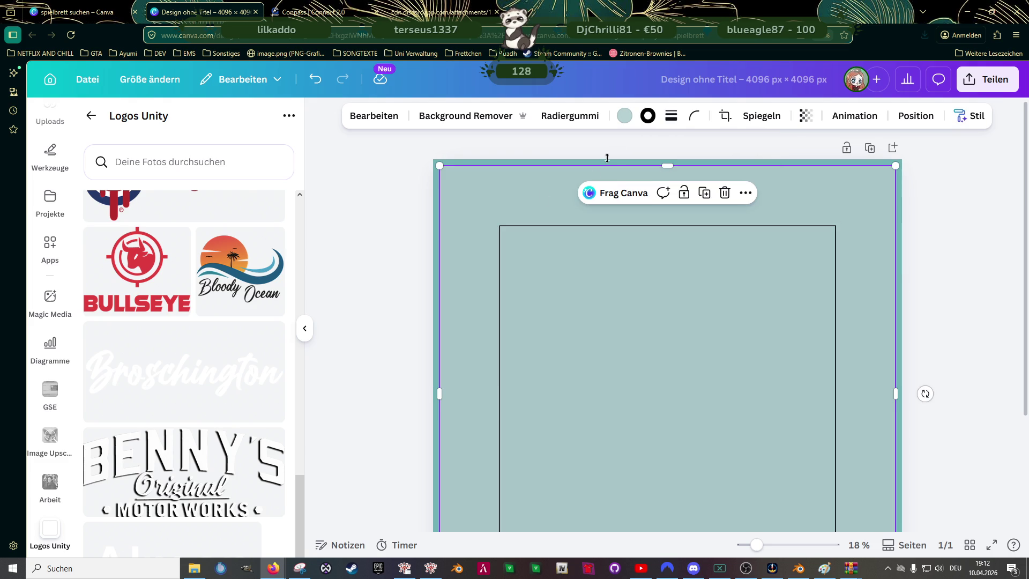
# - Set the board background's outline width to 8
pyautogui.click(671, 115)
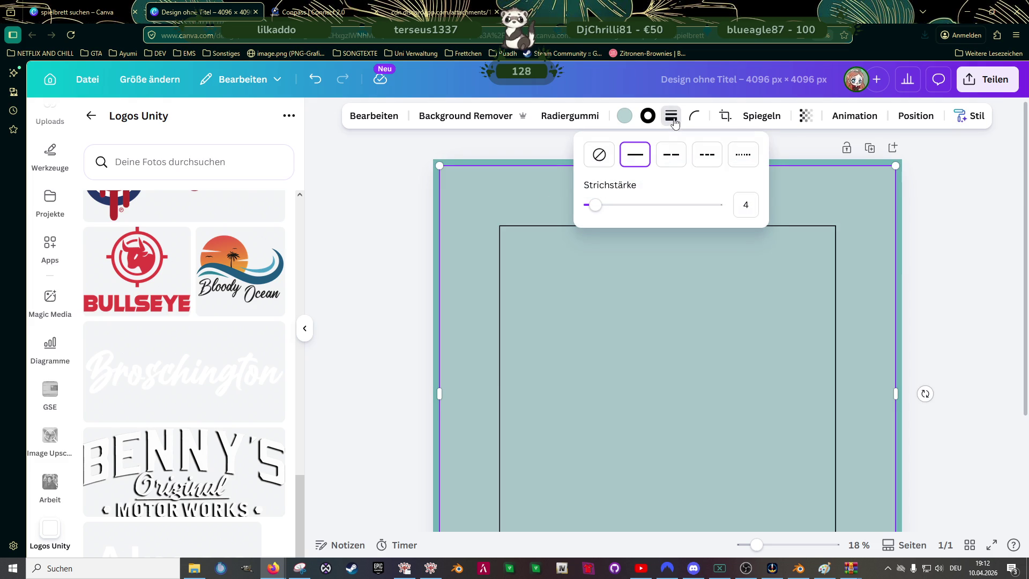
pyautogui.click(747, 207)
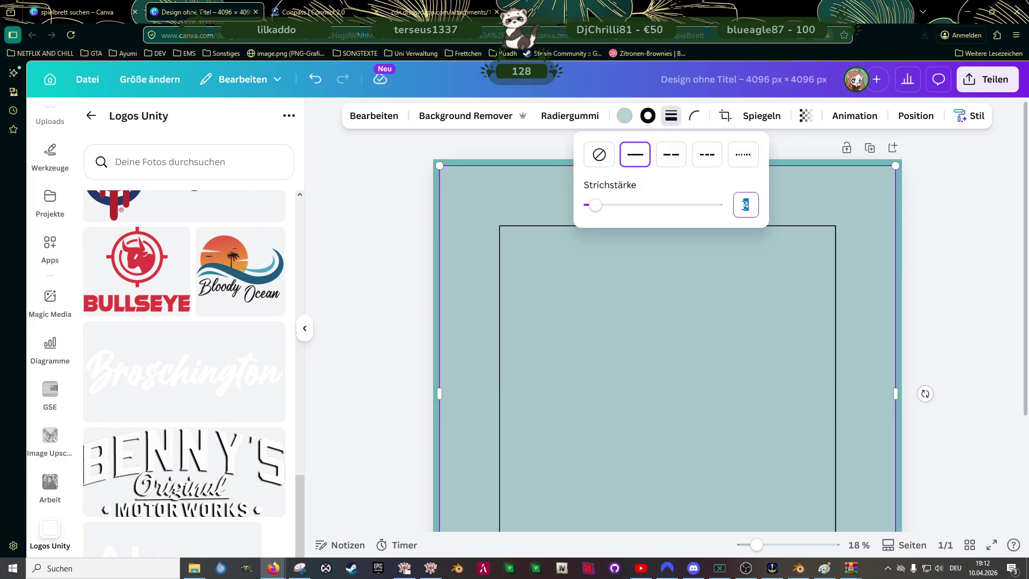
pyautogui.click(385, 253)
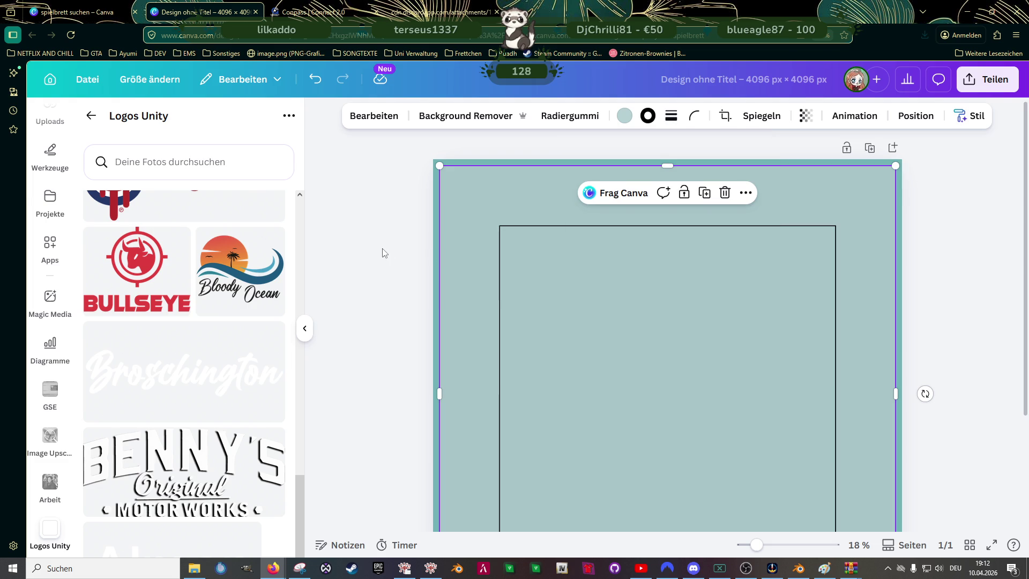
pyautogui.click(943, 292)
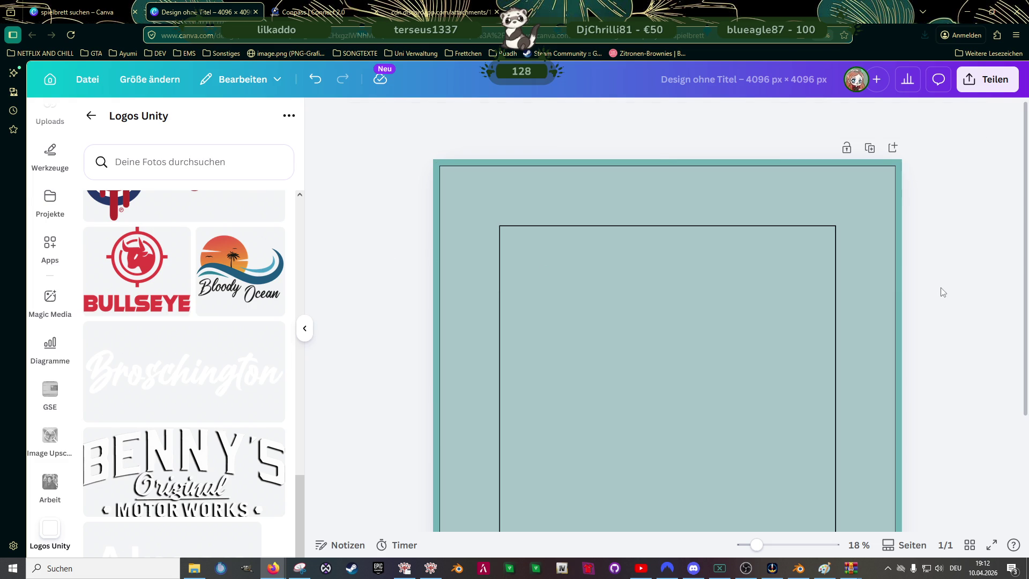
pyautogui.click(857, 251)
pyautogui.click(671, 115)
pyautogui.click(746, 204)
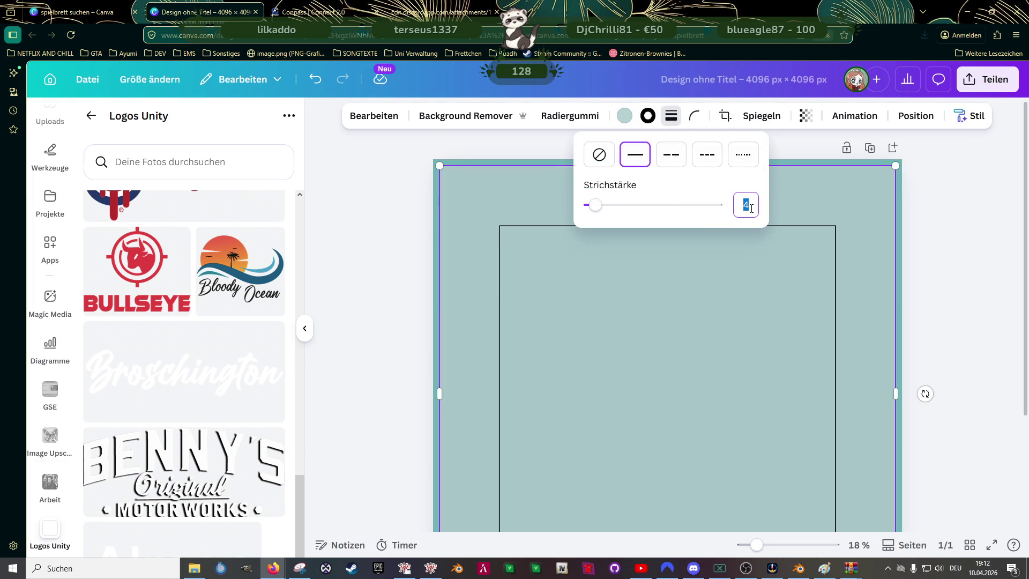
pyautogui.write('8')
pyautogui.press('Return')
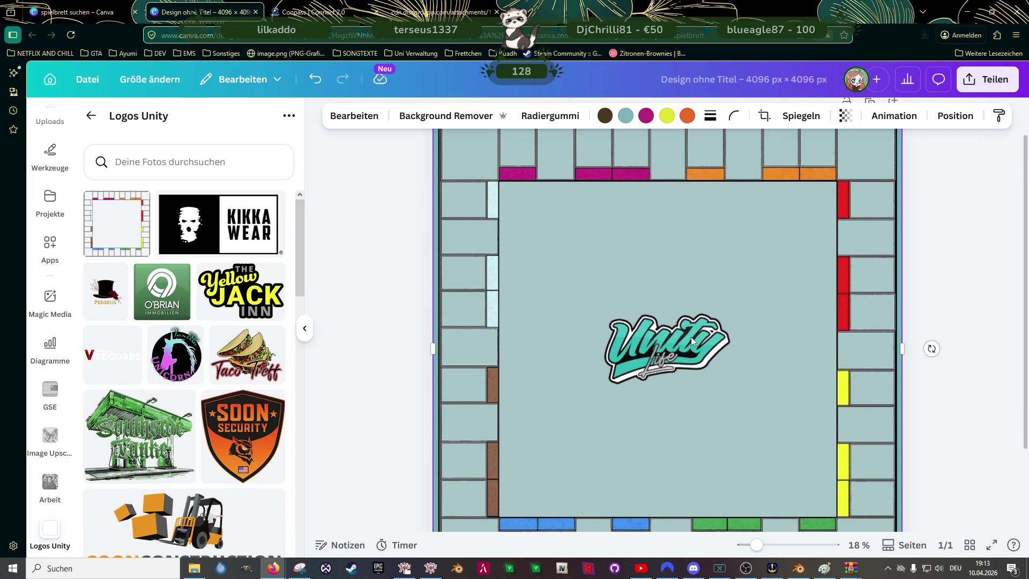
# - Rotate the board graphic 90° so the red and yellow fields run along the top
pyautogui.click(690, 336)
pyautogui.scroll(-1, 691, 337)
pyautogui.scroll(-2, 690, 337)
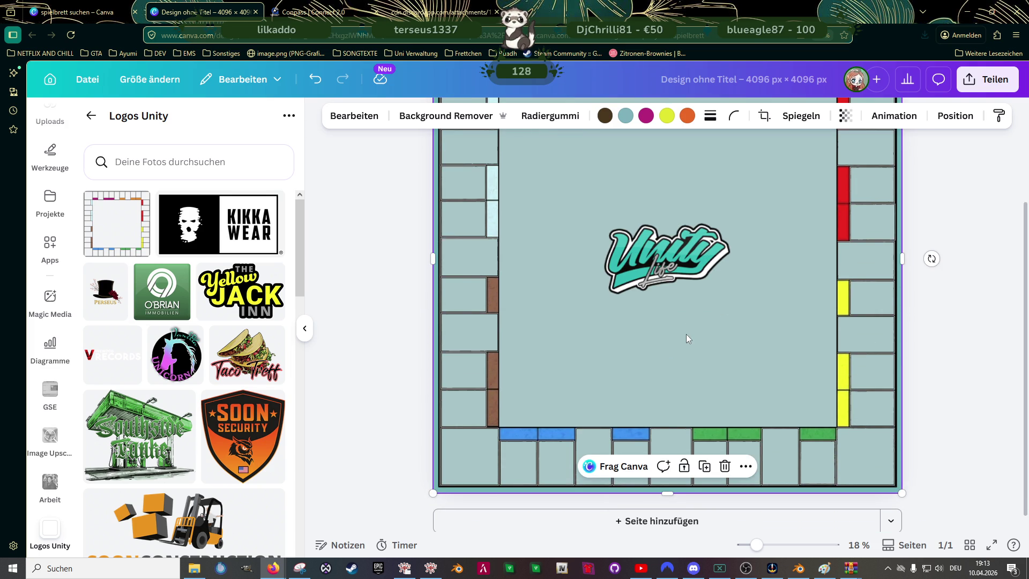
pyautogui.scroll(3, 688, 339)
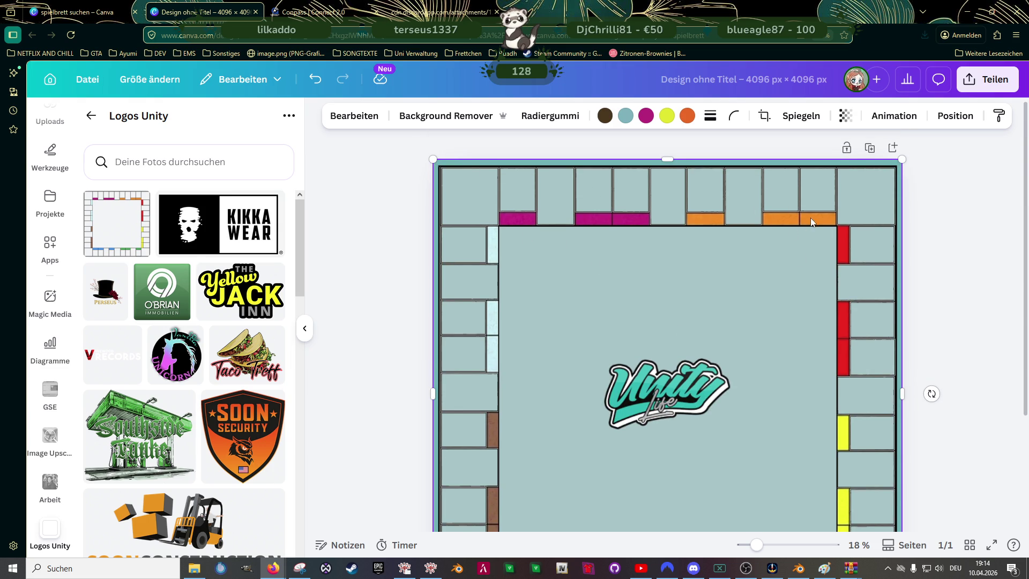
pyautogui.scroll(-3, 809, 224)
pyautogui.scroll(1, 943, 289)
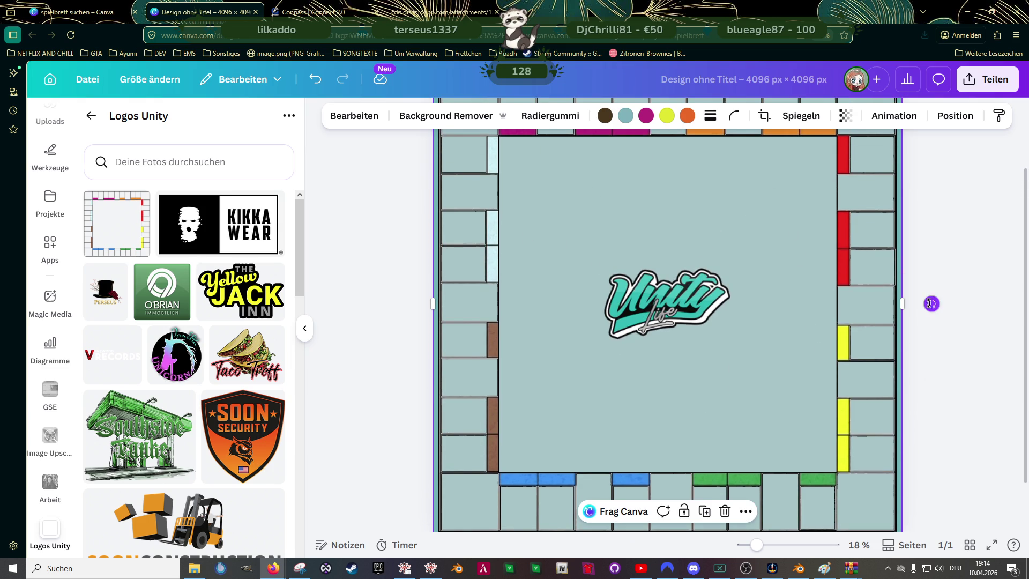
pyautogui.moveTo(931, 303)
pyautogui.mouseDown()
pyautogui.moveTo(926, 252)
pyautogui.moveTo(666, 145)
pyautogui.mouseUp()
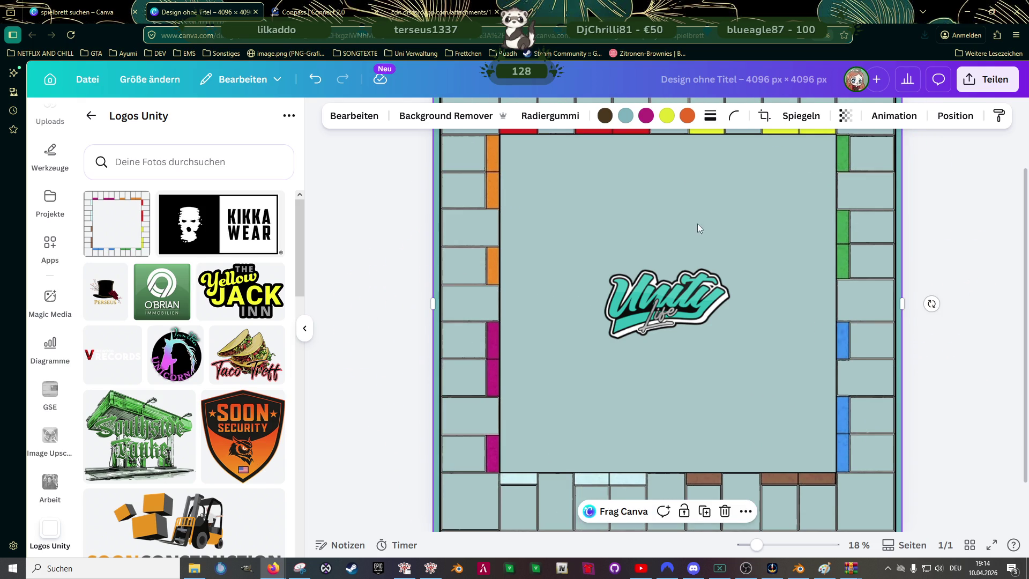
# - Shift the rotated board slightly left and down
pyautogui.scroll(-1, 707, 236)
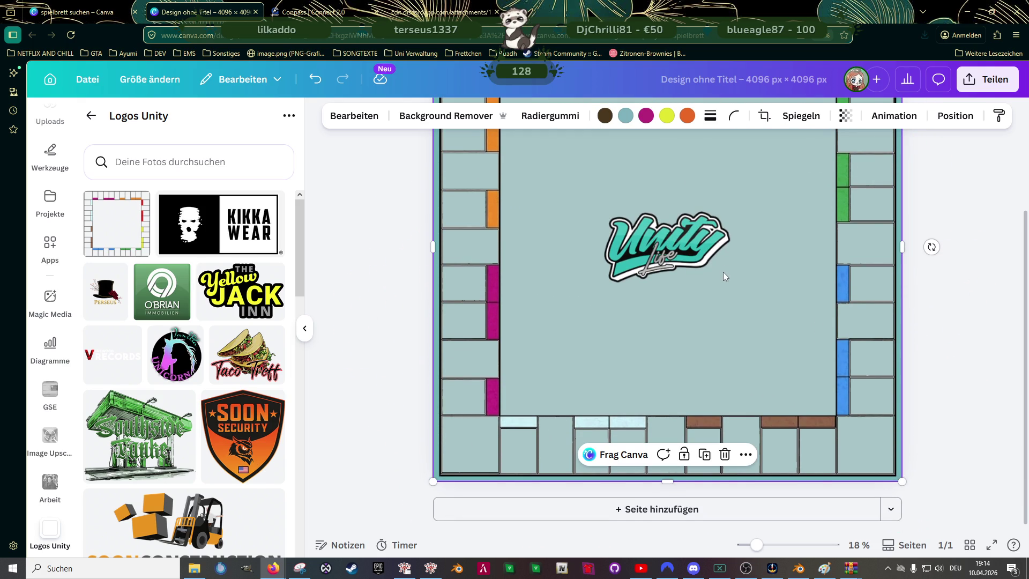
pyautogui.scroll(2, 722, 272)
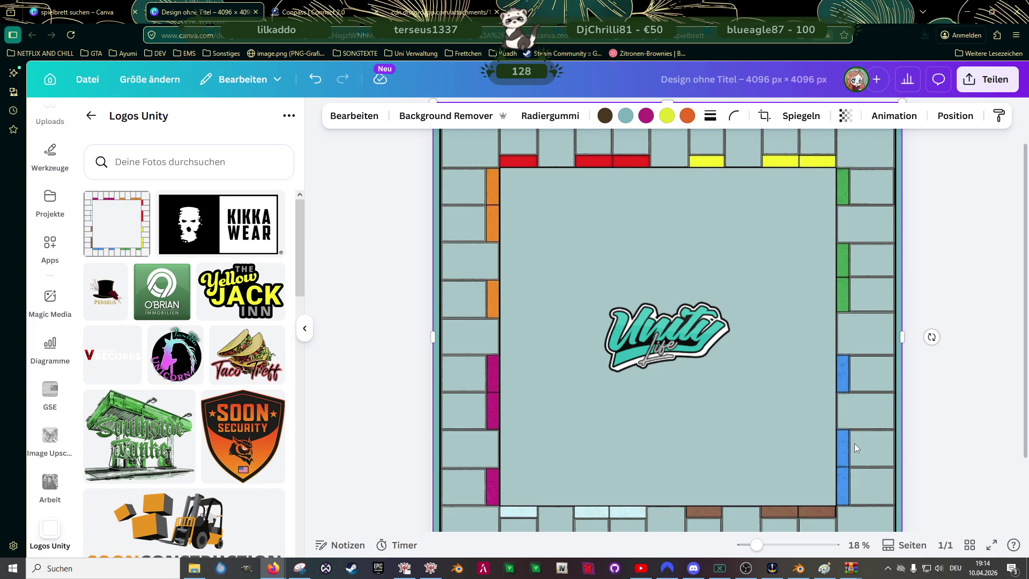
pyautogui.scroll(-1, 714, 355)
pyautogui.scroll(2, 652, 384)
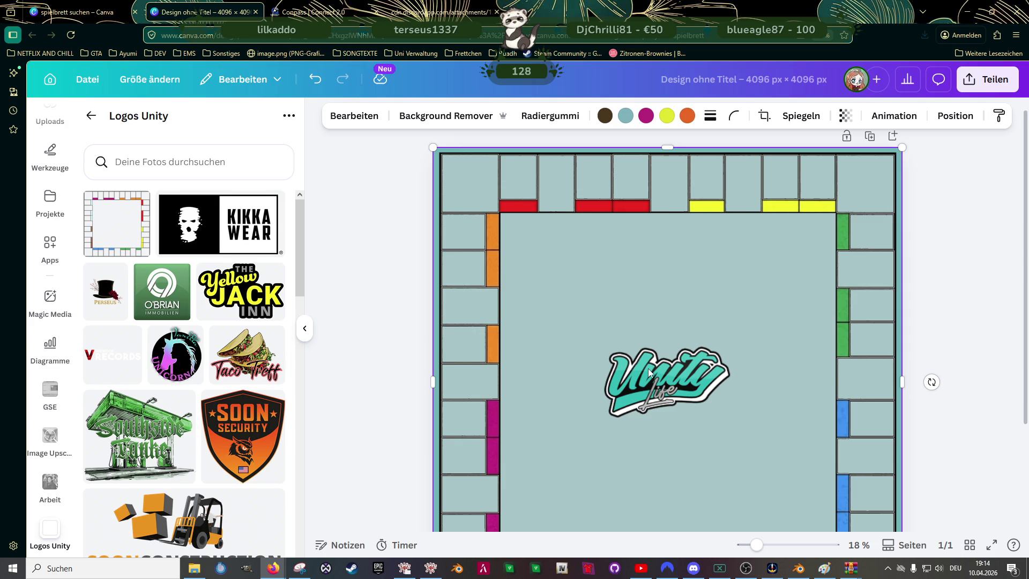
pyautogui.moveTo(639, 329); pyautogui.dragTo(596, 369)
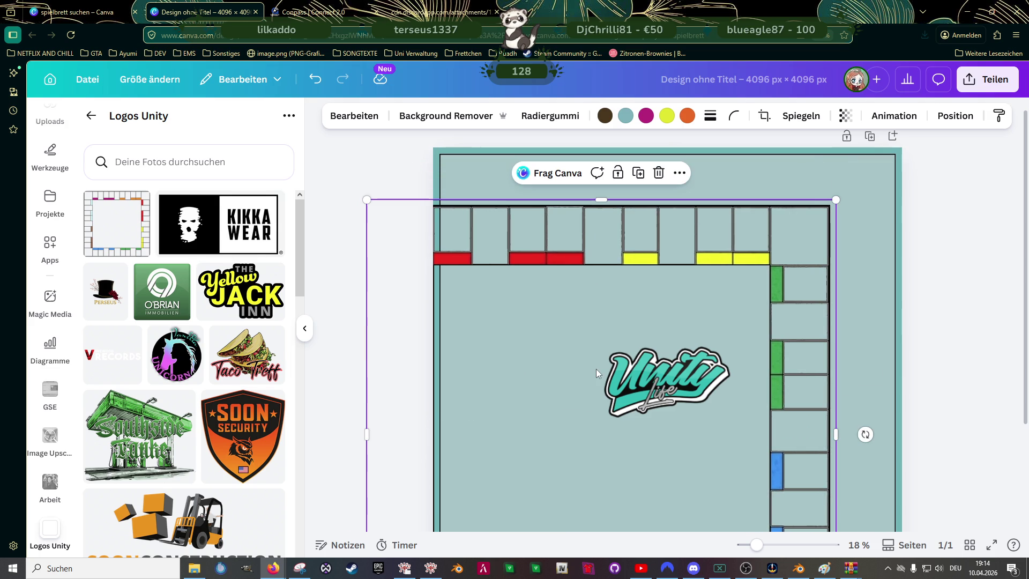
# - Delete the rotated board, then move and shrink the teal square
pyautogui.press('Delete')
pyautogui.click(522, 229)
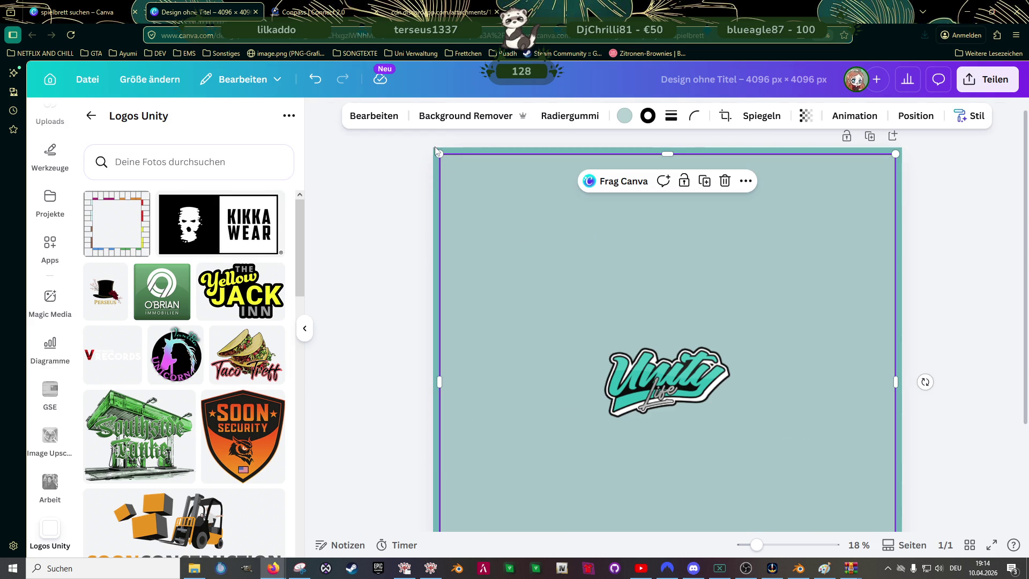
pyautogui.moveTo(516, 214)
pyautogui.mouseDown()
pyautogui.moveTo(520, 236)
pyautogui.moveTo(511, 230)
pyautogui.moveTo(535, 213)
pyautogui.mouseUp()
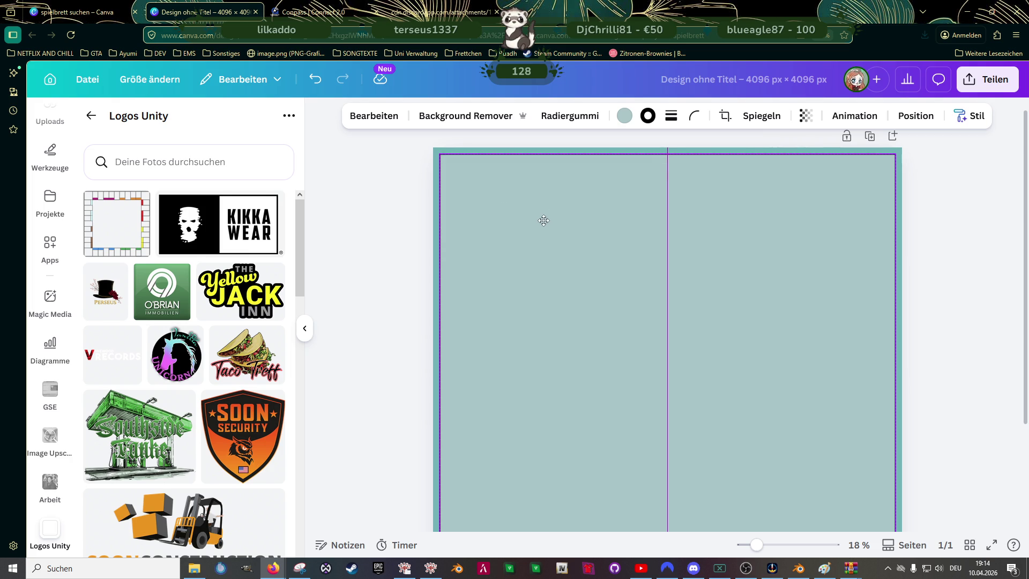
pyautogui.moveTo(449, 165)
pyautogui.mouseDown()
pyautogui.moveTo(524, 239)
pyautogui.moveTo(487, 209)
pyautogui.mouseUp()
# - Add the board graphic from Logos Unity and enlarge it to fill the page
pyautogui.click(107, 234)
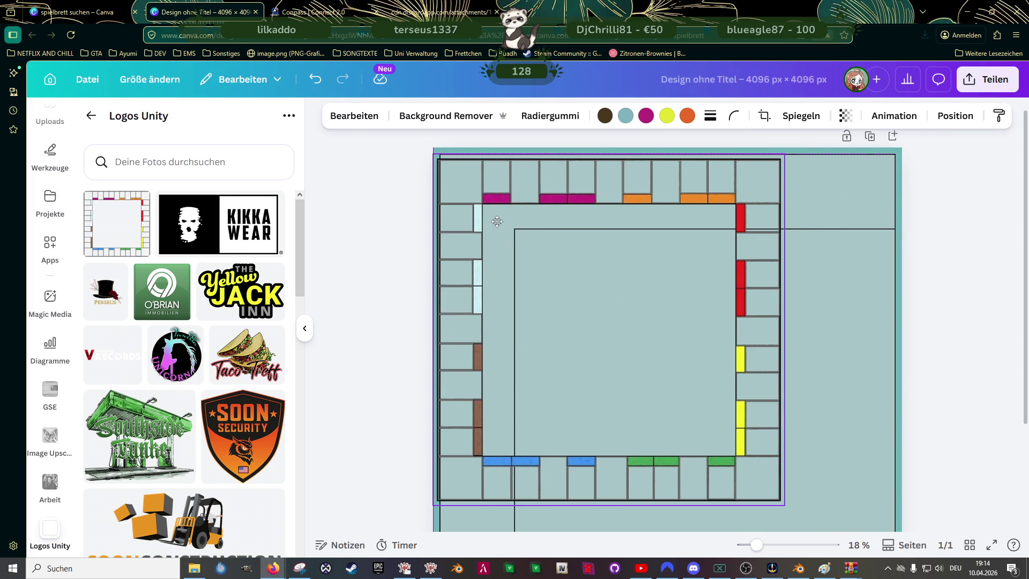
pyautogui.scroll(-3, 789, 433)
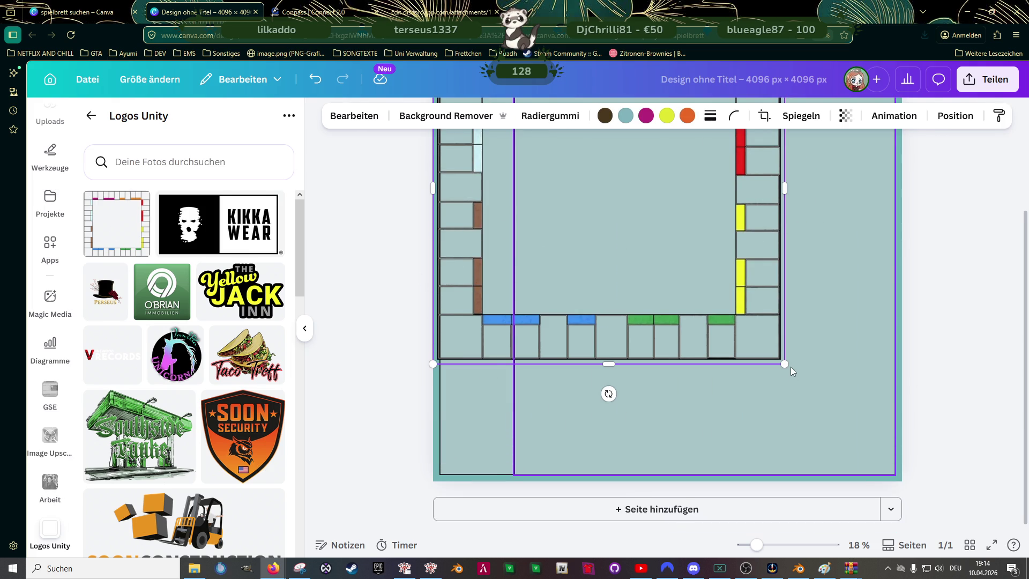
pyautogui.moveTo(791, 367); pyautogui.dragTo(877, 467)
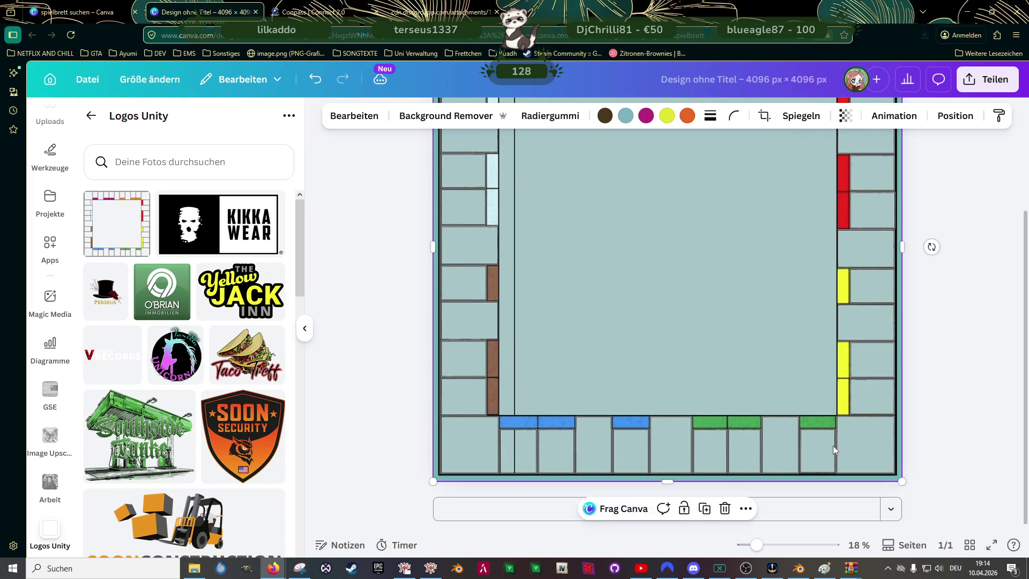
pyautogui.scroll(2, 680, 352)
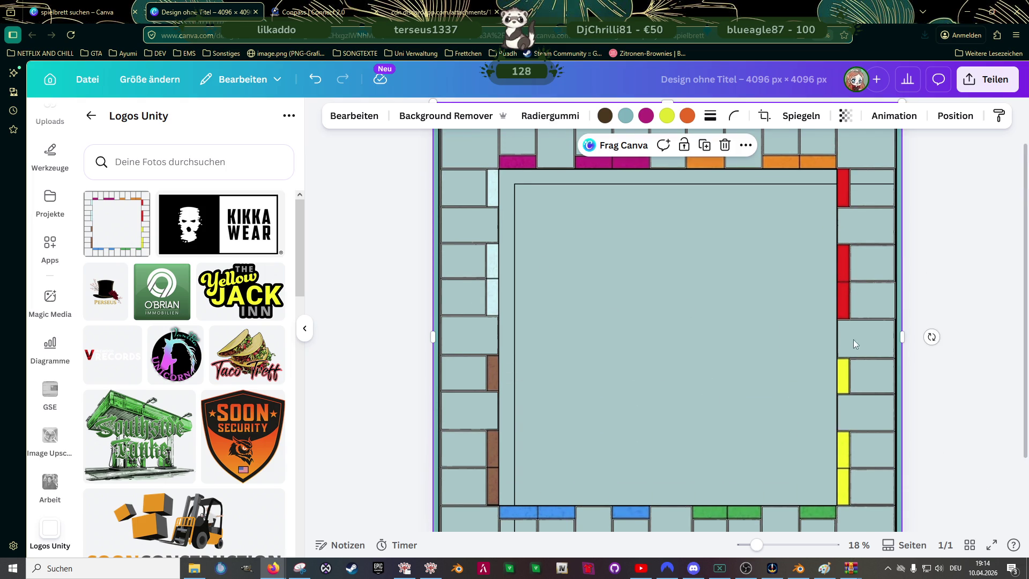
# - Send the board graphic one layer backward
pyautogui.rightClick(705, 292)
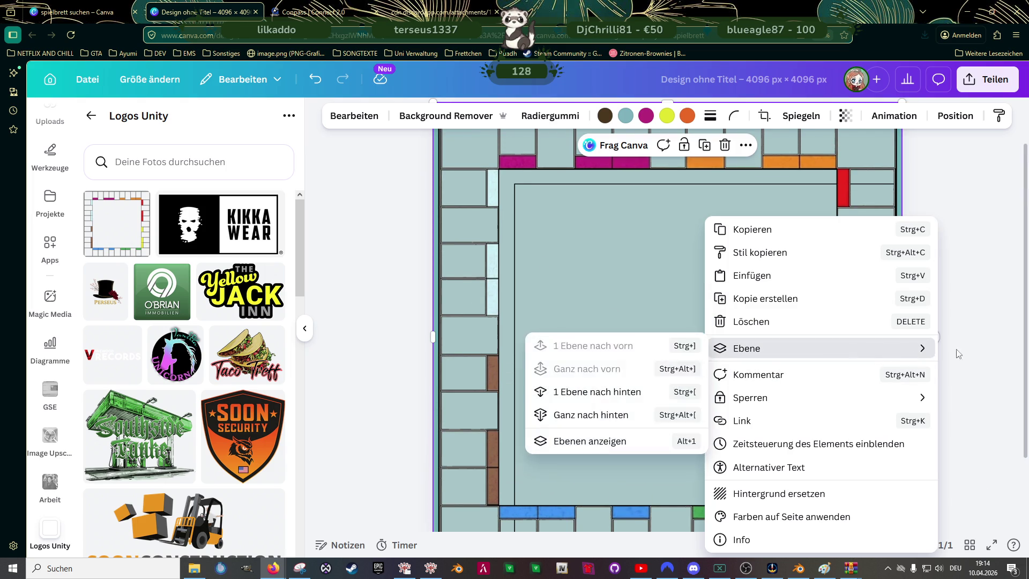
pyautogui.moveTo(747, 348)
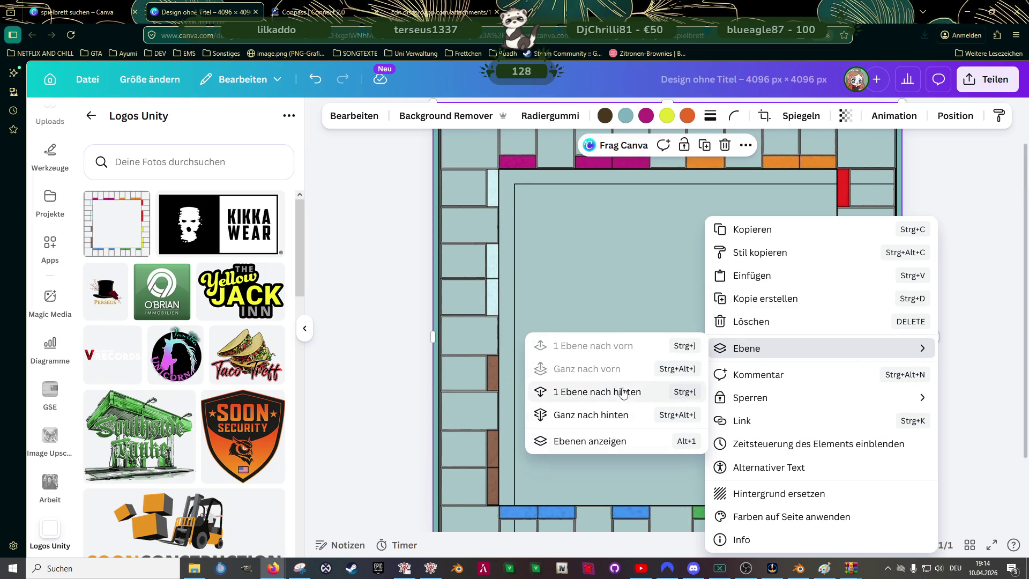
pyautogui.click(605, 392)
pyautogui.click(612, 307)
# - Resize and centre the inner square within the property ring, then delete the board graphic
pyautogui.moveTo(653, 306); pyautogui.dragTo(638, 291)
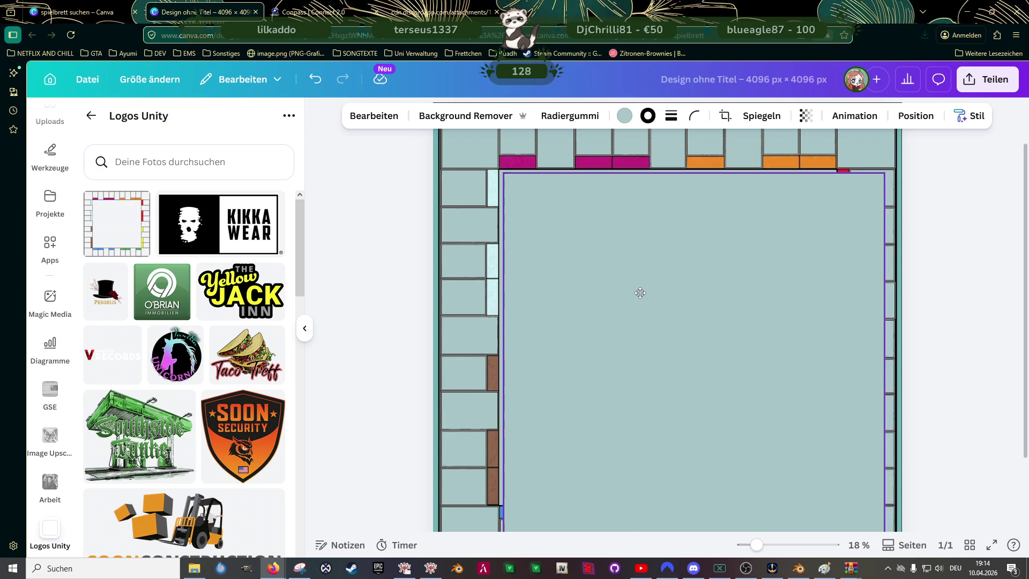
pyautogui.scroll(-3, 731, 342)
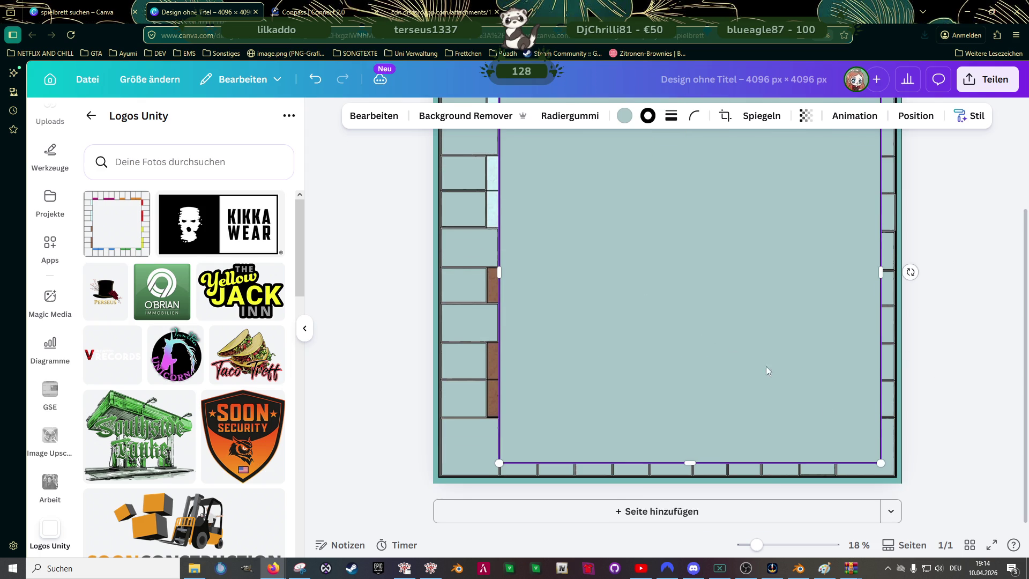
pyautogui.moveTo(881, 453)
pyautogui.mouseDown()
pyautogui.moveTo(830, 401)
pyautogui.moveTo(842, 408)
pyautogui.mouseUp()
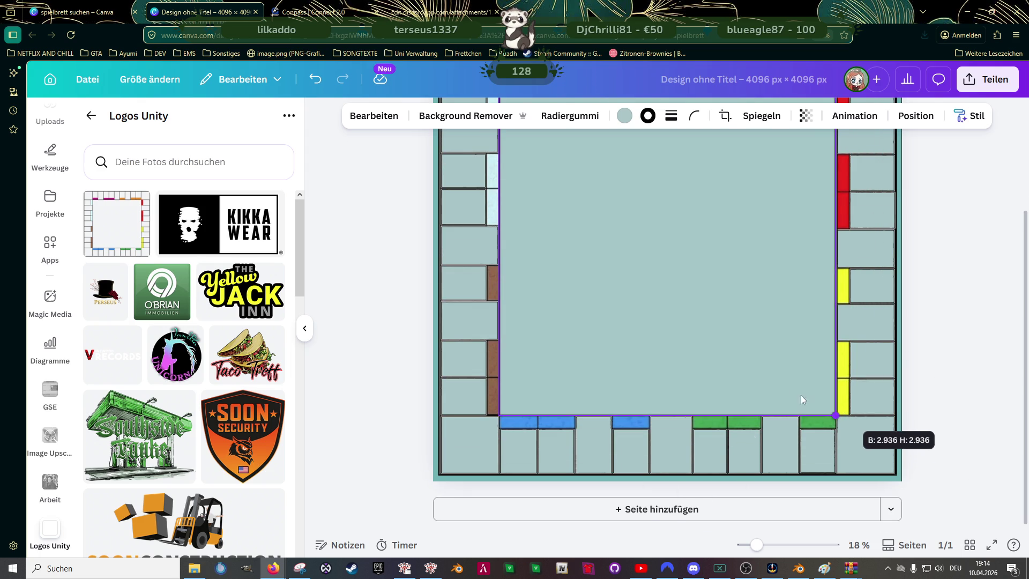
pyautogui.scroll(3, 826, 405)
pyautogui.moveTo(680, 350); pyautogui.dragTo(681, 347)
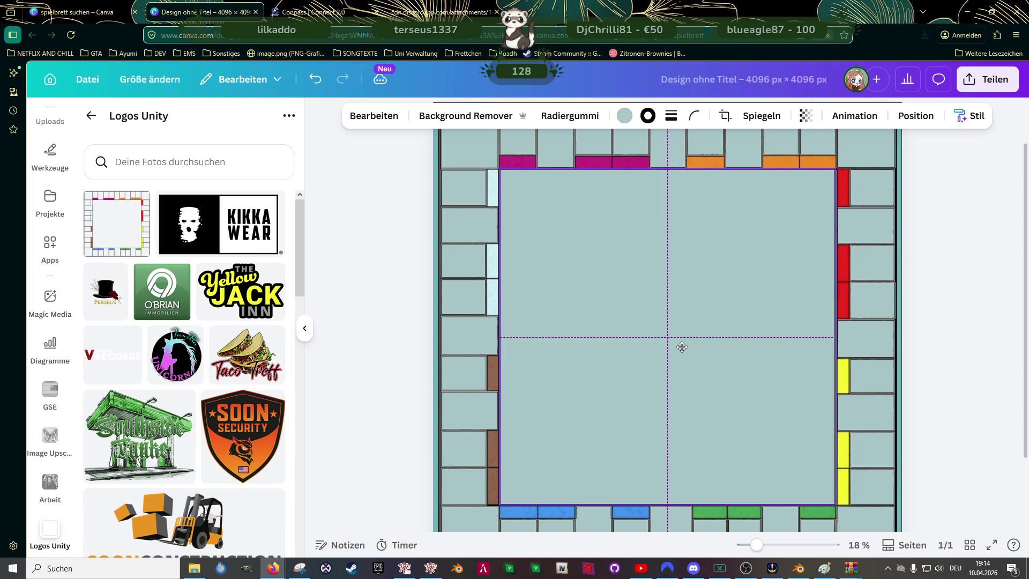
pyautogui.scroll(2, 770, 377)
pyautogui.click(823, 316)
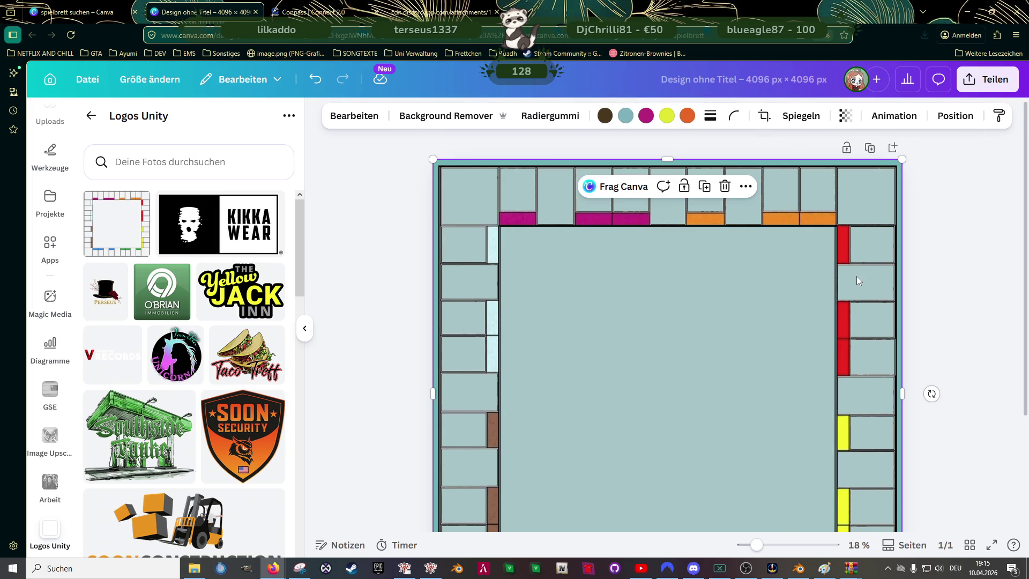
pyautogui.press('Delete')
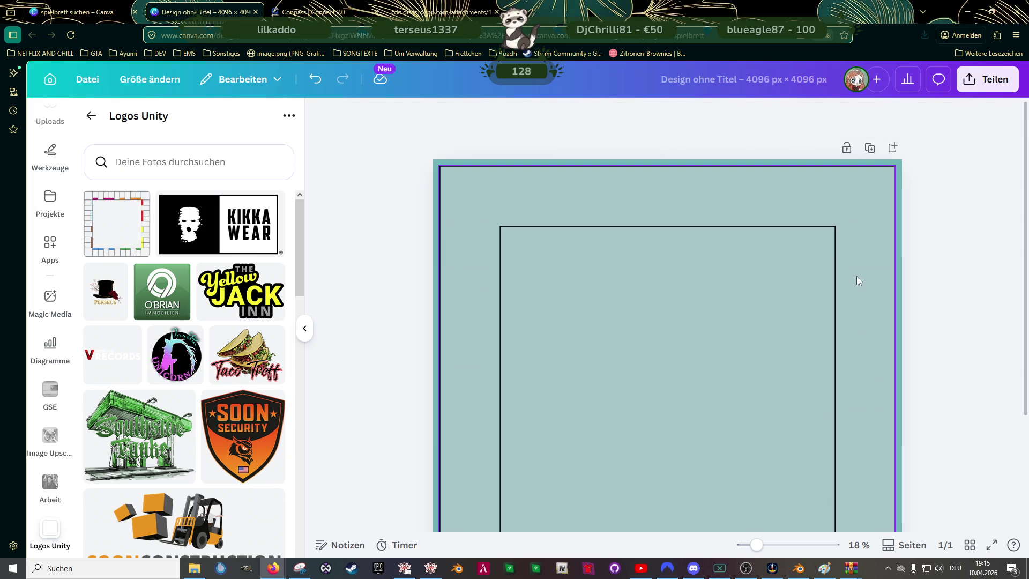
pyautogui.scroll(-3, 856, 276)
pyautogui.scroll(2, 842, 285)
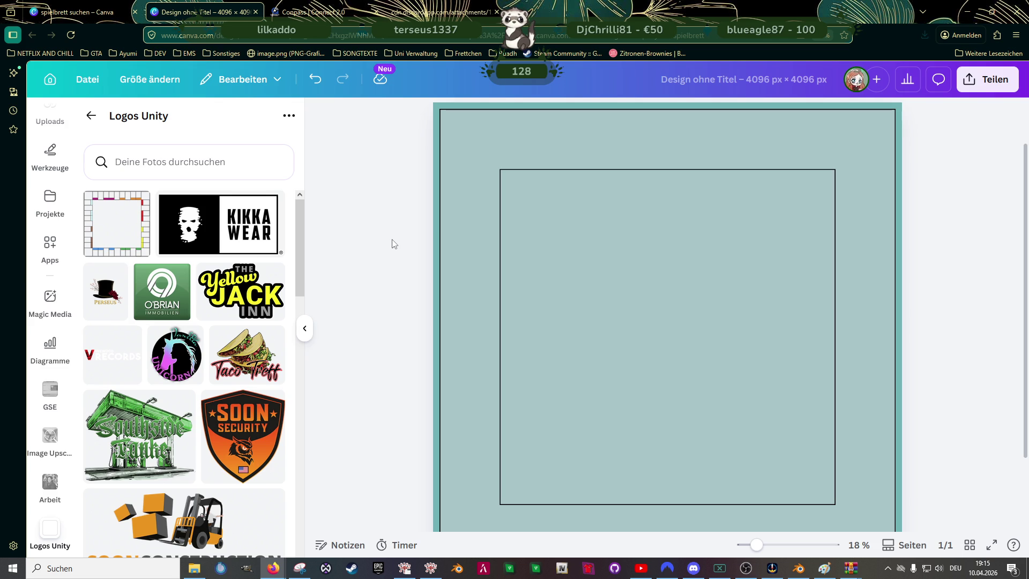
pyautogui.click(117, 223)
pyautogui.moveTo(638, 297)
pyautogui.mouseDown()
pyautogui.moveTo(602, 274)
pyautogui.moveTo(572, 324)
pyautogui.mouseUp()
pyautogui.scroll(-3, 711, 362)
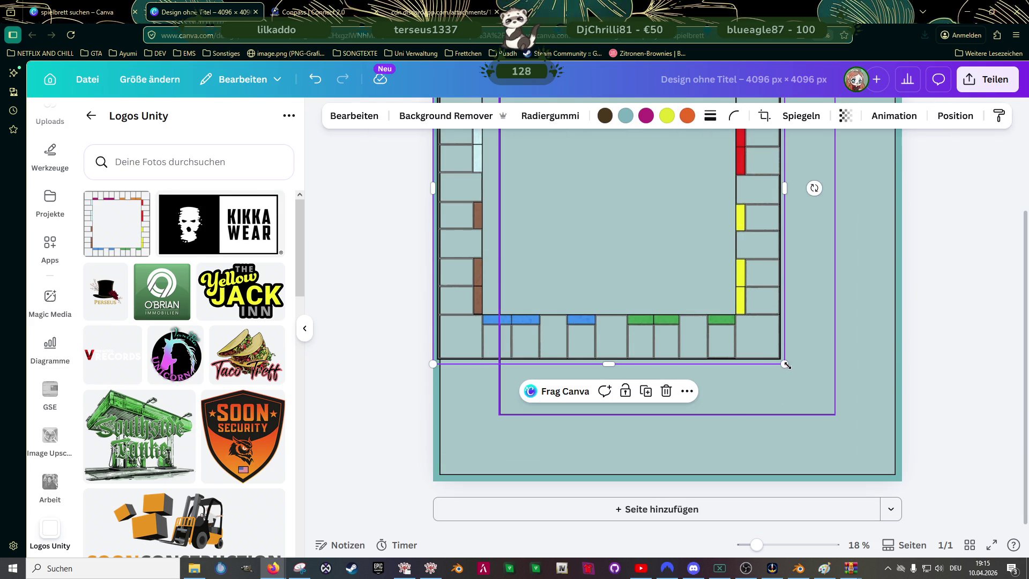
pyautogui.moveTo(785, 364); pyautogui.dragTo(902, 481)
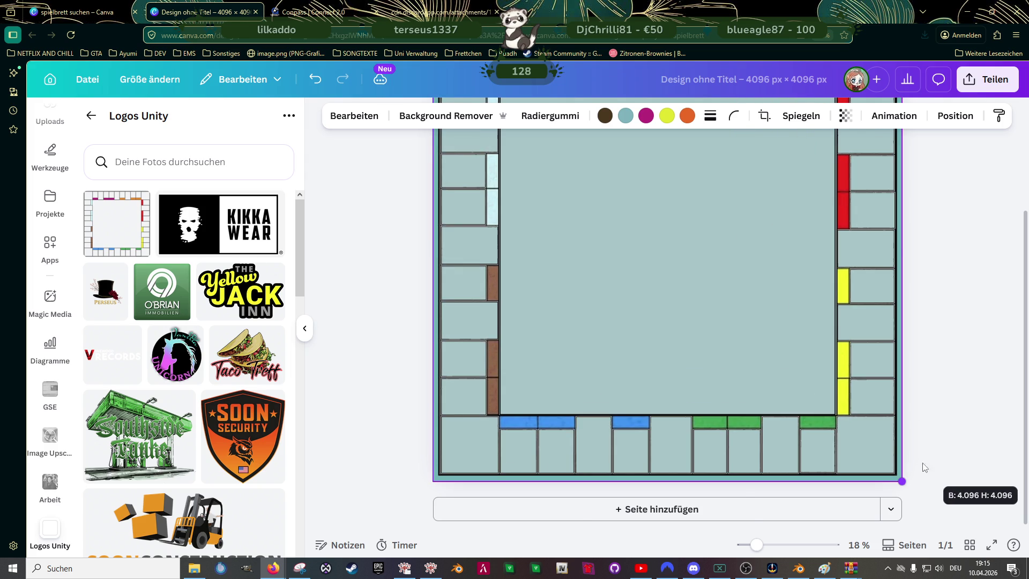
pyautogui.rightClick(868, 435)
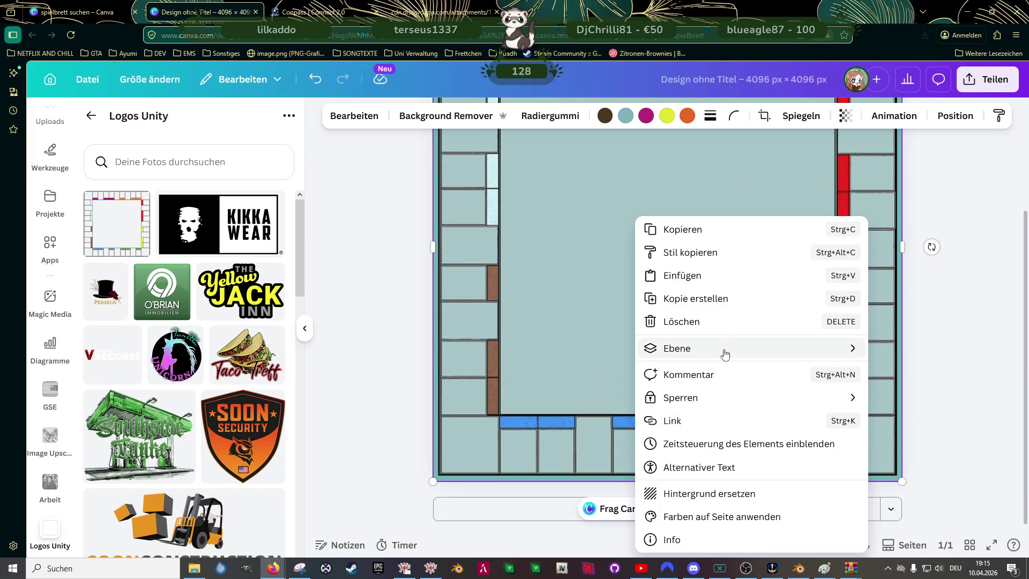
pyautogui.moveTo(677, 348)
pyautogui.click(560, 392)
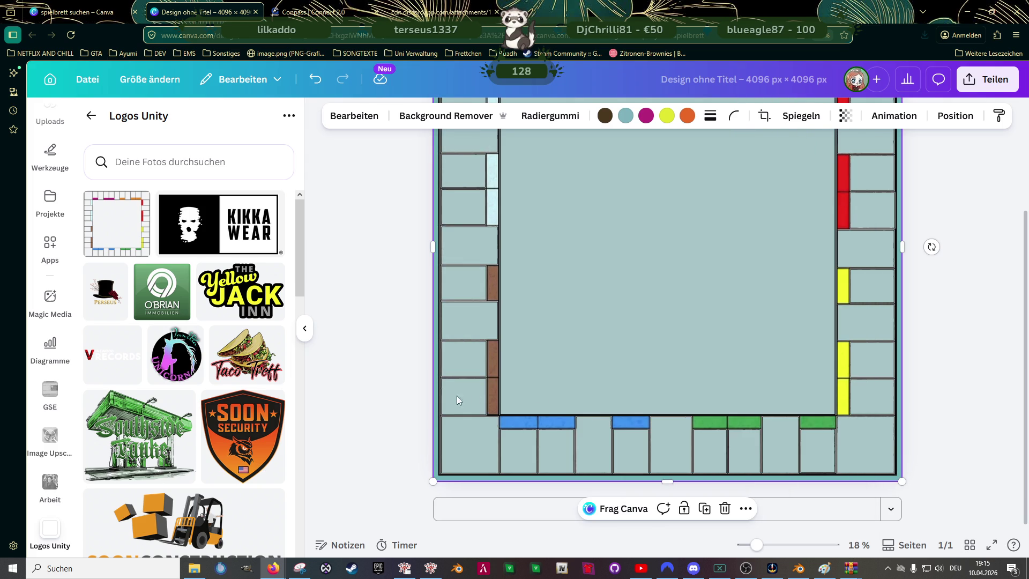
pyautogui.scroll(3, 448, 387)
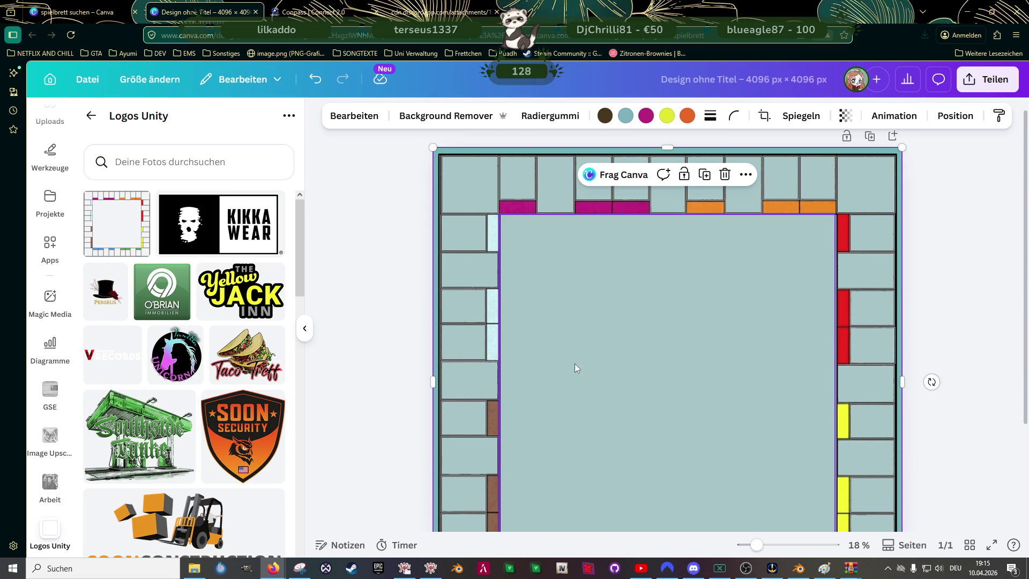
pyautogui.scroll(-2, 594, 364)
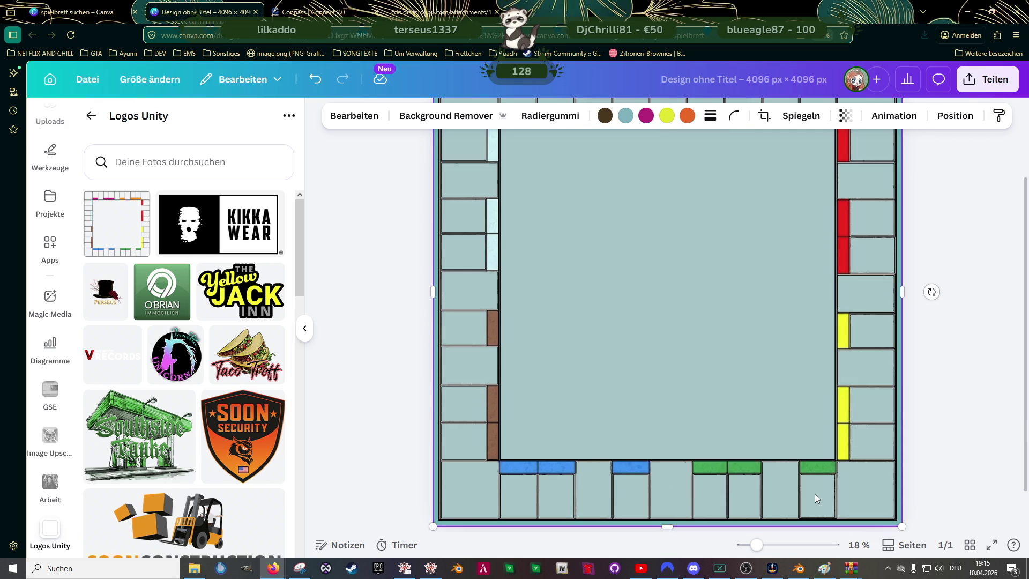
pyautogui.moveTo(722, 390); pyautogui.dragTo(709, 400)
pyautogui.hotkey('ctrl', 'z')
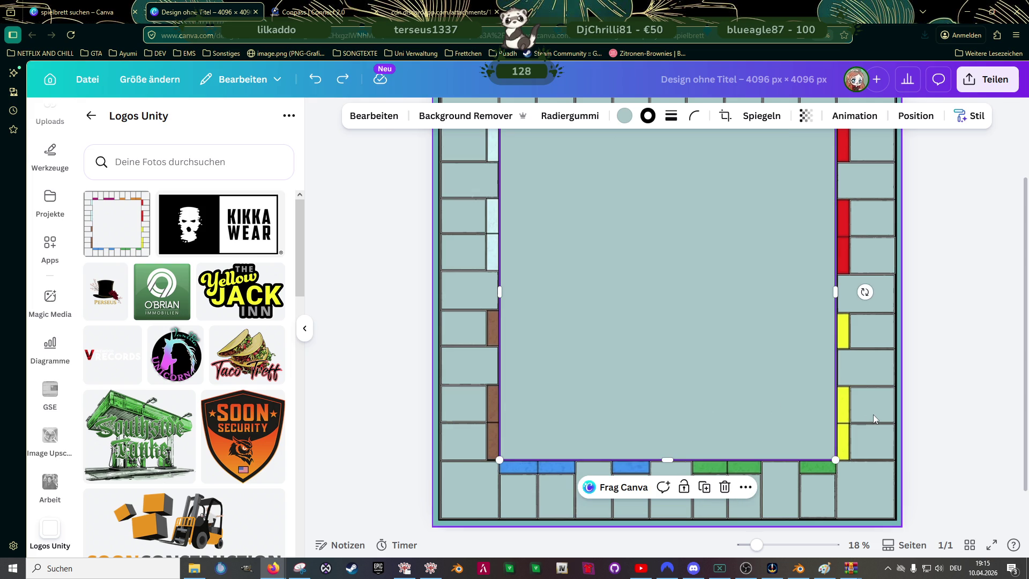
pyautogui.click(872, 415)
pyautogui.press('Delete')
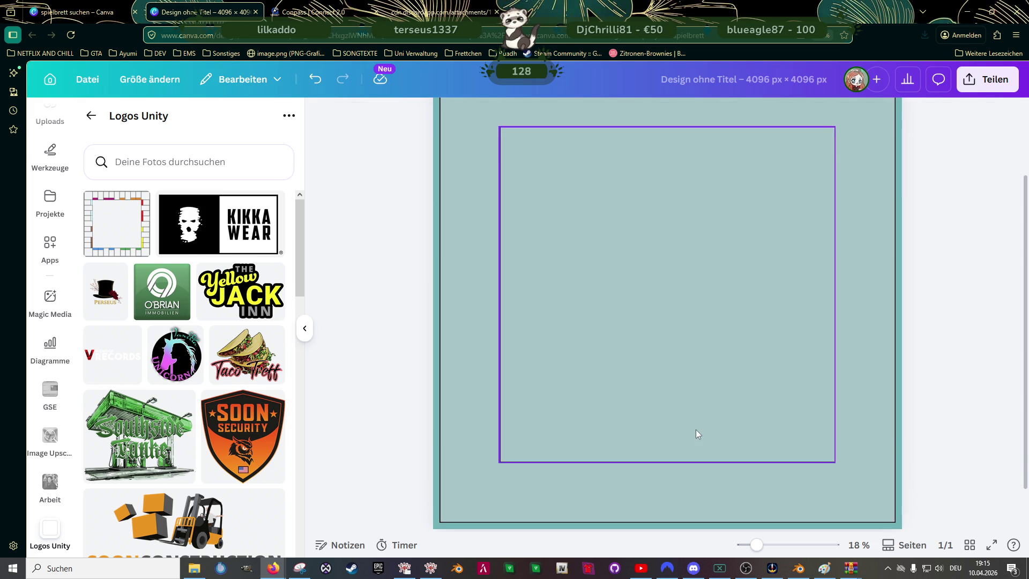
# - Save the PNG export as monopoly in the Downloads folder
pyautogui.scroll(1, 696, 434)
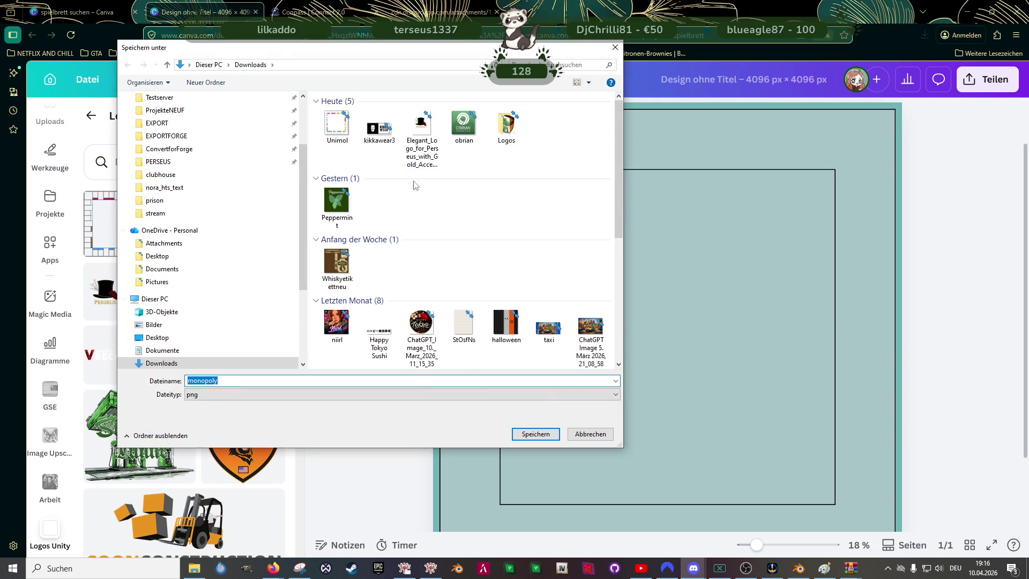
pyautogui.click(522, 435)
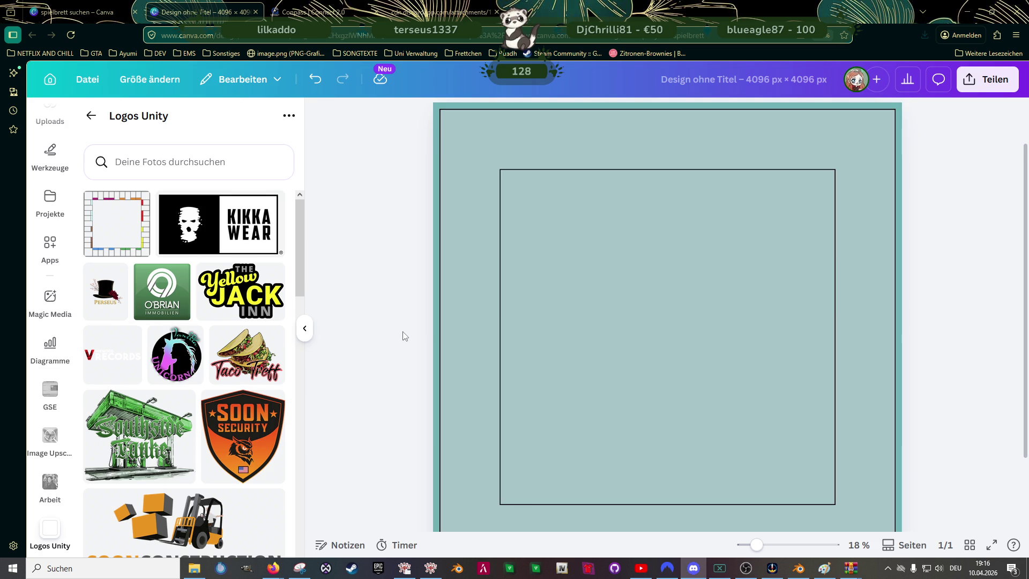
# - Upload monopoly from Downloads into Logos Unity, minimise Explorer, and place the board on the page
pyautogui.click(194, 567)
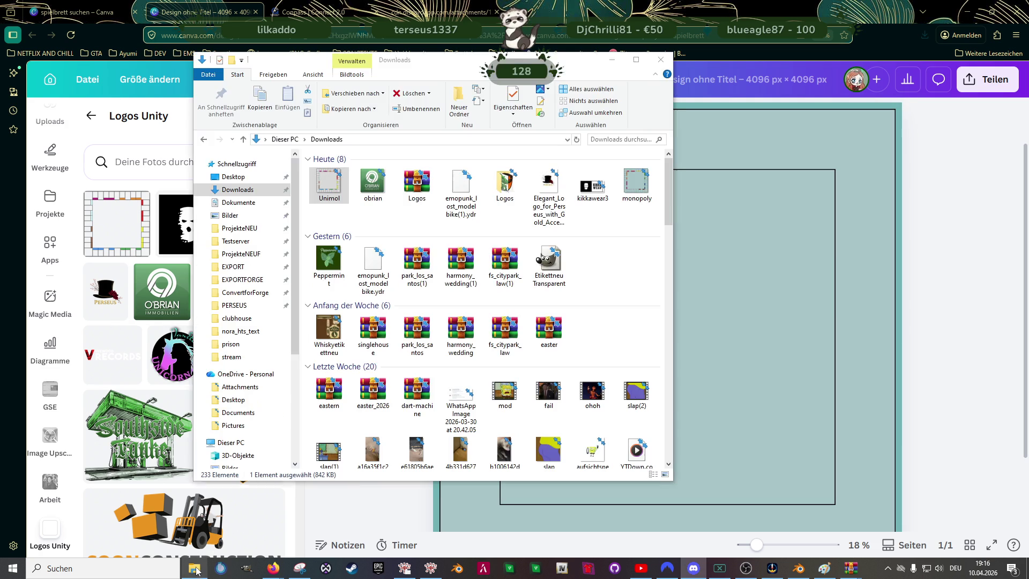
pyautogui.click(636, 184)
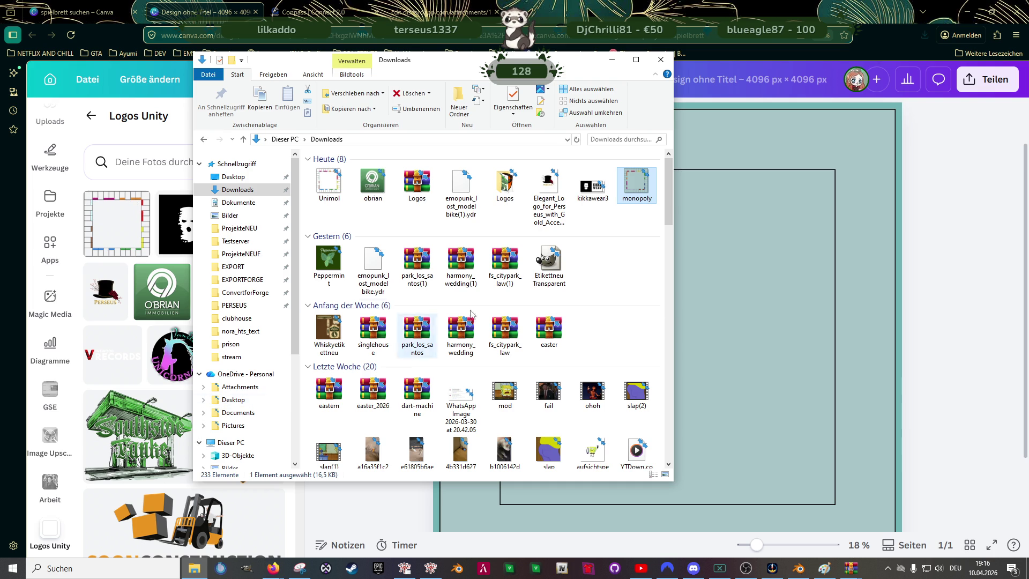
pyautogui.moveTo(636, 200); pyautogui.dragTo(166, 295)
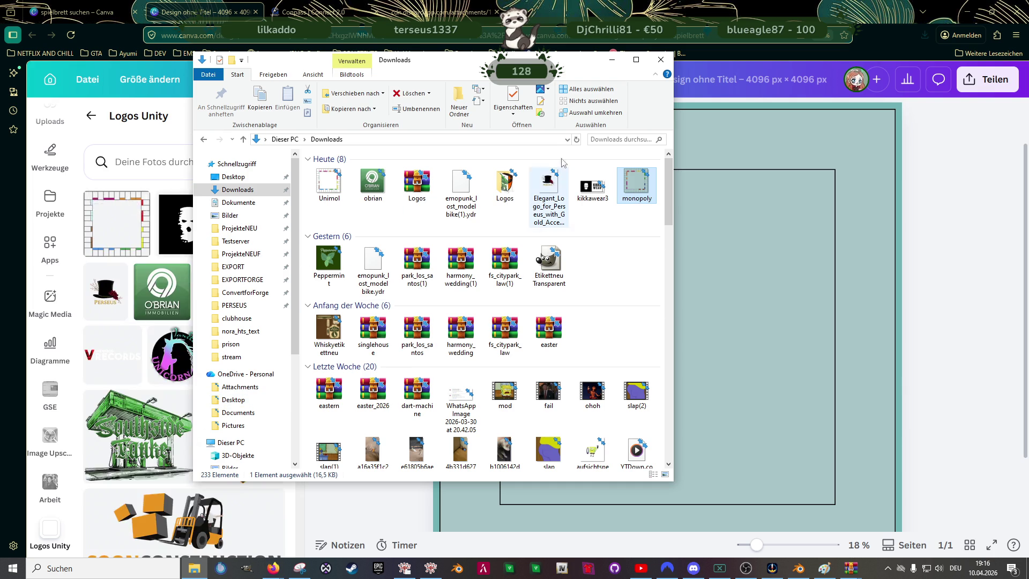
pyautogui.click(621, 60)
pyautogui.click(144, 218)
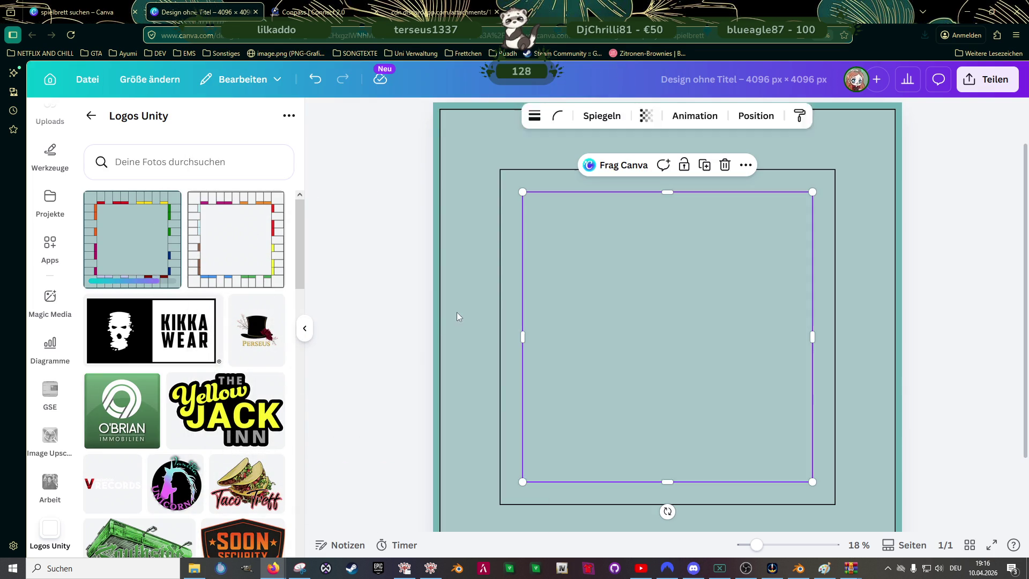
# - Delete the old teal background and bring the Unity logo in front of the monopoly board
pyautogui.moveTo(589, 280); pyautogui.dragTo(529, 292)
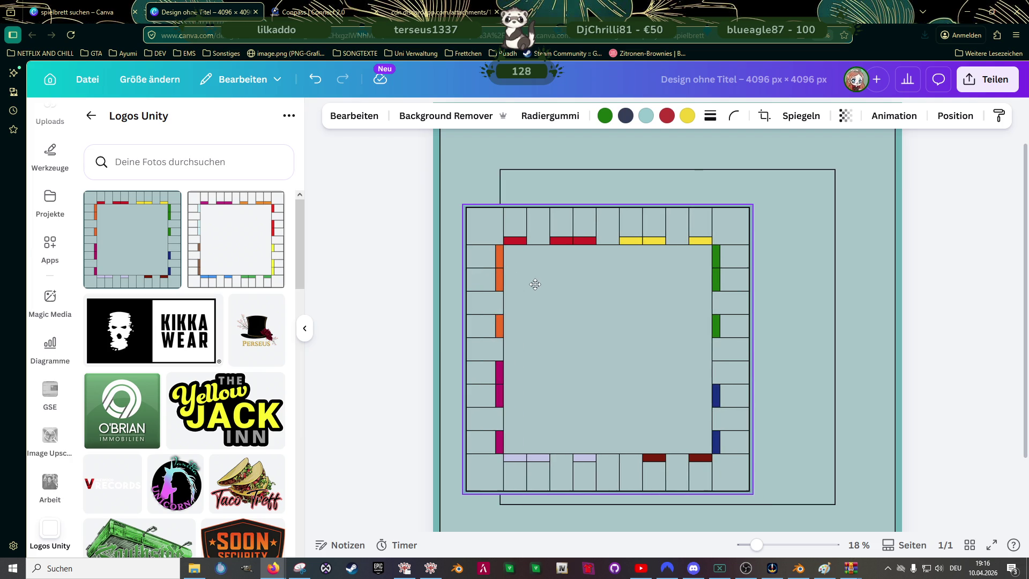
pyautogui.click(825, 267)
pyautogui.click(828, 264)
pyautogui.press('Delete')
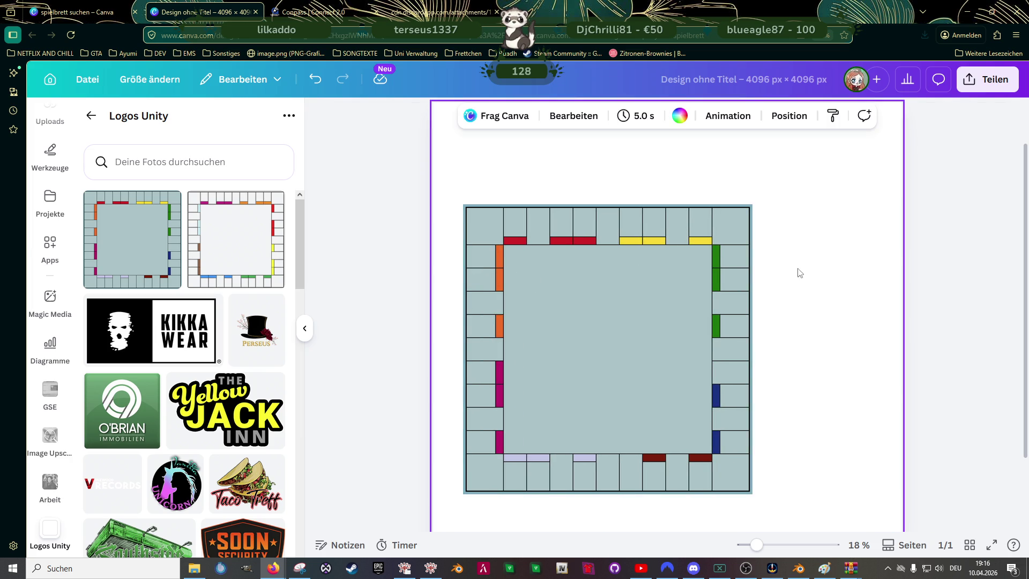
pyautogui.click(697, 234)
pyautogui.moveTo(654, 315); pyautogui.dragTo(542, 355)
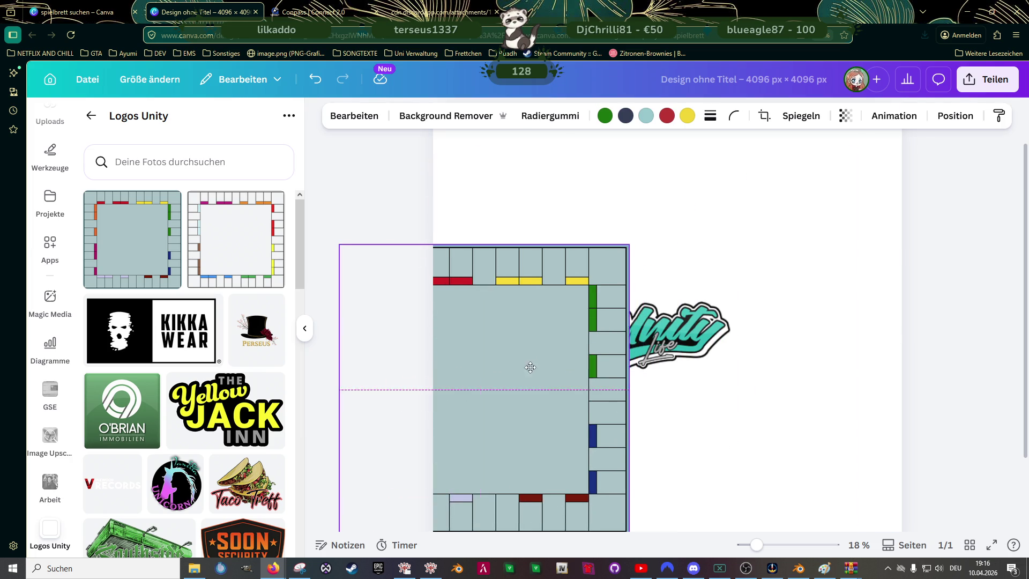
pyautogui.click(709, 343)
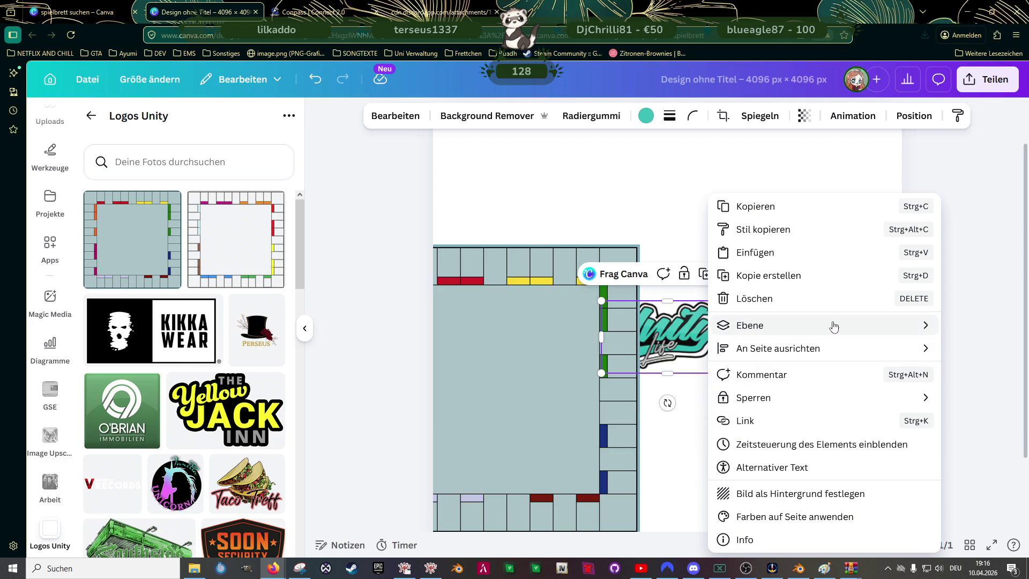
pyautogui.click(621, 346)
# - Stretch the board to fill the 4096 × 4096 page and recentre the slightly shrunk Unity logo
pyautogui.moveTo(485, 298)
pyautogui.mouseDown()
pyautogui.moveTo(562, 287)
pyautogui.moveTo(574, 234)
pyautogui.mouseUp()
pyautogui.scroll(-3, 729, 305)
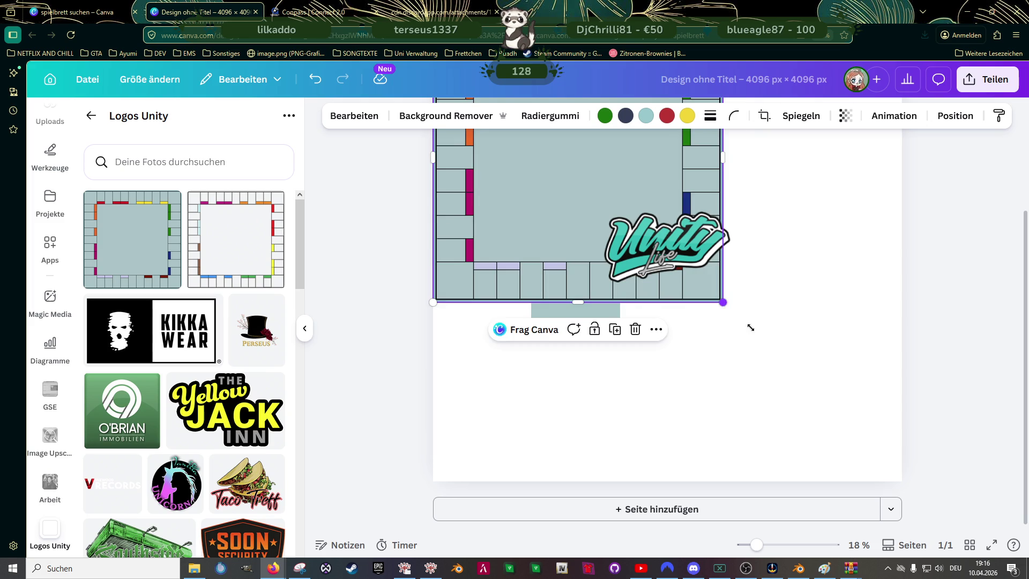
pyautogui.moveTo(723, 302); pyautogui.dragTo(923, 465)
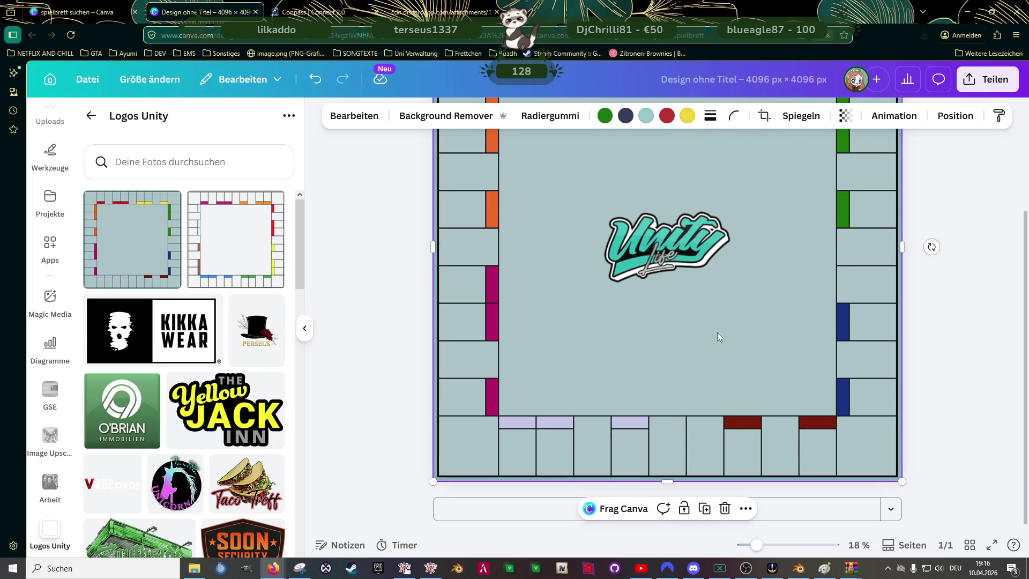
pyautogui.scroll(2, 717, 333)
pyautogui.click(676, 324)
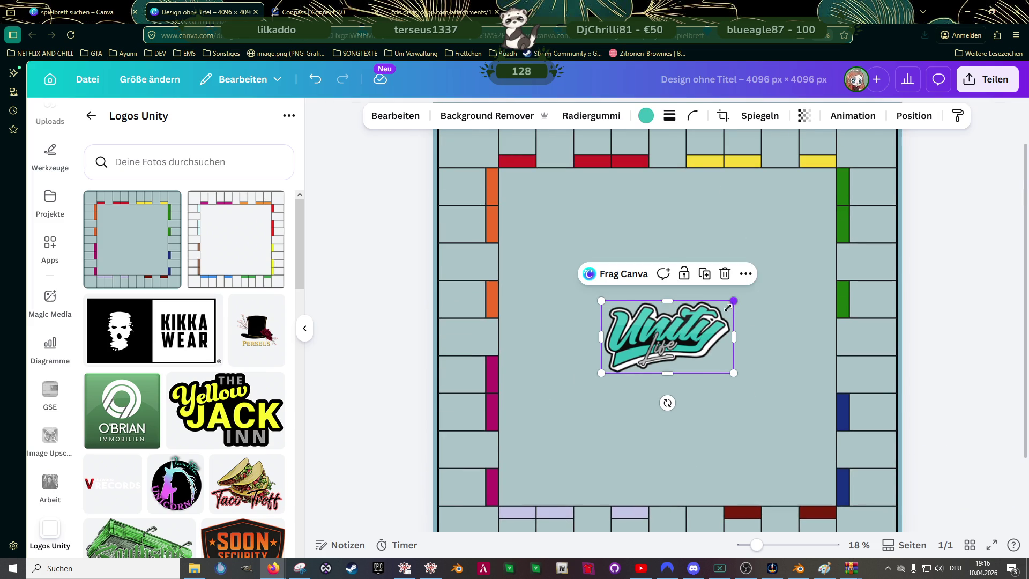
pyautogui.moveTo(727, 307); pyautogui.dragTo(723, 311)
pyautogui.moveTo(668, 341); pyautogui.dragTo(673, 341)
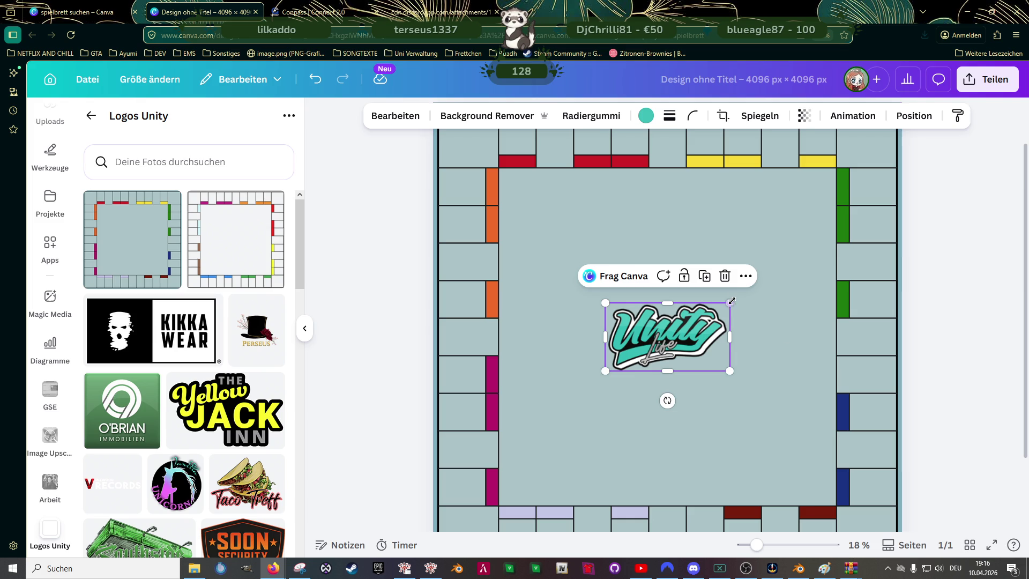
pyautogui.click(952, 347)
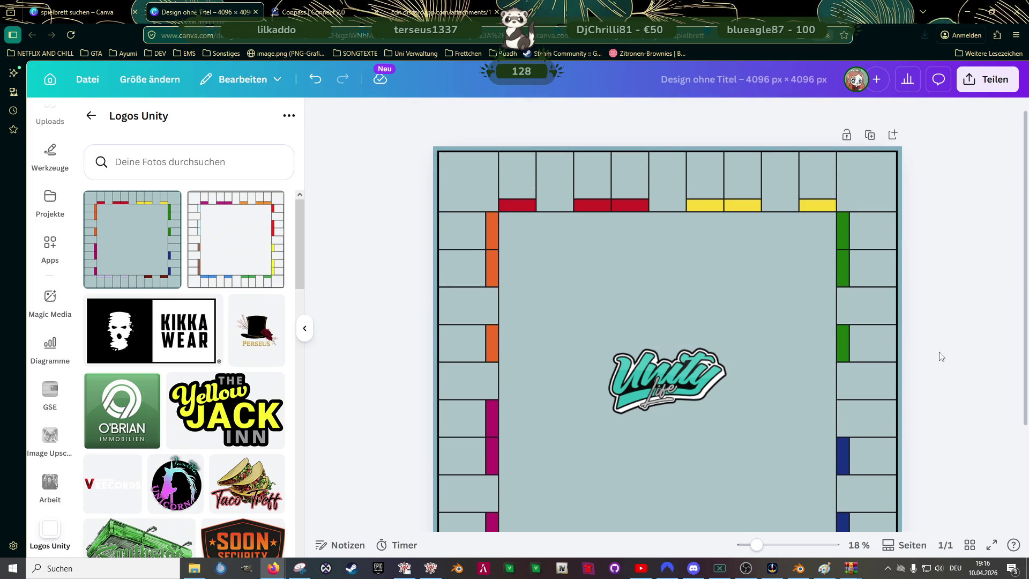
pyautogui.scroll(-2, 939, 361)
pyautogui.scroll(1, 939, 362)
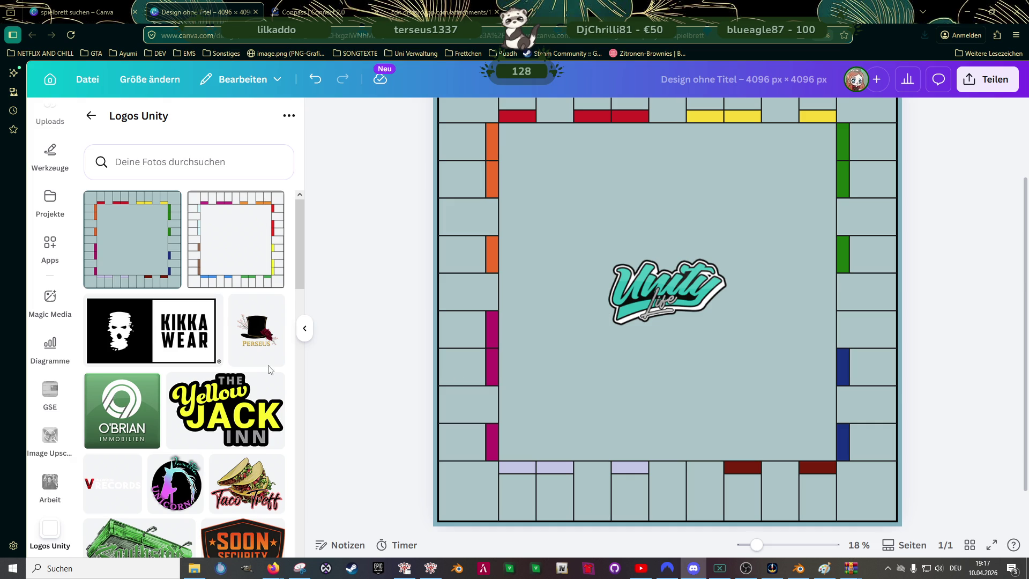
pyautogui.scroll(1, 542, 363)
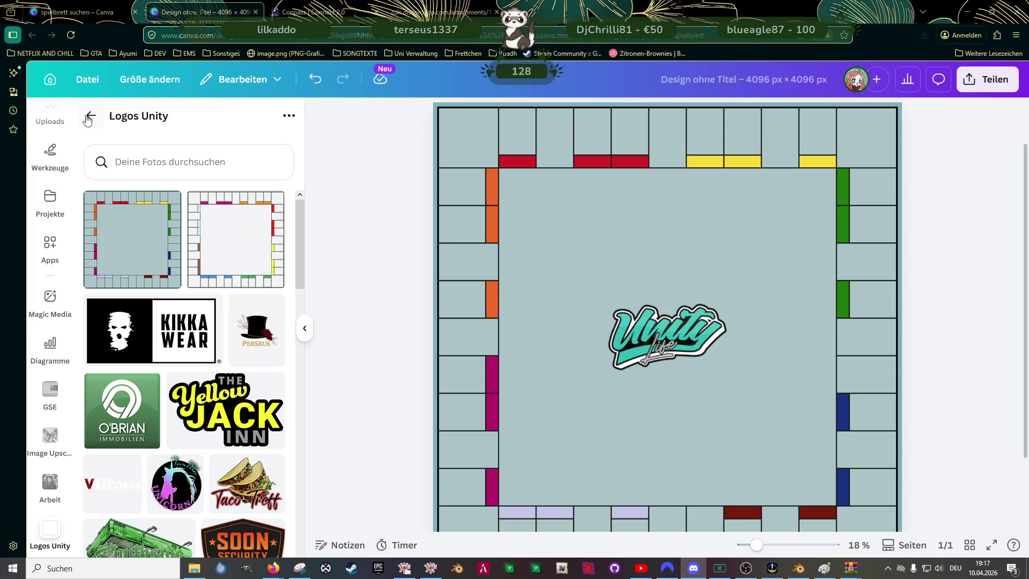
pyautogui.click(87, 118)
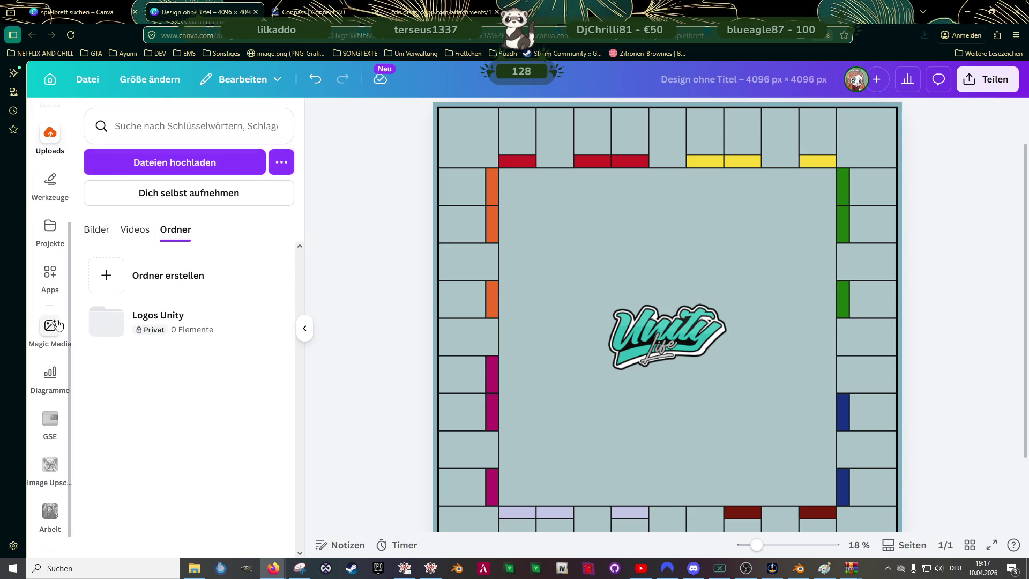
pyautogui.click(154, 326)
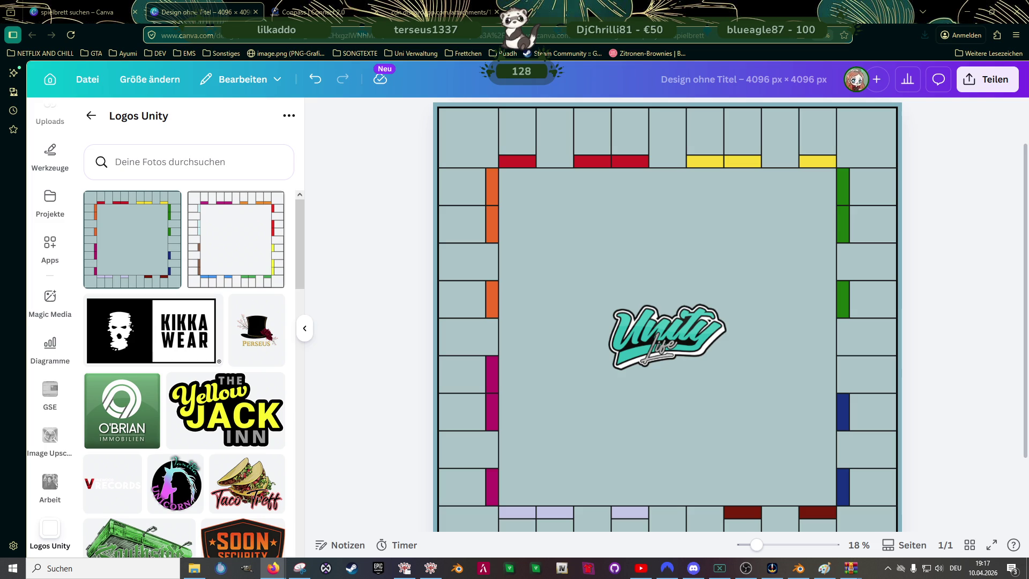
pyautogui.click(151, 330)
# - Shrink the KIKKA WEAR logo and move it toward the lower-right blue field
pyautogui.moveTo(784, 278)
pyautogui.mouseDown()
pyautogui.moveTo(589, 393)
pyautogui.moveTo(600, 425)
pyautogui.mouseUp()
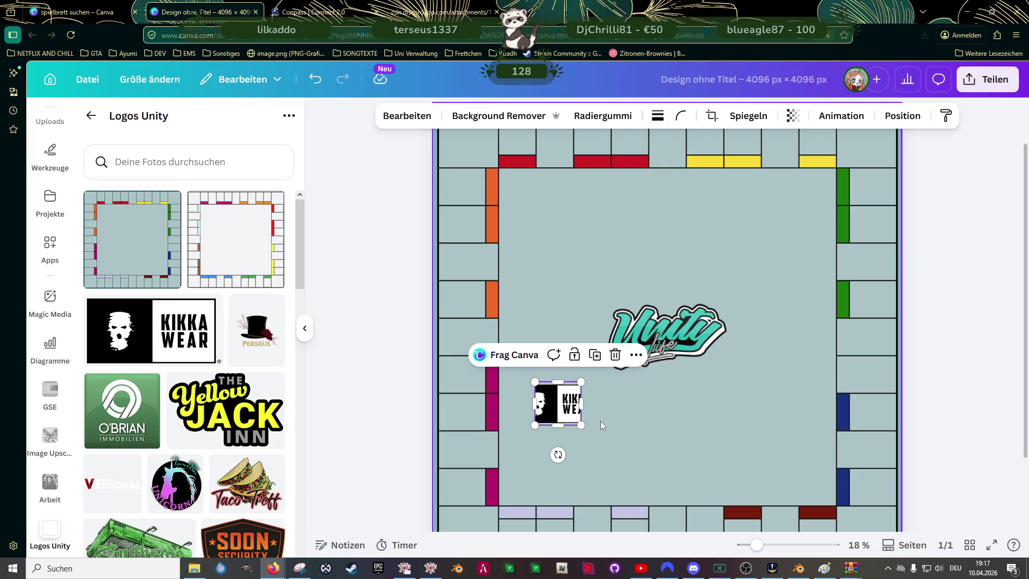
pyautogui.hotkey('ctrl', 'z')
pyautogui.moveTo(560, 396)
pyautogui.mouseDown()
pyautogui.moveTo(839, 487)
pyautogui.moveTo(875, 512)
pyautogui.mouseUp()
pyautogui.scroll(-3, 838, 379)
pyautogui.keyDown('ctrl'); pyautogui.scroll(2, 837, 379); pyautogui.keyUp('ctrl')
pyautogui.keyDown('ctrl'); pyautogui.scroll(3, 839, 384); pyautogui.keyUp('ctrl')
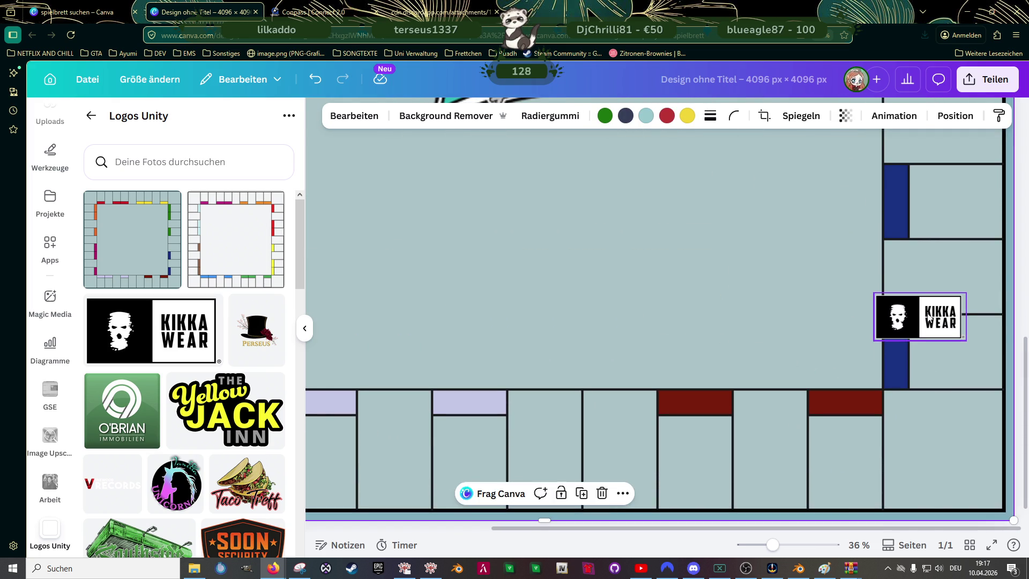
# - Rotate the KIKKA WEAR logo 90° and fit it into the right-column square
pyautogui.click(930, 320)
pyautogui.moveTo(956, 298); pyautogui.dragTo(932, 311)
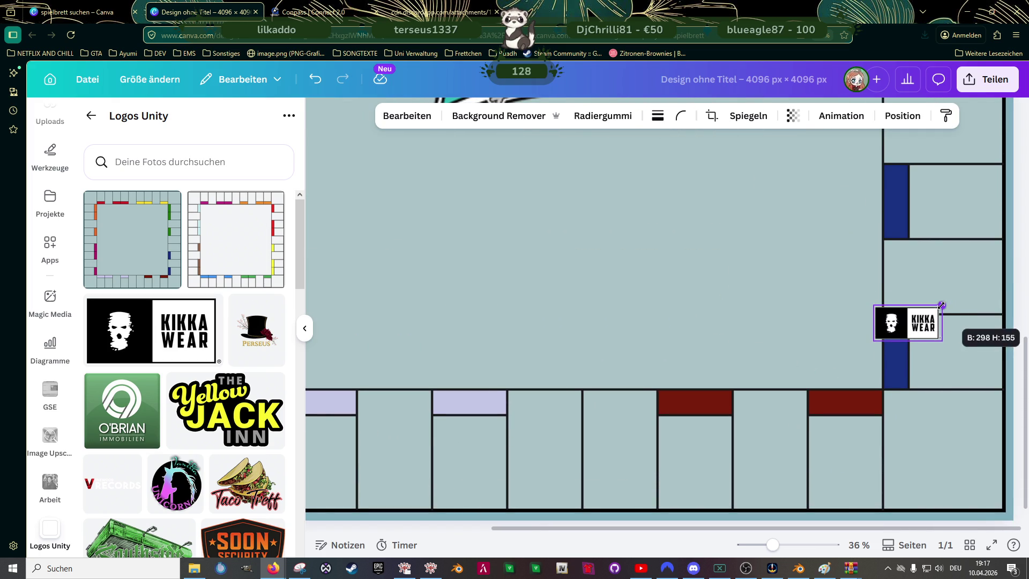
pyautogui.moveTo(895, 371); pyautogui.dragTo(954, 334)
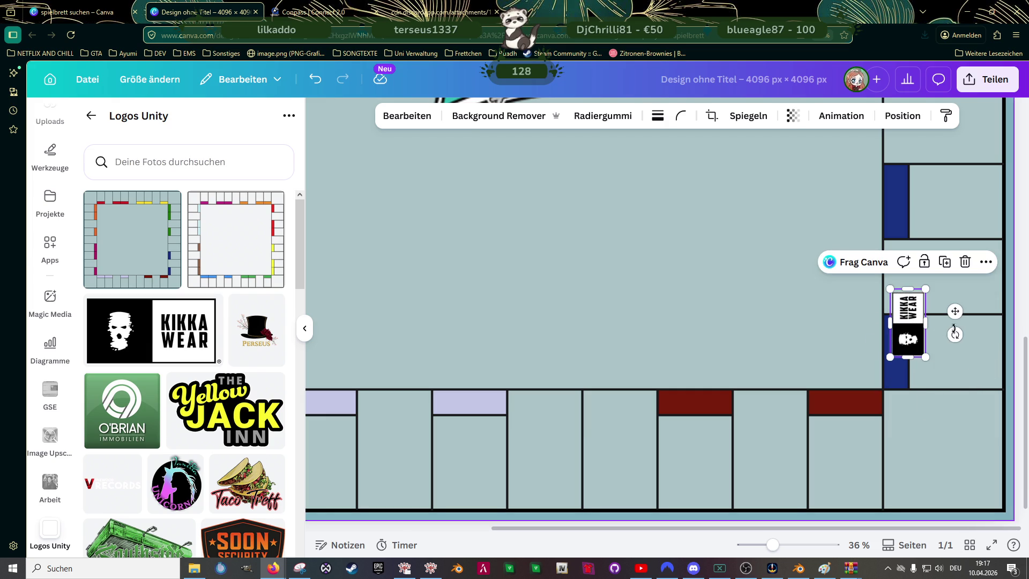
pyautogui.moveTo(955, 311)
pyautogui.mouseDown()
pyautogui.moveTo(1003, 339)
pyautogui.moveTo(989, 339)
pyautogui.mouseUp()
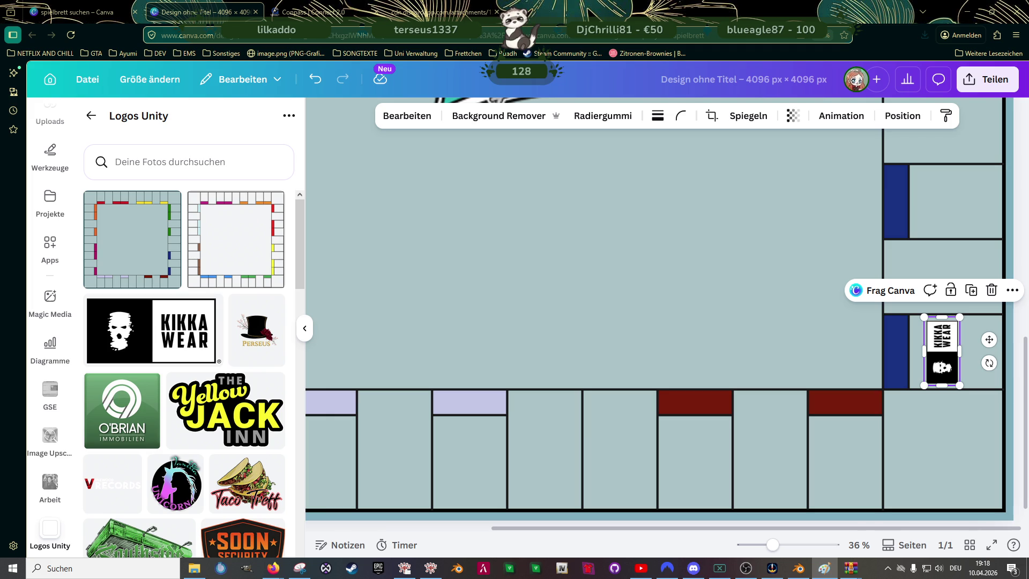
pyautogui.moveTo(989, 339); pyautogui.dragTo(974, 338)
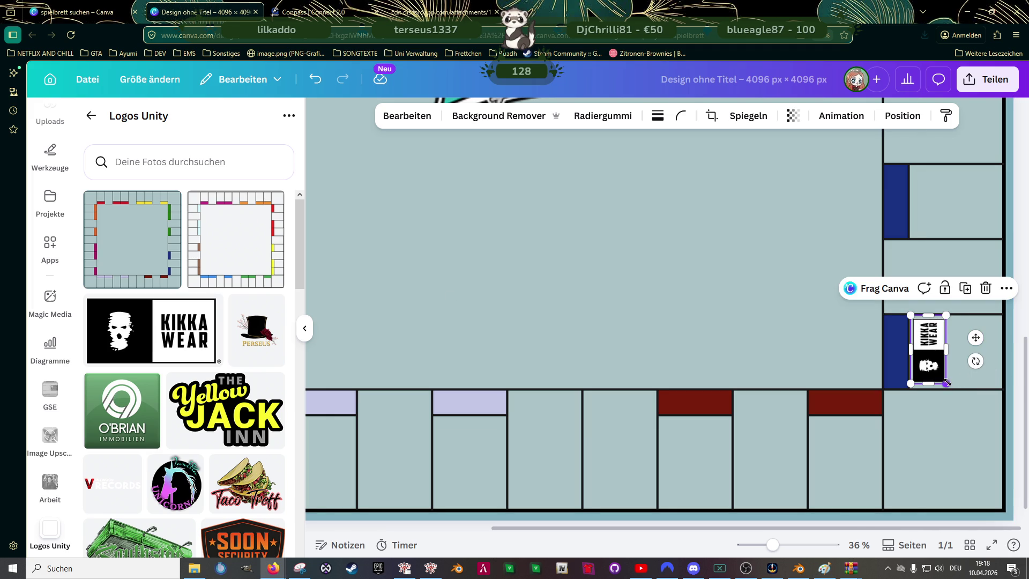
pyautogui.moveTo(946, 383); pyautogui.dragTo(949, 388)
# - Fine-tune the KIKKA WEAR logo's size and position in the square, then add the Perseus logo
pyautogui.scroll(3, 955, 390)
pyautogui.scroll(2, 932, 322)
pyautogui.scroll(1, 906, 214)
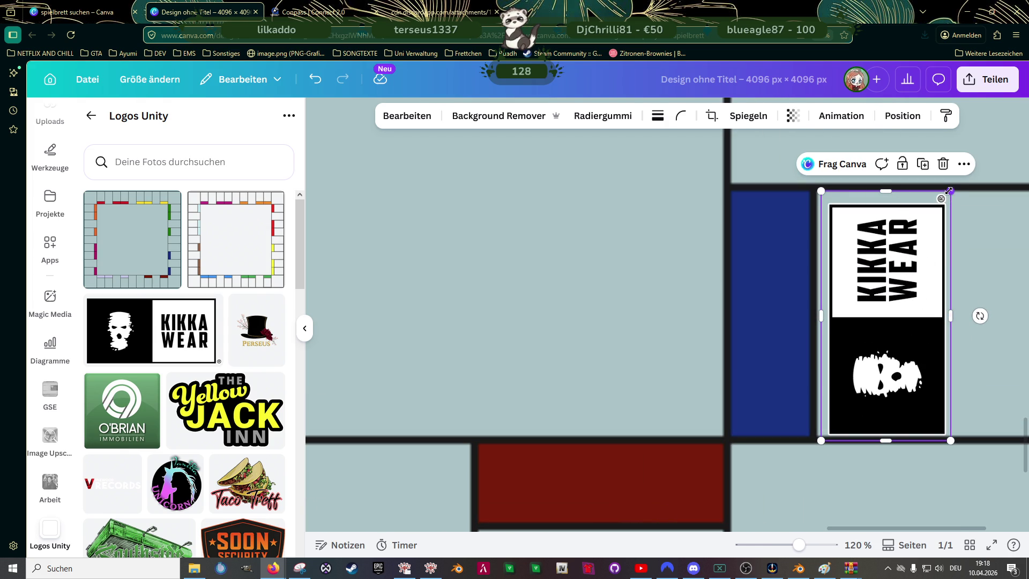
pyautogui.moveTo(948, 191); pyautogui.dragTo(944, 198)
pyautogui.moveTo(891, 328); pyautogui.dragTo(893, 324)
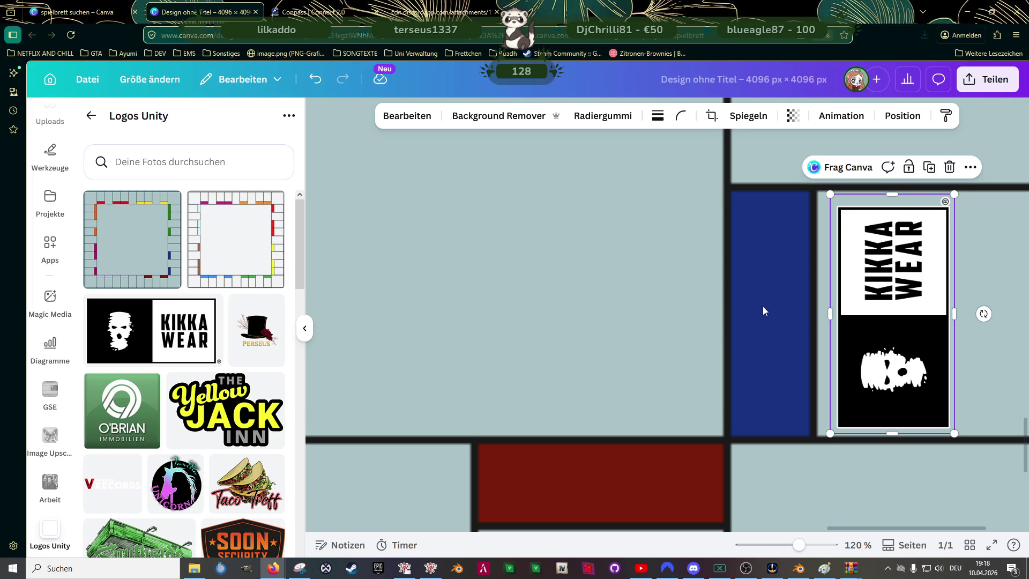
pyautogui.scroll(-1, 763, 306)
pyautogui.scroll(-1, 763, 306)
pyautogui.click(263, 334)
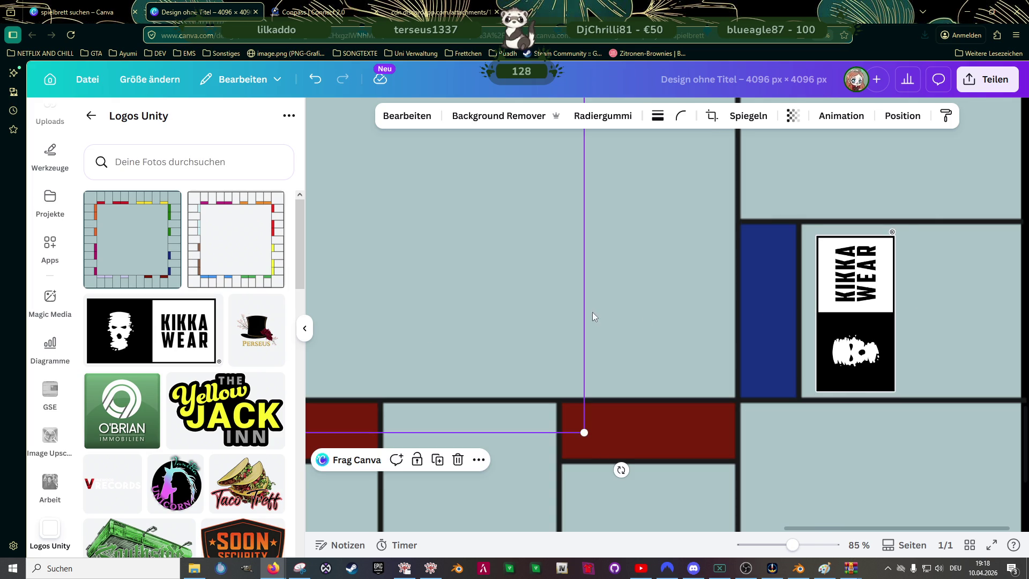
# - Crop the empty space from the top, left and right of the Perseus logo
pyautogui.scroll(-2, 540, 287)
pyautogui.scroll(-2, 545, 275)
pyautogui.scroll(-1, 616, 259)
pyautogui.scroll(1, 831, 237)
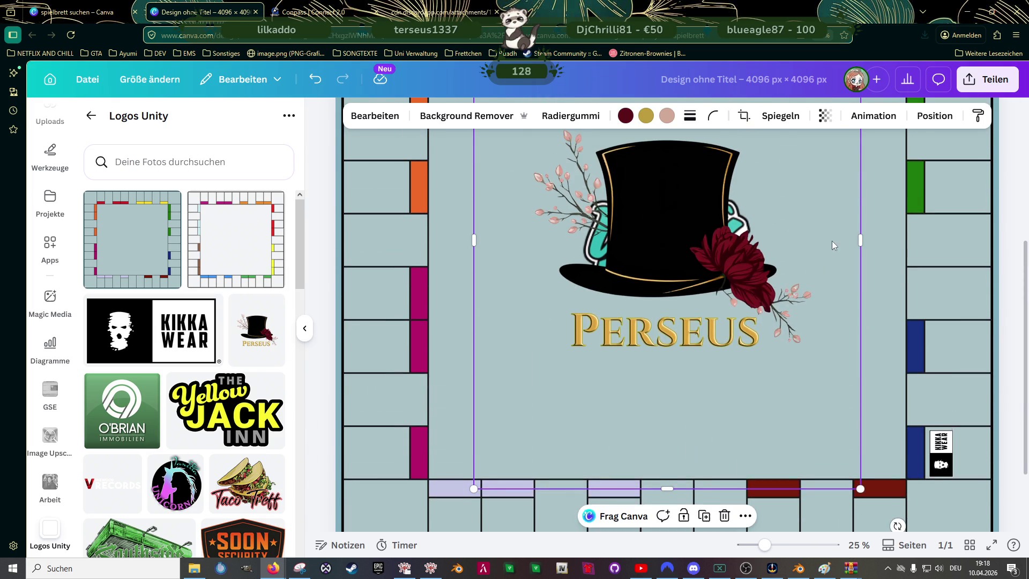
pyautogui.scroll(2, 853, 234)
pyautogui.scroll(-3, 853, 360)
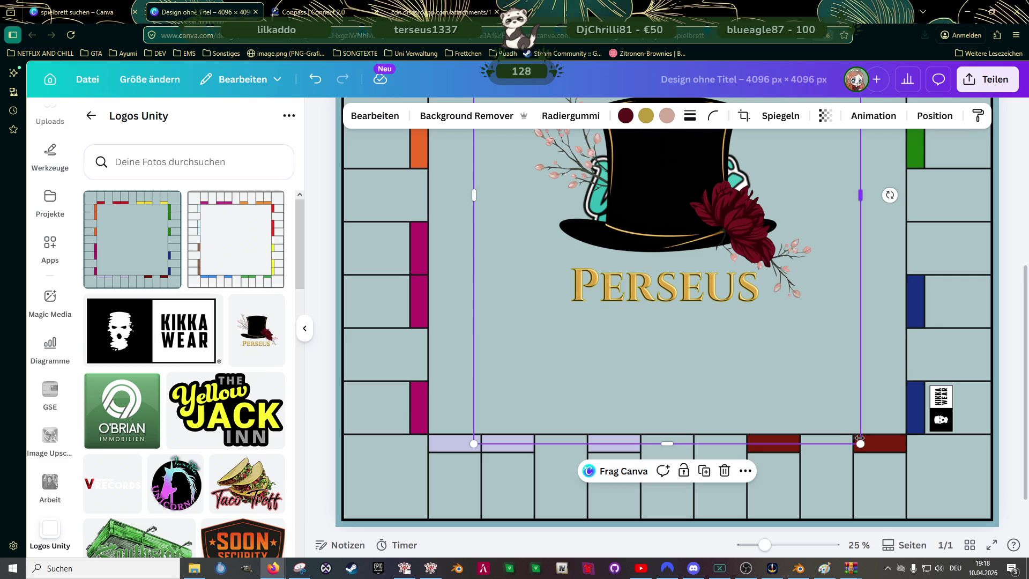
pyautogui.moveTo(859, 445); pyautogui.dragTo(695, 230)
pyautogui.scroll(3, 713, 257)
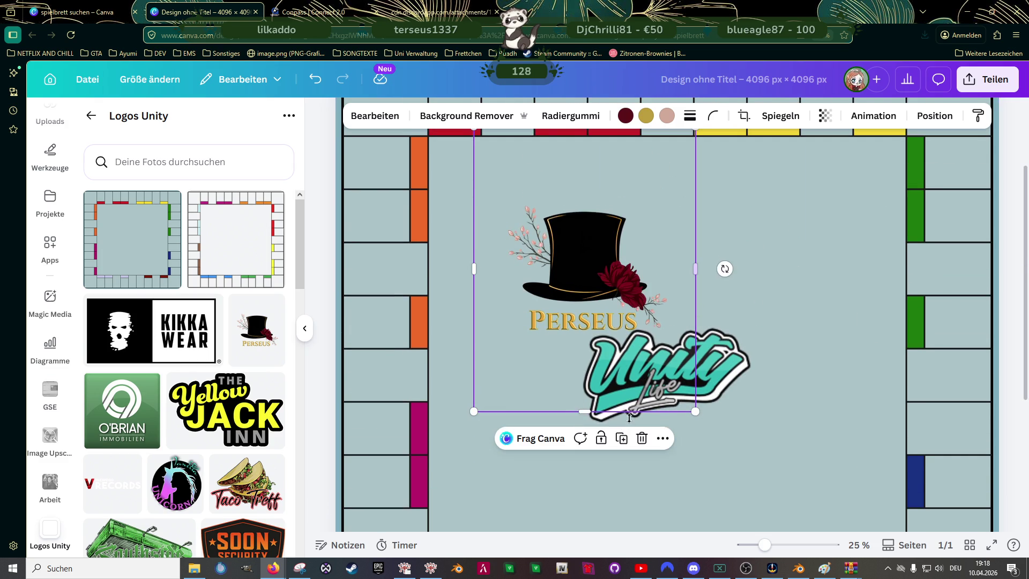
pyautogui.moveTo(590, 411); pyautogui.dragTo(590, 342)
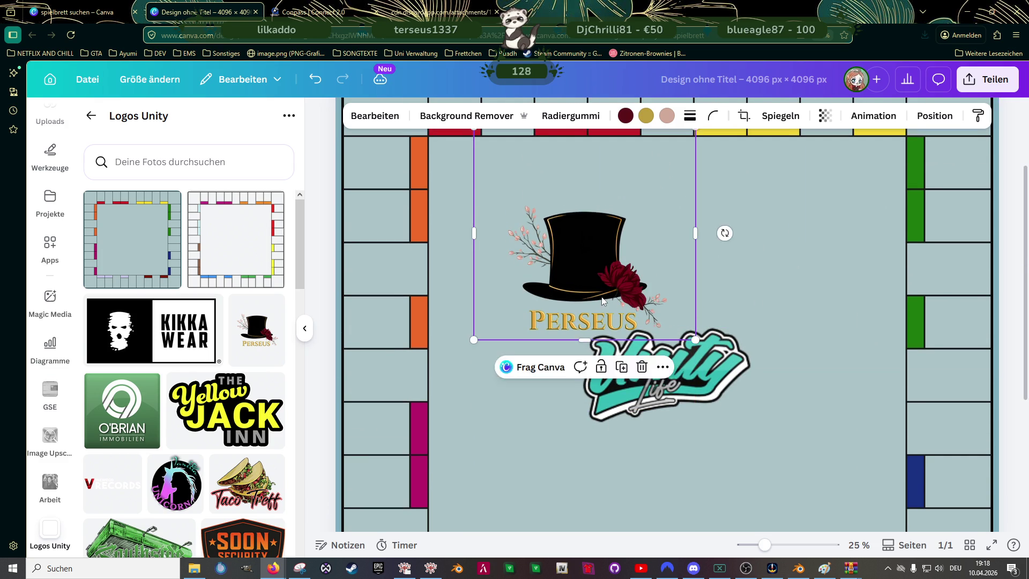
pyautogui.scroll(3, 613, 243)
pyautogui.moveTo(613, 242); pyautogui.dragTo(612, 310)
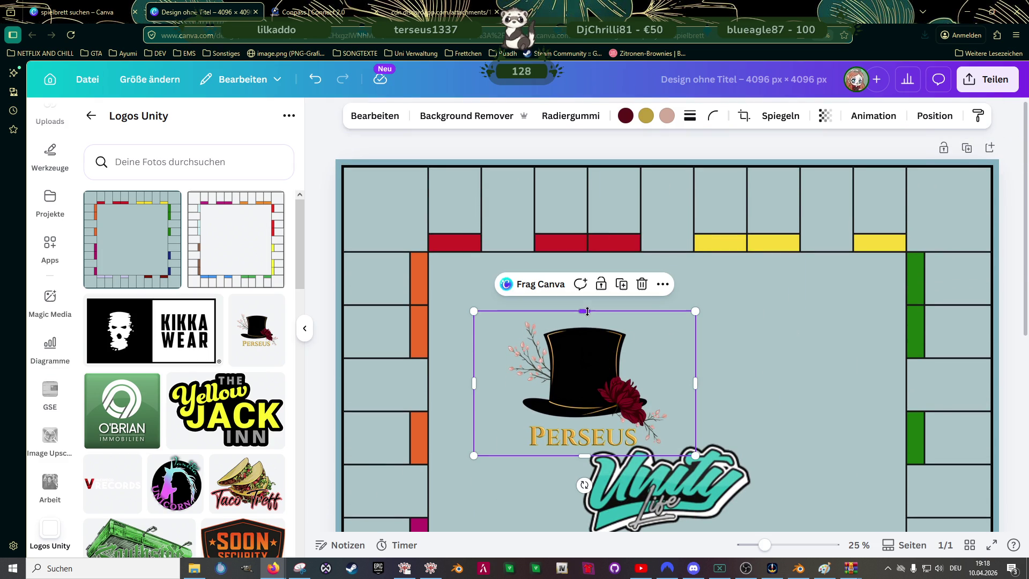
pyautogui.moveTo(481, 386); pyautogui.dragTo(502, 386)
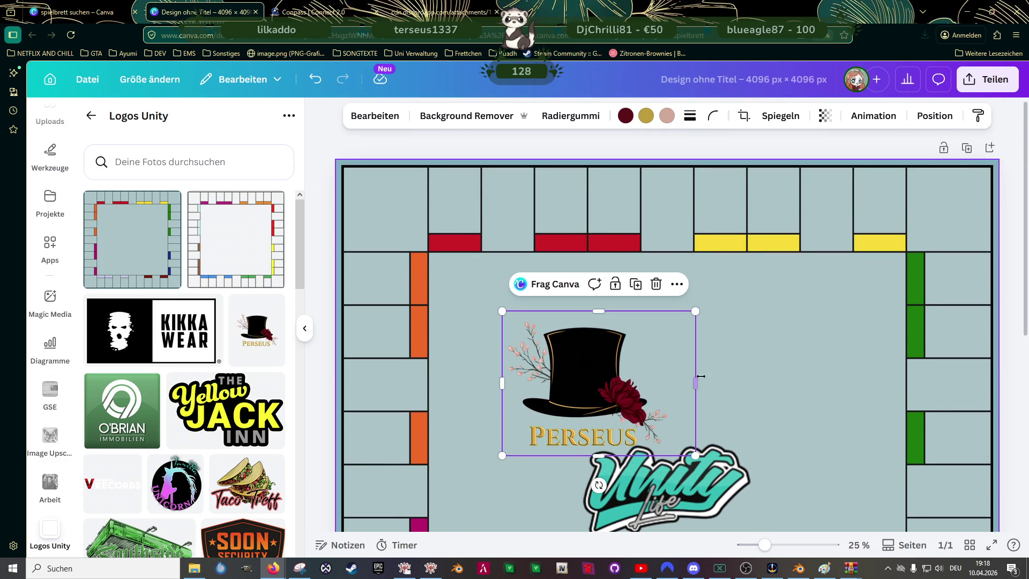
pyautogui.moveTo(691, 380); pyautogui.dragTo(672, 382)
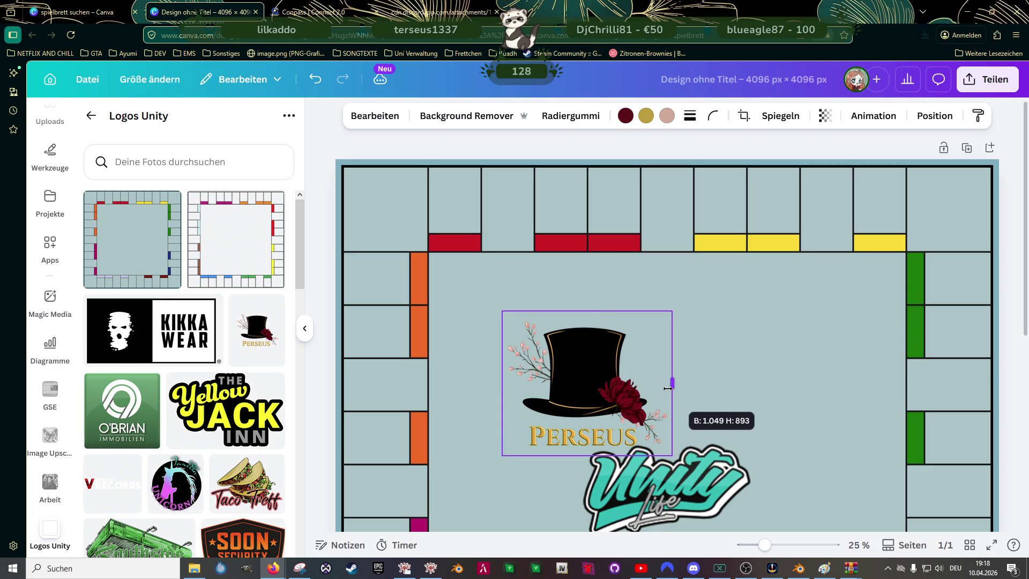
# - Move the Perseus logo toward a lower-right field and shrink it
pyautogui.scroll(-1, 640, 369)
pyautogui.scroll(-2, 640, 366)
pyautogui.moveTo(673, 223)
pyautogui.mouseDown()
pyautogui.moveTo(614, 269)
pyautogui.moveTo(940, 472)
pyautogui.mouseUp()
pyautogui.scroll(-2, 604, 257)
pyautogui.moveTo(943, 396); pyautogui.dragTo(877, 452)
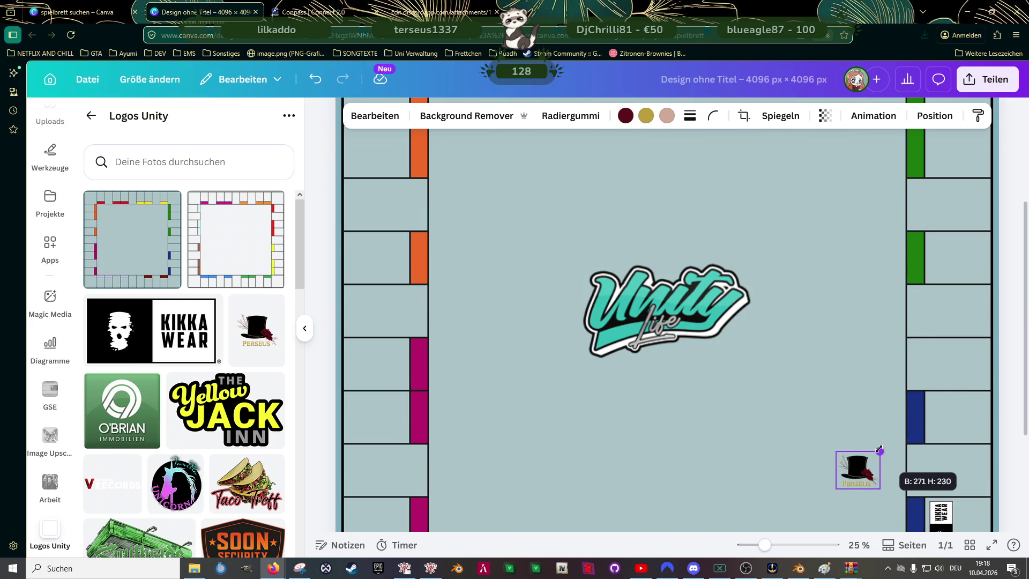
pyautogui.scroll(-3, 894, 443)
# - Move the KIKKA WEAR logo up into the upper blue field and align it
pyautogui.click(944, 373)
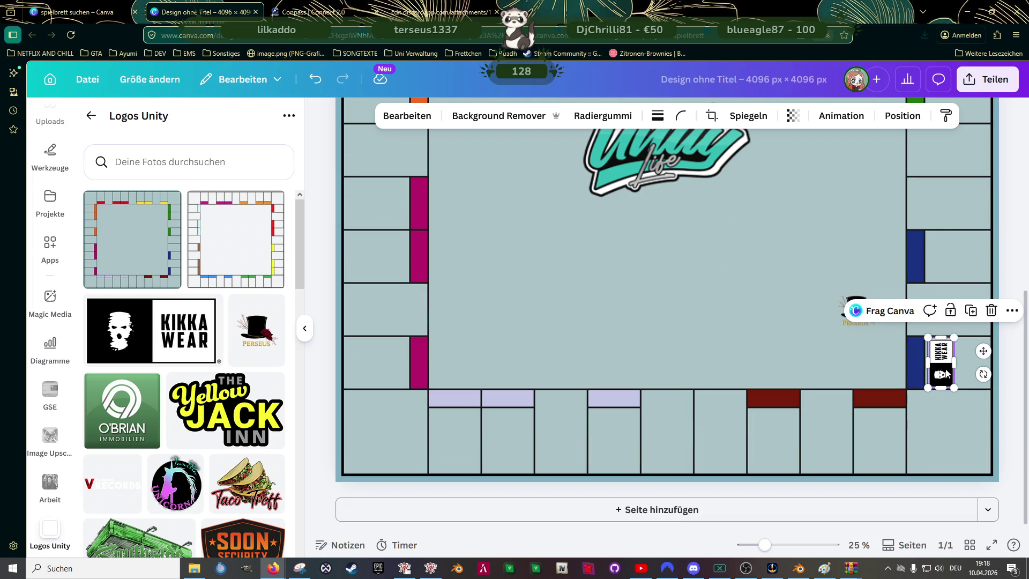
pyautogui.moveTo(984, 352); pyautogui.dragTo(987, 246)
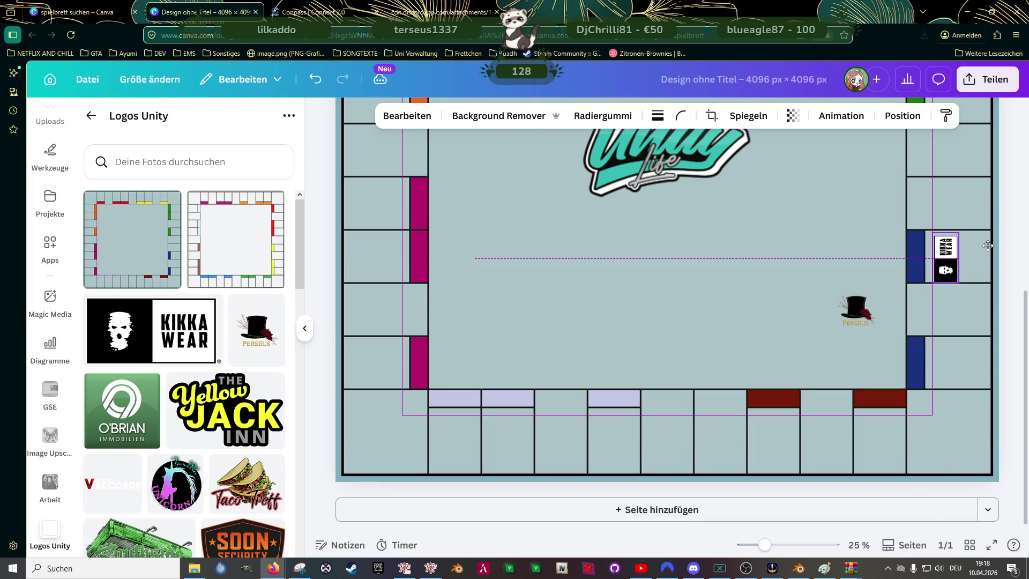
pyautogui.keyDown('ctrl'); pyautogui.scroll(5, 931, 310); pyautogui.keyUp('ctrl')
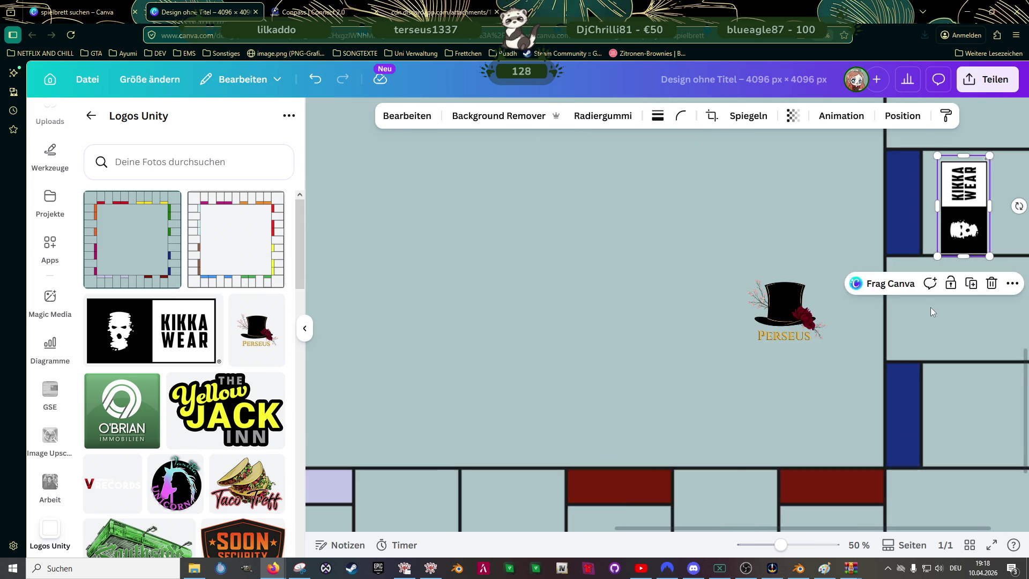
pyautogui.scroll(3, 915, 286)
pyautogui.hscroll(2, 885, 294)
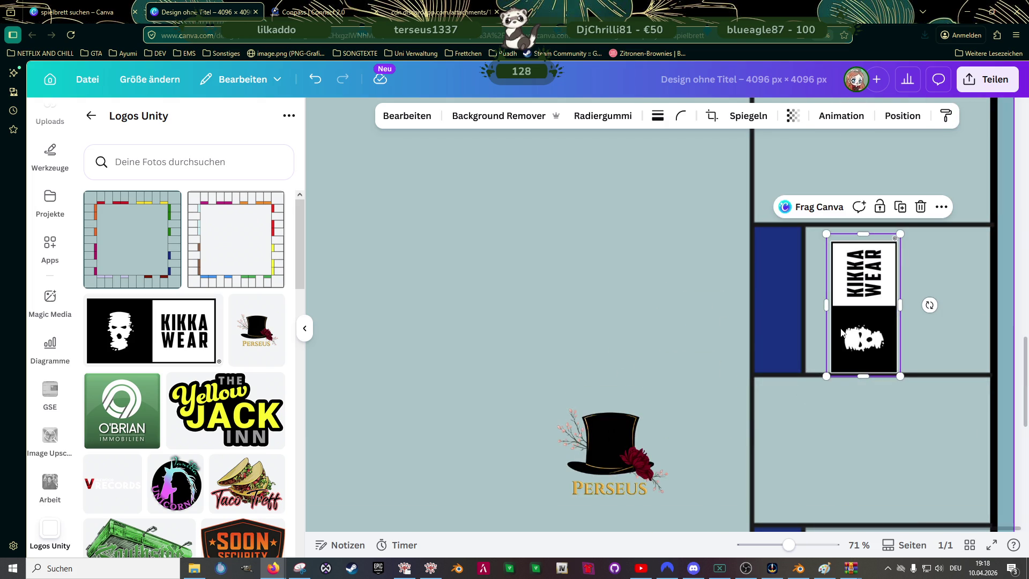
pyautogui.moveTo(860, 306); pyautogui.dragTo(861, 306)
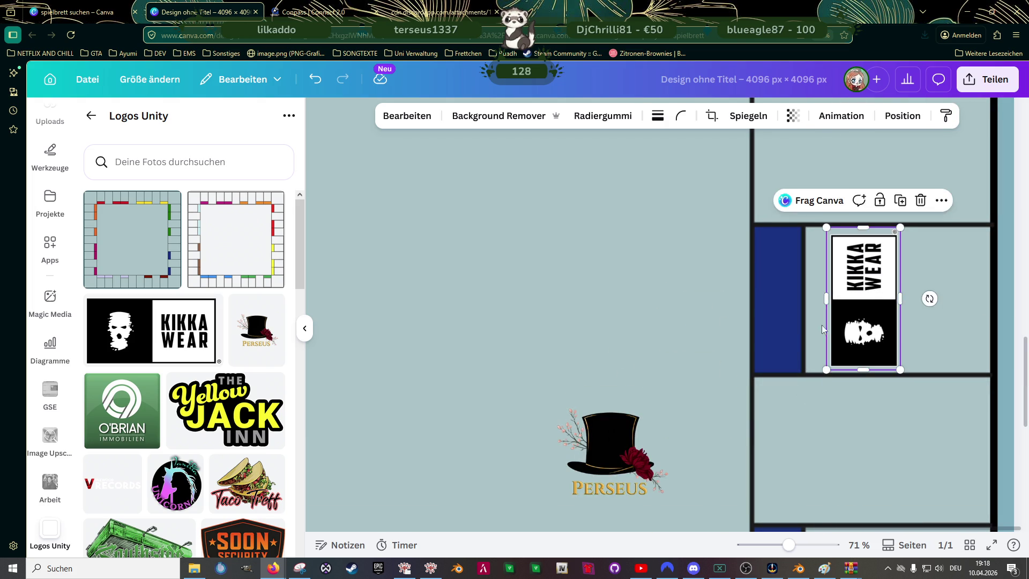
# - Rotate the Perseus logo about -92° and place it in the lower blue field
pyautogui.scroll(-2, 764, 330)
pyautogui.keyDown('ctrl'); pyautogui.scroll(-2, 764, 330); pyautogui.keyUp('ctrl')
pyautogui.click(686, 355)
pyautogui.moveTo(675, 427); pyautogui.dragTo(753, 355)
pyautogui.keyDown('ctrl'); pyautogui.scroll(-1, 792, 355); pyautogui.keyUp('ctrl')
pyautogui.keyDown('ctrl'); pyautogui.scroll(-1, 792, 355); pyautogui.keyUp('ctrl')
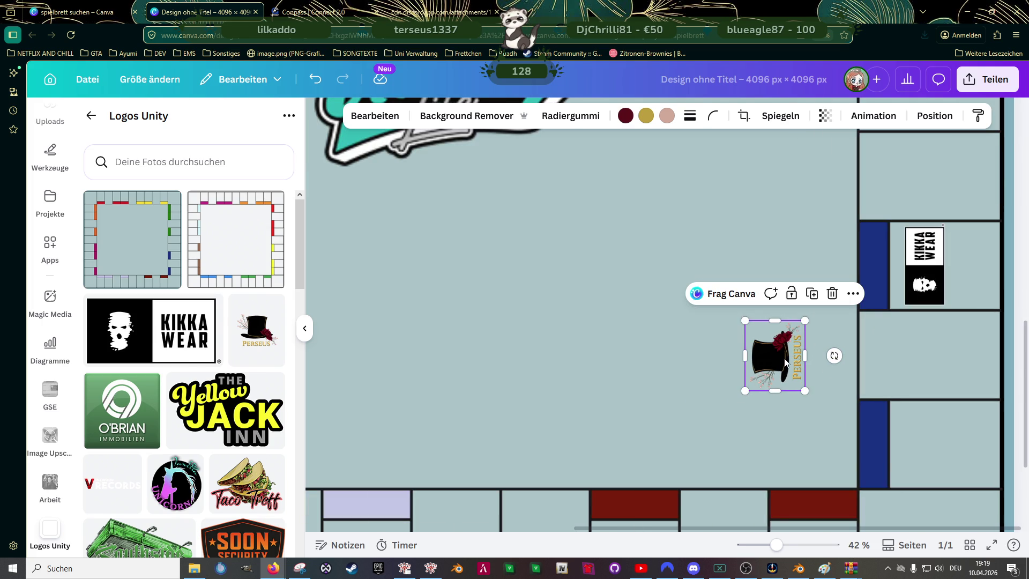
pyautogui.moveTo(786, 356); pyautogui.dragTo(934, 444)
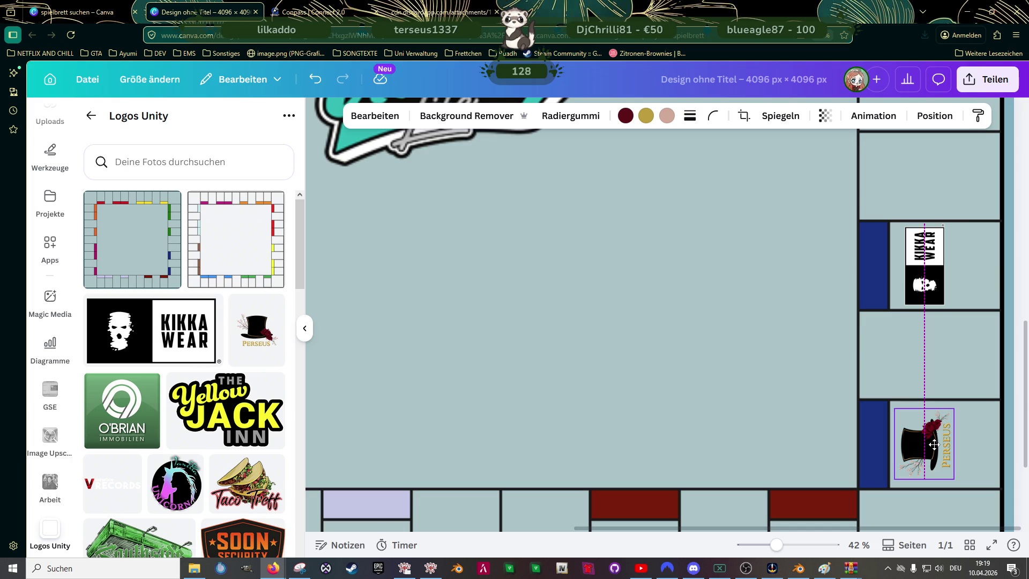
pyautogui.moveTo(934, 444); pyautogui.dragTo(935, 444)
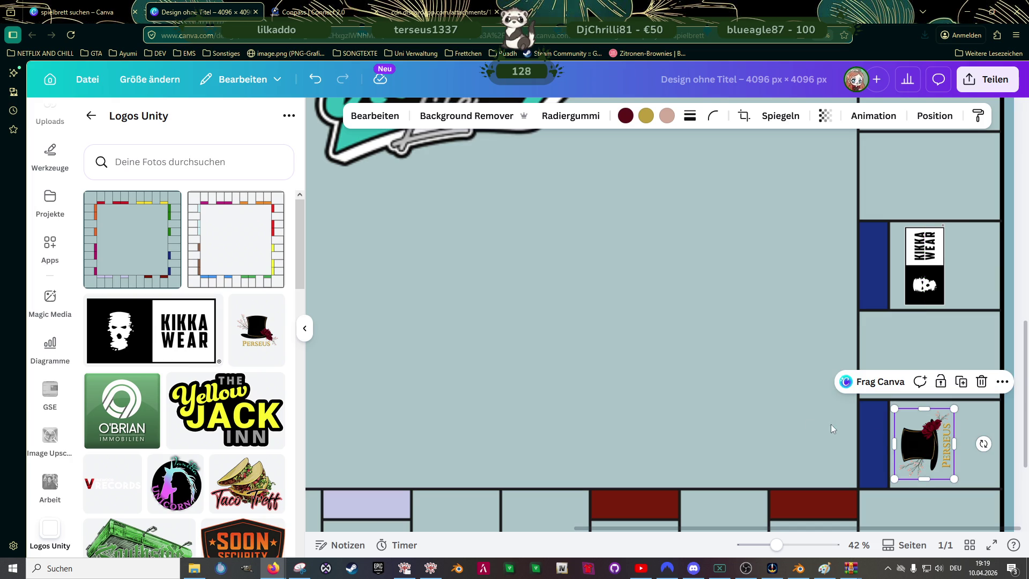
pyautogui.click(752, 399)
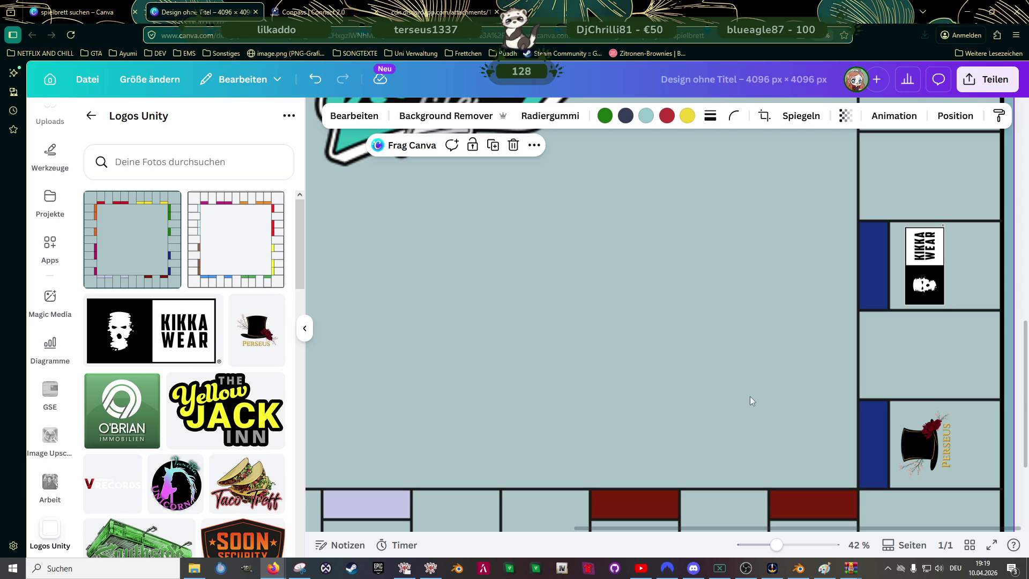
# - Add the Broschington logo from the Logos Unity uploads and shrink it to a small size
pyautogui.scroll(-2, 752, 400)
pyautogui.scroll(3, 715, 450)
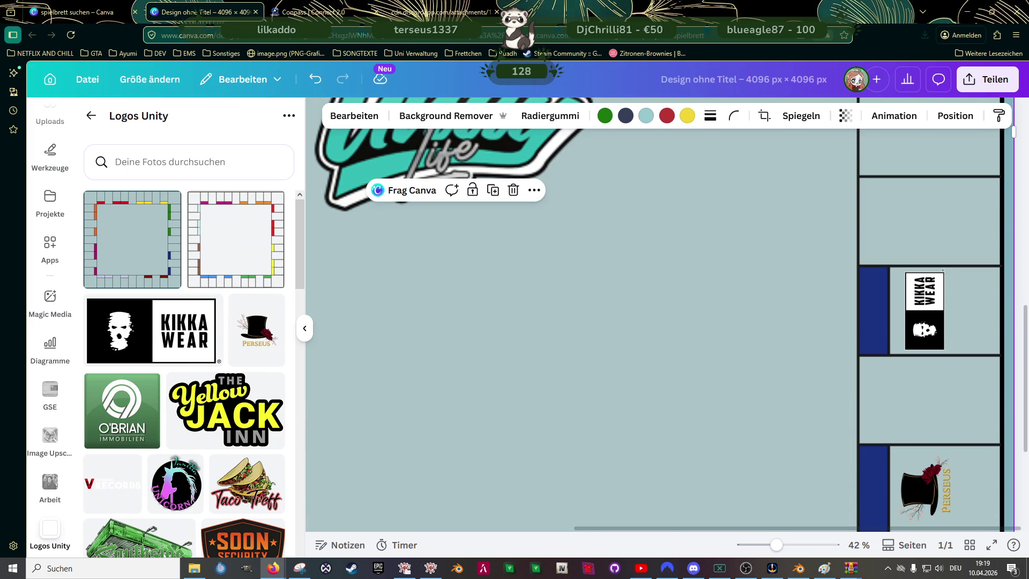
pyautogui.scroll(-5, 208, 388)
pyautogui.scroll(-2, 208, 388)
pyautogui.scroll(-2, 207, 387)
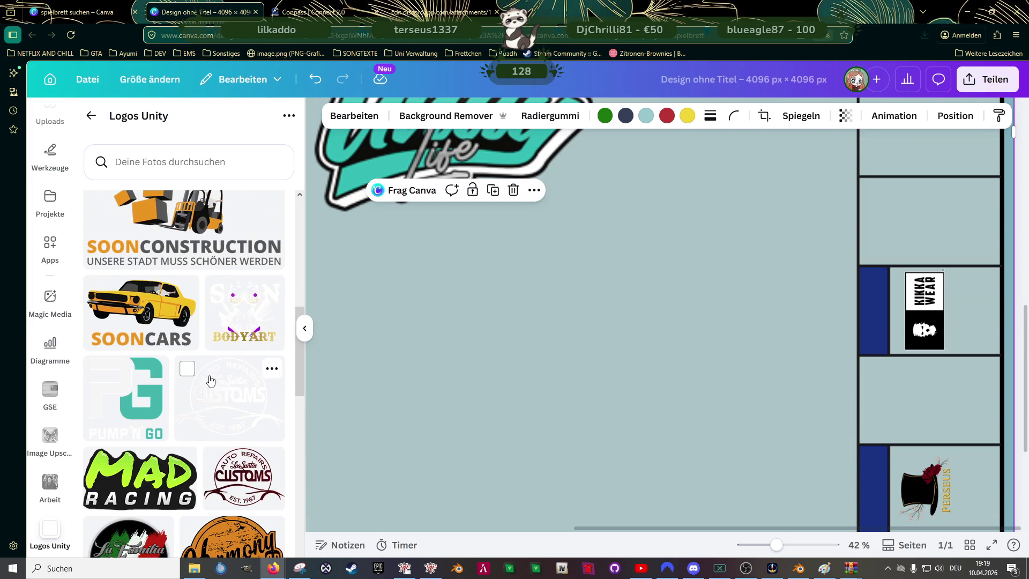
pyautogui.scroll(-2, 208, 388)
pyautogui.scroll(-3, 172, 389)
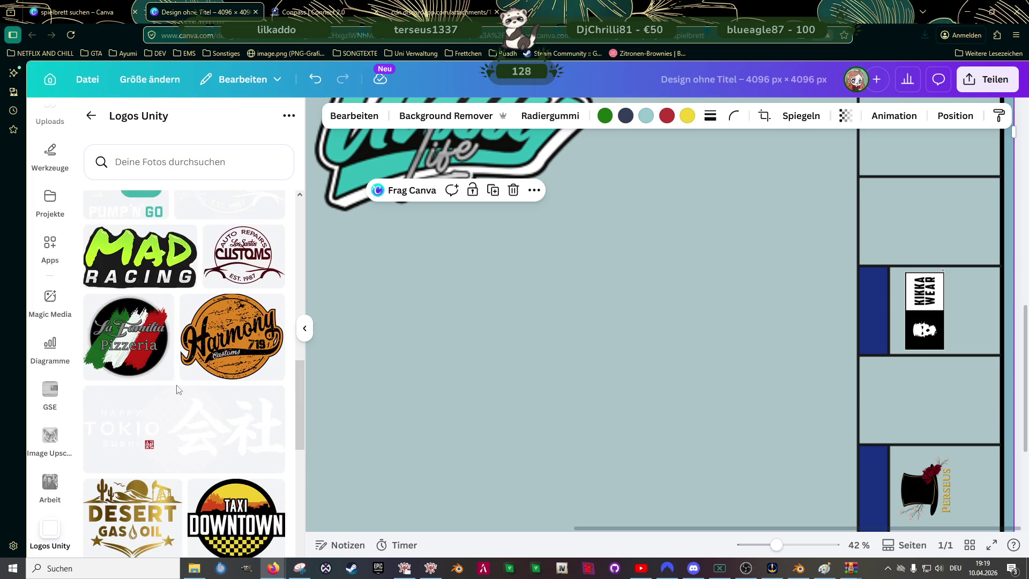
pyautogui.scroll(-3, 182, 390)
pyautogui.scroll(-1, 215, 391)
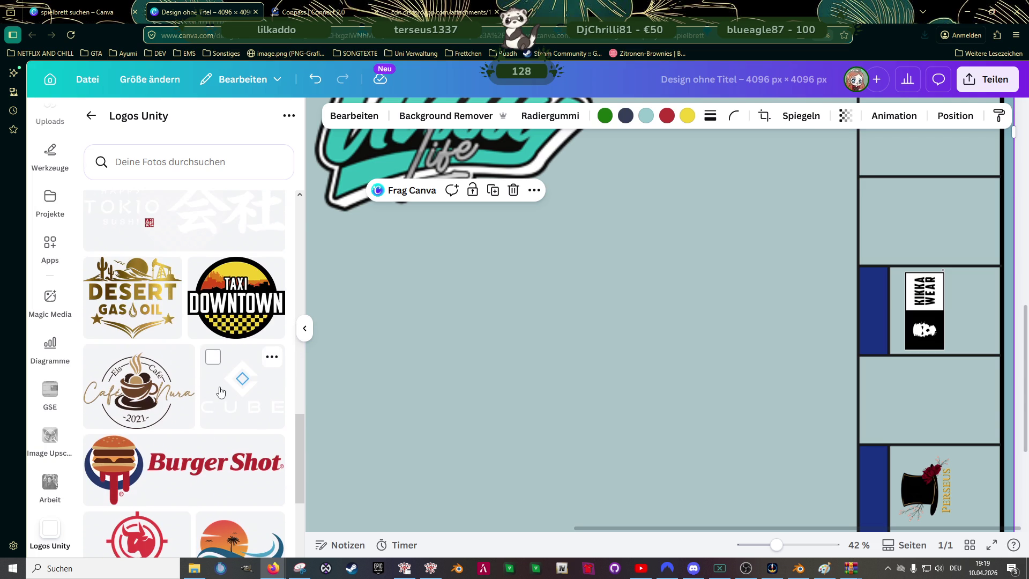
pyautogui.scroll(-4, 220, 392)
pyautogui.click(185, 432)
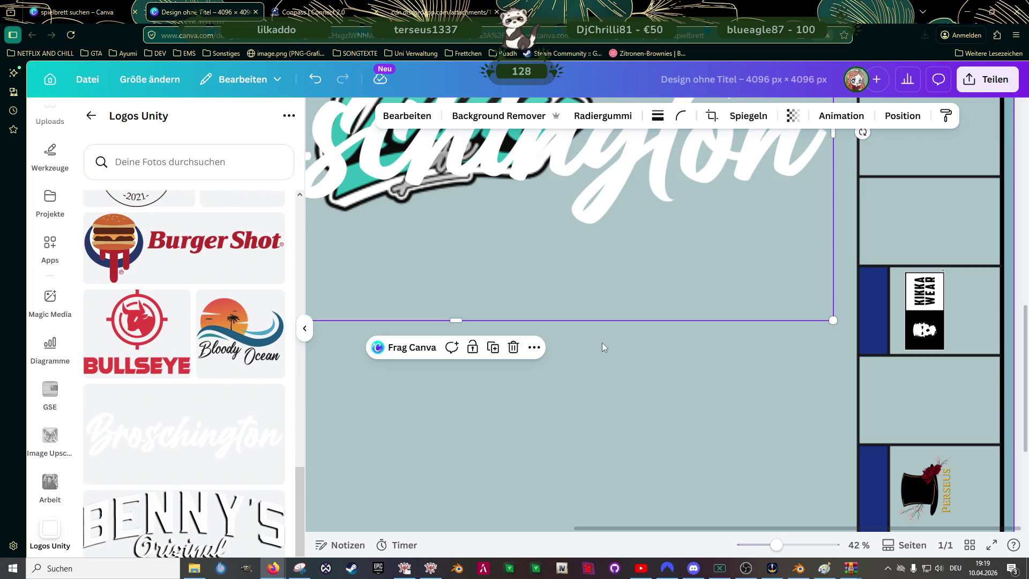
pyautogui.keyDown('ctrl'); pyautogui.scroll(-2, 578, 265); pyautogui.keyUp('ctrl')
pyautogui.keyDown('ctrl'); pyautogui.scroll(-1, 583, 265); pyautogui.keyUp('ctrl')
pyautogui.keyDown('ctrl'); pyautogui.scroll(-1, 584, 265); pyautogui.keyUp('ctrl')
pyautogui.moveTo(829, 172)
pyautogui.mouseDown()
pyautogui.moveTo(555, 331)
pyautogui.moveTo(877, 356)
pyautogui.mouseUp()
pyautogui.scroll(3, 876, 343)
pyautogui.scroll(2, 875, 341)
pyautogui.click(887, 331)
# - Rotate the Broschington logo -89° to run vertically and move it toward the right edge
pyautogui.hscroll(2, 879, 330)
pyautogui.scroll(3, 873, 330)
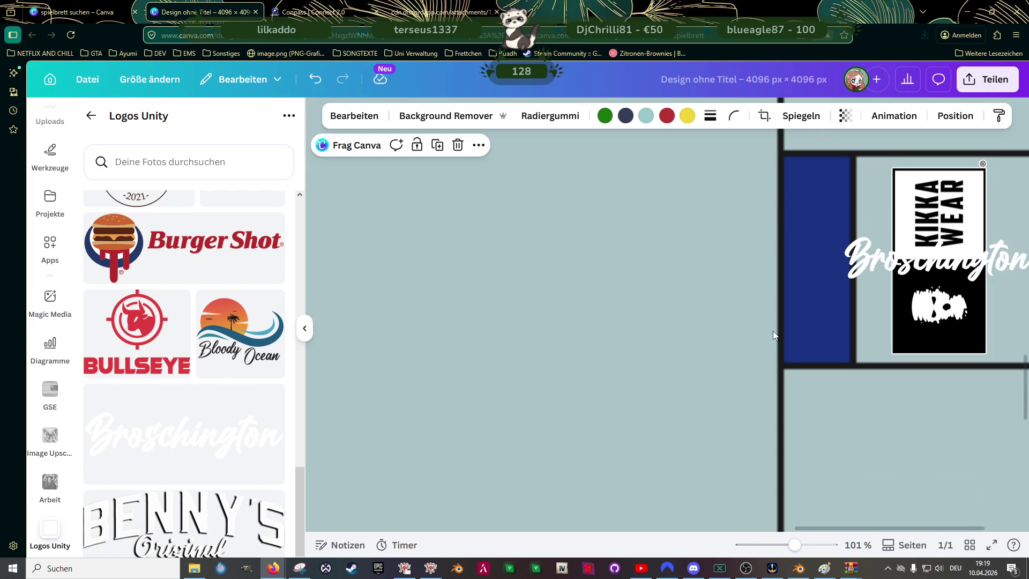
pyautogui.hscroll(2, 777, 332)
pyautogui.click(755, 292)
pyautogui.moveTo(801, 343)
pyautogui.mouseDown()
pyautogui.moveTo(865, 283)
pyautogui.moveTo(799, 242)
pyautogui.mouseUp()
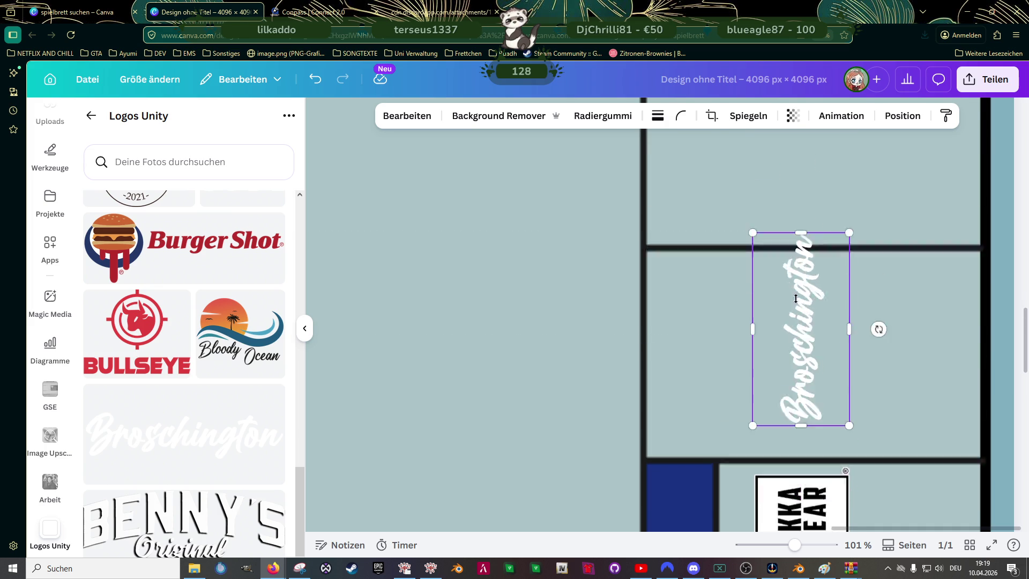
pyautogui.moveTo(799, 242); pyautogui.dragTo(790, 281)
# - Position the Broschington logo in the field beside the green property, nudging it into place
pyautogui.keyDown('ctrl'); pyautogui.scroll(-5, 790, 280); pyautogui.keyUp('ctrl')
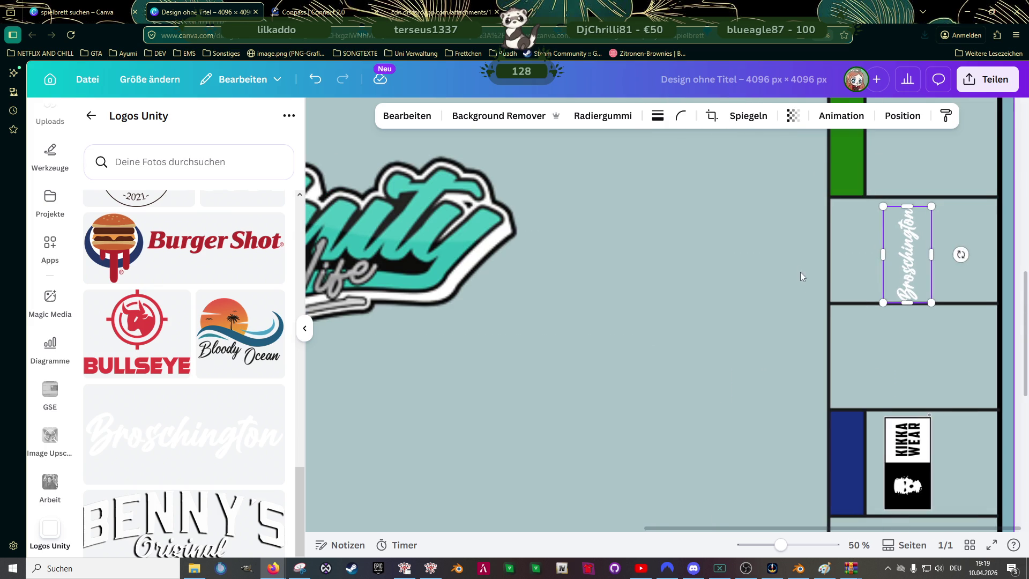
pyautogui.scroll(1, 879, 289)
pyautogui.scroll(1, 889, 350)
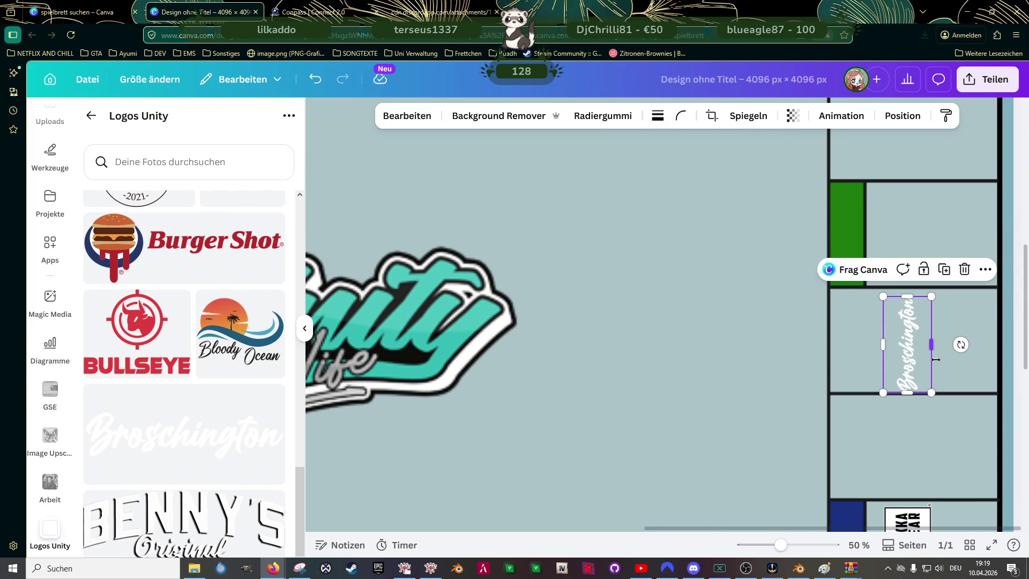
pyautogui.moveTo(907, 354); pyautogui.dragTo(905, 254)
pyautogui.moveTo(904, 245); pyautogui.dragTo(905, 245)
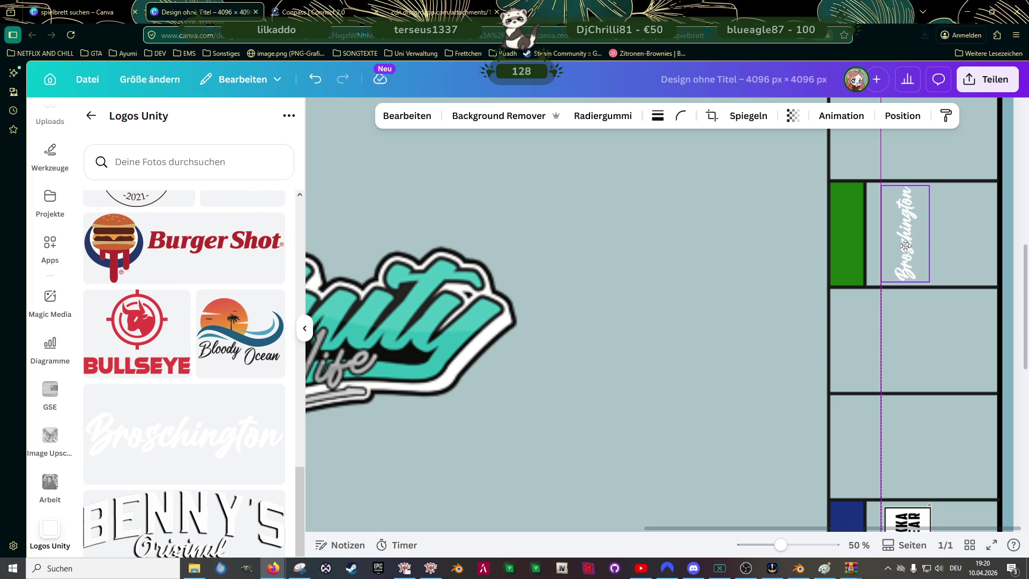
pyautogui.moveTo(914, 245); pyautogui.dragTo(907, 242)
pyautogui.scroll(-3, 949, 241)
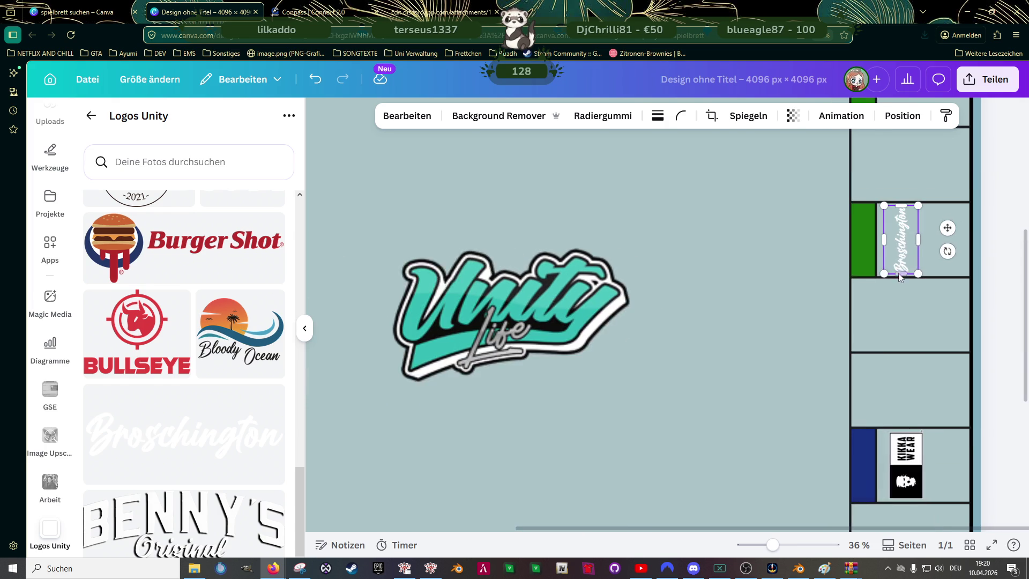
pyautogui.moveTo(941, 250); pyautogui.dragTo(943, 247)
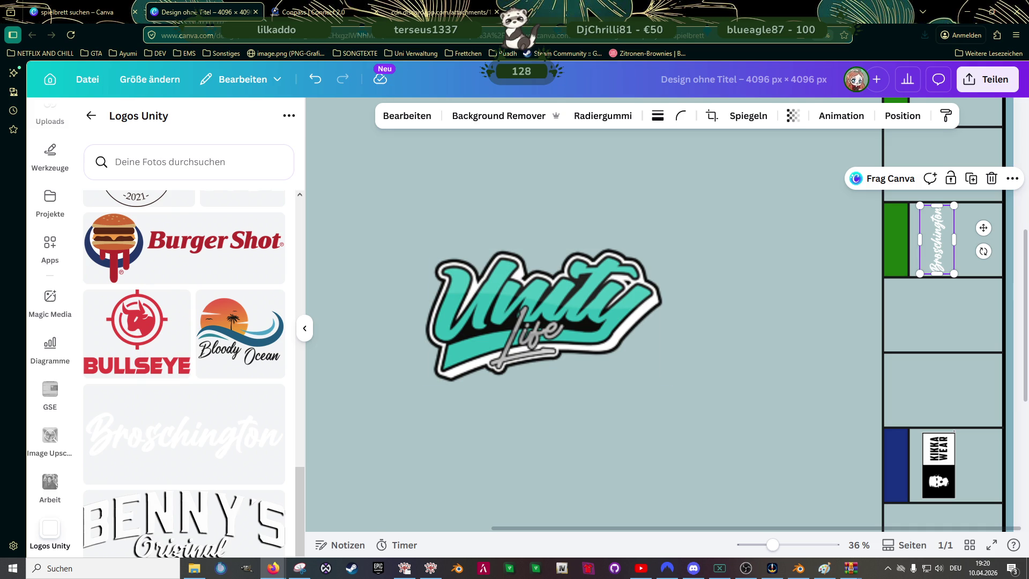
# - Scroll down the board to review the Broschington logo in its right-edge field
pyautogui.scroll(-2, 220, 354)
# - Add the Vinewood Records logo to the board as its own element, without replacing the Unity logo
pyautogui.scroll(-5, 211, 374)
pyautogui.scroll(-4, 210, 374)
pyautogui.scroll(5, 211, 374)
pyautogui.scroll(2, 209, 373)
pyautogui.scroll(-3, 206, 372)
pyautogui.scroll(-3, 204, 371)
pyautogui.scroll(-3, 203, 371)
pyautogui.scroll(-5, 202, 371)
pyautogui.scroll(-2, 199, 370)
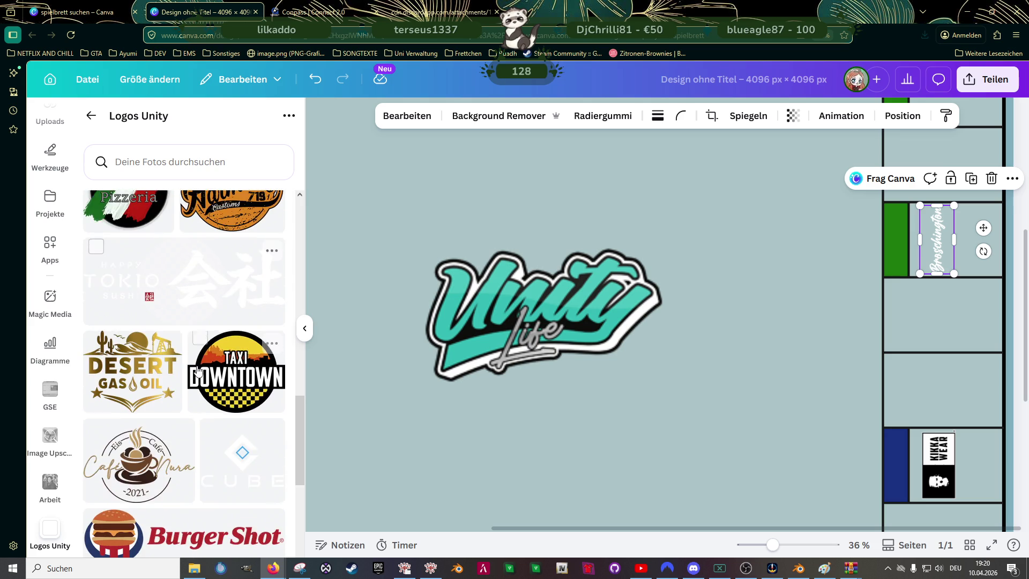
pyautogui.scroll(-2, 198, 370)
pyautogui.scroll(-4, 198, 370)
pyautogui.scroll(1, 199, 386)
pyautogui.scroll(3, 199, 396)
pyautogui.scroll(2, 199, 397)
pyautogui.scroll(3, 200, 397)
pyautogui.scroll(2, 200, 398)
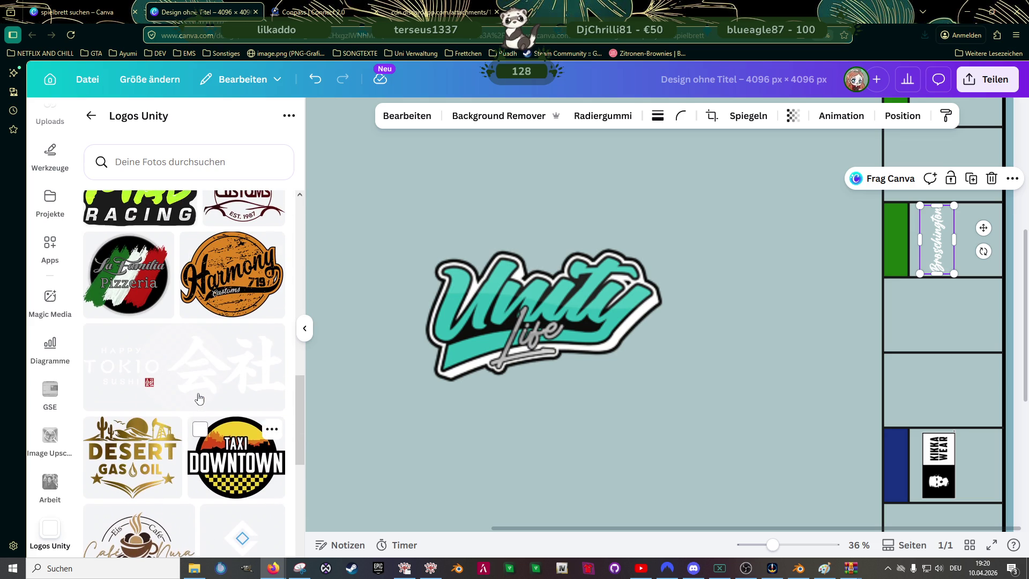
pyautogui.scroll(1, 199, 397)
pyautogui.scroll(2, 199, 397)
pyautogui.scroll(1, 199, 397)
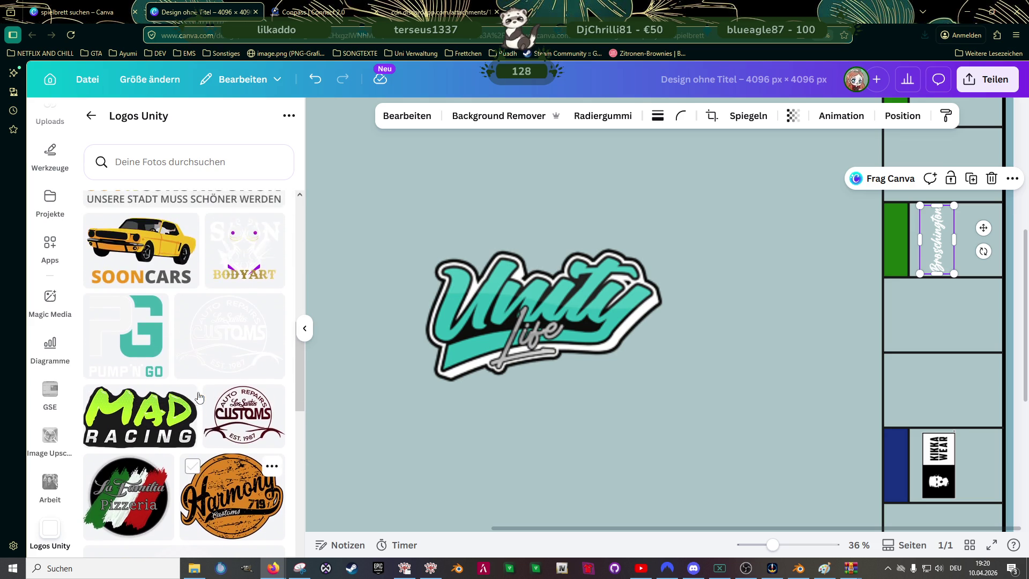
pyautogui.scroll(2, 199, 396)
pyautogui.scroll(3, 199, 397)
pyautogui.scroll(2, 200, 397)
pyautogui.scroll(2, 161, 429)
pyautogui.scroll(1, 93, 469)
pyautogui.click(96, 468)
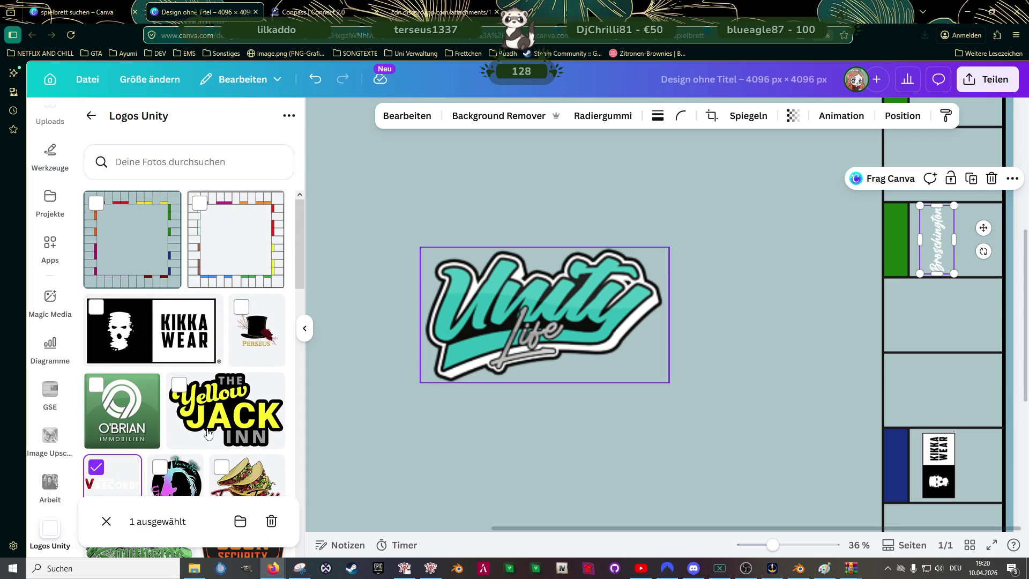
pyautogui.click(631, 445)
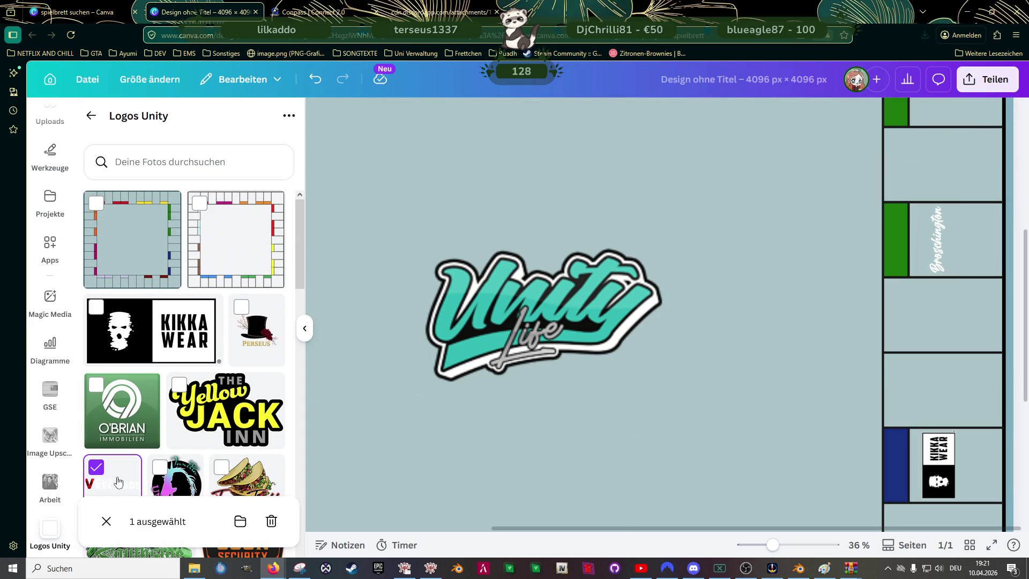
pyautogui.moveTo(119, 480); pyautogui.dragTo(554, 321)
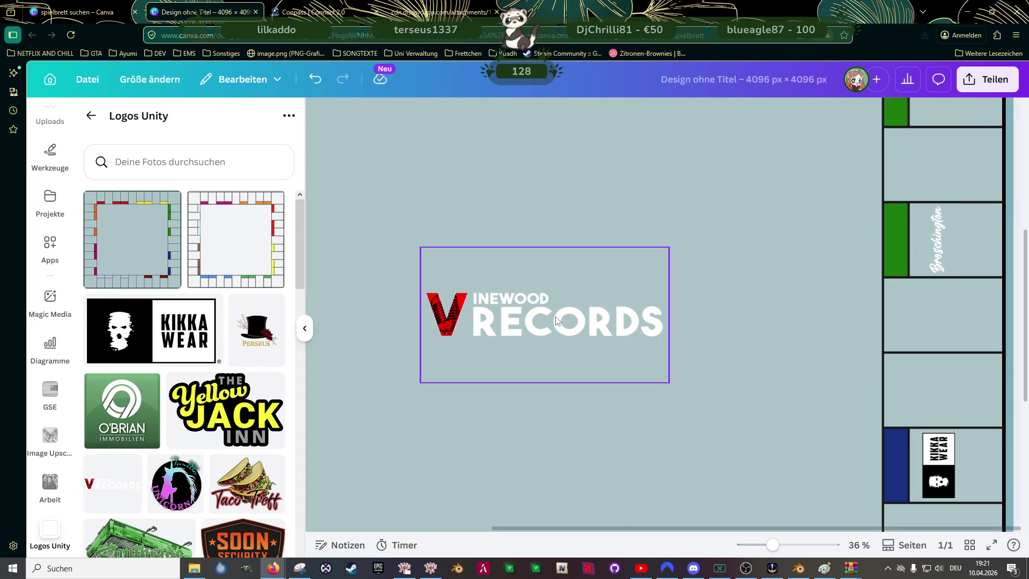
pyautogui.moveTo(555, 320); pyautogui.dragTo(483, 442)
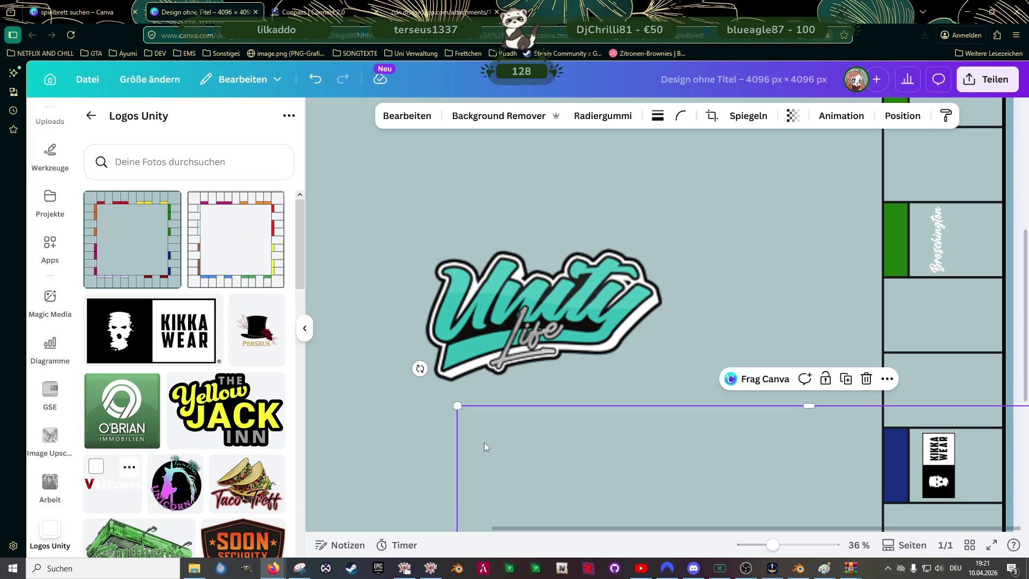
# - Move the Records logo toward the centre, crop it toward the V, and shrink it to about 313×314
pyautogui.keyDown('ctrl'); pyautogui.scroll(-3, 509, 428); pyautogui.keyUp('ctrl')
pyautogui.keyDown('ctrl'); pyautogui.scroll(-2, 509, 427); pyautogui.keyUp('ctrl')
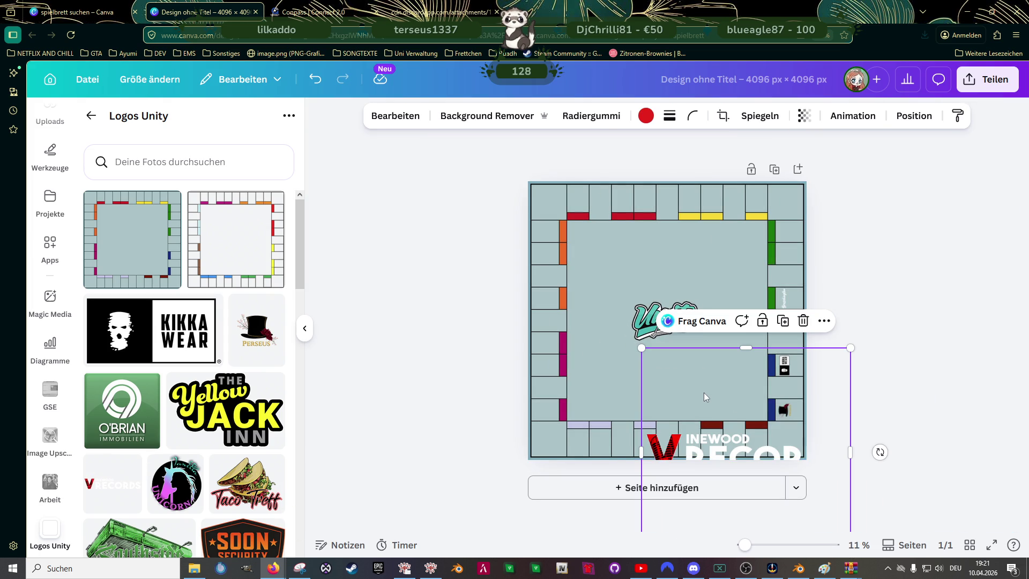
pyautogui.moveTo(698, 381); pyautogui.dragTo(651, 271)
pyautogui.moveTo(678, 219); pyautogui.dragTo(674, 306)
pyautogui.moveTo(785, 370); pyautogui.dragTo(617, 361)
pyautogui.moveTo(596, 432); pyautogui.dragTo(594, 352)
pyautogui.scroll(2, 595, 348)
pyautogui.scroll(2, 568, 369)
pyautogui.scroll(3, 514, 321)
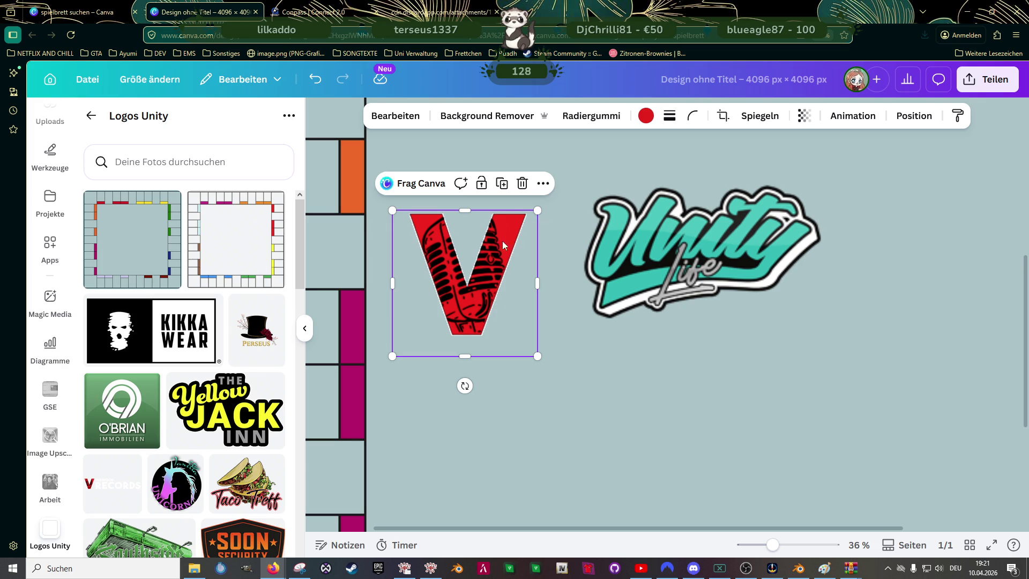
pyautogui.moveTo(538, 210); pyautogui.dragTo(466, 286)
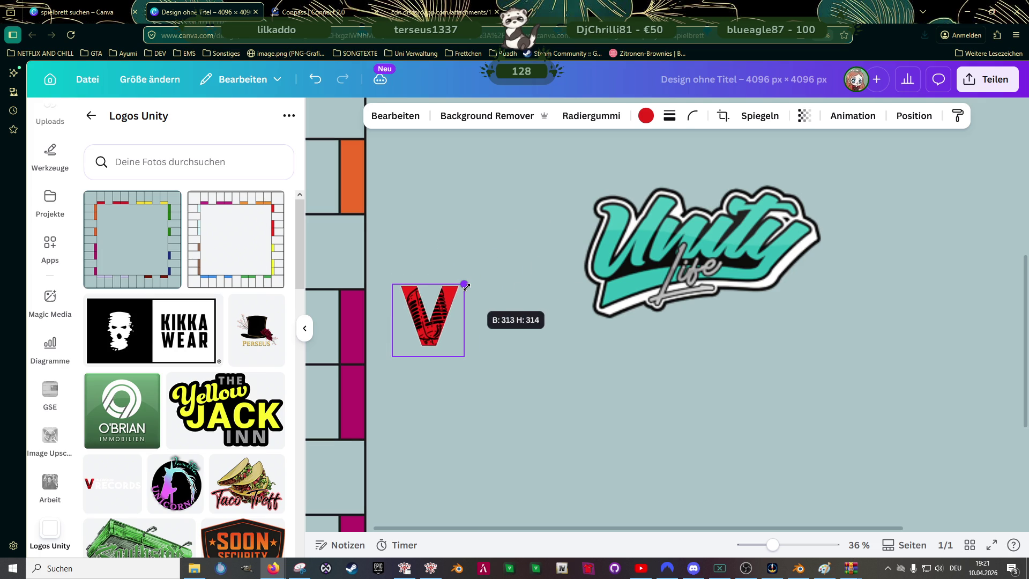
pyautogui.moveTo(465, 285); pyautogui.dragTo(466, 286)
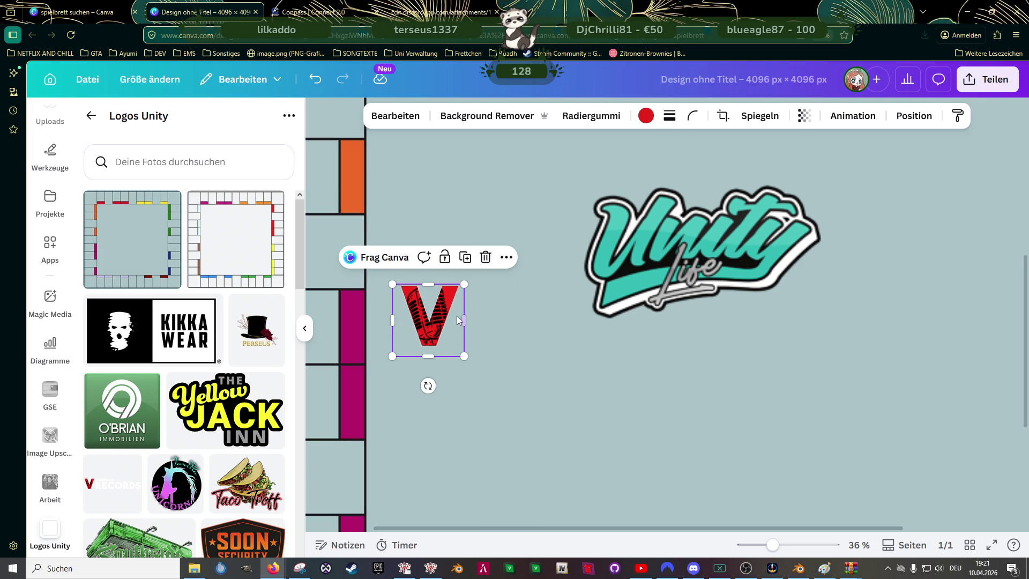
# - Delete the stray separate red V copy, keeping the Records logo intact
pyautogui.moveTo(452, 324)
pyautogui.mouseDown()
pyautogui.moveTo(563, 385)
pyautogui.moveTo(842, 365)
pyautogui.mouseUp()
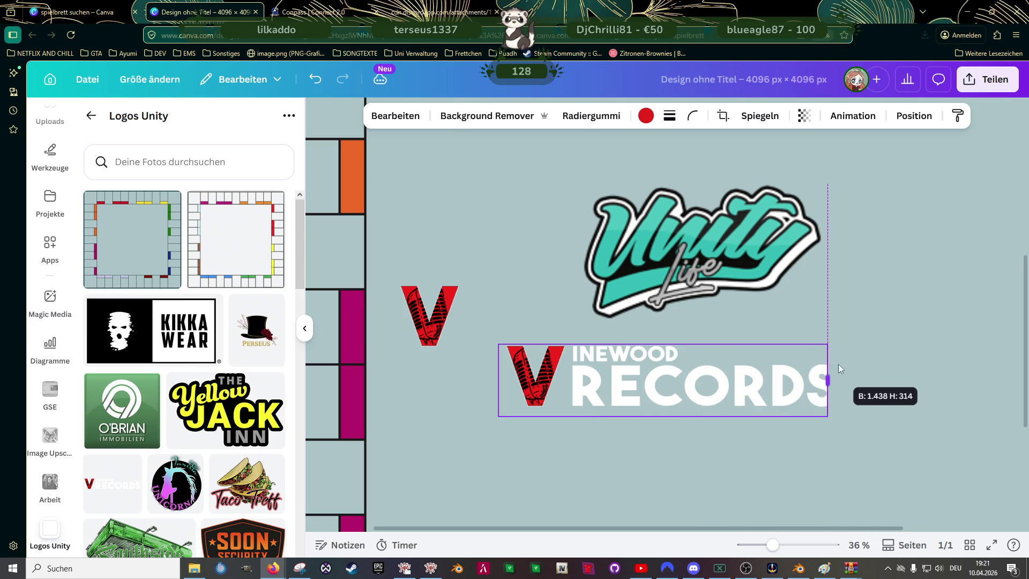
pyautogui.moveTo(498, 380); pyautogui.dragTo(569, 380)
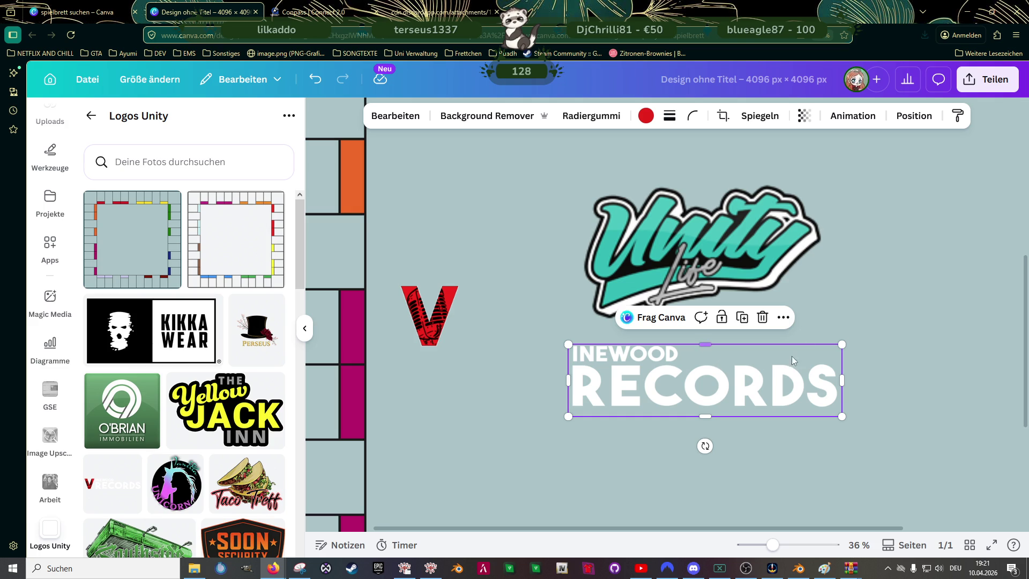
pyautogui.moveTo(570, 378); pyautogui.dragTo(501, 380)
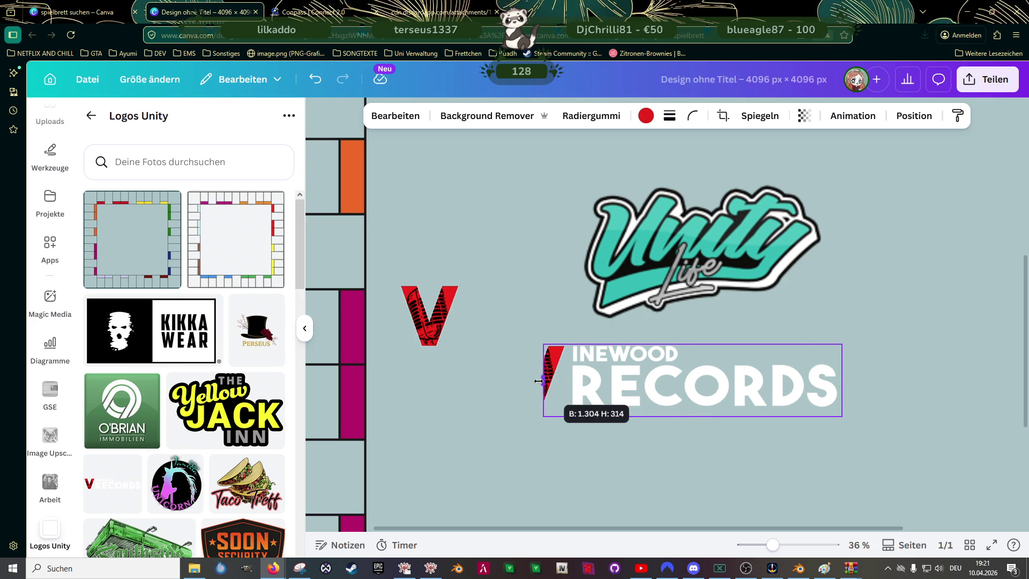
pyautogui.click(421, 322)
pyautogui.press('Delete')
# - Shrink the Records logo to a small size and crop it down to just the red V
pyautogui.click(640, 397)
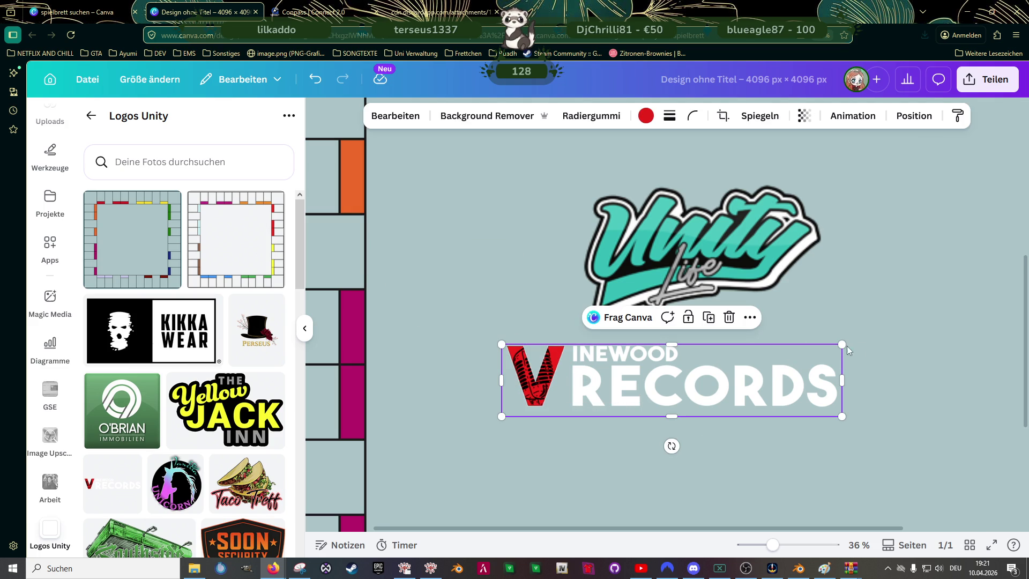
pyautogui.moveTo(841, 345); pyautogui.dragTo(588, 397)
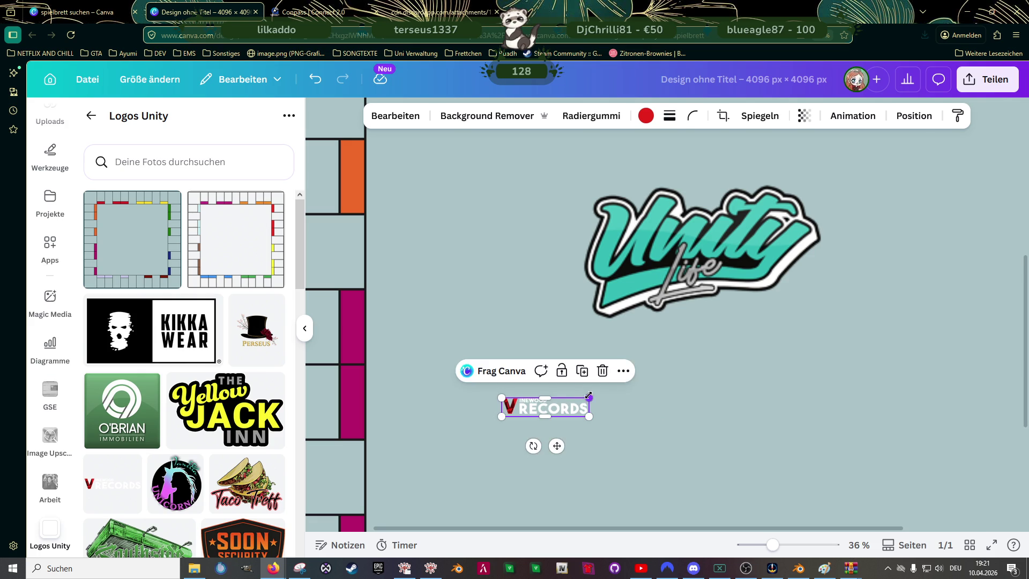
pyautogui.keyDown('ctrl'); pyautogui.scroll(-3, 588, 398); pyautogui.keyUp('ctrl')
pyautogui.scroll(2, 588, 397)
pyautogui.scroll(2, 584, 403)
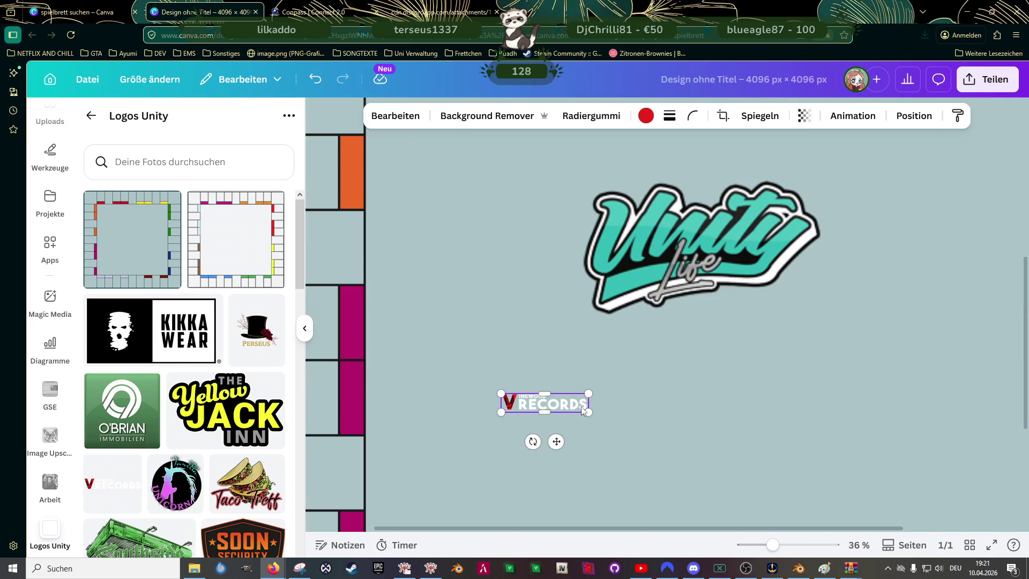
pyautogui.scroll(2, 582, 410)
pyautogui.moveTo(584, 403)
pyautogui.mouseDown()
pyautogui.moveTo(507, 403)
pyautogui.moveTo(829, 313)
pyautogui.mouseUp()
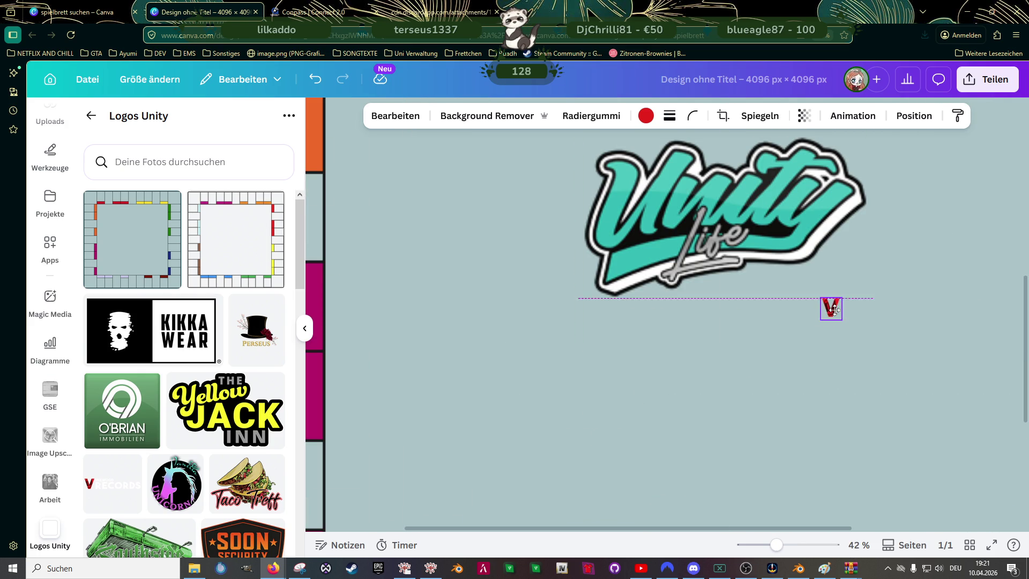
pyautogui.scroll(-2, 860, 321)
pyautogui.click(895, 307)
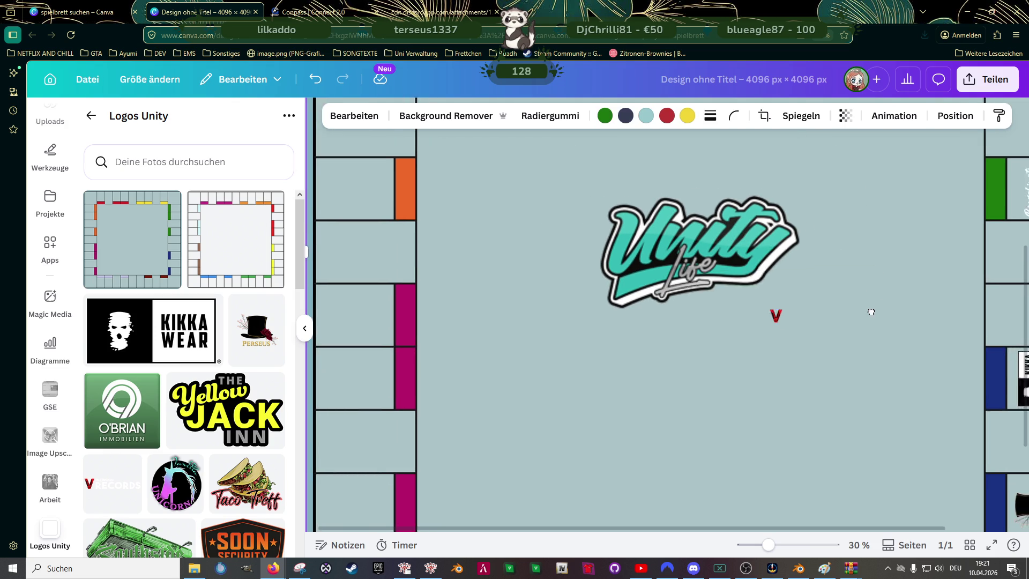
pyautogui.hscroll(2, 857, 322)
pyautogui.scroll(1, 858, 322)
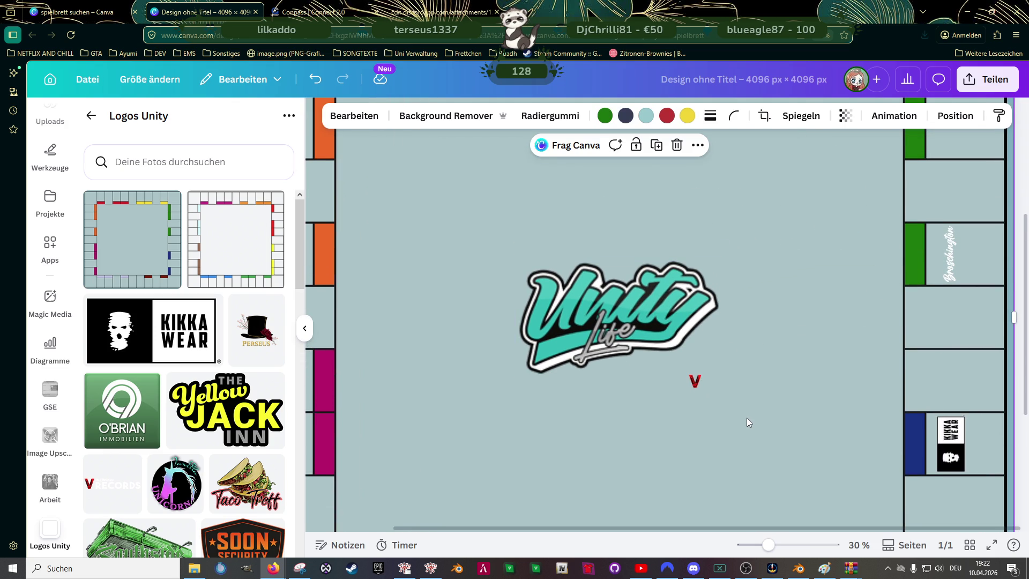
pyautogui.click(697, 384)
# - Move the red V into the green right-side field and rotate it -93°
pyautogui.moveTo(699, 389); pyautogui.dragTo(947, 174)
pyautogui.scroll(3, 922, 390)
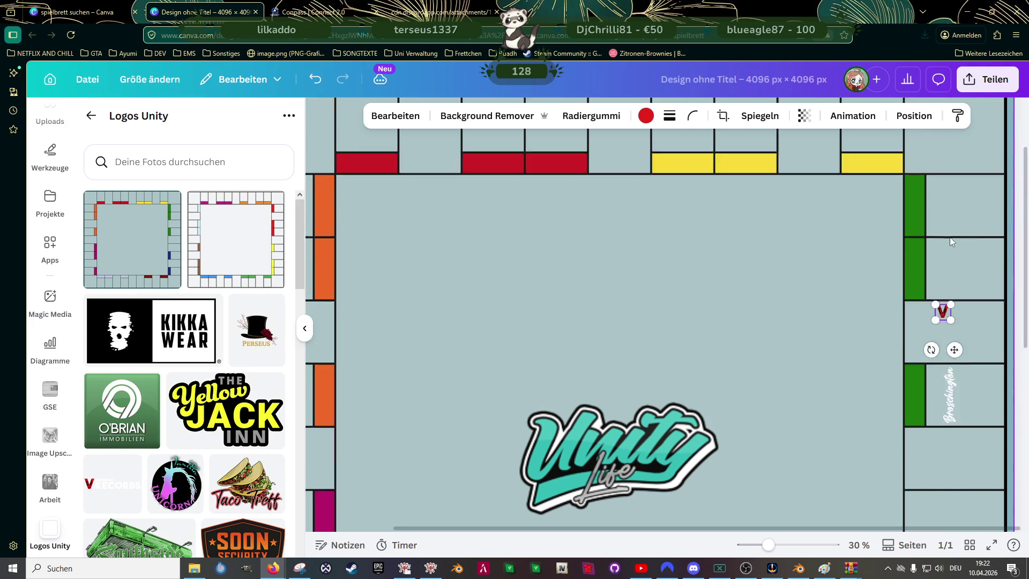
pyautogui.moveTo(931, 389)
pyautogui.mouseDown()
pyautogui.moveTo(983, 361)
pyautogui.moveTo(978, 328)
pyautogui.moveTo(953, 328)
pyautogui.mouseUp()
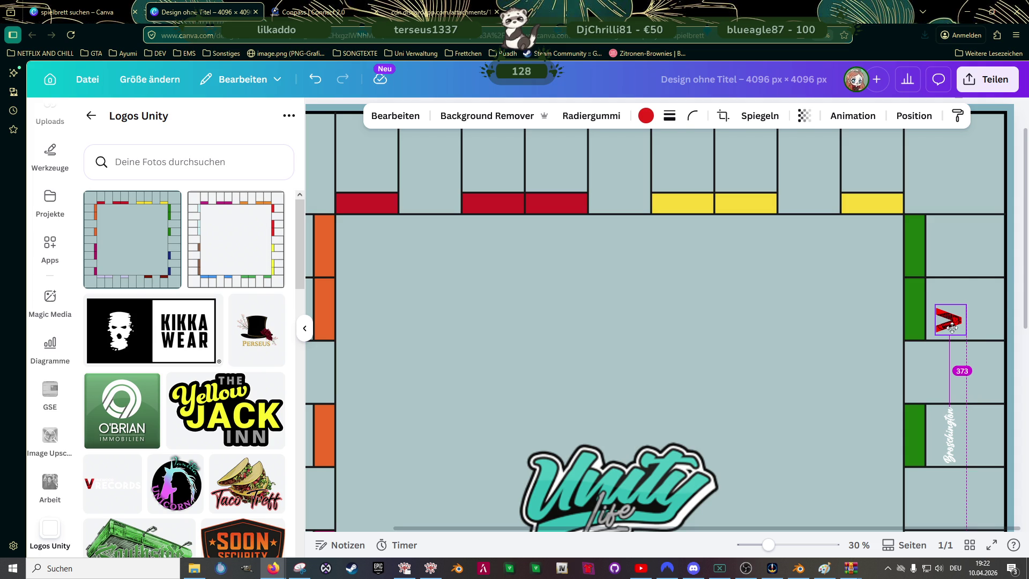
pyautogui.moveTo(952, 327); pyautogui.dragTo(952, 328)
pyautogui.scroll(5, 953, 343)
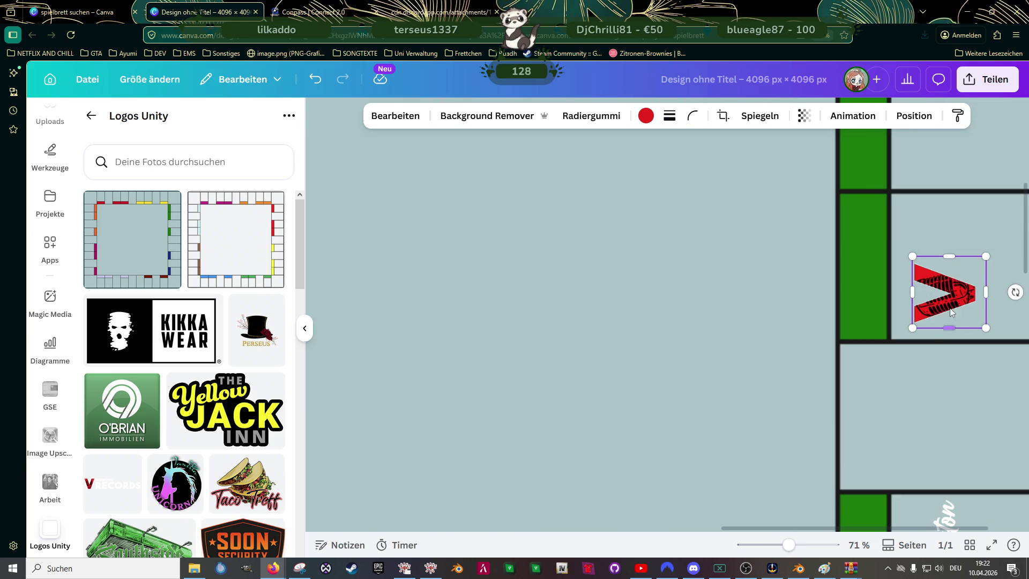
# - Duplicate the V, uncrop the copy to show RECORDS, crop out the V, and shrink the wordmark beside it
pyautogui.hotkey('ctrl', 'd')
pyautogui.moveTo(946, 292); pyautogui.dragTo(948, 238)
pyautogui.moveTo(950, 203)
pyautogui.mouseDown()
pyautogui.moveTo(955, 277)
pyautogui.moveTo(944, 130)
pyautogui.moveTo(948, 187)
pyautogui.mouseUp()
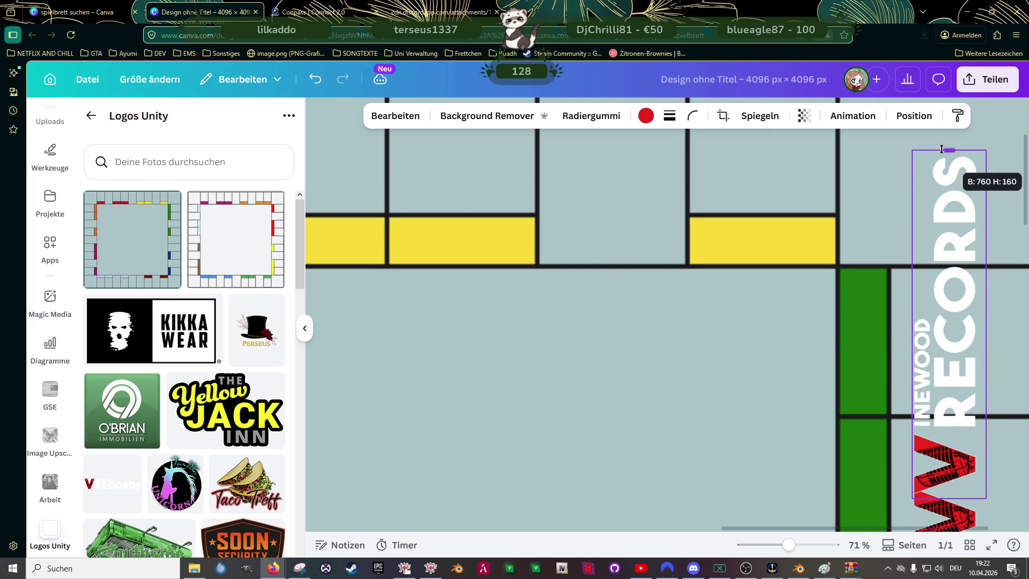
pyautogui.moveTo(948, 187); pyautogui.dragTo(947, 142)
pyautogui.moveTo(953, 497); pyautogui.dragTo(954, 442)
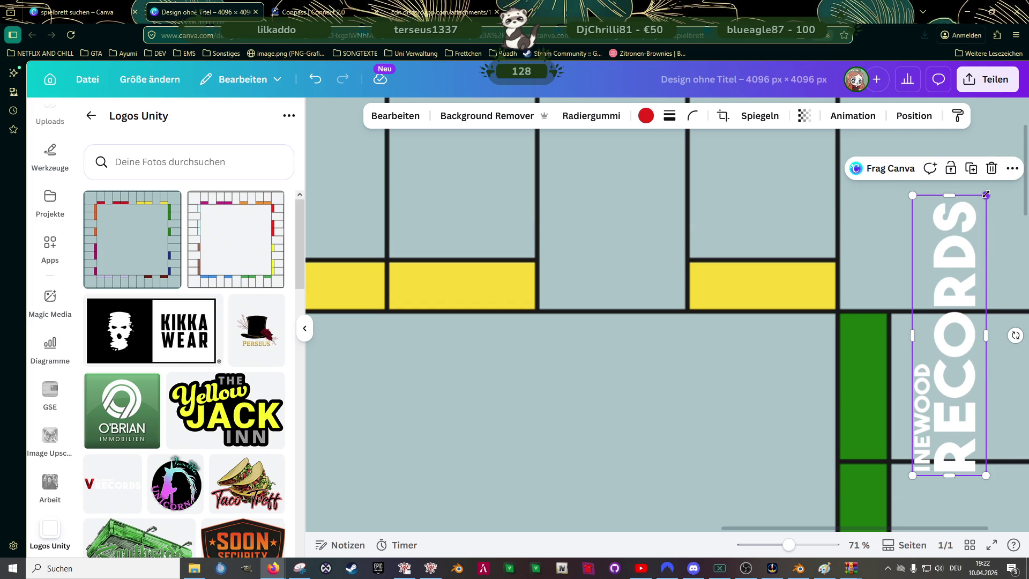
pyautogui.moveTo(985, 195); pyautogui.dragTo(920, 395)
pyautogui.scroll(-3, 919, 395)
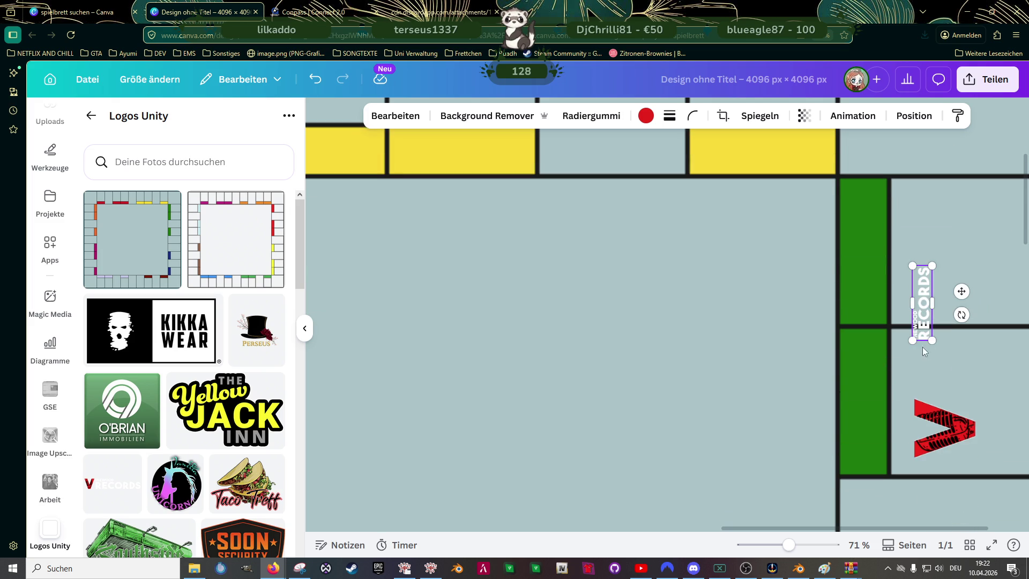
pyautogui.moveTo(961, 289); pyautogui.dragTo(1001, 360)
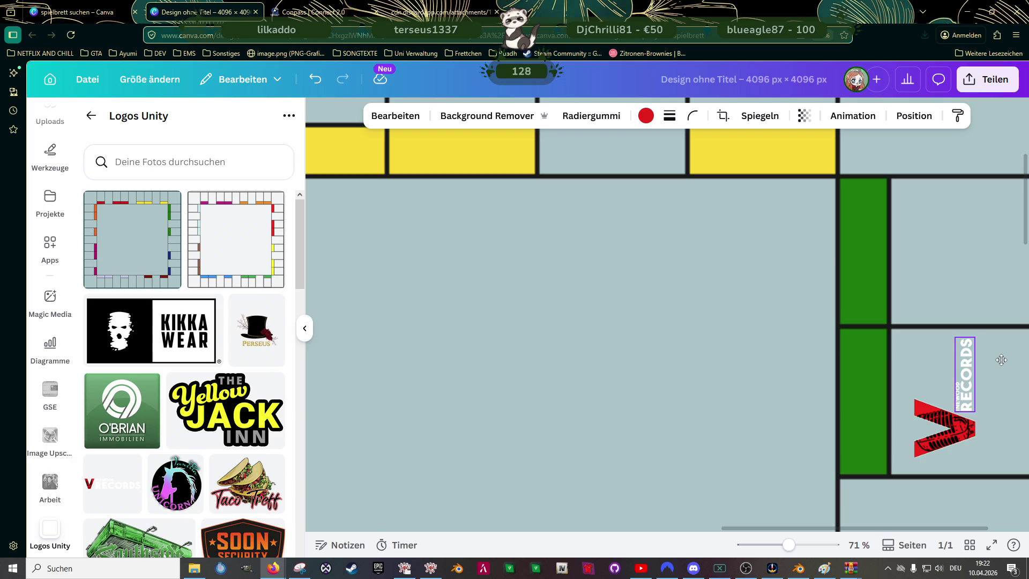
pyautogui.click(761, 385)
pyautogui.scroll(-3, 763, 381)
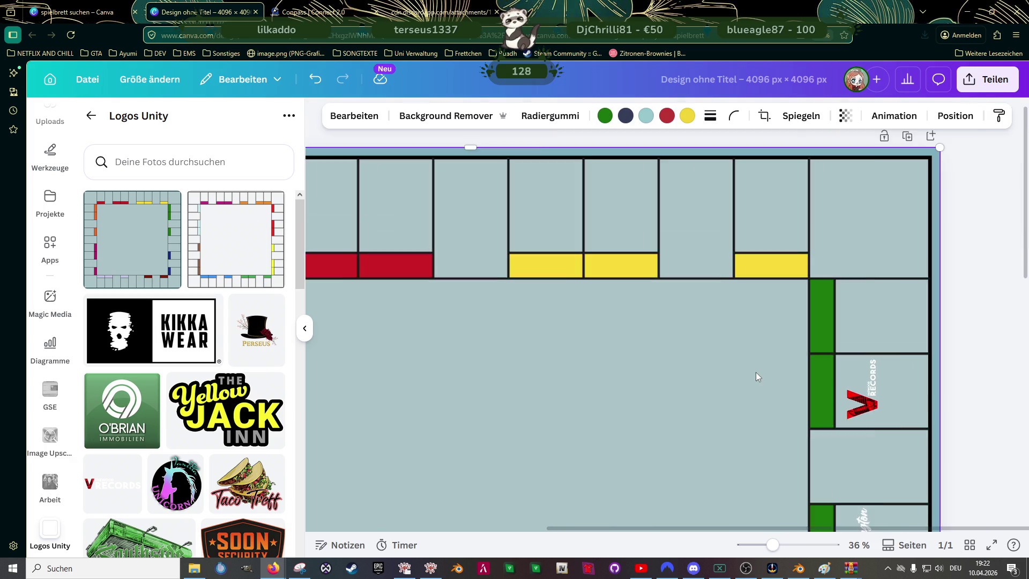
# - Zoom in and drag the vertical RECORDS text's corner to enlarge it beside the red V
pyautogui.scroll(-1, 757, 375)
pyautogui.scroll(-2, 763, 358)
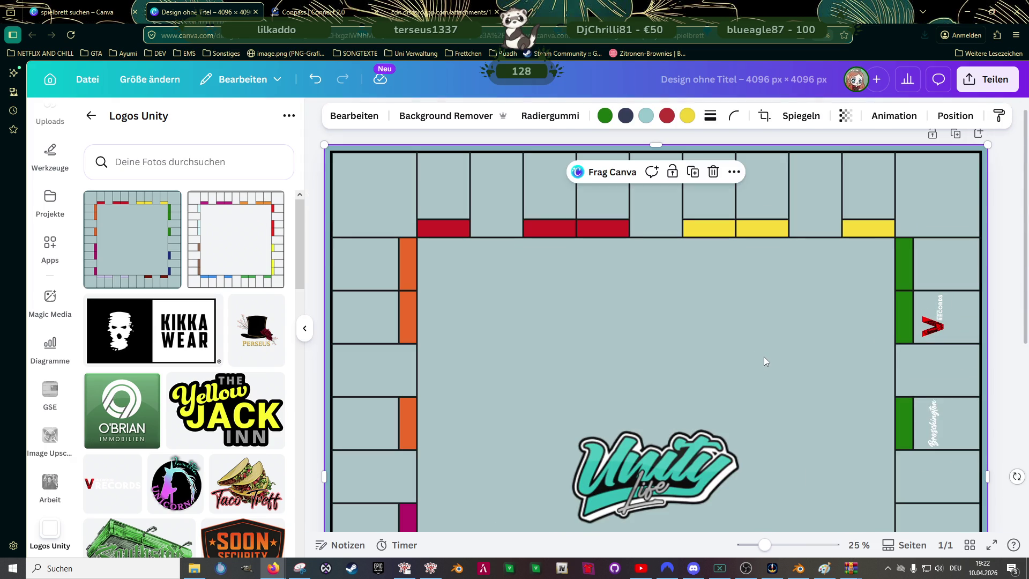
pyautogui.scroll(-3, 764, 360)
pyautogui.scroll(2, 941, 215)
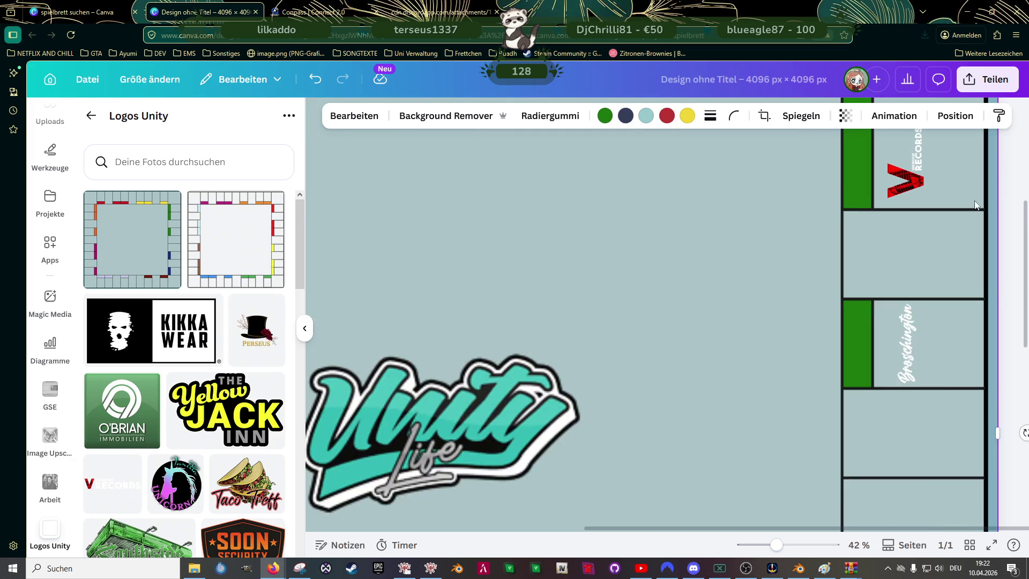
pyautogui.scroll(2, 941, 214)
pyautogui.click(908, 258)
pyautogui.click(914, 220)
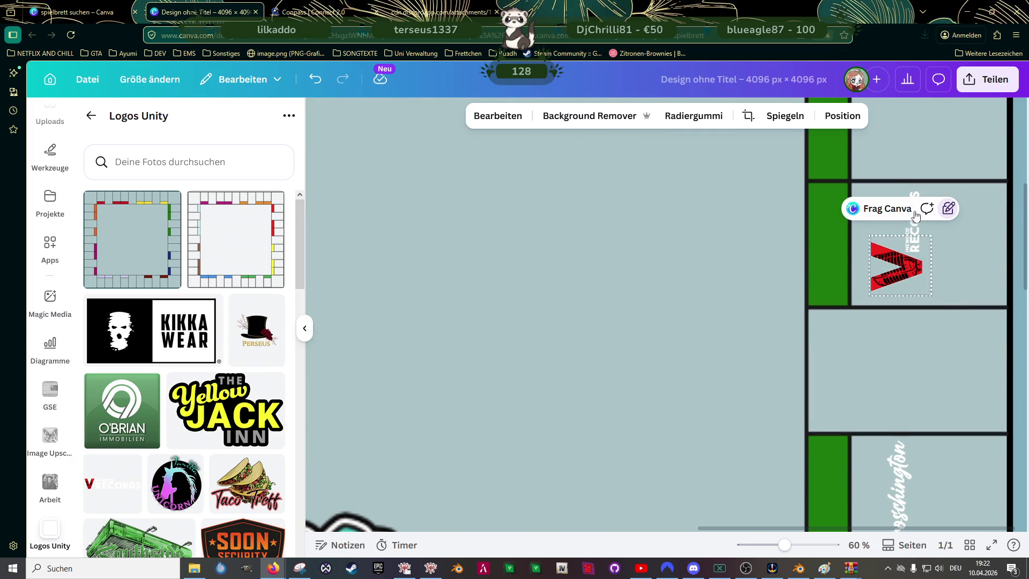
pyautogui.click(925, 220)
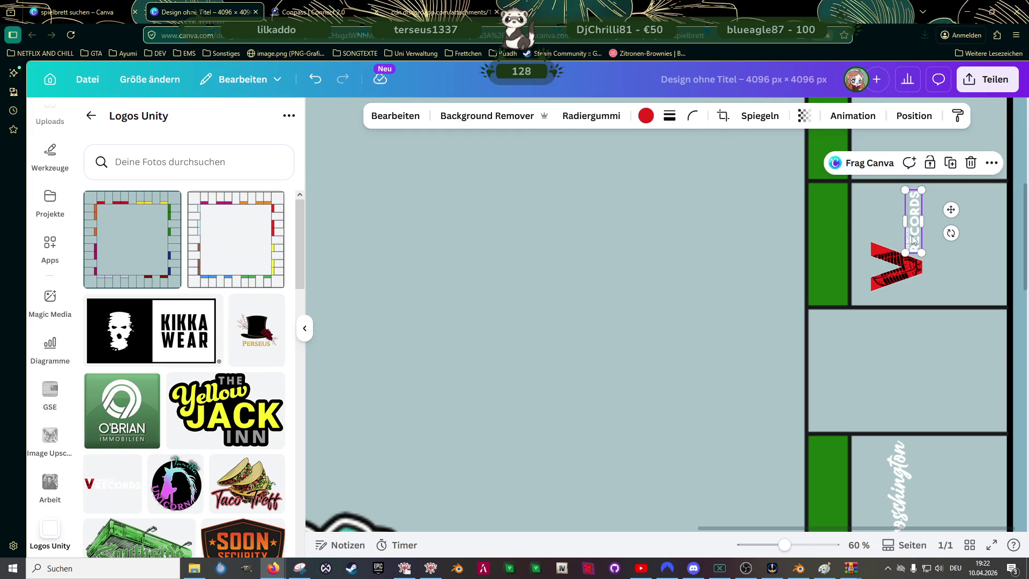
pyautogui.scroll(3, 914, 236)
pyautogui.scroll(2, 908, 247)
pyautogui.scroll(2, 906, 250)
pyautogui.scroll(1, 890, 248)
pyautogui.moveTo(885, 242); pyautogui.dragTo(878, 214)
pyautogui.scroll(-1, 879, 225)
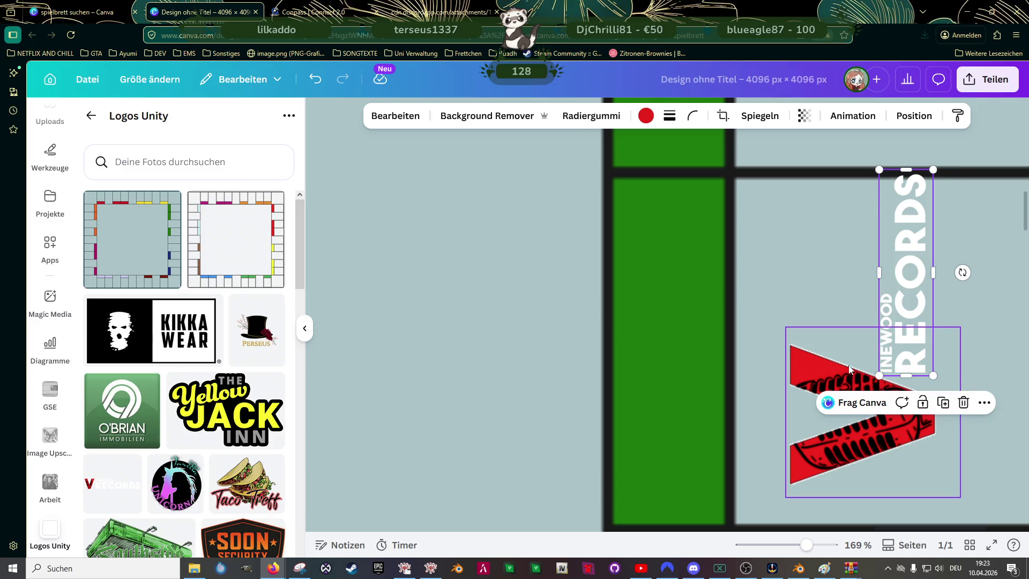
# - Select the red V logo to check its alignment, then select the whole board graphic
pyautogui.keyDown('shift'); pyautogui.click(846, 369); pyautogui.keyUp('shift')
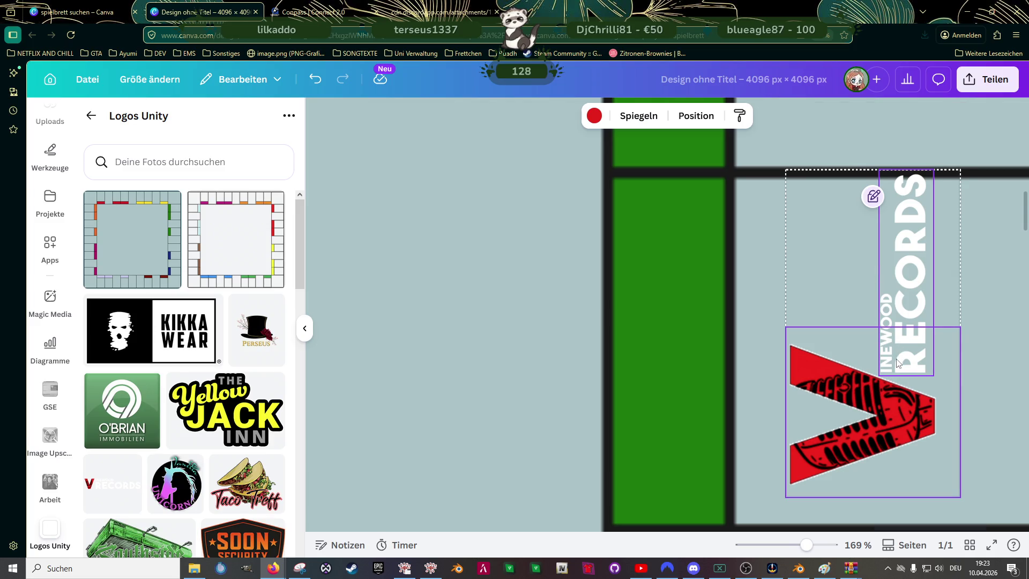
pyautogui.scroll(-3, 898, 353)
pyautogui.scroll(-2, 899, 364)
pyautogui.click(901, 382)
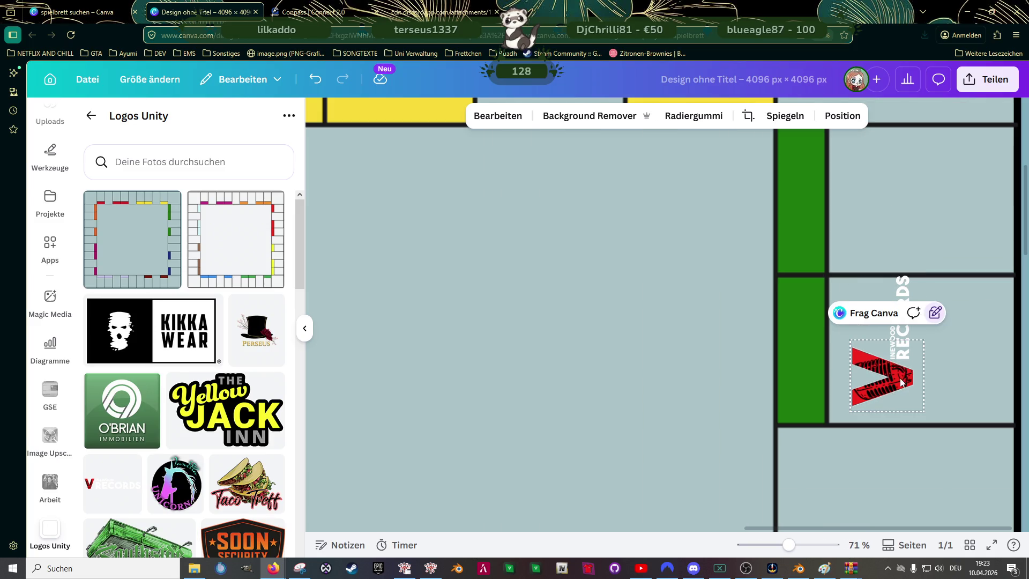
pyautogui.click(754, 395)
pyautogui.click(900, 384)
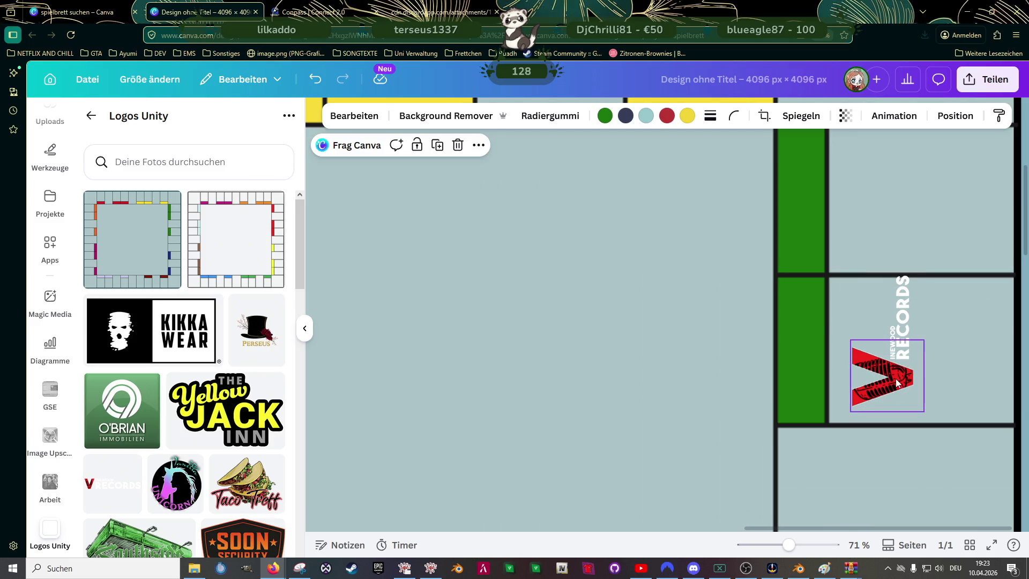
pyautogui.click(638, 376)
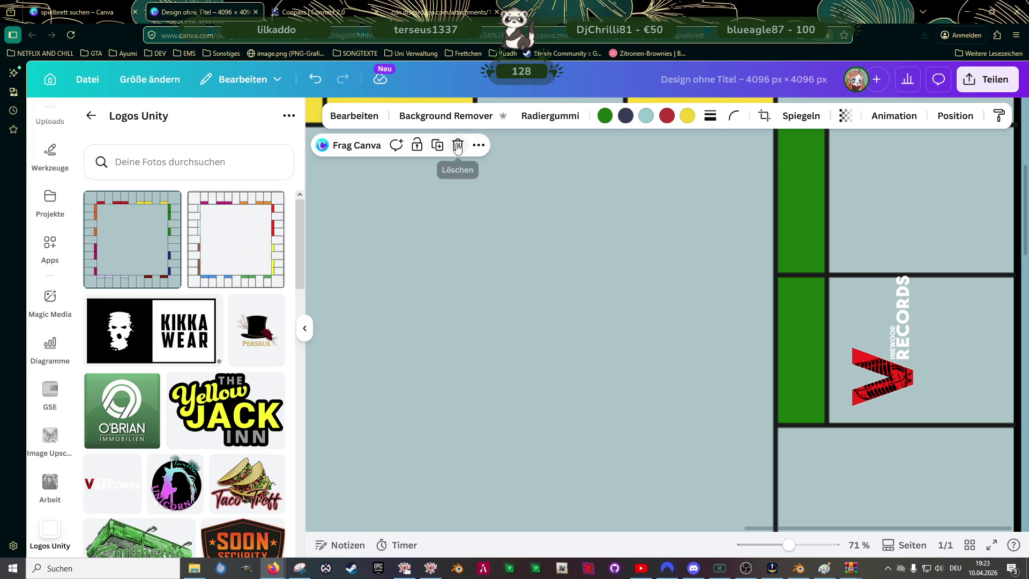
# - Remove the board graphic, add it back to the page, and send it behind all logos
pyautogui.click(457, 145)
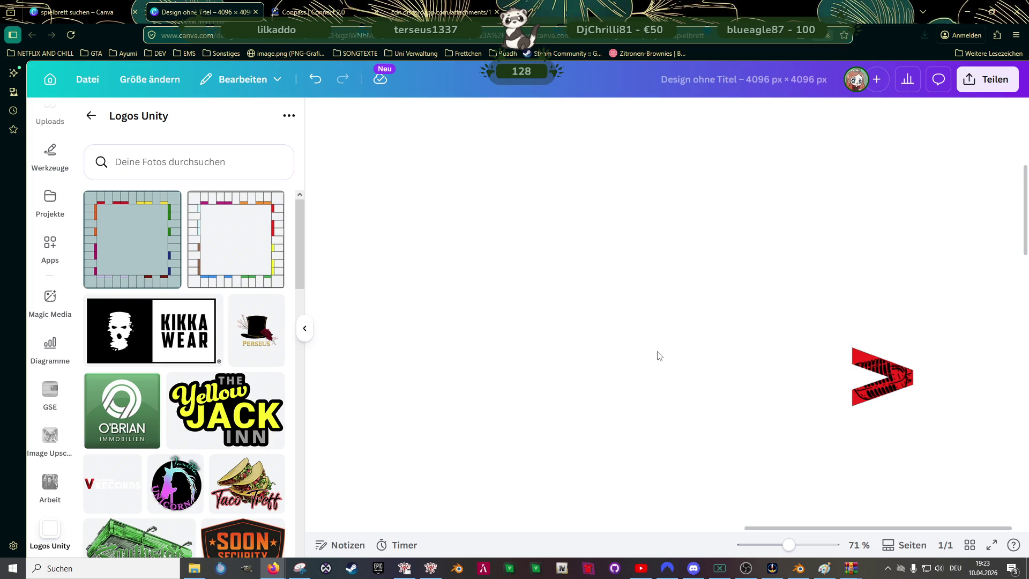
pyautogui.click(460, 283)
pyautogui.scroll(-3, 541, 278)
pyautogui.scroll(-3, 540, 278)
pyautogui.moveTo(110, 239)
pyautogui.mouseDown()
pyautogui.moveTo(325, 192)
pyautogui.moveTo(430, 234)
pyautogui.mouseUp()
pyautogui.rightClick(617, 279)
pyautogui.moveTo(666, 348)
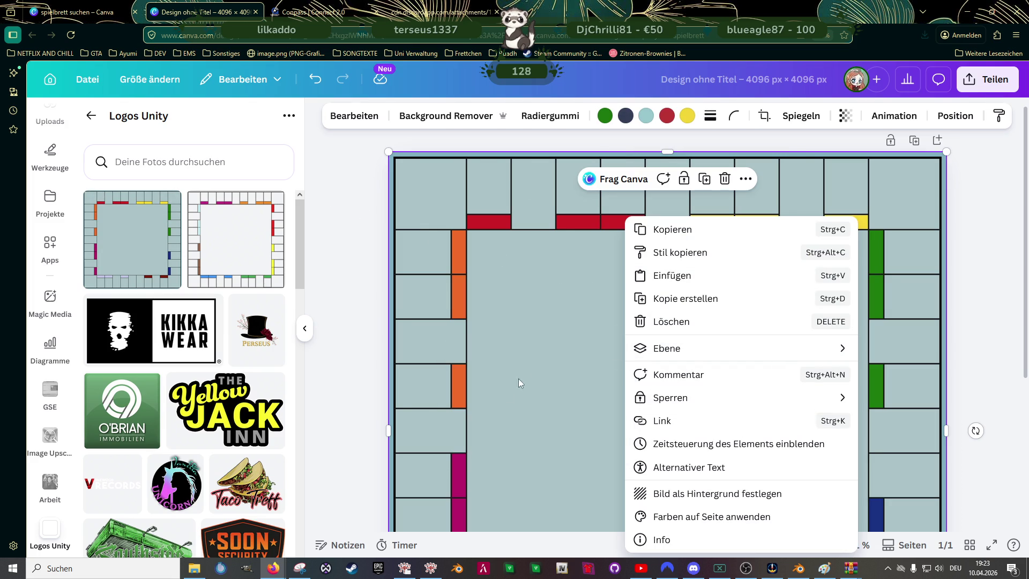
pyautogui.click(549, 412)
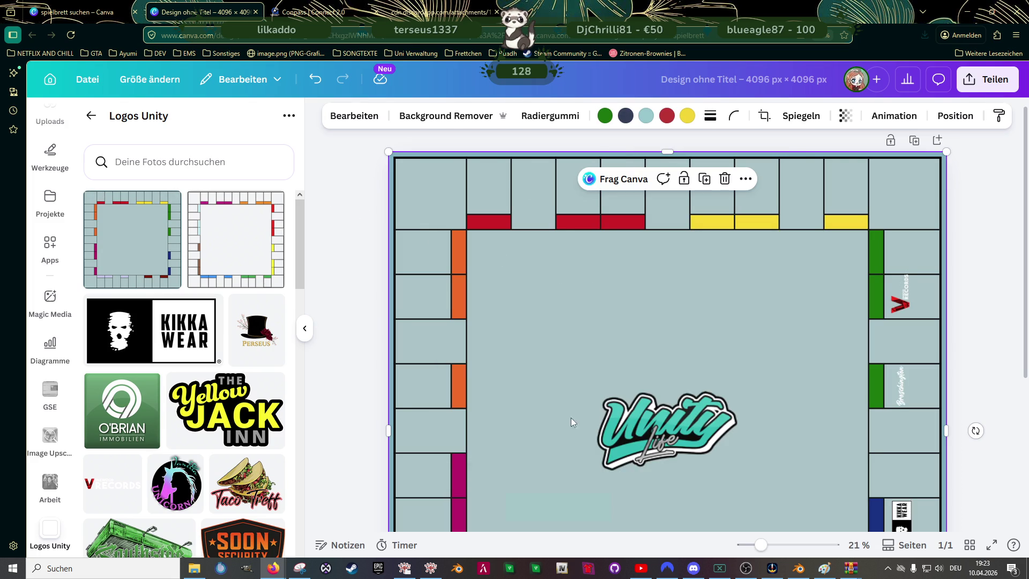
# - Zoom in on the V Records logo and start cropping it, then cancel without changes
pyautogui.click(902, 308)
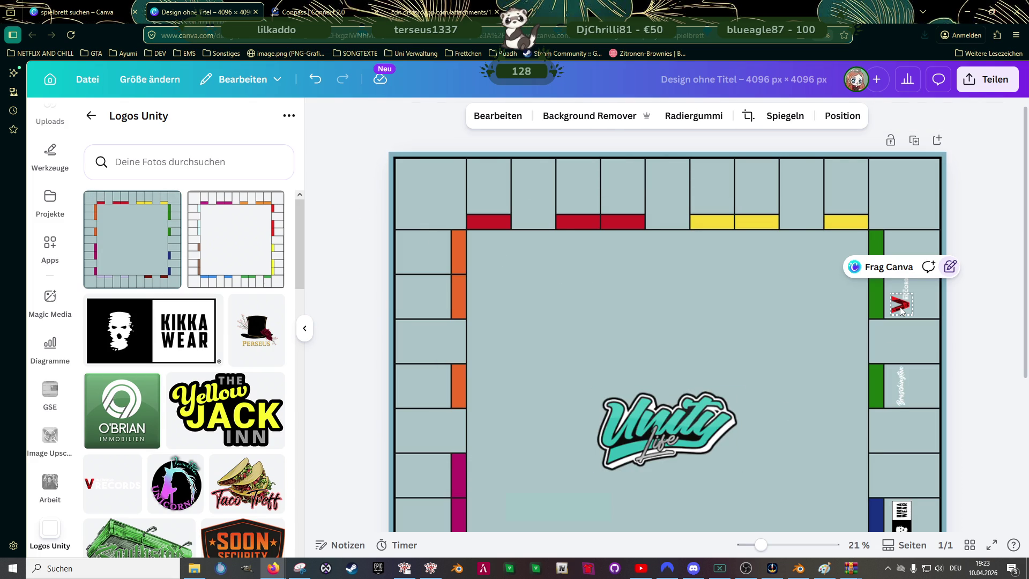
pyautogui.hotkey('ctrl', '+')
pyautogui.hscroll(3, 924, 315)
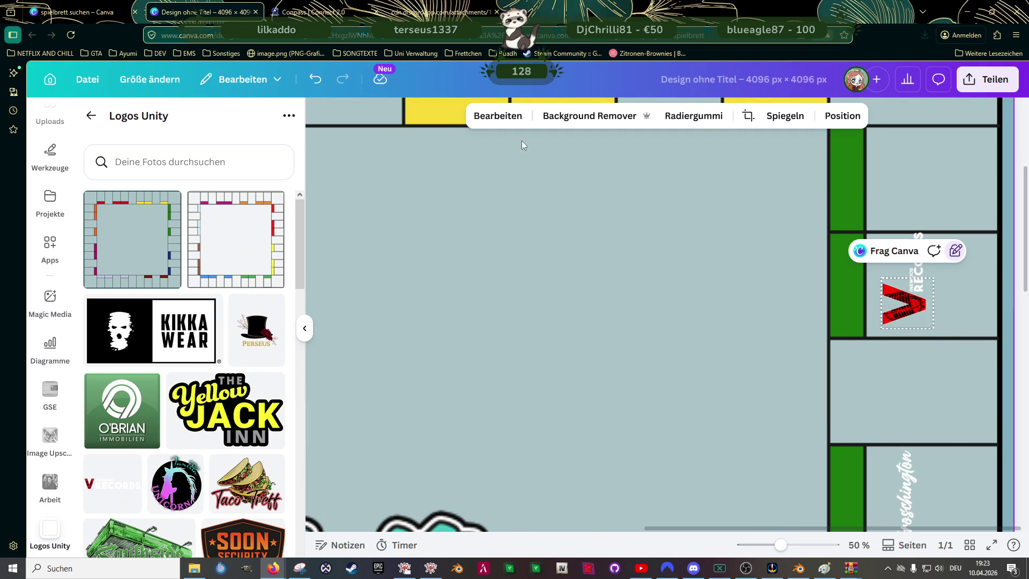
pyautogui.click(563, 193)
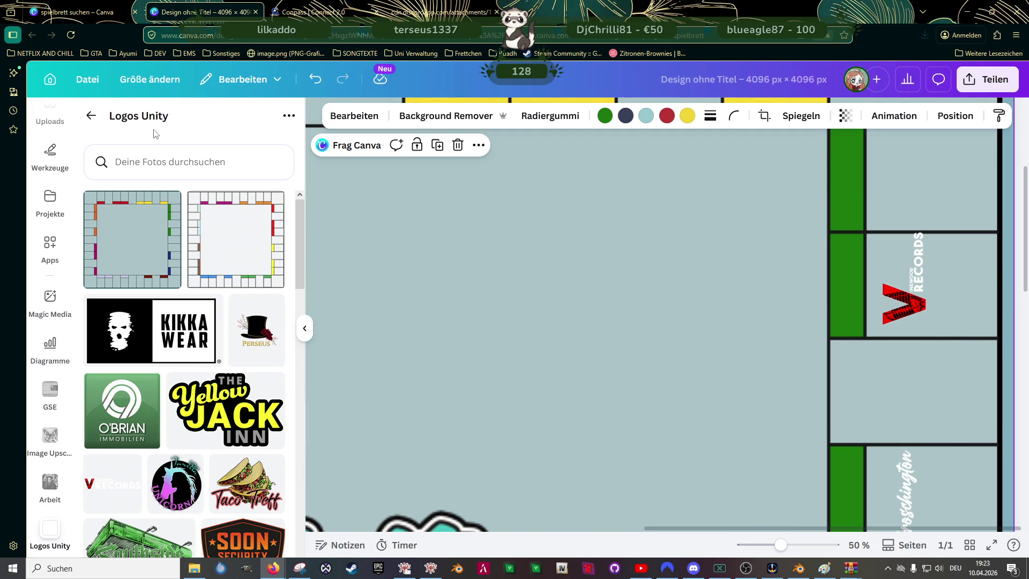
pyautogui.click(56, 161)
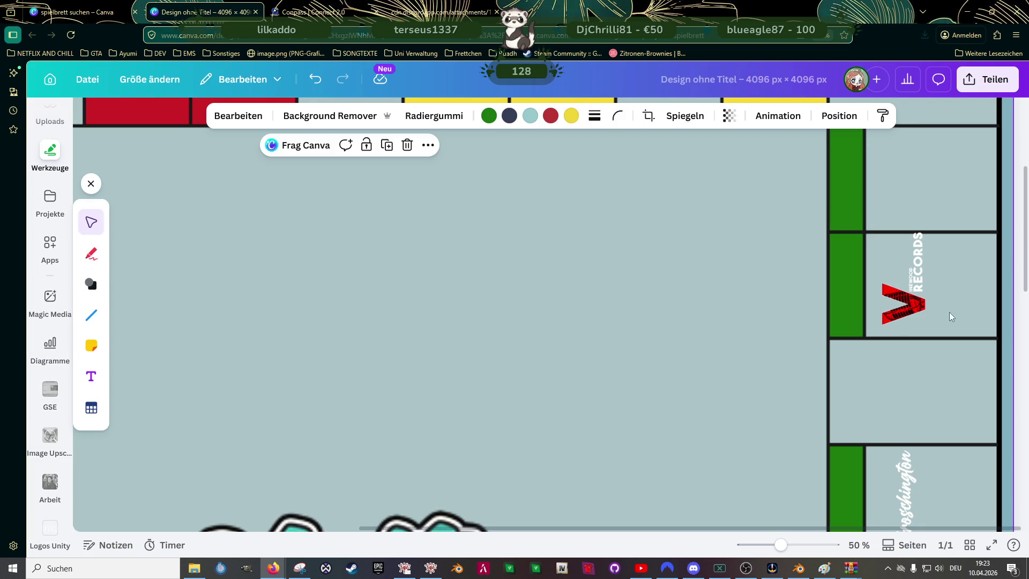
pyautogui.click(909, 309)
pyautogui.doubleClick(893, 319)
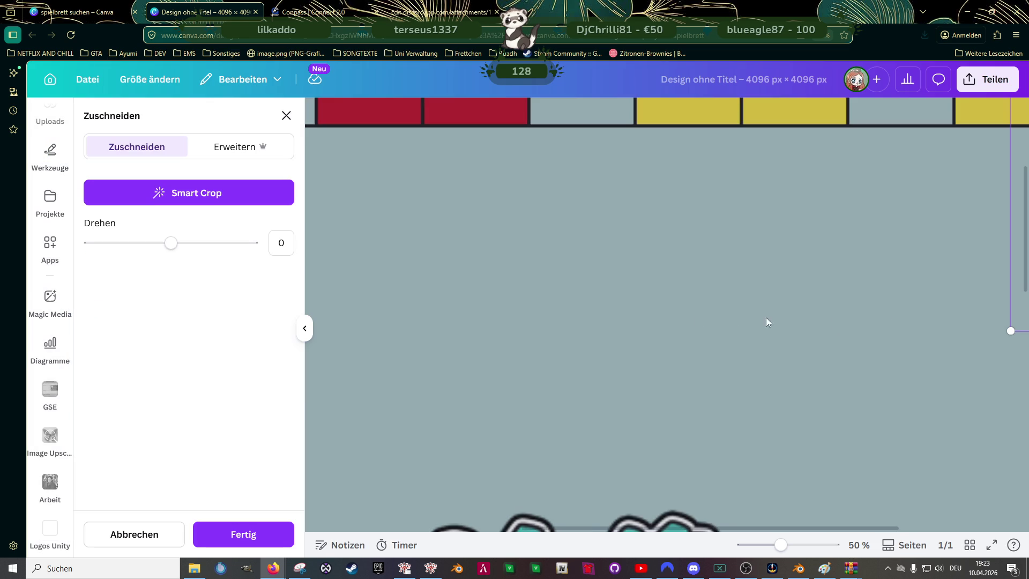
pyautogui.click(287, 116)
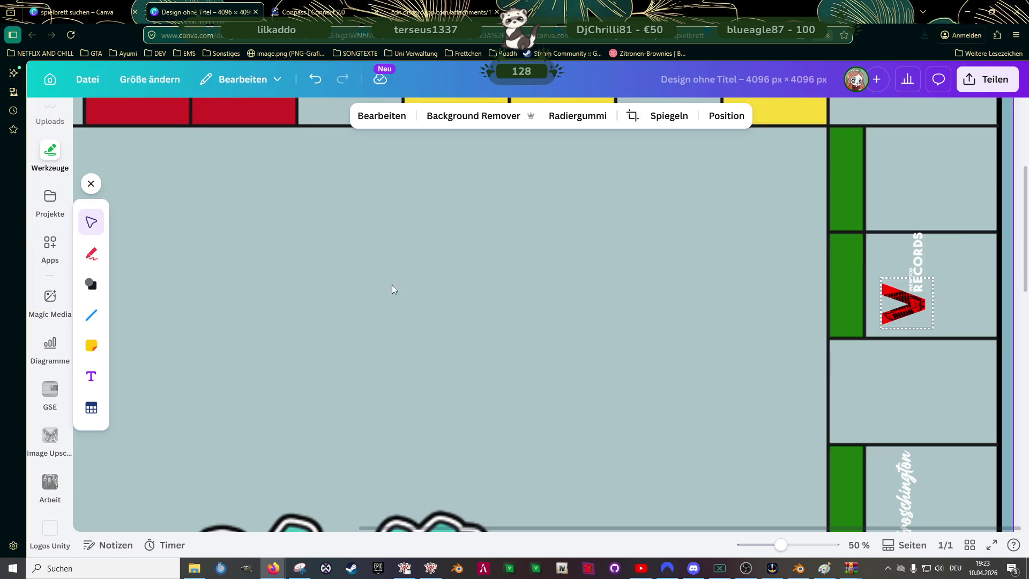
# - Show the Uploads Ordner tab with the Logos Unity folder
pyautogui.click(453, 319)
pyautogui.click(92, 184)
pyautogui.click(50, 153)
pyautogui.click(50, 126)
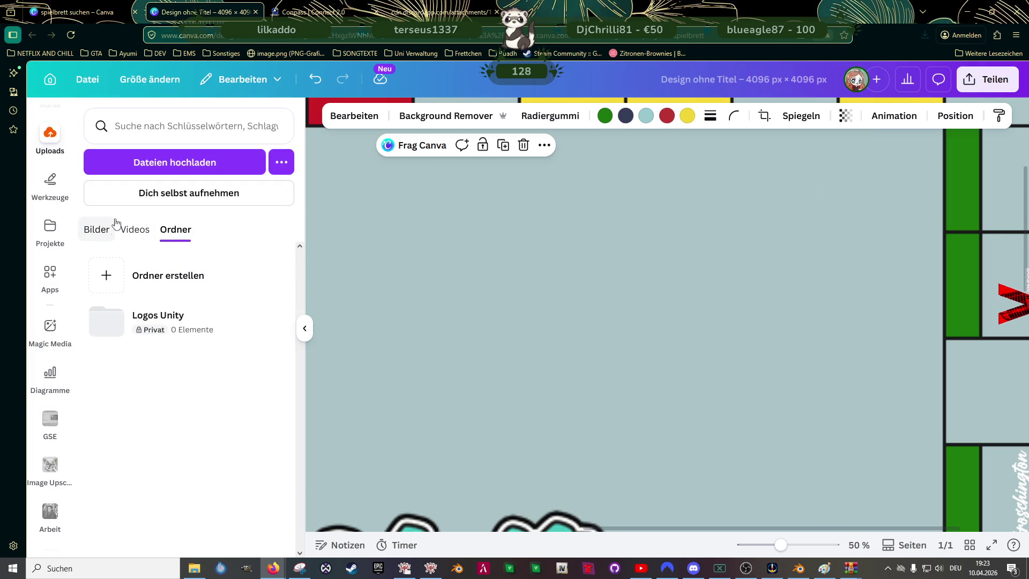
# - Zoom out to view the whole board and reselect the red V Records logo
pyautogui.scroll(-2, 536, 268)
pyautogui.scroll(-3, 568, 284)
pyautogui.scroll(-3, 622, 311)
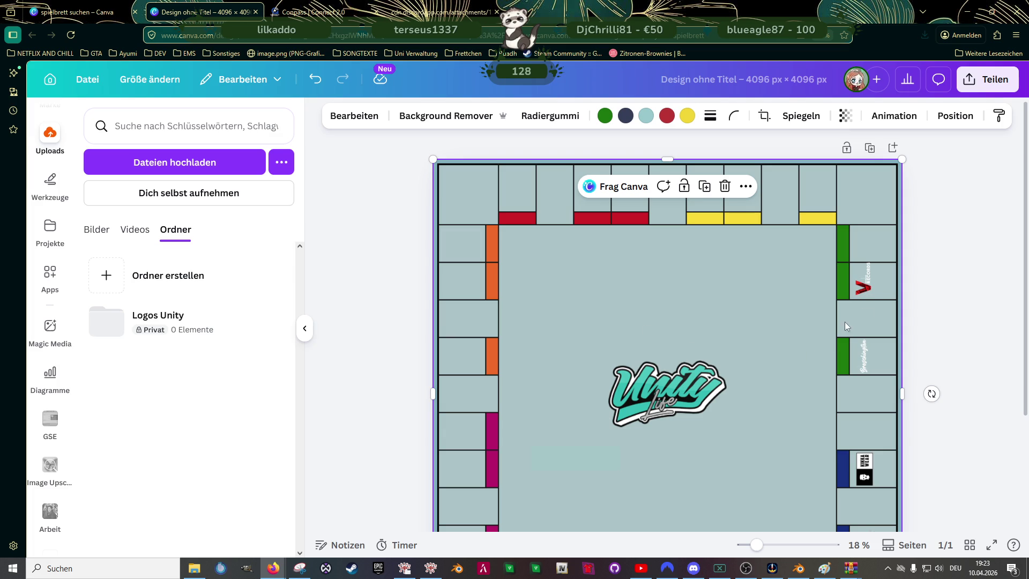
pyautogui.click(862, 280)
pyautogui.scroll(3, 880, 363)
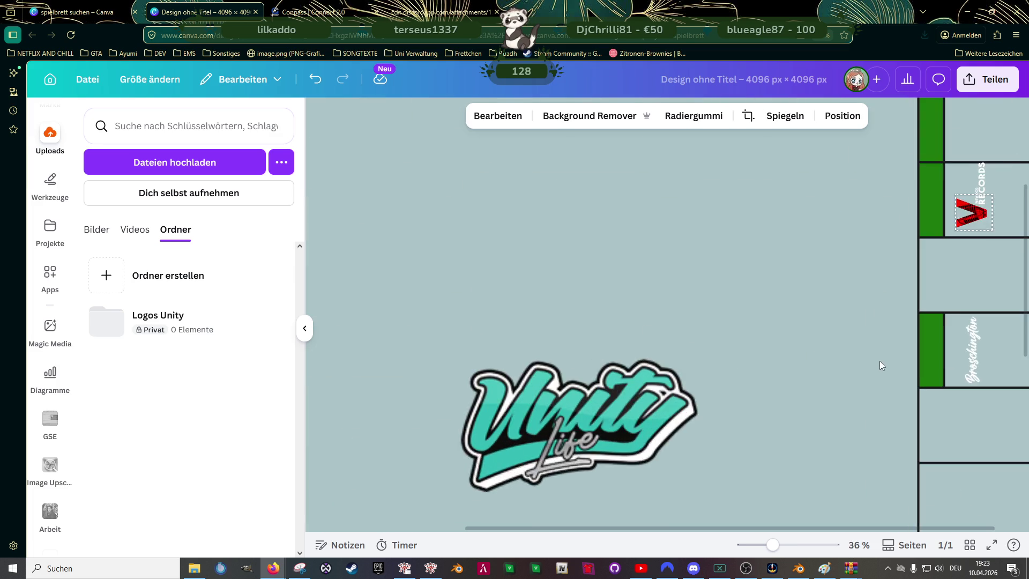
pyautogui.scroll(1, 880, 365)
pyautogui.scroll(3, 866, 364)
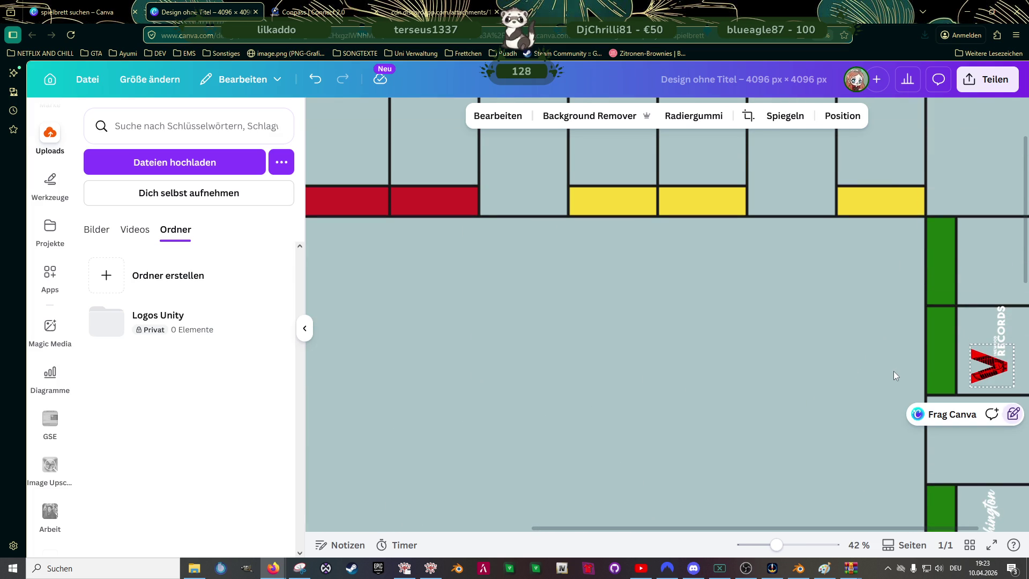
pyautogui.scroll(-1, 893, 371)
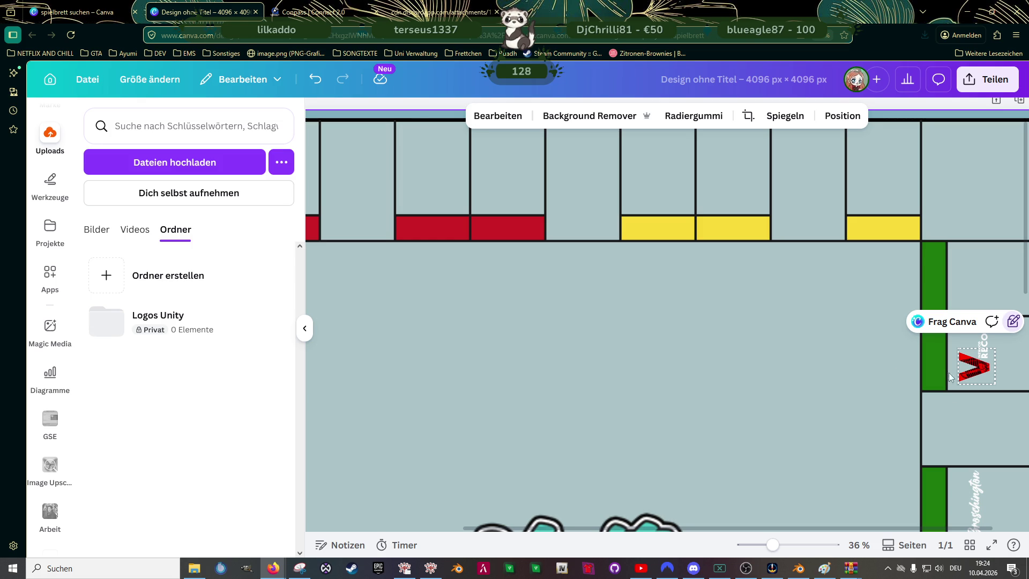
pyautogui.click(828, 393)
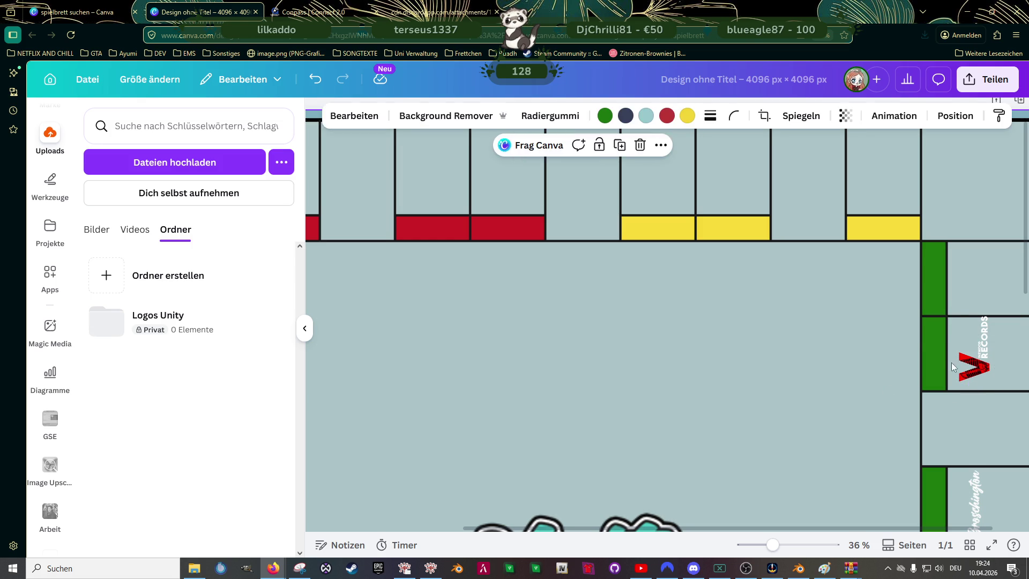
pyautogui.click(983, 370)
pyautogui.scroll(-3, 750, 248)
pyautogui.scroll(-5, 749, 249)
pyautogui.scroll(1, 744, 268)
pyautogui.scroll(1, 743, 281)
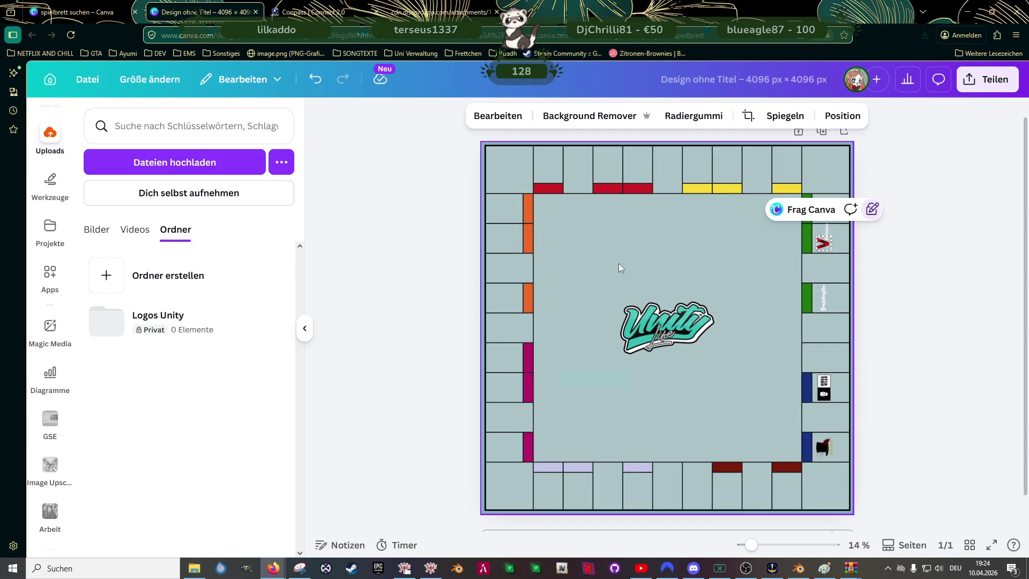
# - Open the Logos Unity folder, then select the blue-field logo and the V Records logo
pyautogui.click(160, 321)
pyautogui.click(824, 386)
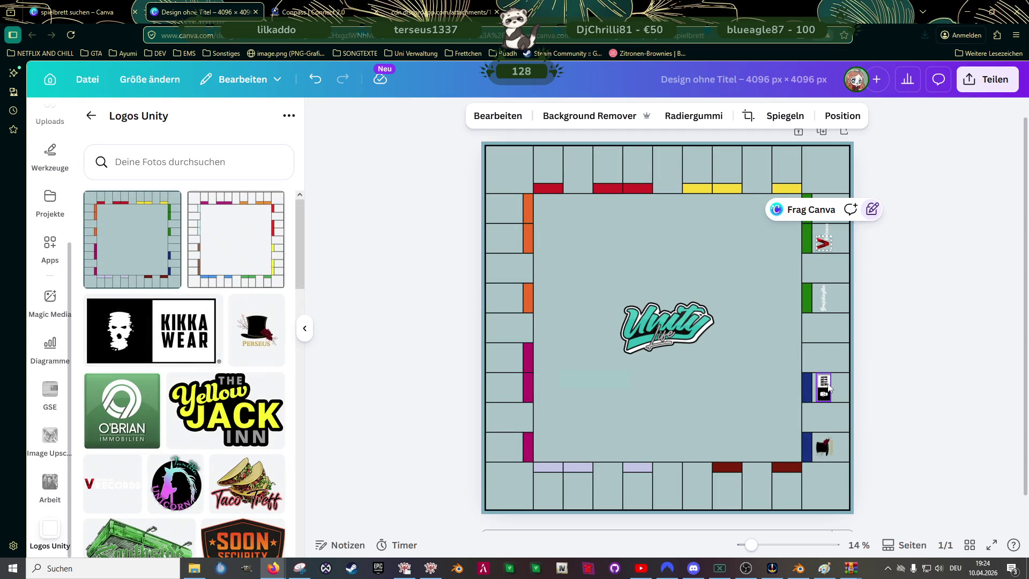
pyautogui.click(824, 242)
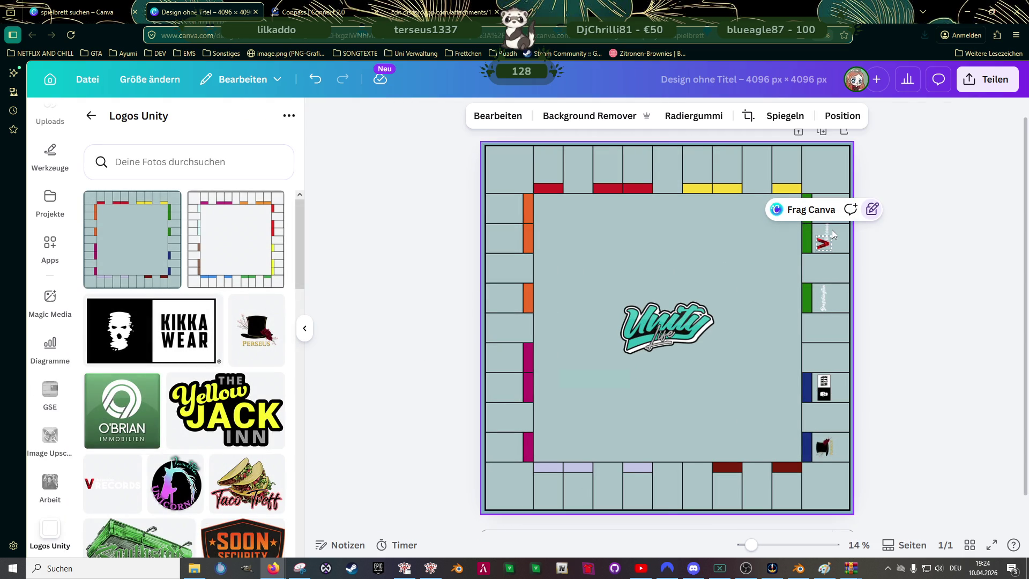
pyautogui.click(828, 234)
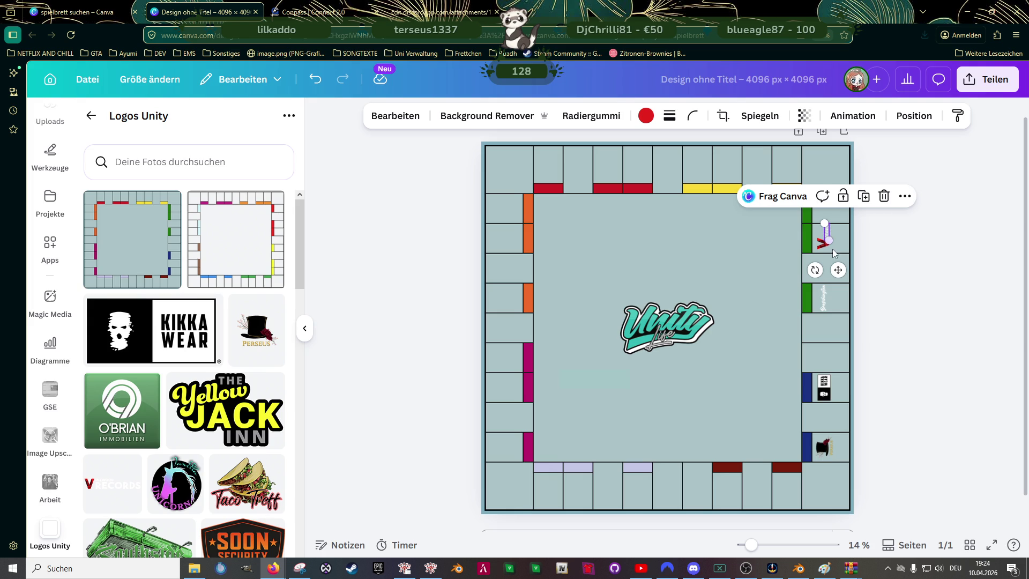
# - Zoom in on the right-edge green V Records field
pyautogui.click(825, 248)
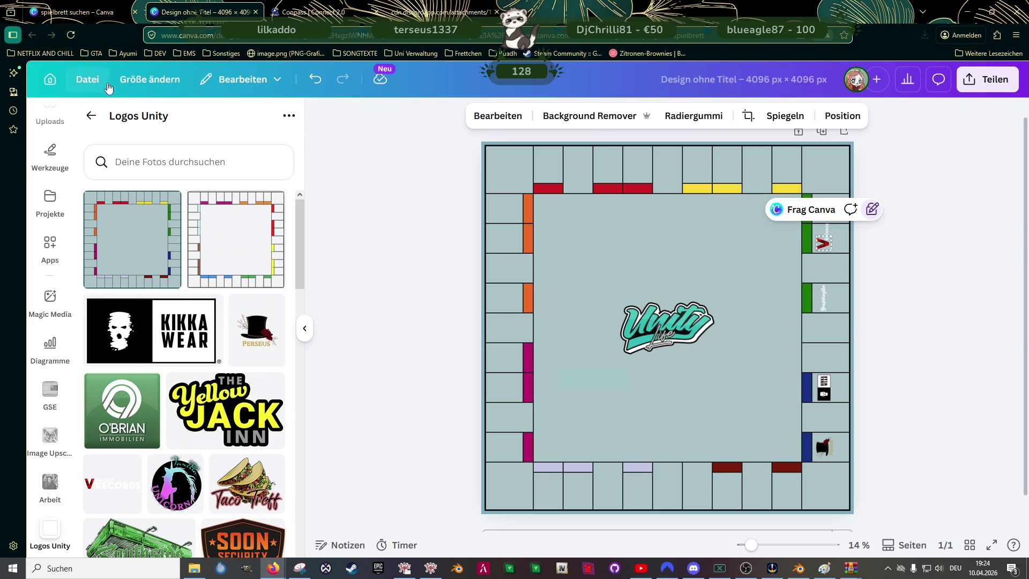
pyautogui.click(831, 245)
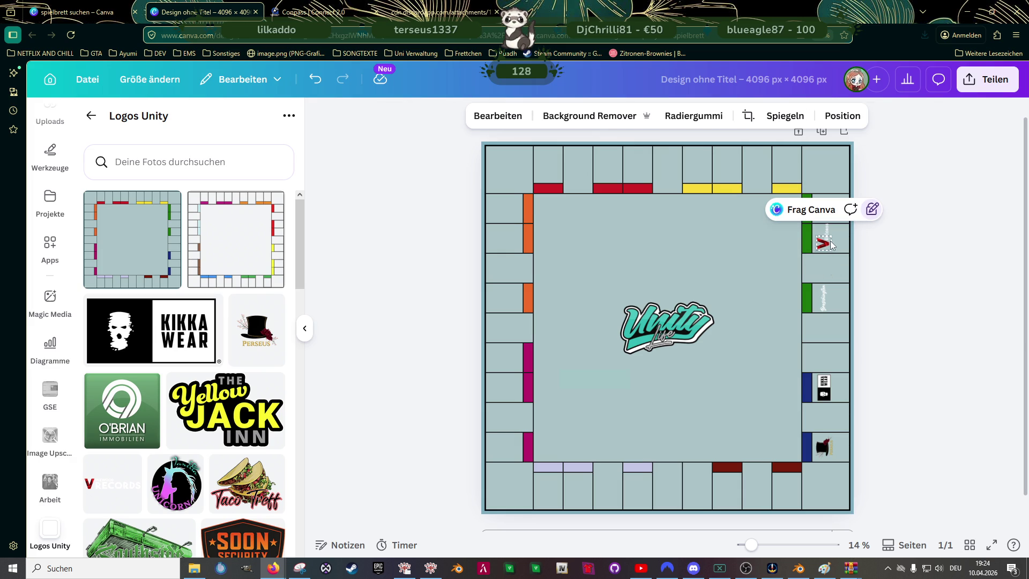
pyautogui.keyDown('ctrl'); pyautogui.scroll(3, 841, 252); pyautogui.keyUp('ctrl')
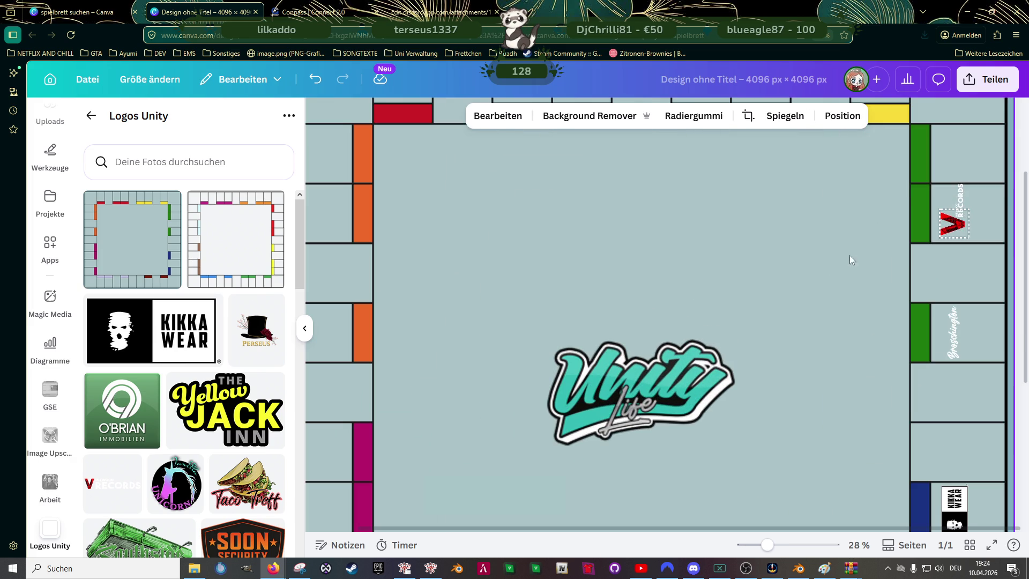
pyautogui.click(907, 279)
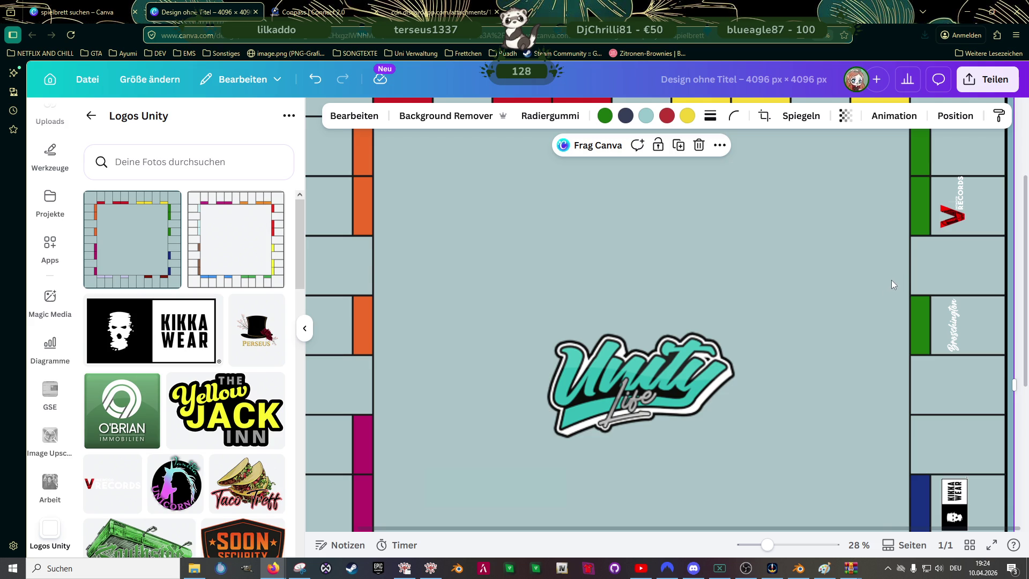
pyautogui.scroll(3, 892, 280)
pyautogui.hscroll(-1, 847, 410)
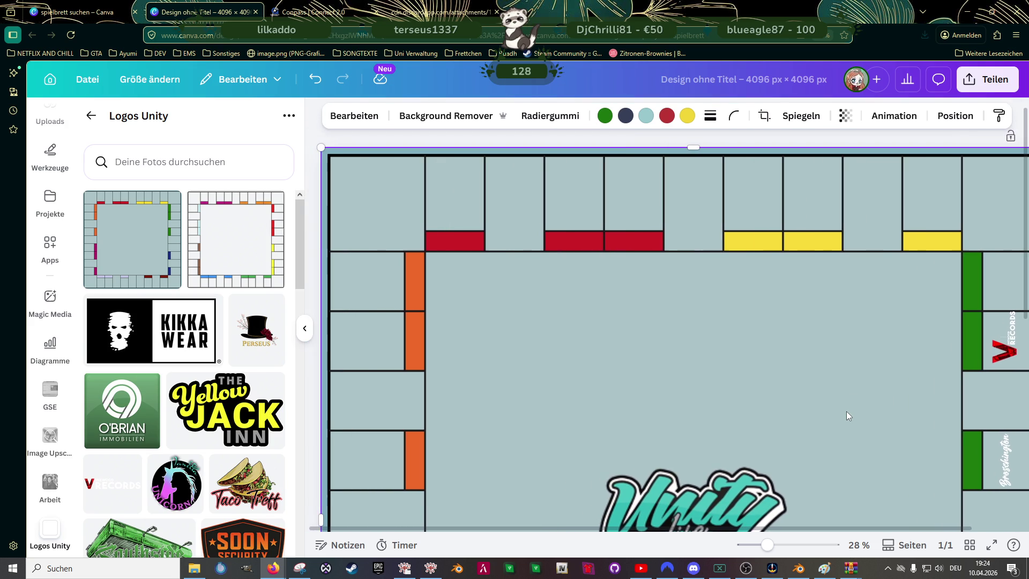
pyautogui.scroll(-3, 848, 407)
pyautogui.scroll(5, 892, 367)
pyautogui.hscroll(5, 696, 360)
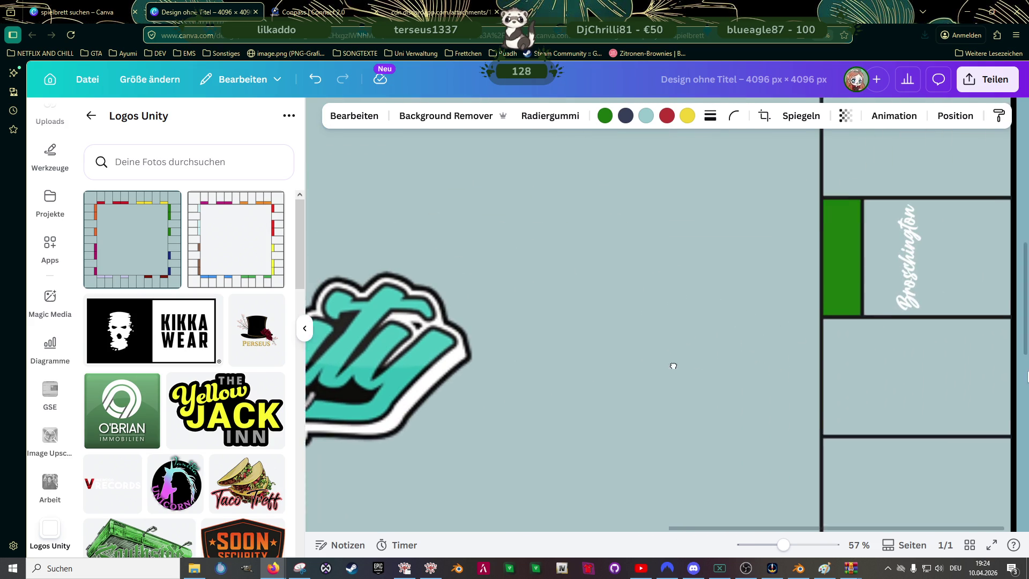
pyautogui.scroll(3, 883, 277)
pyautogui.scroll(1, 883, 276)
# - Lock and unlock the red V logo with Sperren, then delete it
pyautogui.click(903, 269)
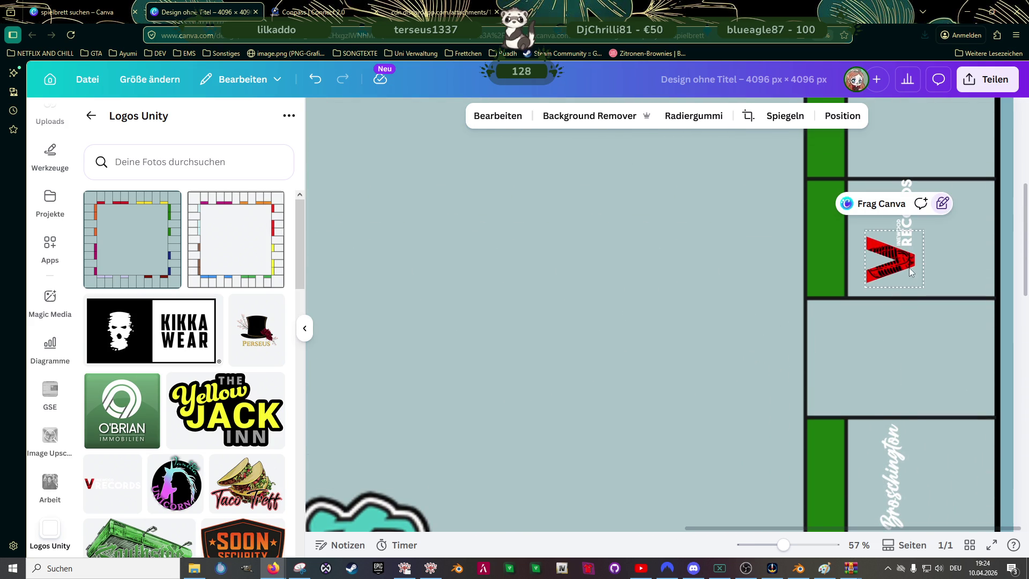
pyautogui.click(943, 205)
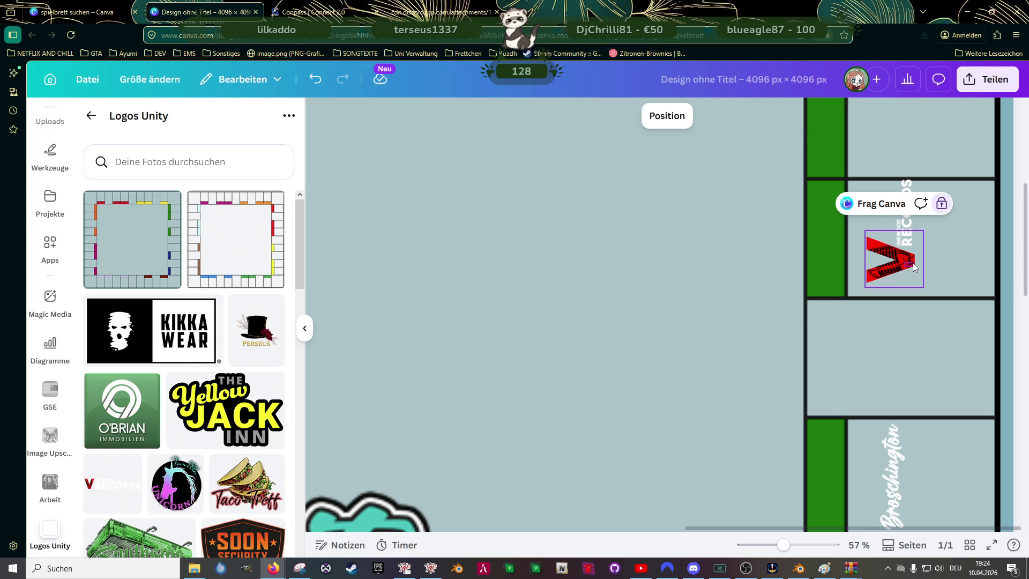
pyautogui.click(735, 268)
pyautogui.click(879, 261)
pyautogui.click(942, 204)
pyautogui.click(952, 203)
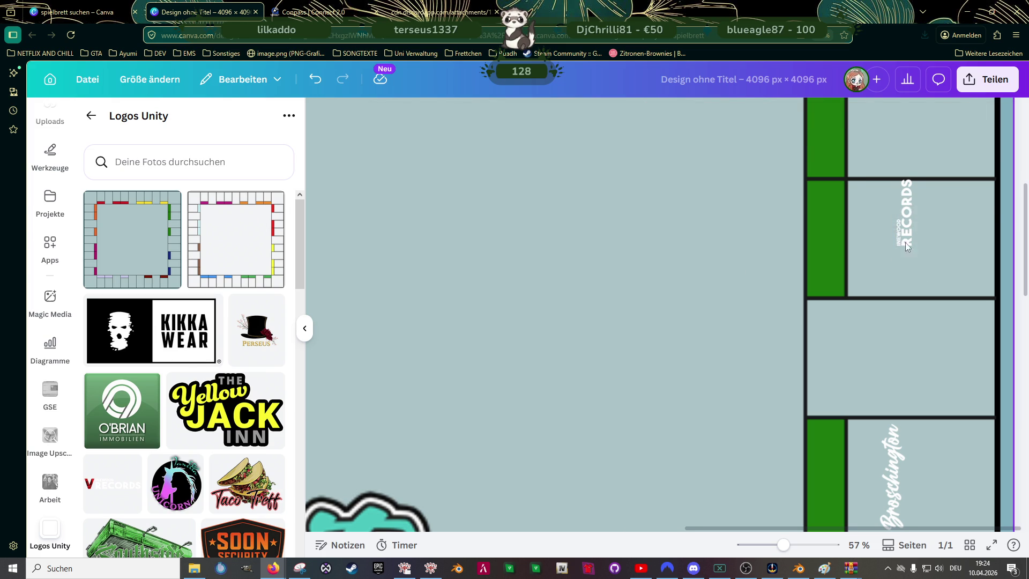
# - Reposition the V Records logo and crop away the RECORDS lettering, keeping only the red V
pyautogui.click(911, 235)
pyautogui.moveTo(944, 200)
pyautogui.mouseDown()
pyautogui.moveTo(956, 215)
pyautogui.moveTo(881, 251)
pyautogui.moveTo(832, 250)
pyautogui.mouseUp()
pyautogui.moveTo(853, 300)
pyautogui.mouseDown()
pyautogui.moveTo(853, 322)
pyautogui.moveTo(864, 314)
pyautogui.mouseUp()
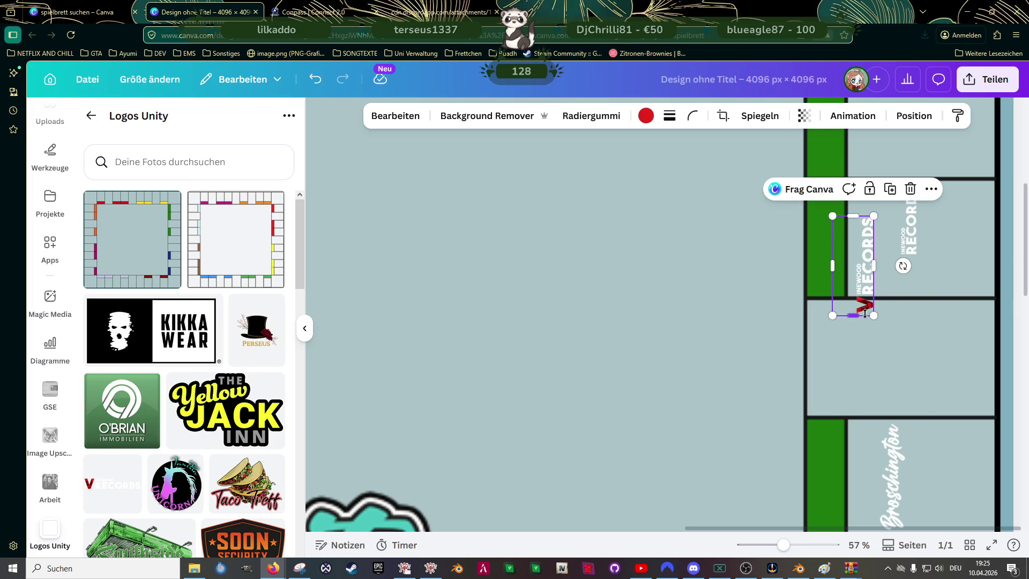
pyautogui.keyDown('ctrl'); pyautogui.scroll(3, 864, 314); pyautogui.keyUp('ctrl')
pyautogui.keyDown('ctrl'); pyautogui.scroll(3, 878, 182); pyautogui.keyUp('ctrl')
pyautogui.moveTo(880, 170); pyautogui.dragTo(884, 169)
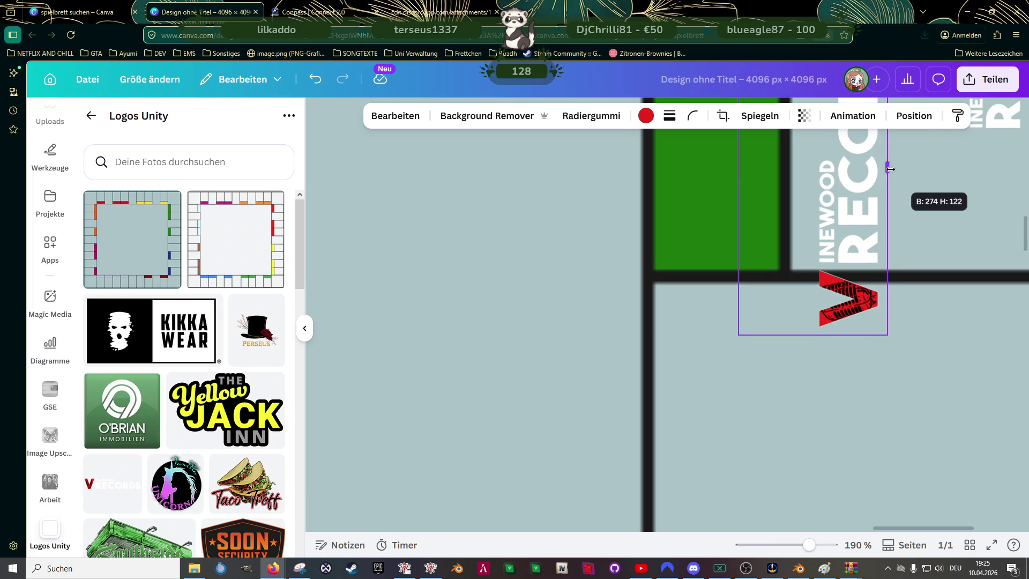
pyautogui.scroll(3, 841, 201)
pyautogui.moveTo(810, 134); pyautogui.dragTo(812, 404)
pyautogui.moveTo(739, 432); pyautogui.dragTo(811, 431)
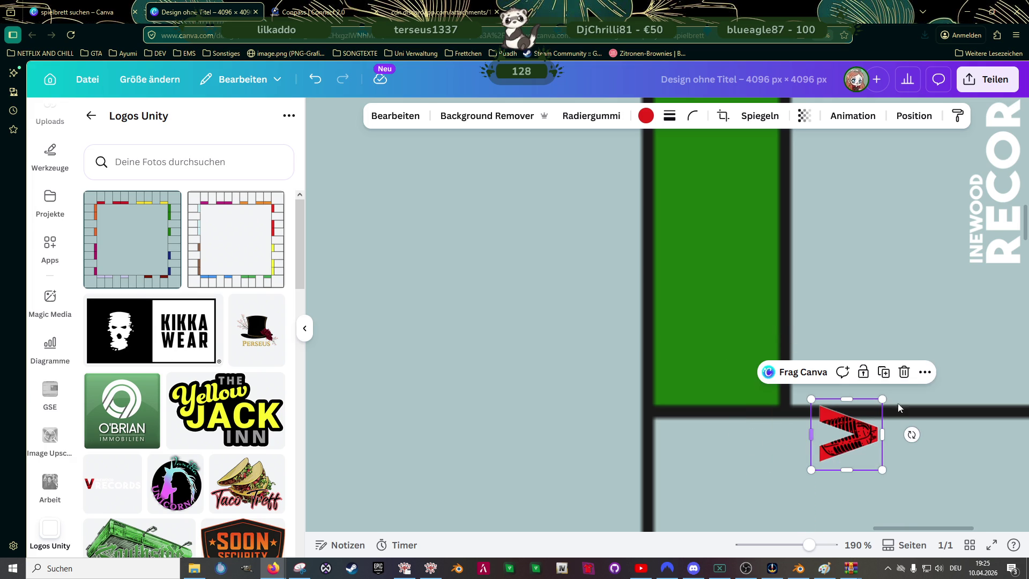
# - Enlarge the red V, move it beside RECORDS, and trim its edges to fit the field
pyautogui.moveTo(882, 399); pyautogui.dragTo(1020, 262)
pyautogui.keyDown('ctrl'); pyautogui.scroll(-3, 940, 348); pyautogui.keyUp('ctrl')
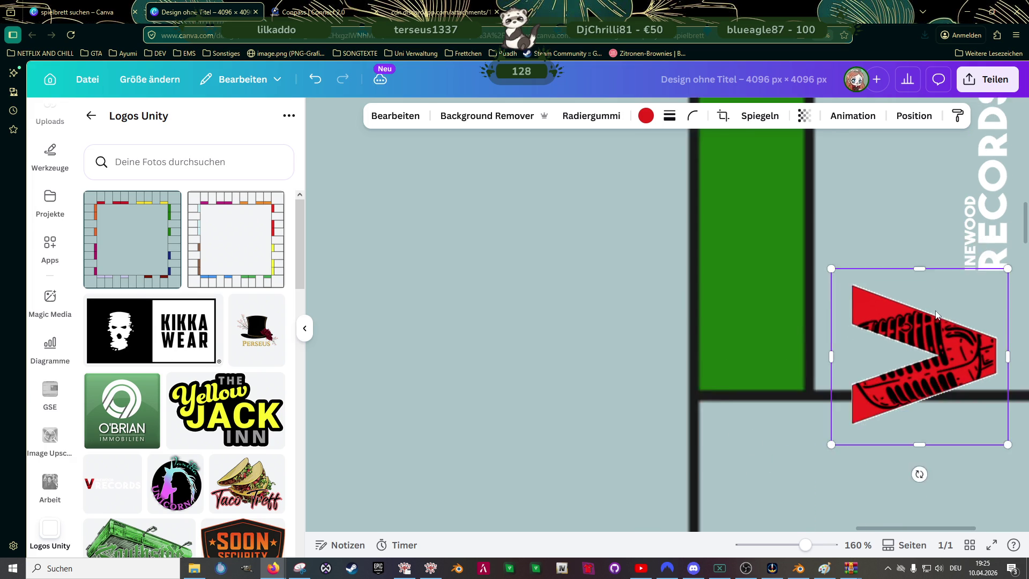
pyautogui.moveTo(941, 347); pyautogui.dragTo(951, 303)
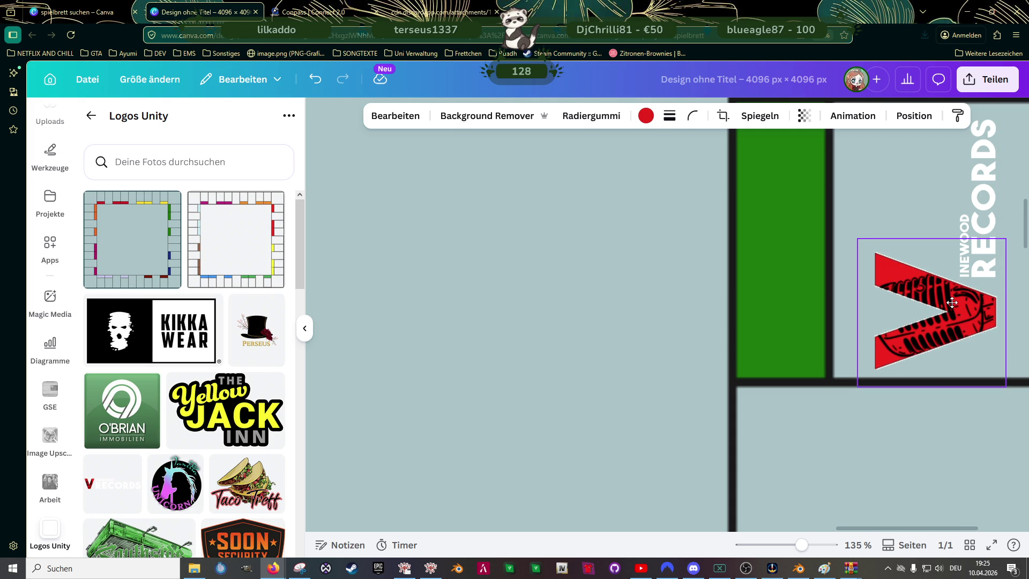
pyautogui.moveTo(952, 302); pyautogui.dragTo(951, 303)
pyautogui.keyDown('ctrl'); pyautogui.scroll(-5, 911, 298); pyautogui.keyUp('ctrl')
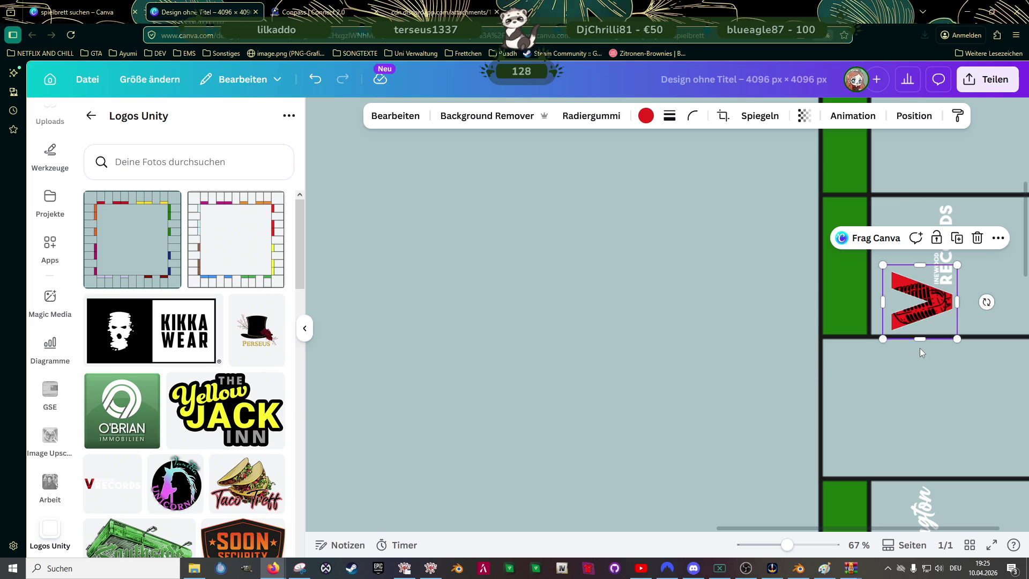
pyautogui.keyDown('ctrl'); pyautogui.scroll(5, 902, 355); pyautogui.keyUp('ctrl')
pyautogui.moveTo(947, 317); pyautogui.dragTo(948, 313)
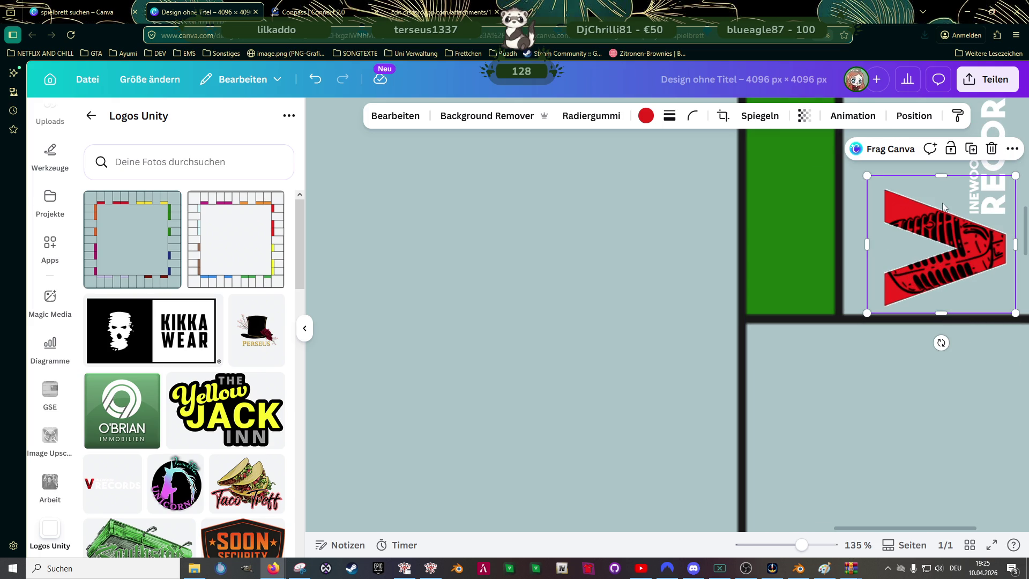
pyautogui.moveTo(942, 179); pyautogui.dragTo(942, 184)
pyautogui.moveTo(868, 245); pyautogui.dragTo(877, 247)
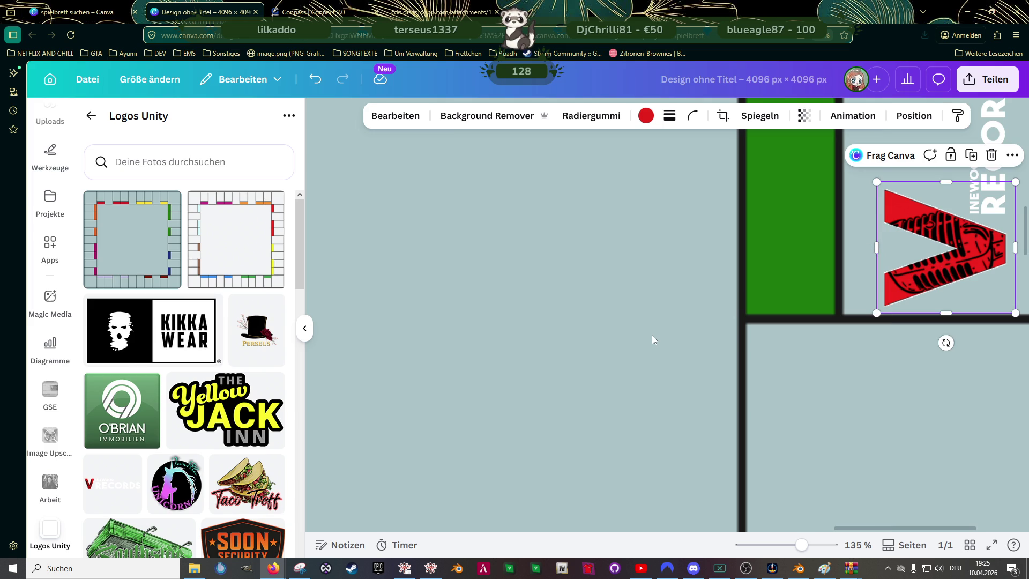
pyautogui.scroll(-3, 659, 332)
pyautogui.scroll(-3, 666, 335)
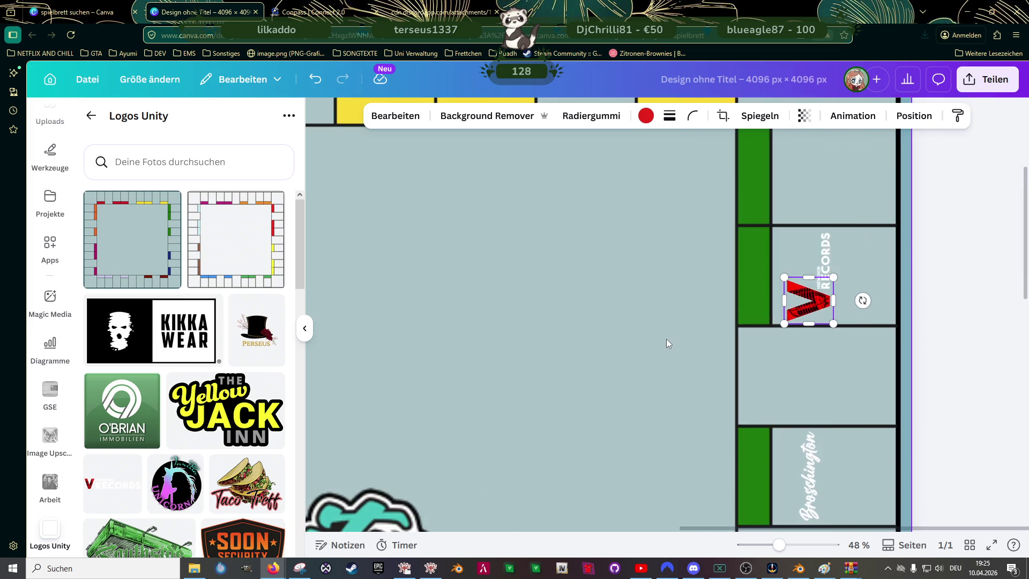
pyautogui.scroll(-3, 668, 354)
pyautogui.click(670, 383)
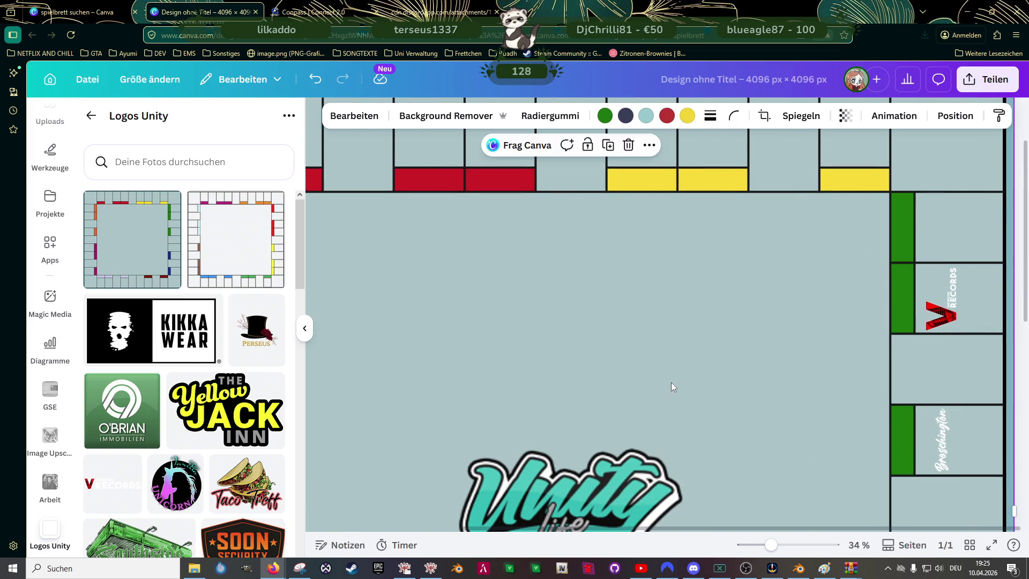
# - Add the Mad Racing logo from Logos Unity and drag it into the top right-side field
pyautogui.scroll(-2, 672, 389)
pyautogui.scroll(-3, 673, 395)
pyautogui.scroll(1, 712, 356)
pyautogui.scroll(3, 712, 355)
pyautogui.scroll(2, 766, 339)
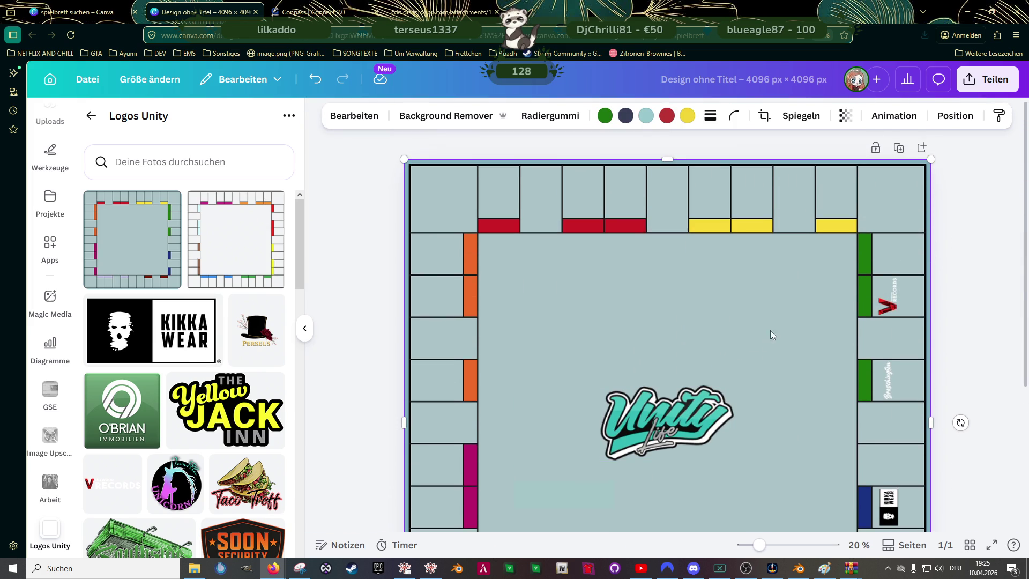
pyautogui.scroll(2, 771, 321)
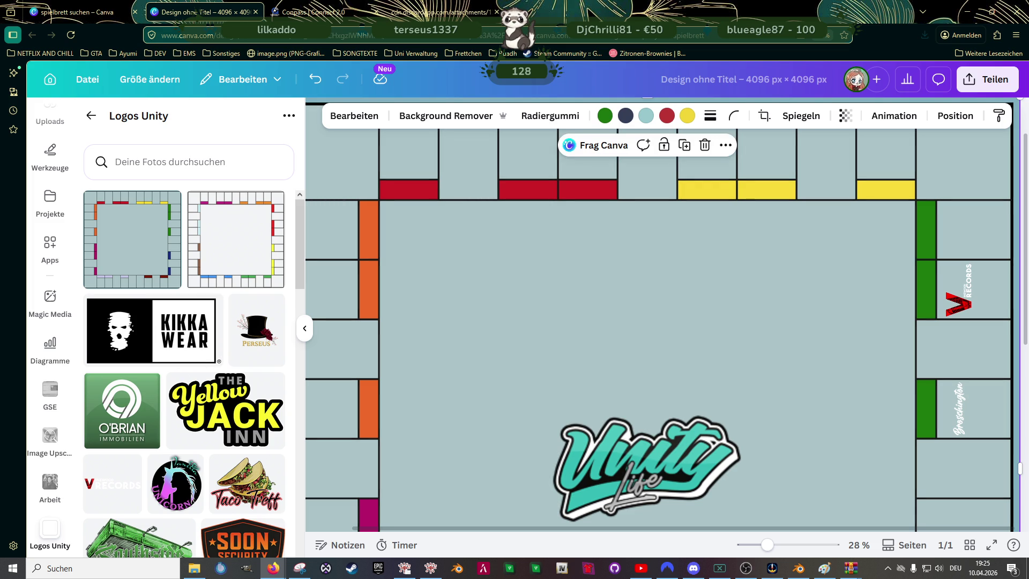
pyautogui.scroll(-2, 203, 369)
pyautogui.scroll(-5, 203, 370)
pyautogui.scroll(-3, 204, 367)
pyautogui.scroll(-3, 204, 367)
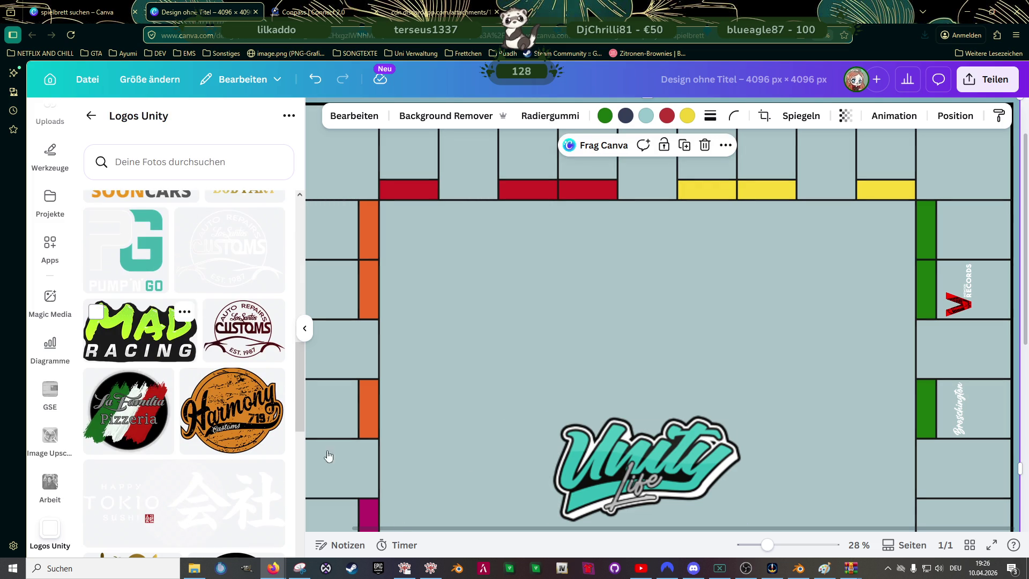
pyautogui.click(140, 330)
pyautogui.scroll(-2, 817, 363)
pyautogui.moveTo(860, 260); pyautogui.dragTo(503, 461)
pyautogui.moveTo(478, 525); pyautogui.dragTo(975, 243)
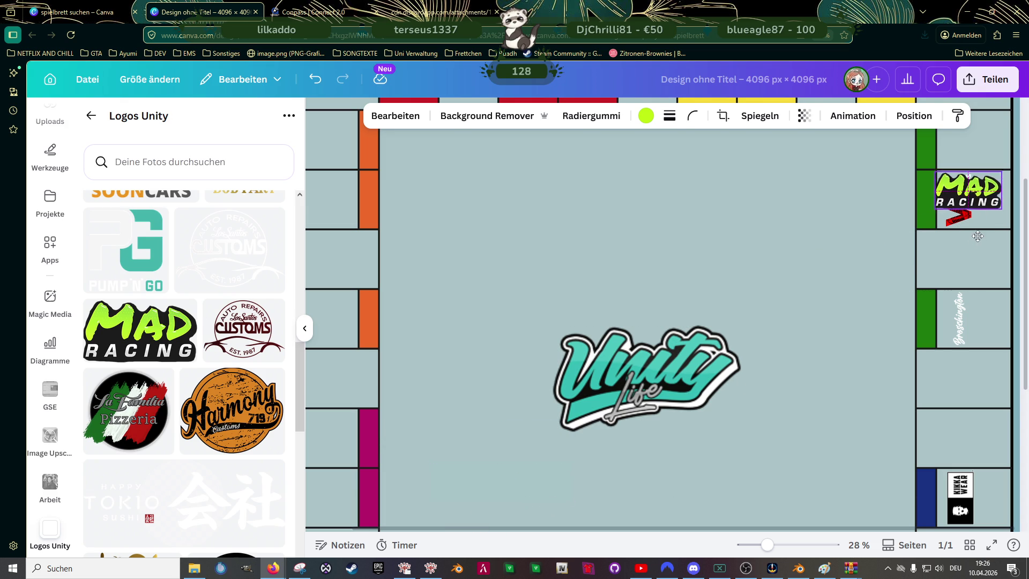
# - Rotate the Mad Racing logo to -90°, shrink it, and place it above V RECORDS
pyautogui.scroll(3, 975, 243)
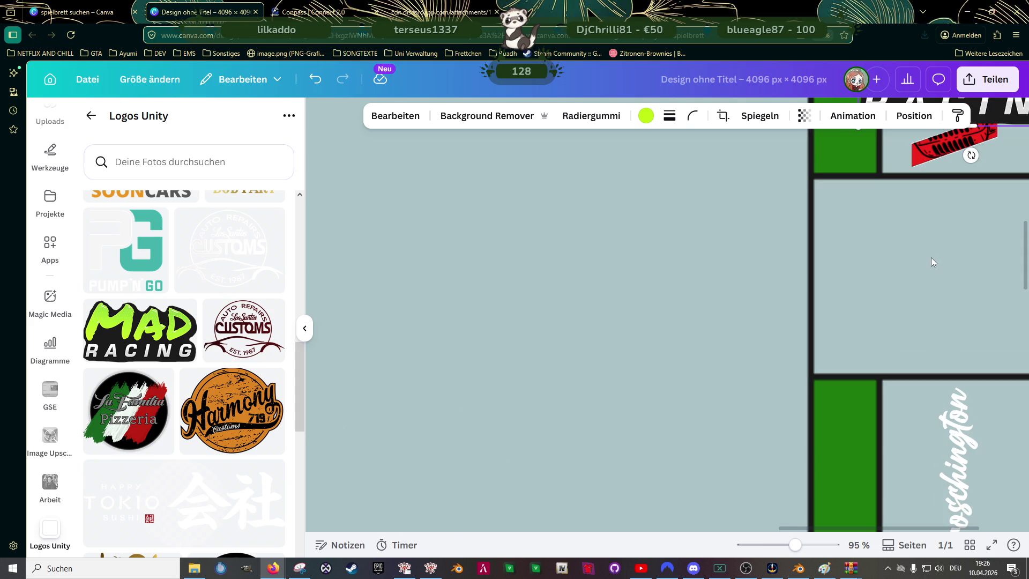
pyautogui.moveTo(931, 258); pyautogui.dragTo(615, 445)
pyautogui.scroll(3, 616, 446)
pyautogui.scroll(1, 616, 445)
pyautogui.click(824, 289)
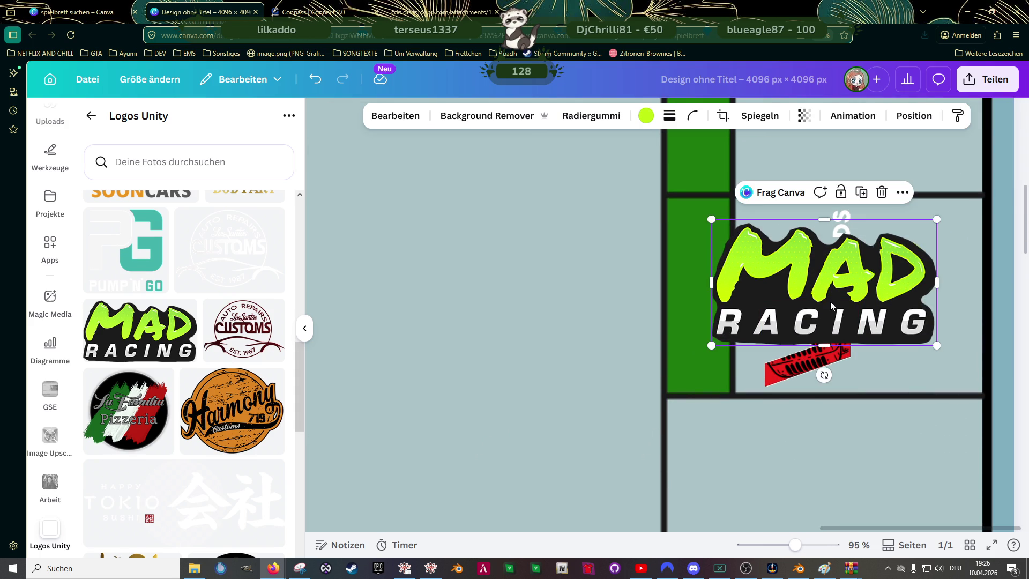
pyautogui.moveTo(822, 374)
pyautogui.mouseDown()
pyautogui.moveTo(902, 329)
pyautogui.moveTo(900, 285)
pyautogui.moveTo(917, 281)
pyautogui.mouseUp()
pyautogui.moveTo(887, 170); pyautogui.dragTo(853, 224)
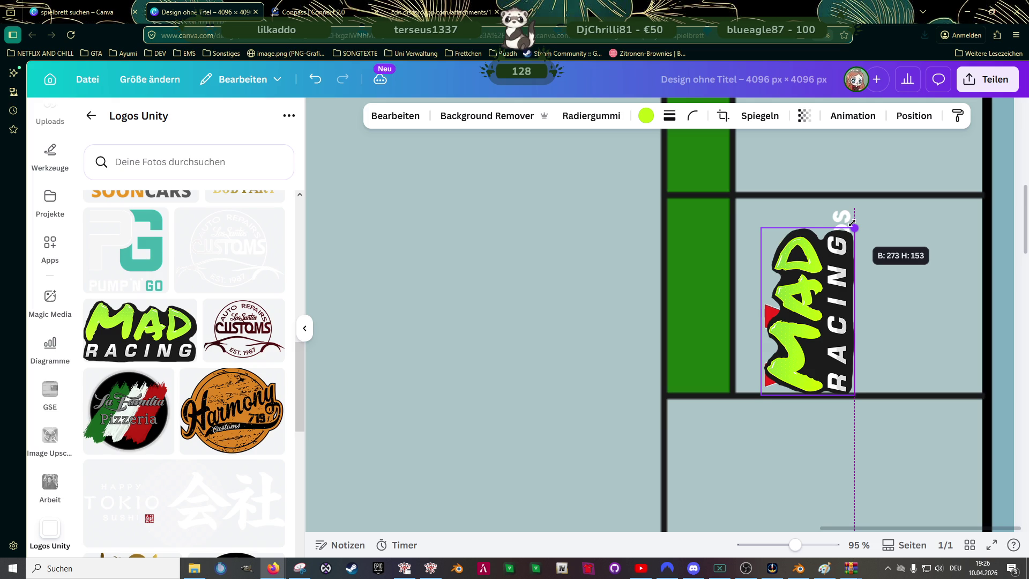
pyautogui.scroll(-2, 883, 375)
pyautogui.moveTo(804, 460); pyautogui.dragTo(814, 247)
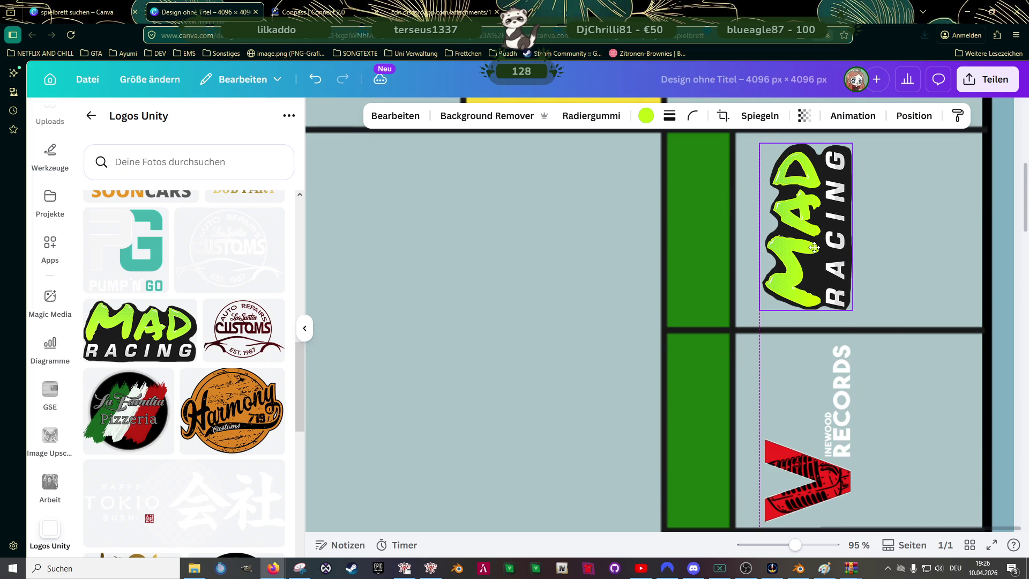
pyautogui.moveTo(815, 247); pyautogui.dragTo(814, 247)
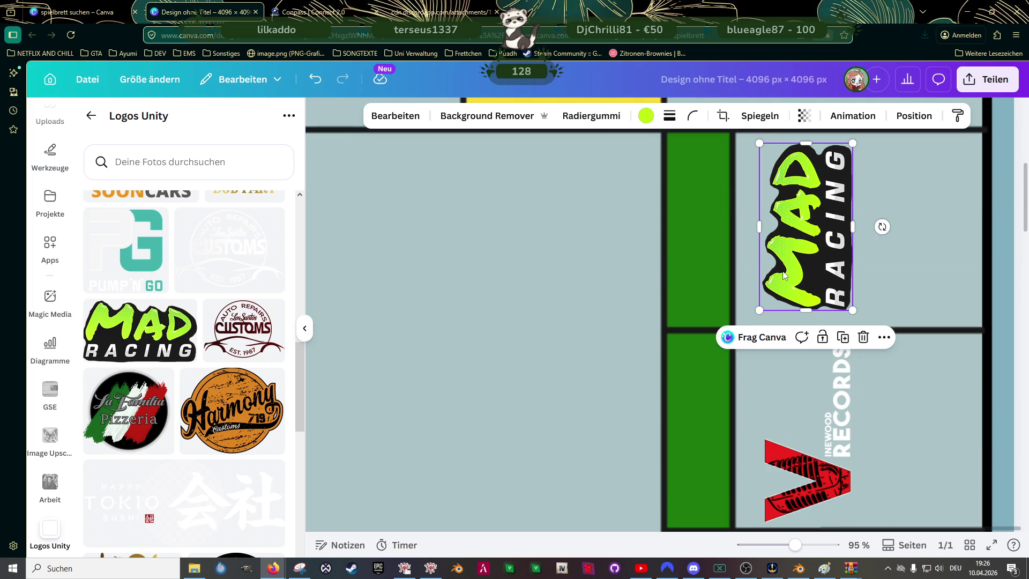
pyautogui.scroll(-2, 719, 311)
pyautogui.scroll(-3, 686, 337)
pyautogui.scroll(-3, 699, 349)
pyautogui.scroll(-3, 707, 343)
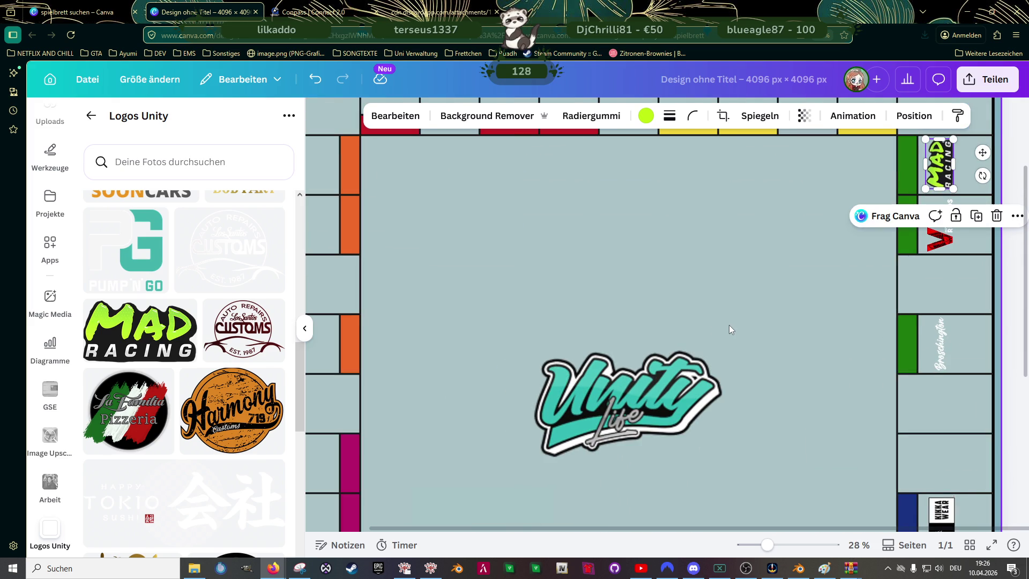
pyautogui.scroll(-1, 729, 325)
# - Select the Broschington lettering in its green property field
pyautogui.click(928, 342)
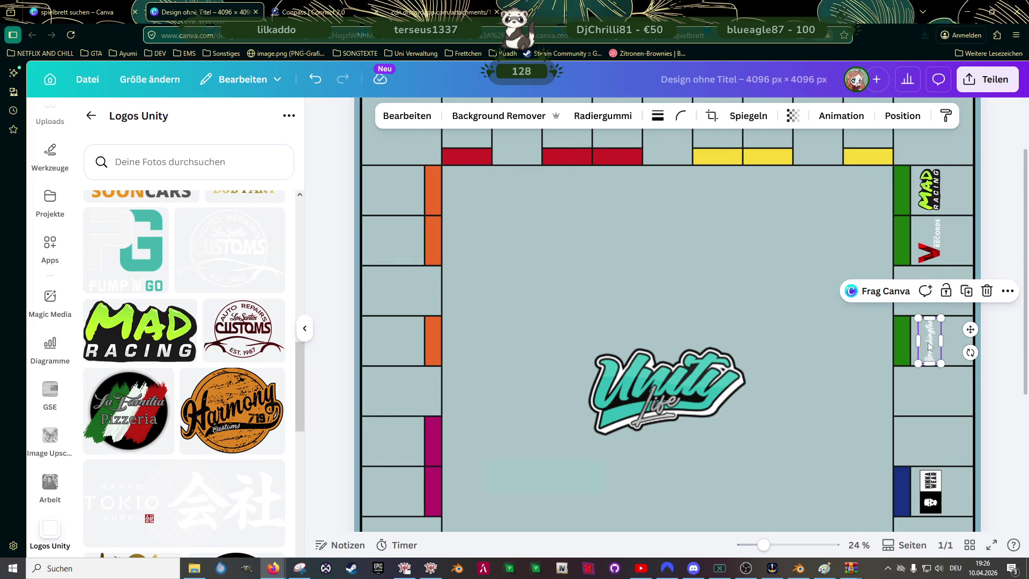
pyautogui.scroll(-3, 899, 375)
pyautogui.scroll(4, 892, 387)
pyautogui.scroll(1, 892, 387)
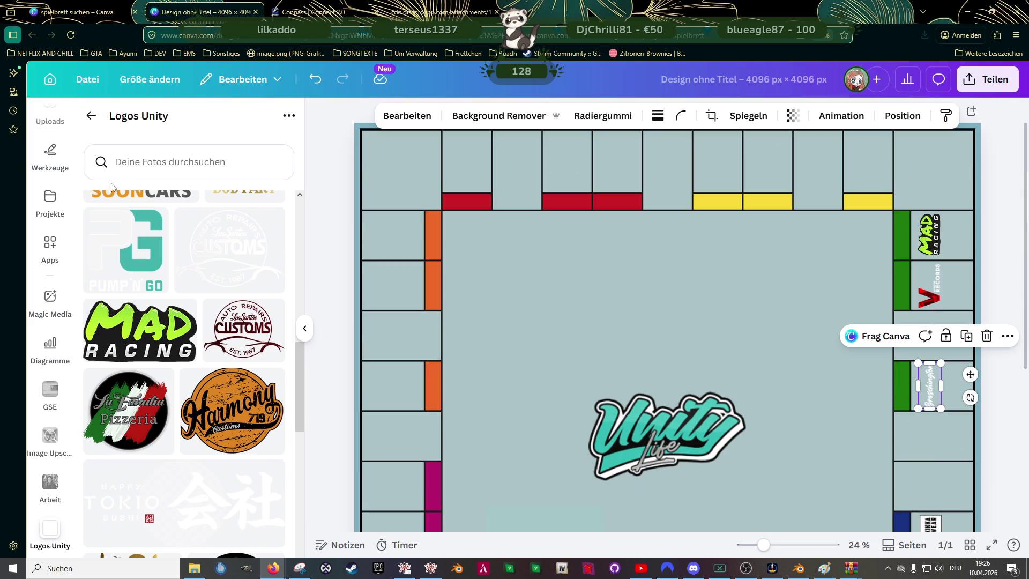
pyautogui.scroll(4, 47, 244)
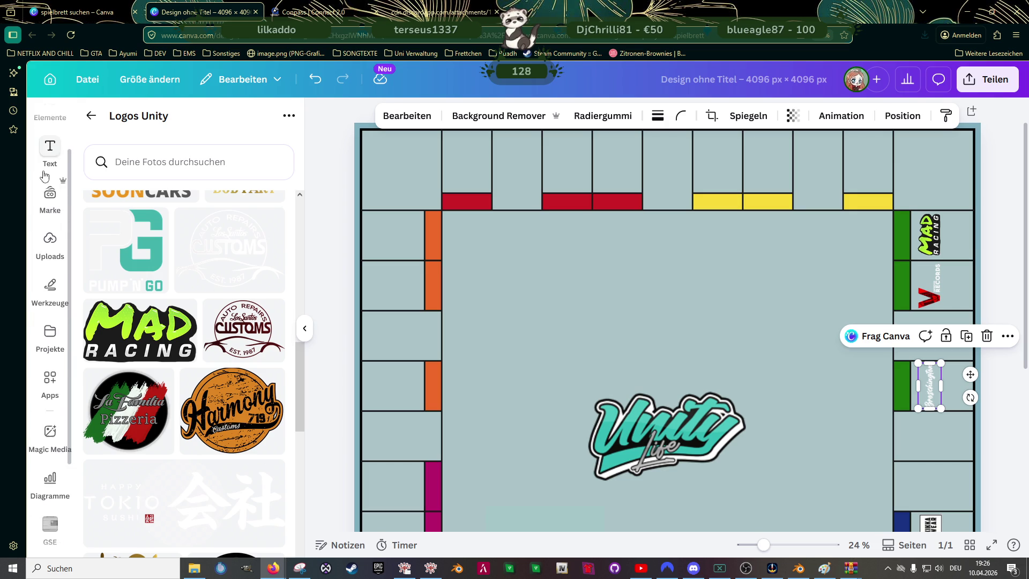
# - Search Elements graphics for 'fallschirm' and add a skydiver graphic to the board
pyautogui.click(49, 172)
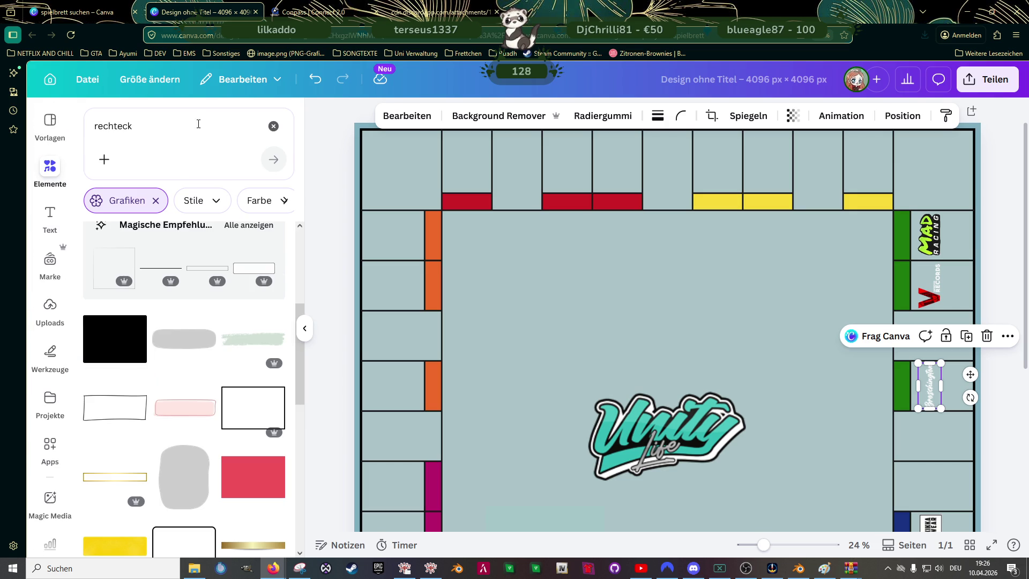
pyautogui.click(273, 125)
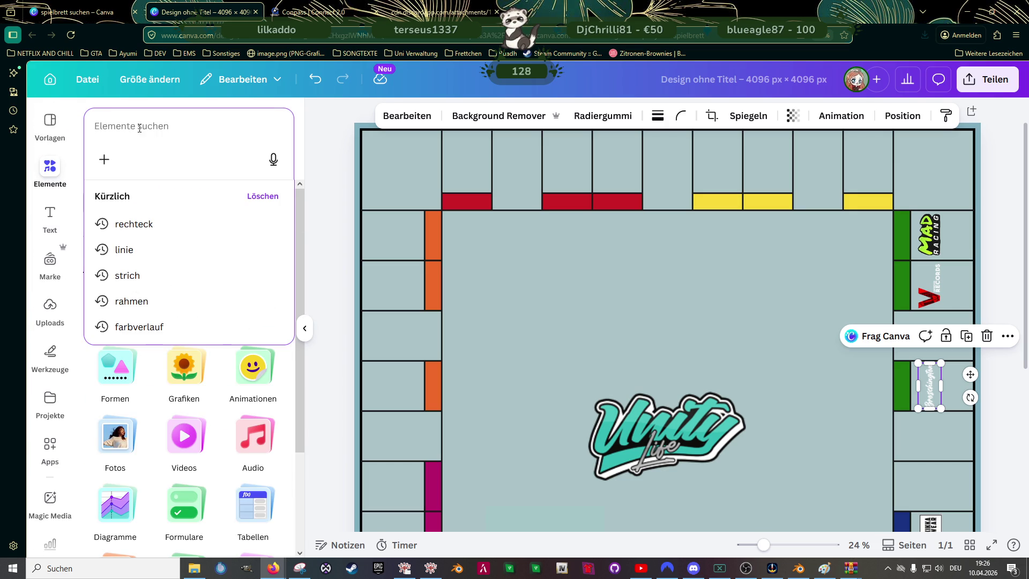
pyautogui.write('fallschirm')
pyautogui.press('Return')
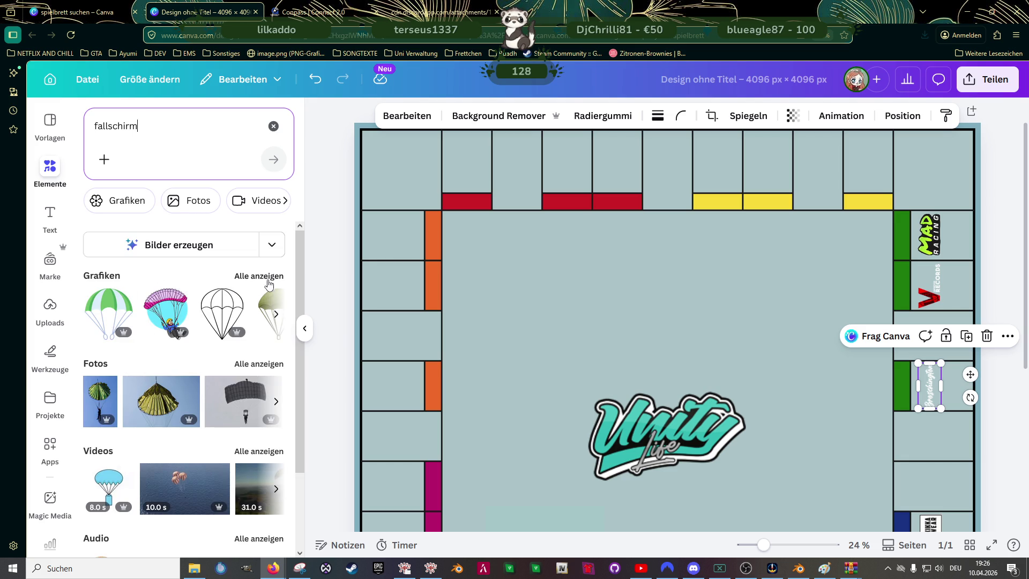
pyautogui.click(259, 276)
pyautogui.scroll(-2, 203, 335)
pyautogui.scroll(-1, 201, 338)
pyautogui.scroll(-2, 198, 342)
pyautogui.scroll(-3, 193, 345)
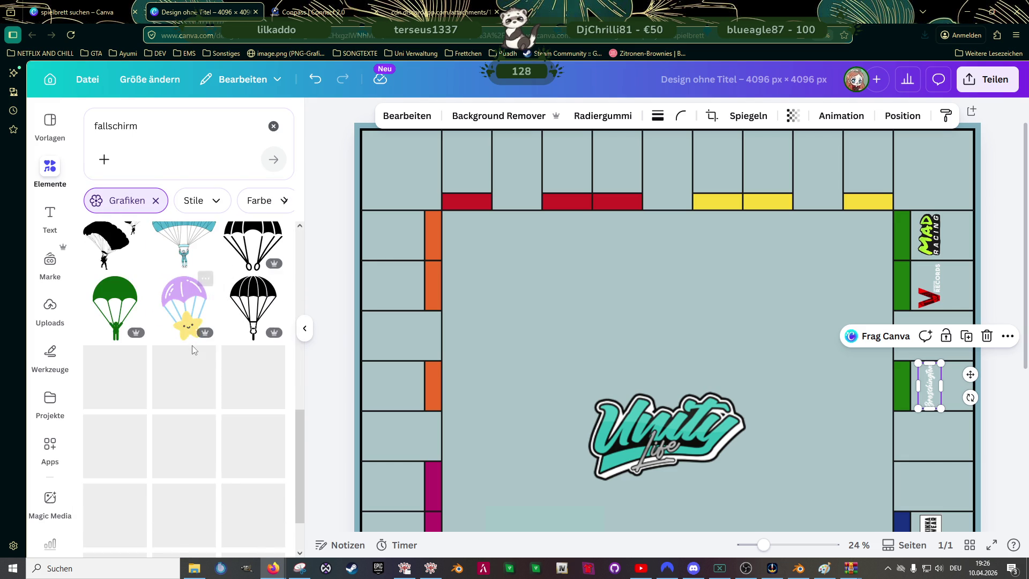
pyautogui.scroll(-3, 196, 354)
pyautogui.scroll(-3, 196, 361)
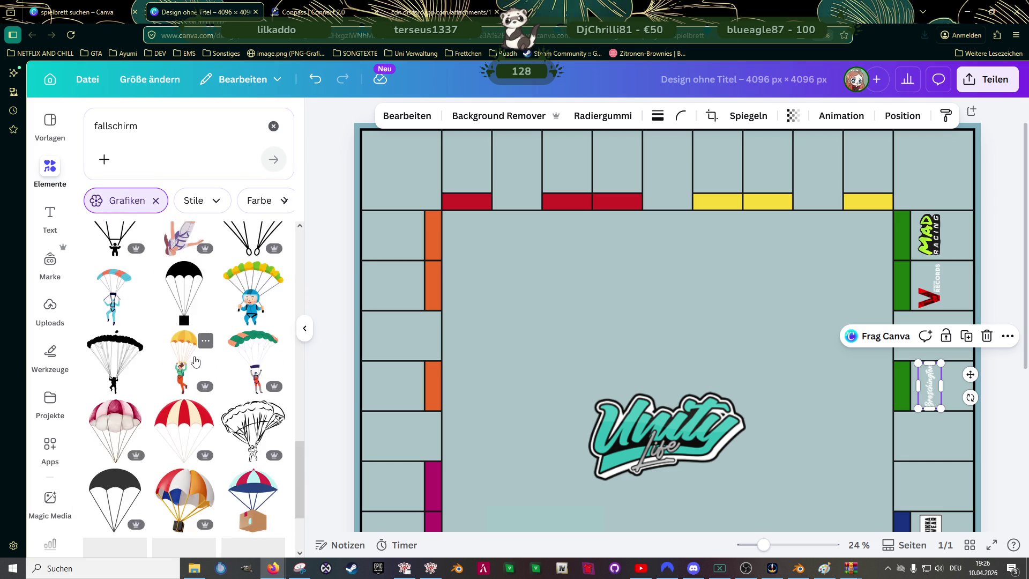
pyautogui.scroll(-3, 195, 362)
pyautogui.scroll(-2, 193, 364)
pyautogui.scroll(-2, 192, 365)
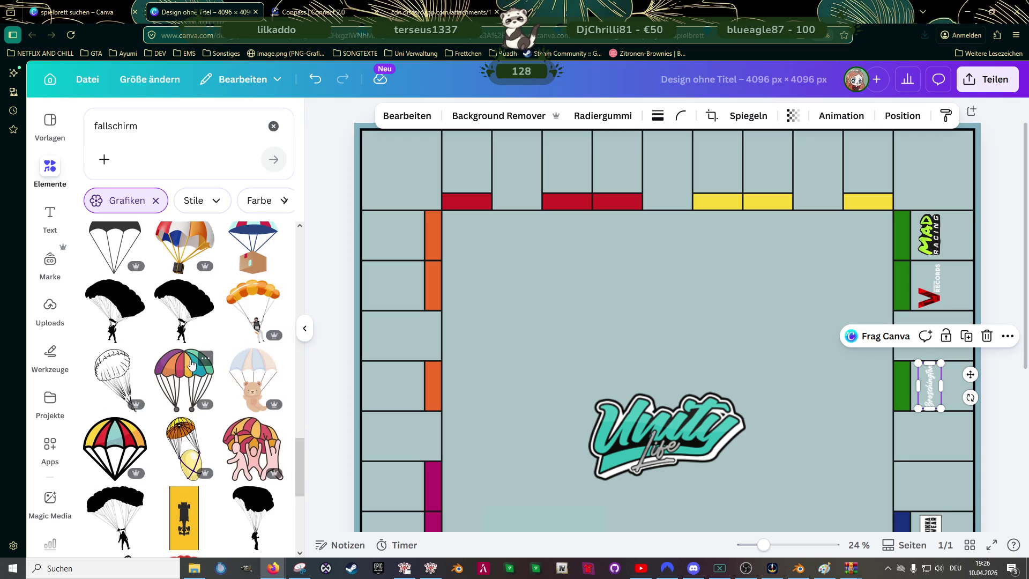
pyautogui.scroll(-1, 191, 360)
pyautogui.scroll(-2, 190, 362)
pyautogui.scroll(-1, 188, 365)
pyautogui.scroll(-3, 189, 367)
pyautogui.scroll(-1, 189, 373)
pyautogui.scroll(-1, 189, 377)
pyautogui.scroll(-3, 187, 384)
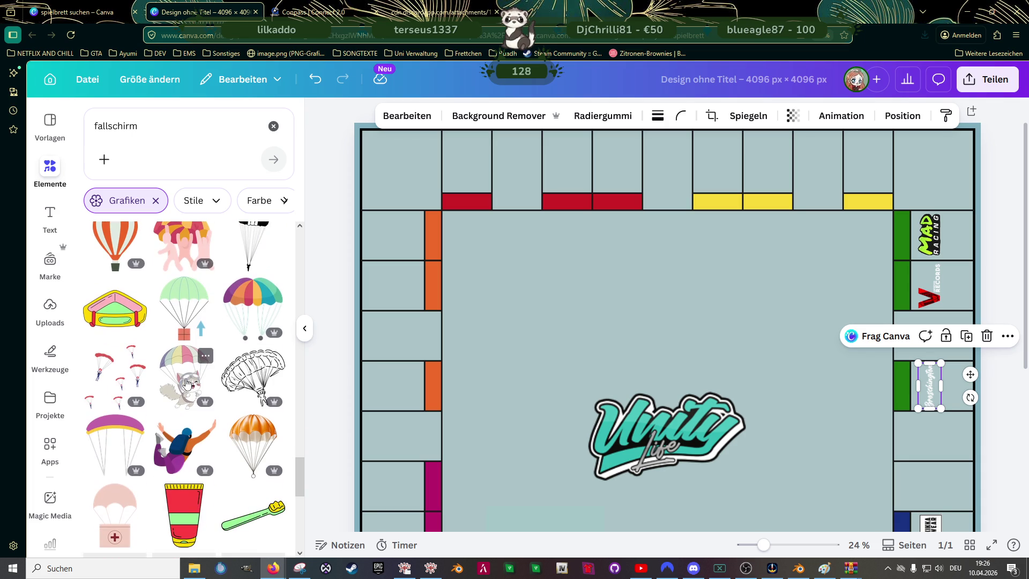
pyautogui.scroll(-3, 185, 391)
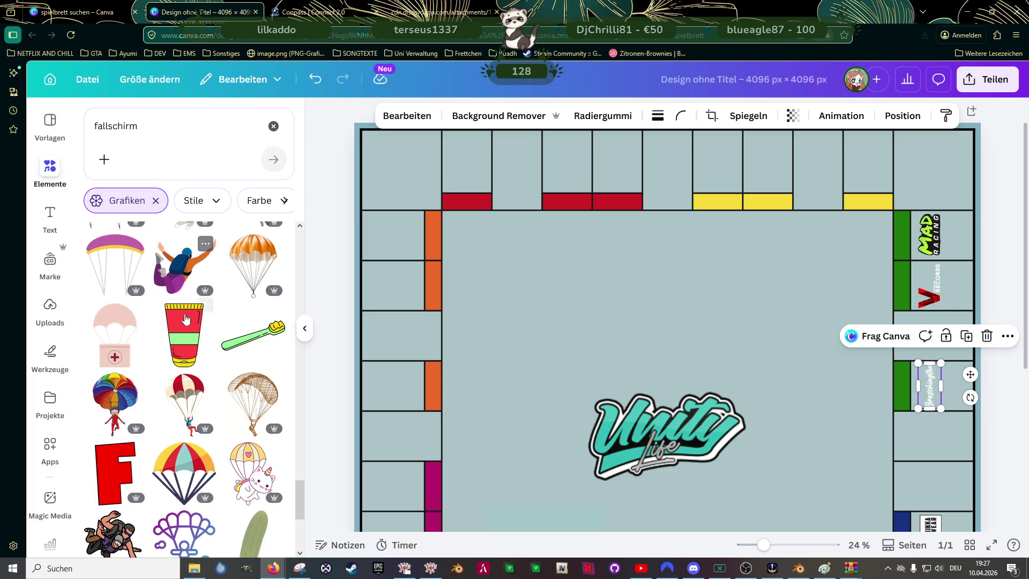
pyautogui.scroll(-4, 186, 305)
pyautogui.moveTo(115, 307)
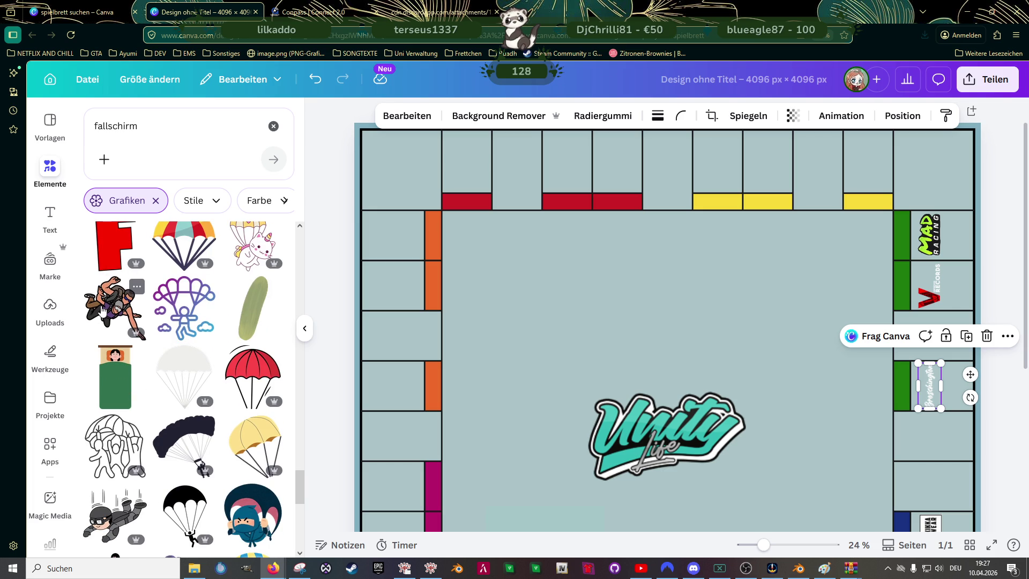
pyautogui.scroll(-3, 103, 317)
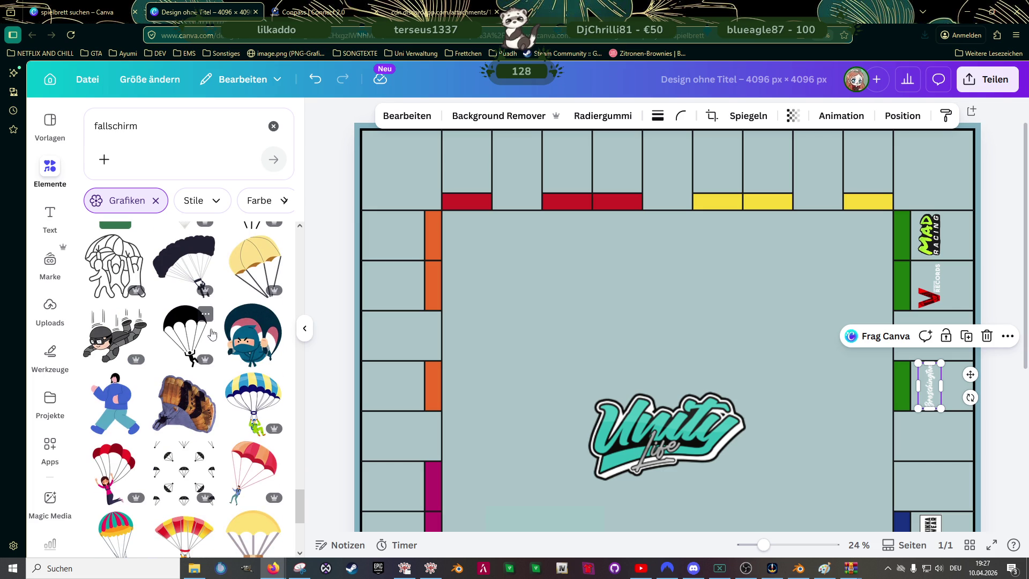
pyautogui.click(102, 333)
# - Shrink the skydiver to about a third, move it to a right-side field, then delete it
pyautogui.scroll(-3, 631, 342)
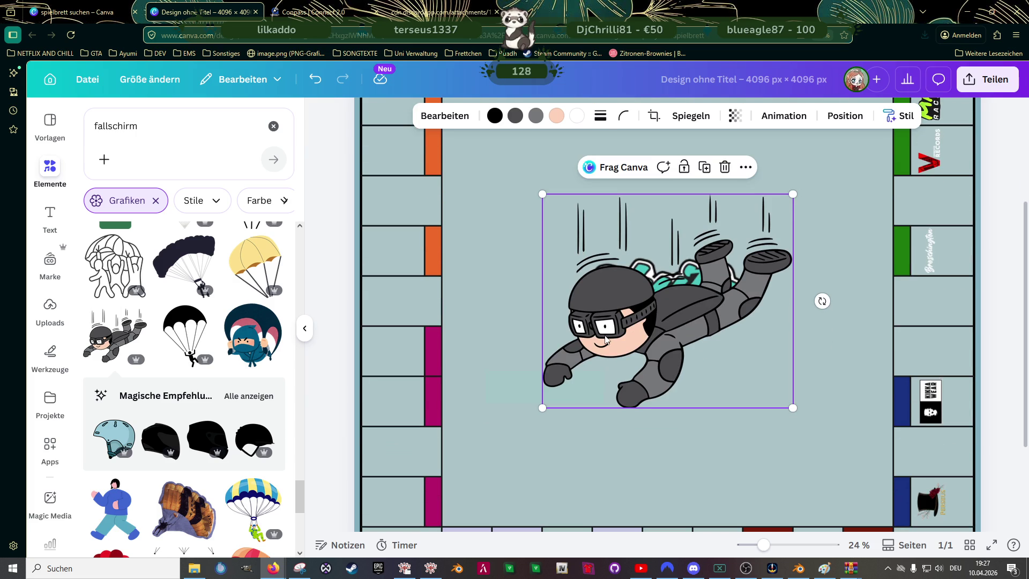
pyautogui.moveTo(793, 194); pyautogui.dragTo(576, 395)
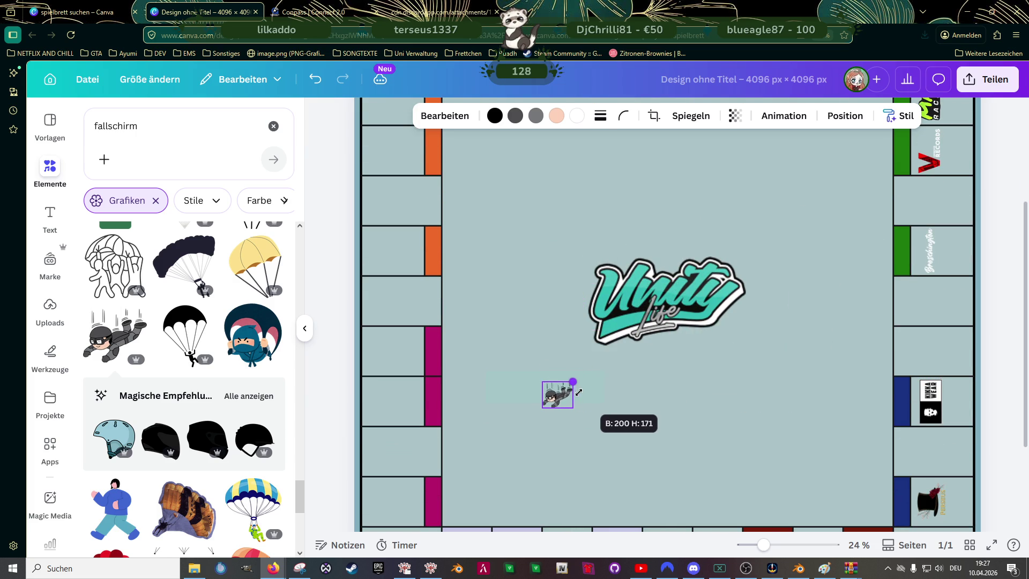
pyautogui.moveTo(555, 398)
pyautogui.mouseDown()
pyautogui.moveTo(963, 303)
pyautogui.moveTo(967, 284)
pyautogui.mouseUp()
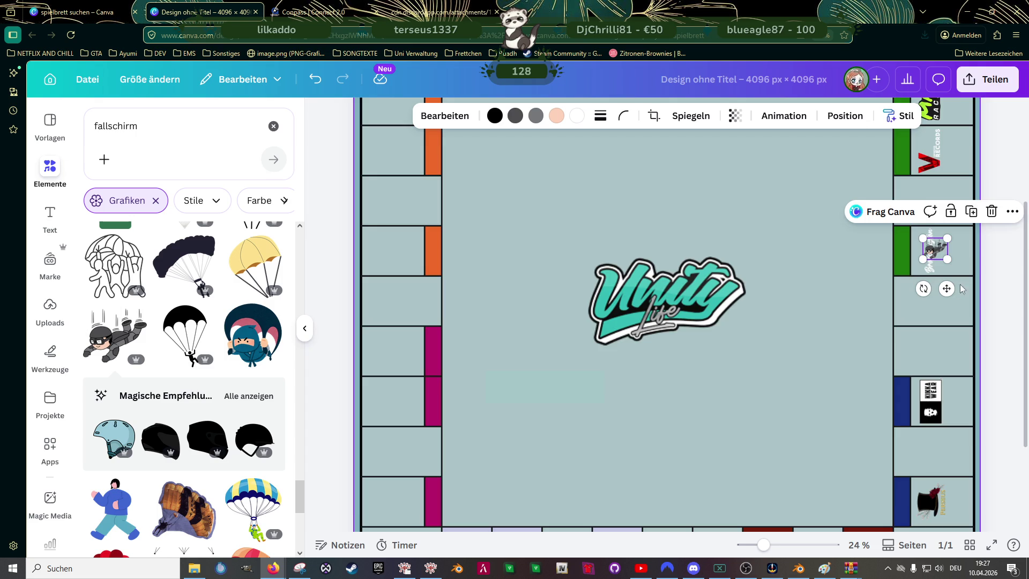
pyautogui.scroll(5, 961, 268)
pyautogui.scroll(4, 960, 268)
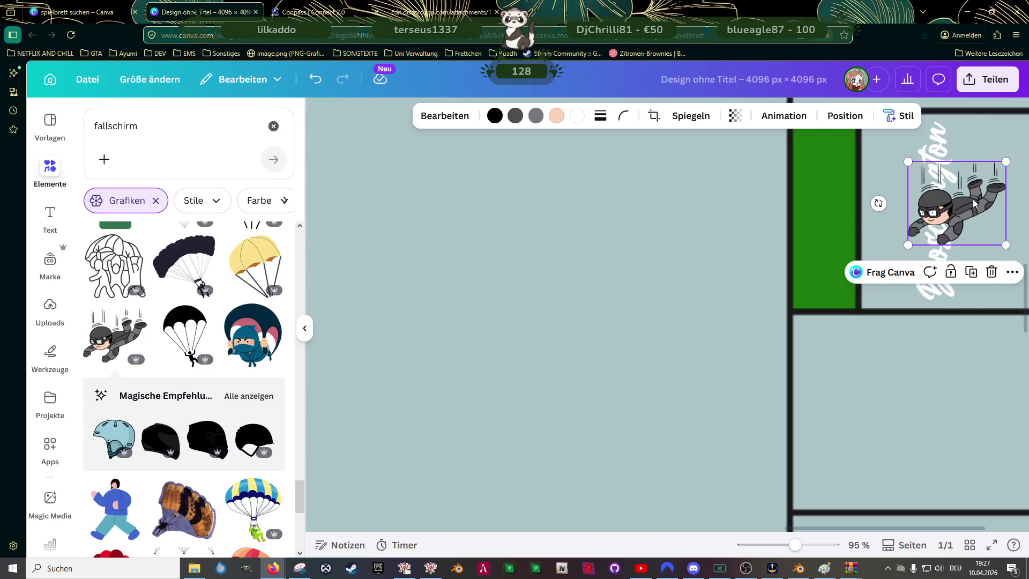
pyautogui.press('Delete')
# - Browse the graphics results for the pastel zeppelin for the Broschington field
pyautogui.scroll(-5, 218, 320)
pyautogui.scroll(-2, 218, 321)
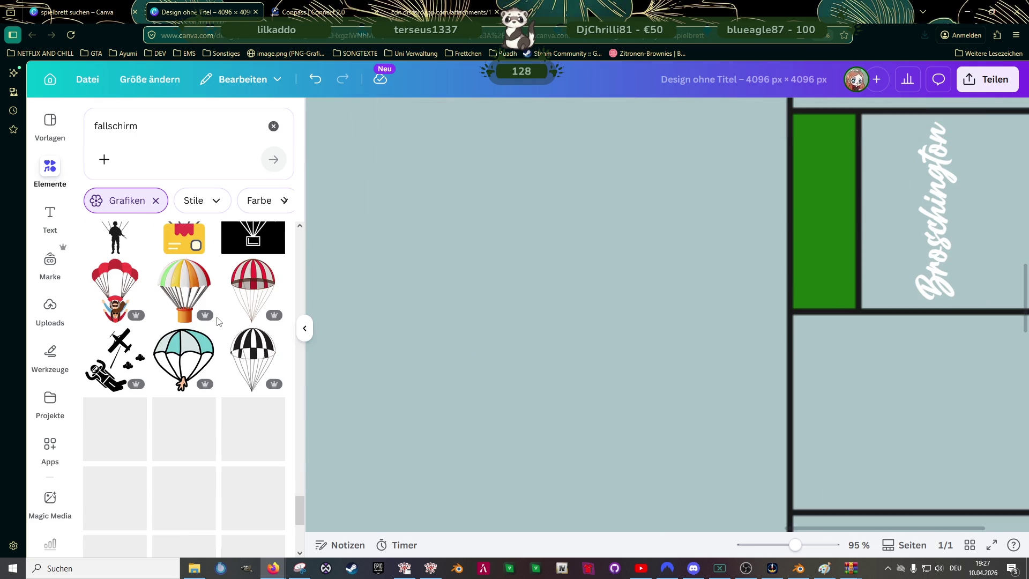
pyautogui.scroll(-1, 218, 320)
pyautogui.scroll(-1, 217, 322)
pyautogui.scroll(3, 211, 325)
pyautogui.scroll(2, 212, 325)
pyautogui.scroll(1, 252, 338)
pyautogui.scroll(1, 259, 344)
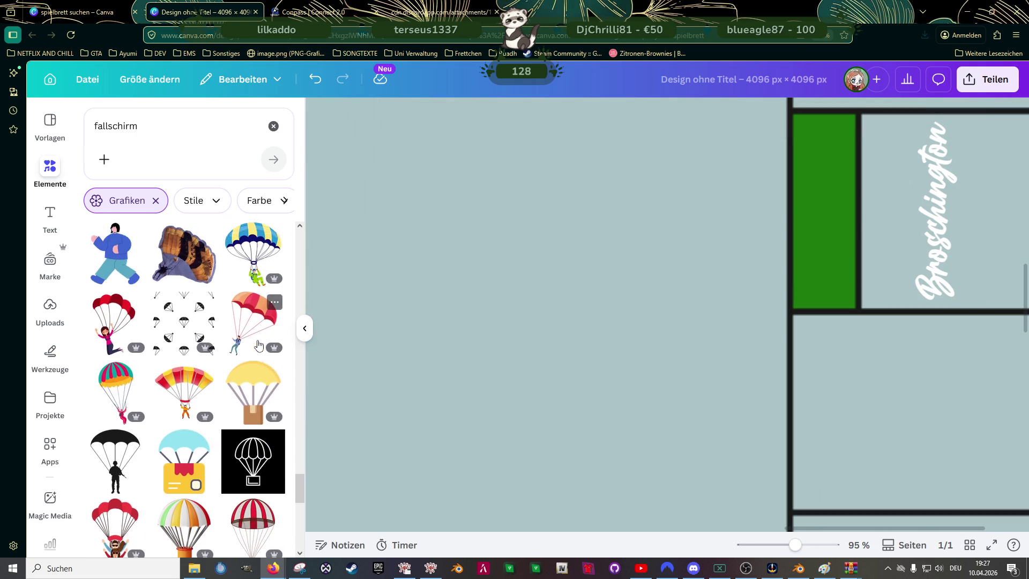
pyautogui.scroll(2, 258, 345)
pyautogui.scroll(2, 258, 345)
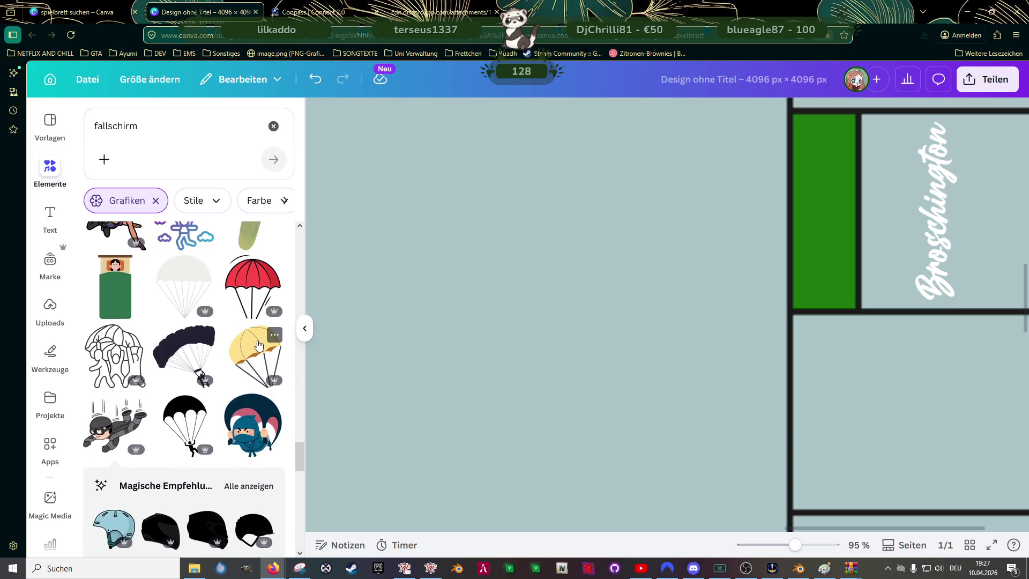
pyautogui.scroll(2, 258, 344)
pyautogui.scroll(3, 259, 343)
pyautogui.scroll(2, 257, 341)
pyautogui.scroll(2, 257, 339)
pyautogui.scroll(2, 255, 342)
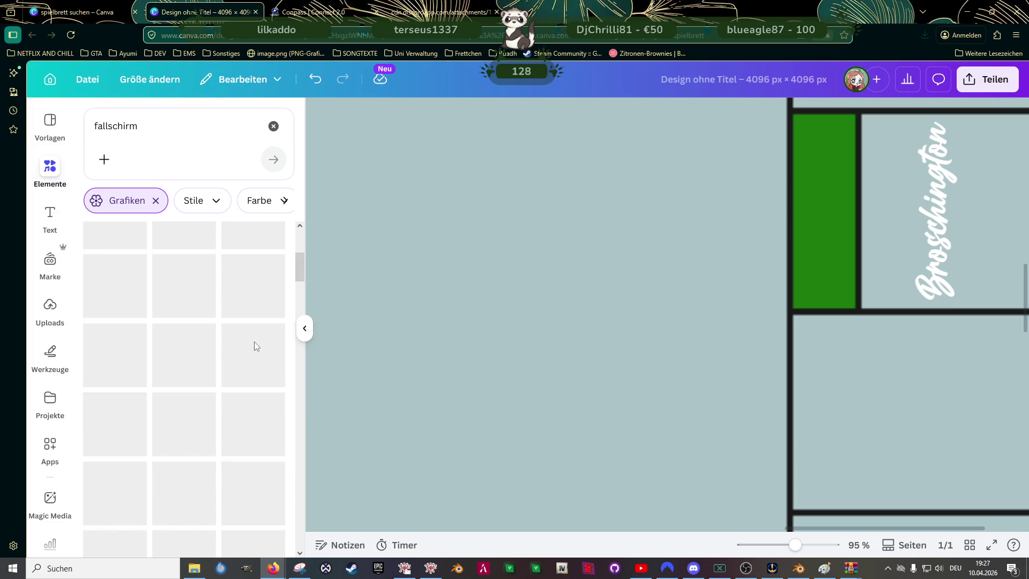
pyautogui.scroll(3, 254, 342)
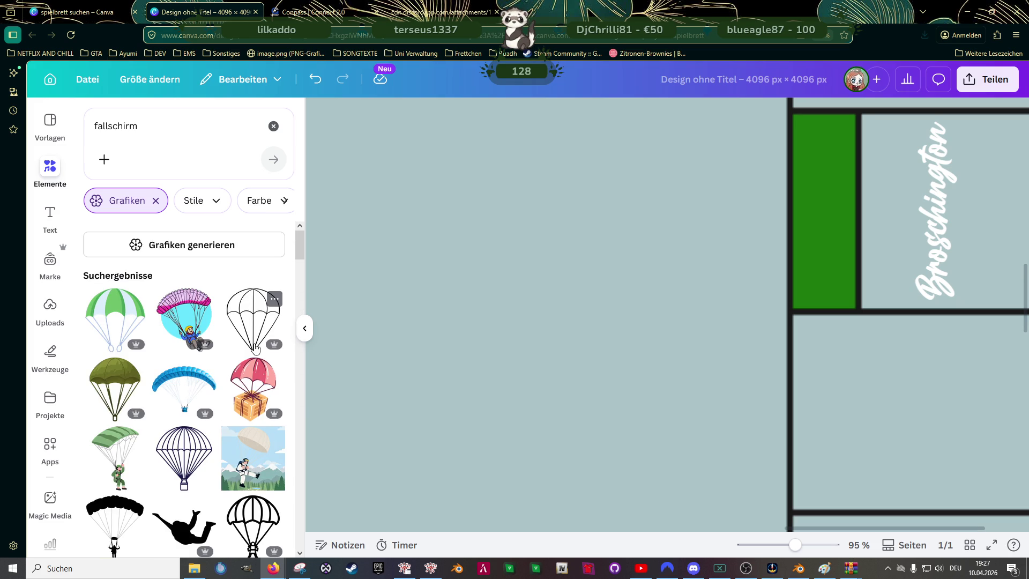
pyautogui.scroll(-2, 255, 349)
pyautogui.scroll(-1, 253, 351)
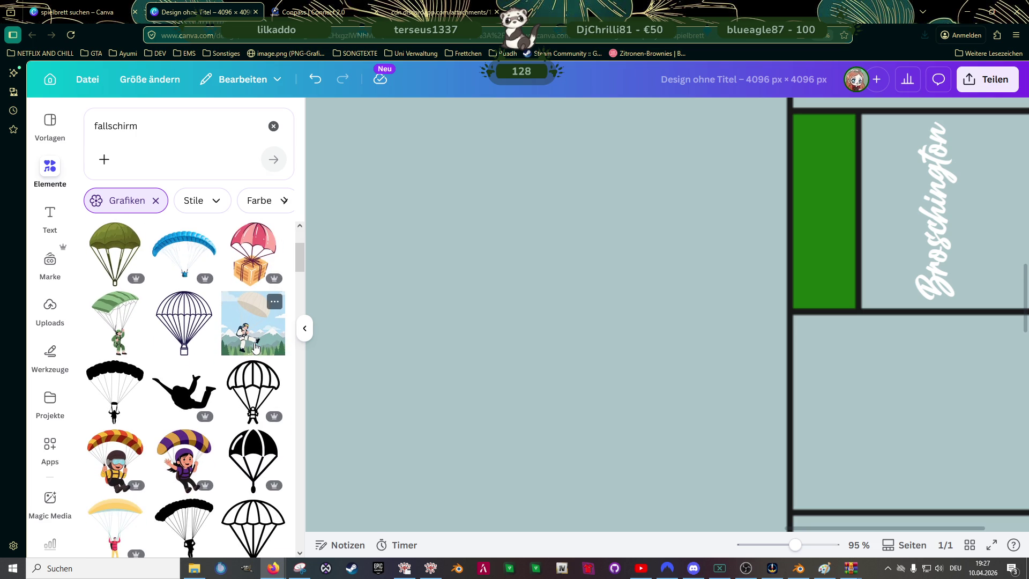
pyautogui.scroll(-1, 251, 354)
pyautogui.scroll(-3, 250, 354)
pyautogui.scroll(-3, 250, 354)
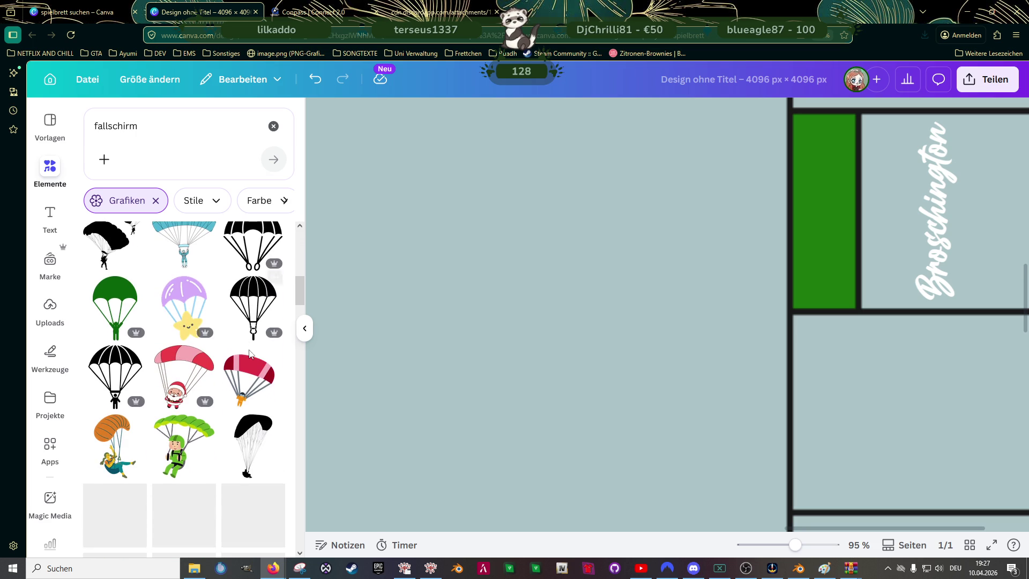
pyautogui.scroll(-2, 249, 353)
pyautogui.scroll(-1, 250, 353)
pyautogui.scroll(-3, 249, 354)
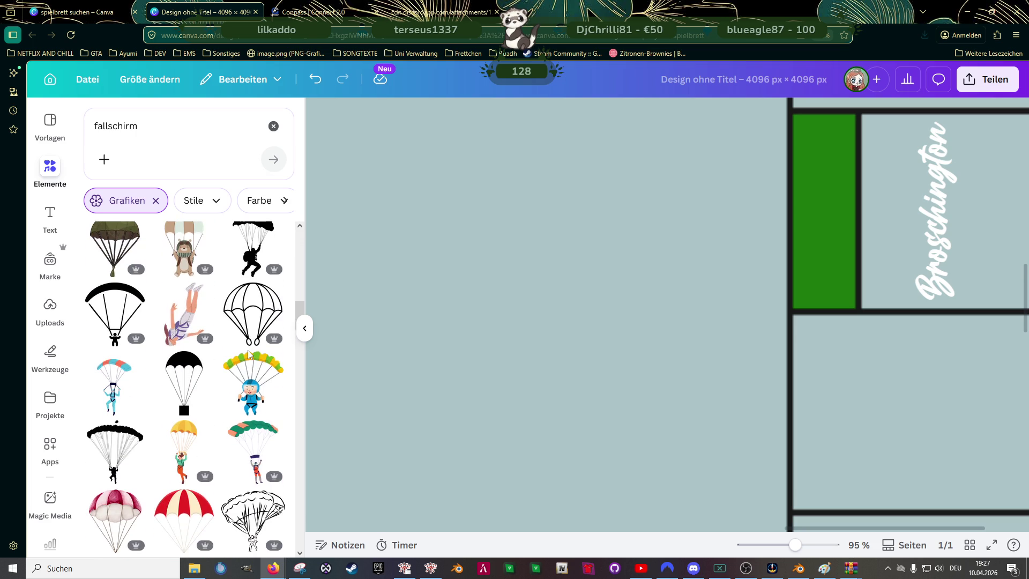
pyautogui.scroll(-3, 248, 353)
pyautogui.scroll(-3, 248, 354)
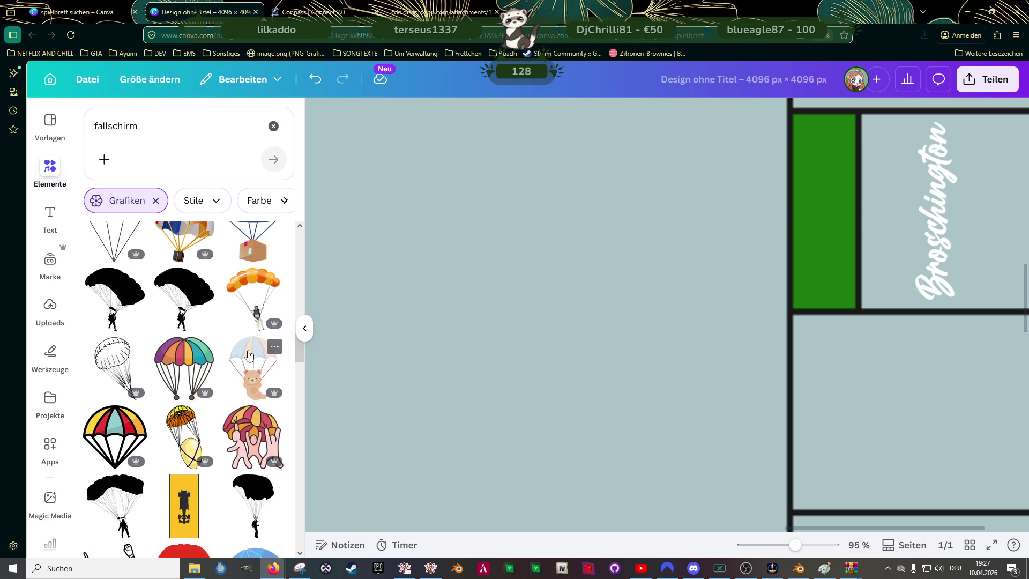
pyautogui.scroll(-2, 249, 355)
pyautogui.scroll(-1, 248, 354)
pyautogui.scroll(-2, 249, 354)
pyautogui.scroll(-1, 249, 354)
pyautogui.scroll(-2, 249, 355)
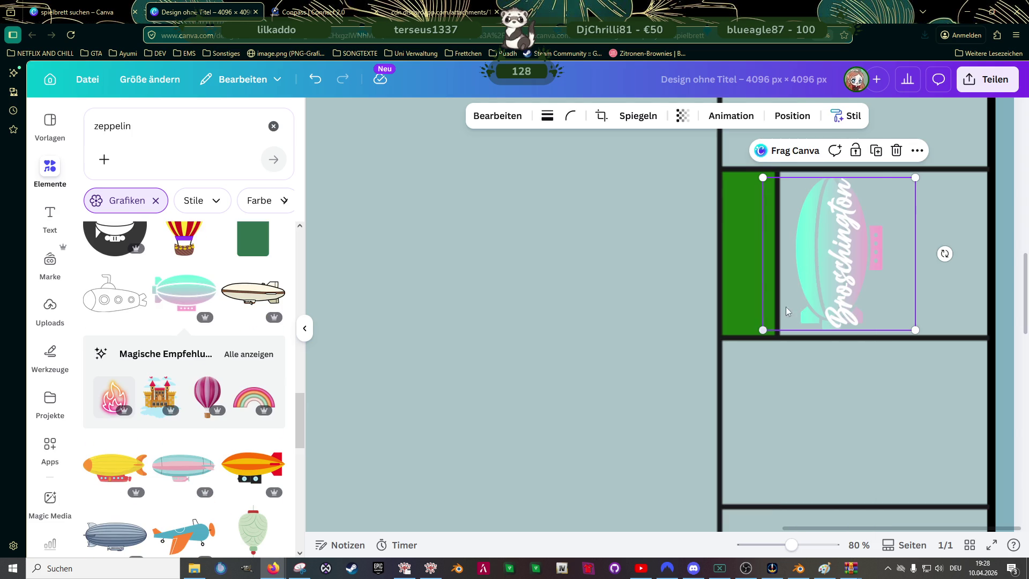
# - Resize and nudge the zeppelin, then centre the Broschington lettering over it
pyautogui.moveTo(879, 177); pyautogui.dragTo(864, 202)
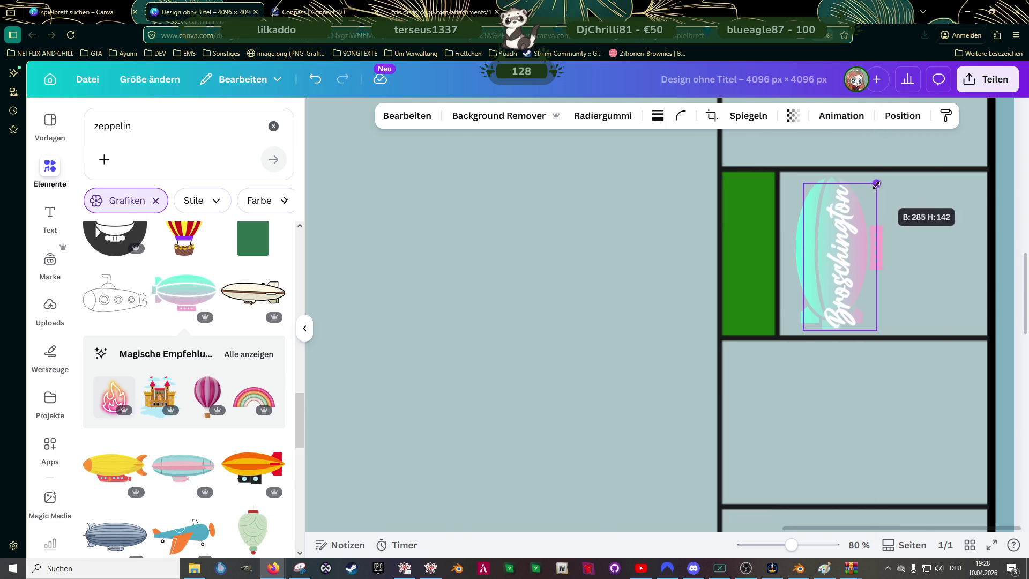
pyautogui.moveTo(838, 277); pyautogui.dragTo(835, 262)
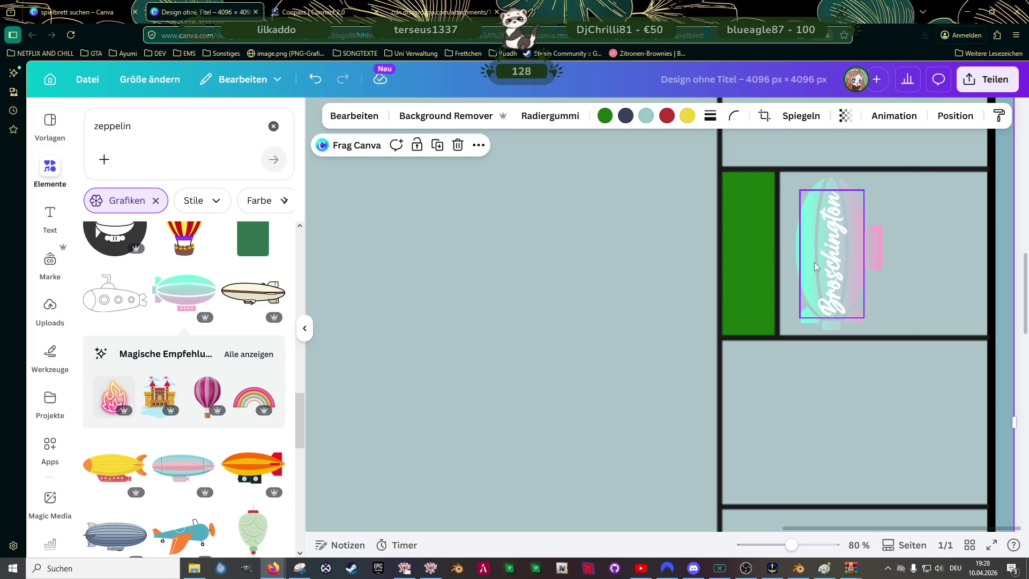
pyautogui.moveTo(827, 263); pyautogui.dragTo(822, 252)
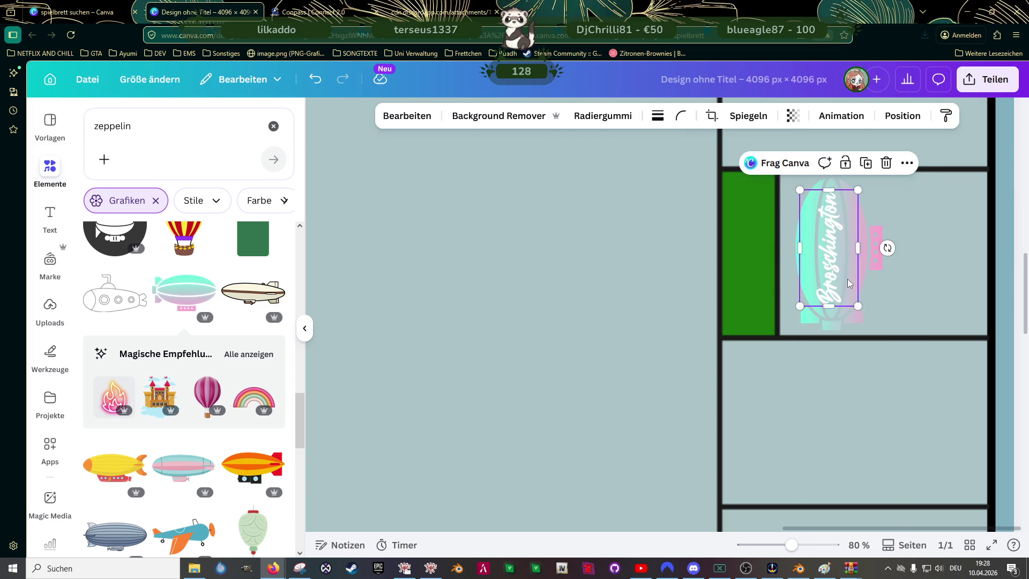
pyautogui.keyDown('ctrl'); pyautogui.scroll(5, 814, 246); pyautogui.keyUp('ctrl')
pyautogui.moveTo(810, 242); pyautogui.dragTo(814, 243)
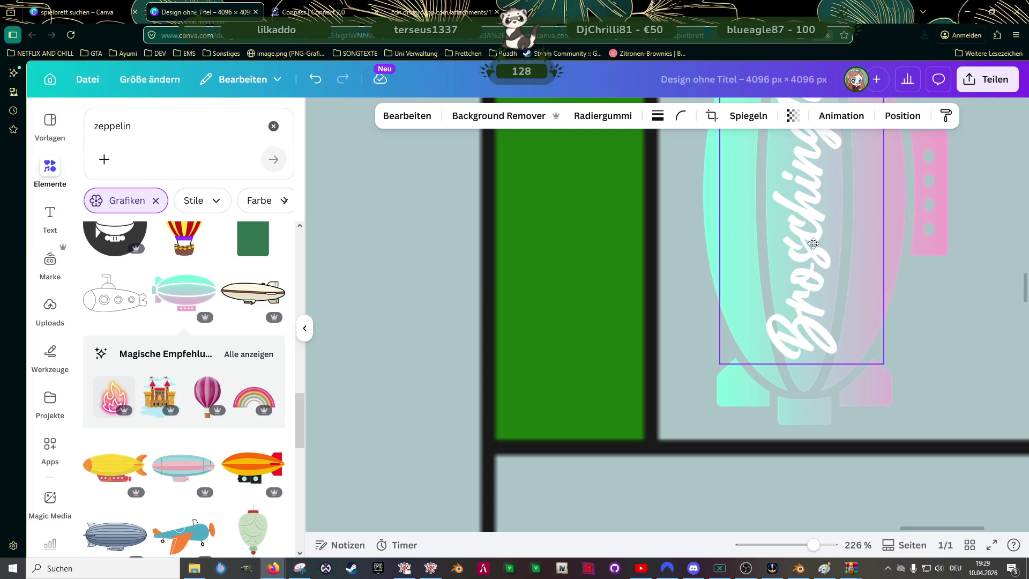
pyautogui.scroll(3, 820, 257)
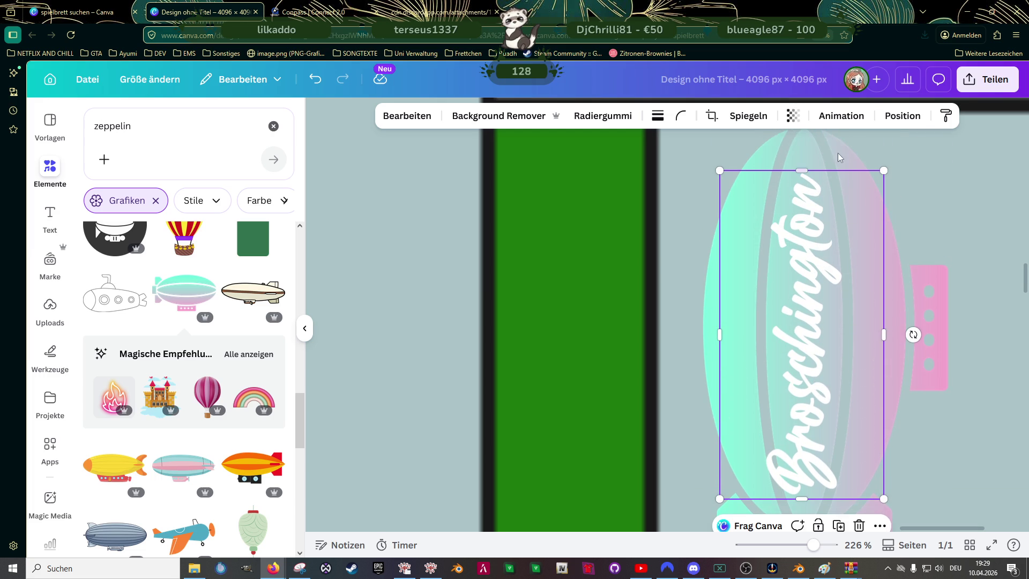
# - Enlarge the zeppelin to about 313 × 313 and realign the lettering on top
pyautogui.click(925, 337)
pyautogui.keyDown('ctrl'); pyautogui.scroll(-3, 883, 320); pyautogui.keyUp('ctrl')
pyautogui.scroll(-2, 883, 319)
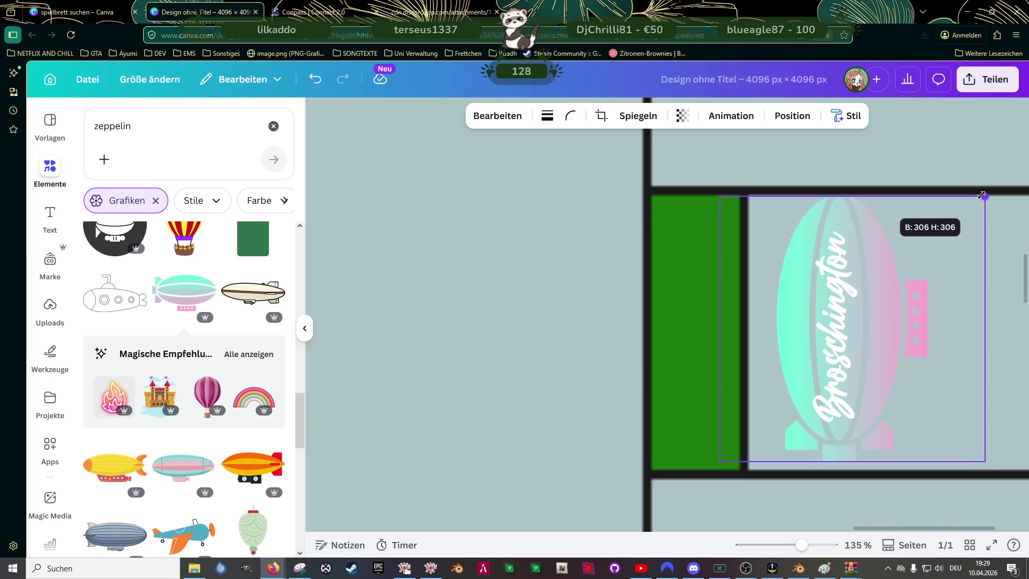
pyautogui.moveTo(975, 205); pyautogui.dragTo(985, 195)
pyautogui.moveTo(720, 460); pyautogui.dragTo(716, 465)
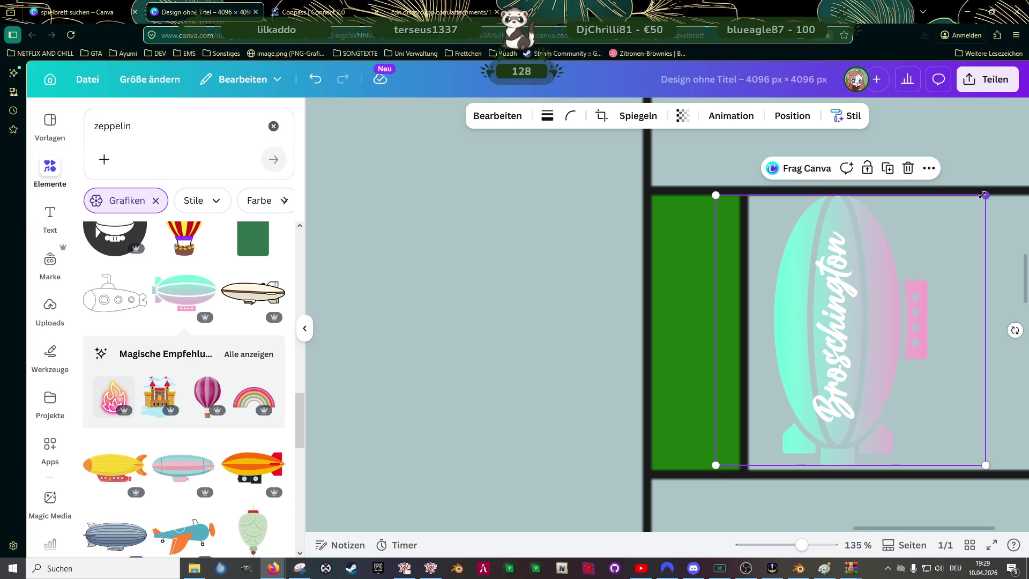
pyautogui.moveTo(985, 196); pyautogui.dragTo(981, 199)
pyautogui.click(836, 330)
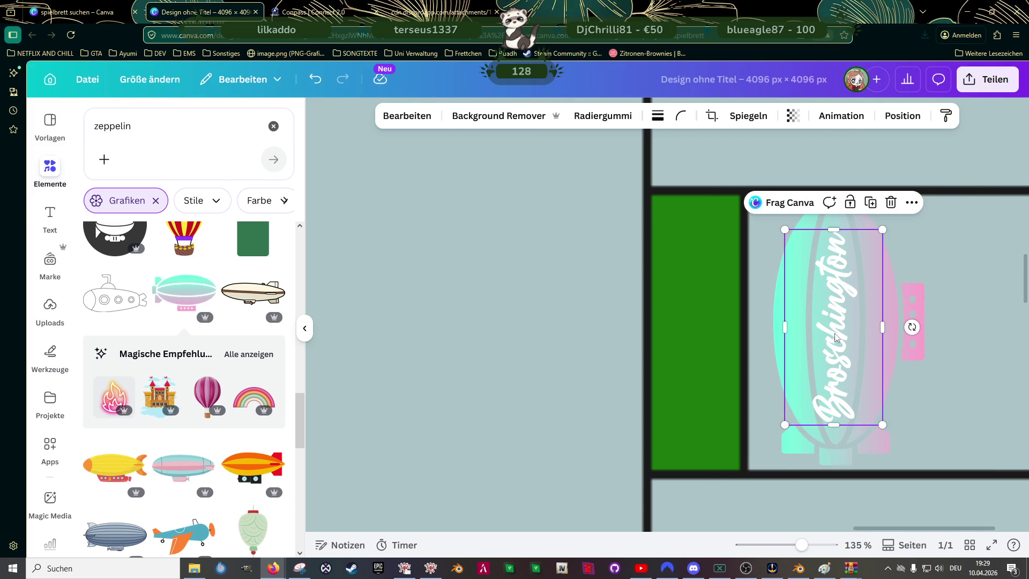
pyautogui.moveTo(837, 330); pyautogui.dragTo(831, 332)
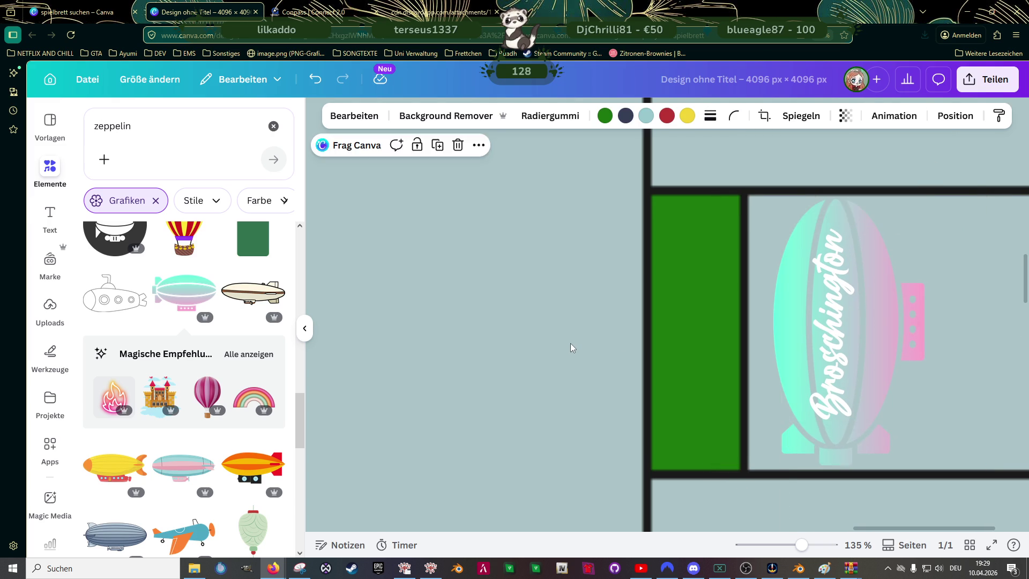
pyautogui.keyDown('ctrl'); pyautogui.scroll(-5, 572, 342); pyautogui.keyUp('ctrl')
pyautogui.keyDown('ctrl'); pyautogui.scroll(-3, 572, 342); pyautogui.keyUp('ctrl')
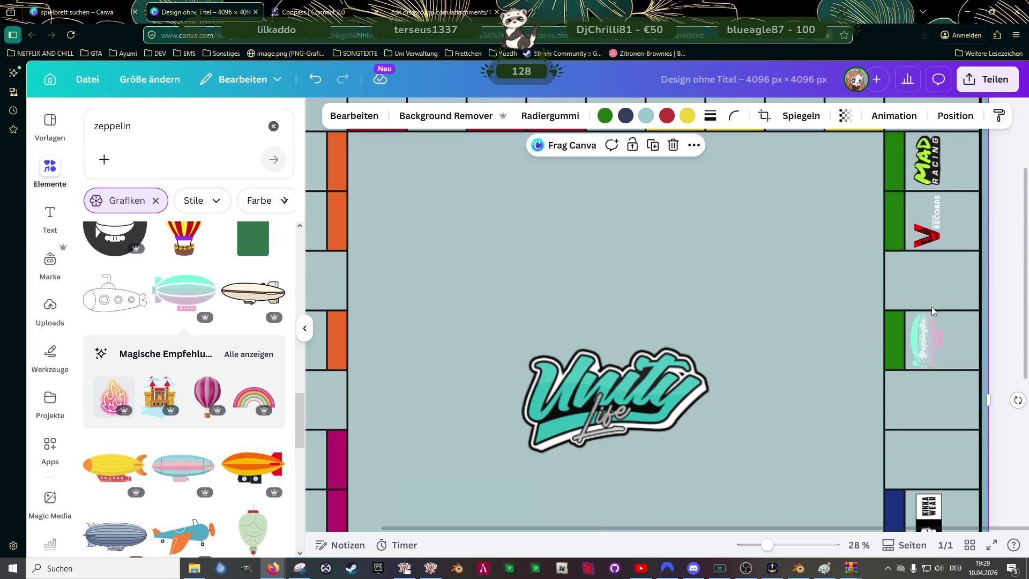
# - Shrink the zeppelin-and-lettering group to about 293 × 293 and fit it inside its field
pyautogui.click(932, 329)
pyautogui.keyDown('ctrl'); pyautogui.scroll(2, 931, 329); pyautogui.keyUp('ctrl')
pyautogui.keyDown('ctrl'); pyautogui.scroll(2, 954, 322); pyautogui.keyUp('ctrl')
pyautogui.moveTo(1007, 254); pyautogui.dragTo(1000, 261)
pyautogui.moveTo(1000, 388); pyautogui.dragTo(995, 381)
pyautogui.moveTo(962, 320); pyautogui.dragTo(938, 305)
# - Select the inner zeppelin image, then the central Unity logo, and zoom out
pyautogui.click(936, 306)
pyautogui.click(711, 327)
pyautogui.scroll(-3, 711, 327)
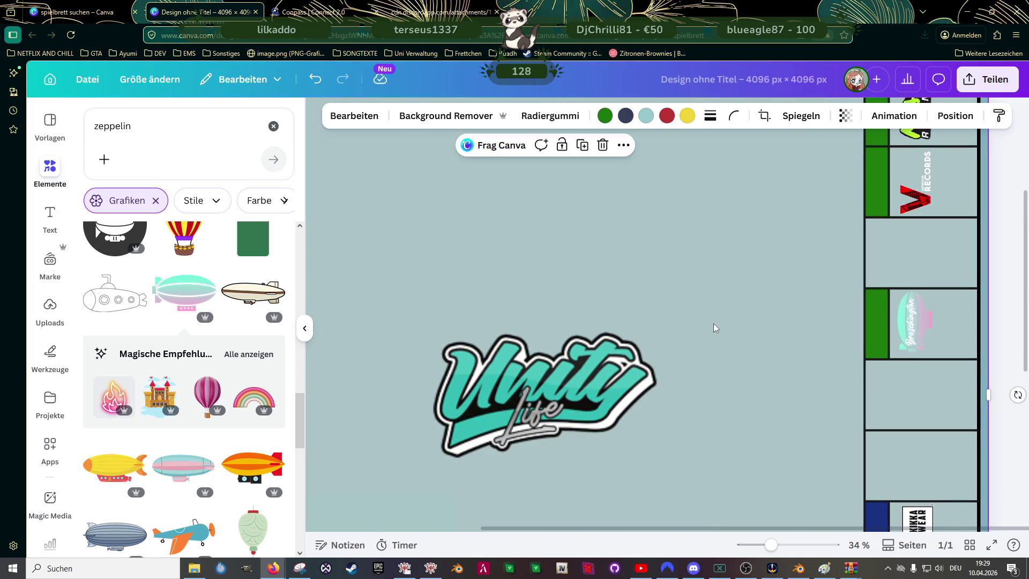
pyautogui.scroll(-3, 713, 324)
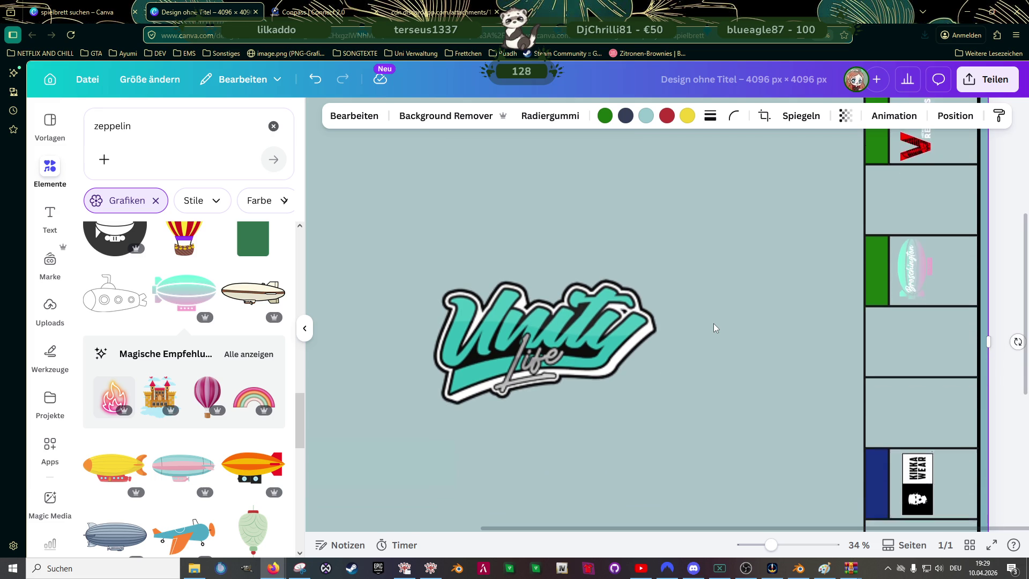
pyautogui.scroll(-5, 713, 327)
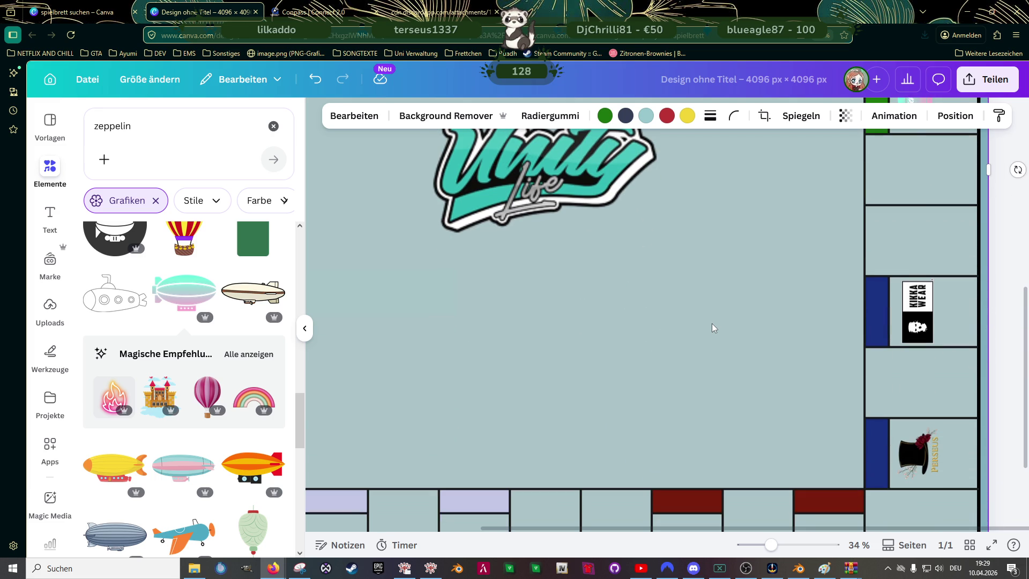
pyautogui.scroll(5, 712, 327)
pyautogui.scroll(5, 712, 326)
pyautogui.scroll(3, 712, 328)
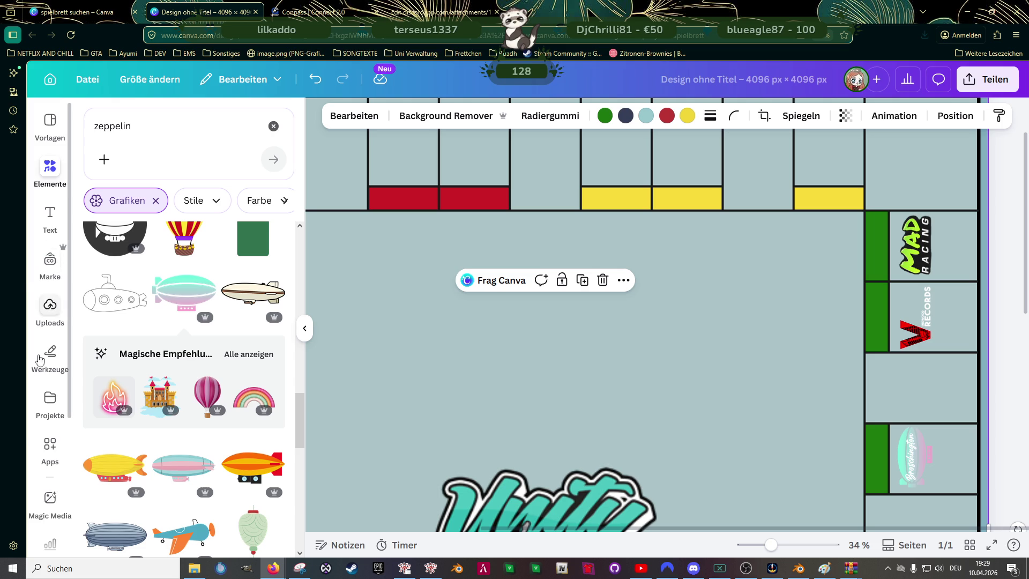
# - Drag the Happy Tokio Sushi logo from Uploads > Logos Unity onto the board
pyautogui.click(50, 306)
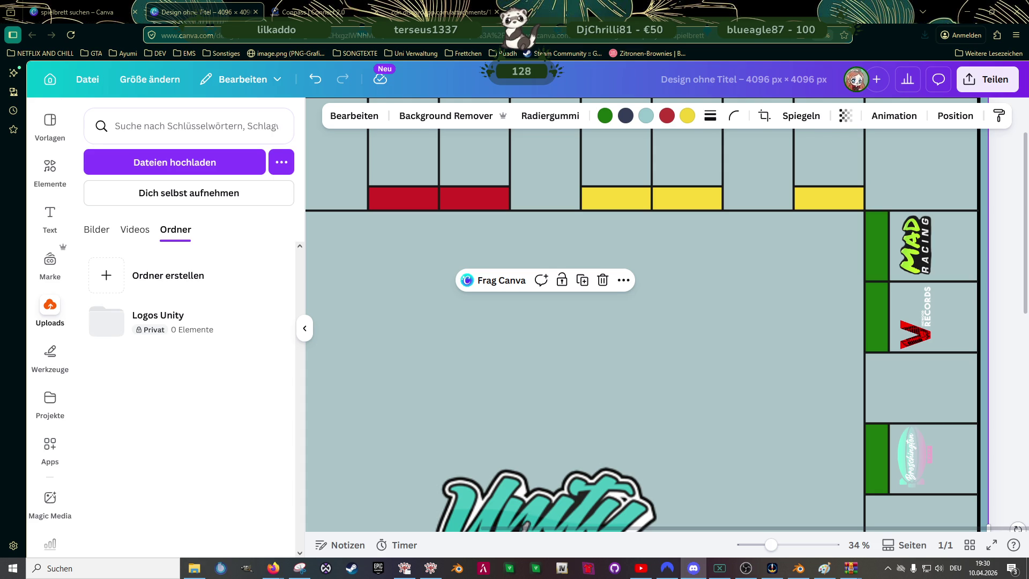
pyautogui.click(161, 317)
pyautogui.scroll(-3, 180, 354)
pyautogui.scroll(-2, 180, 357)
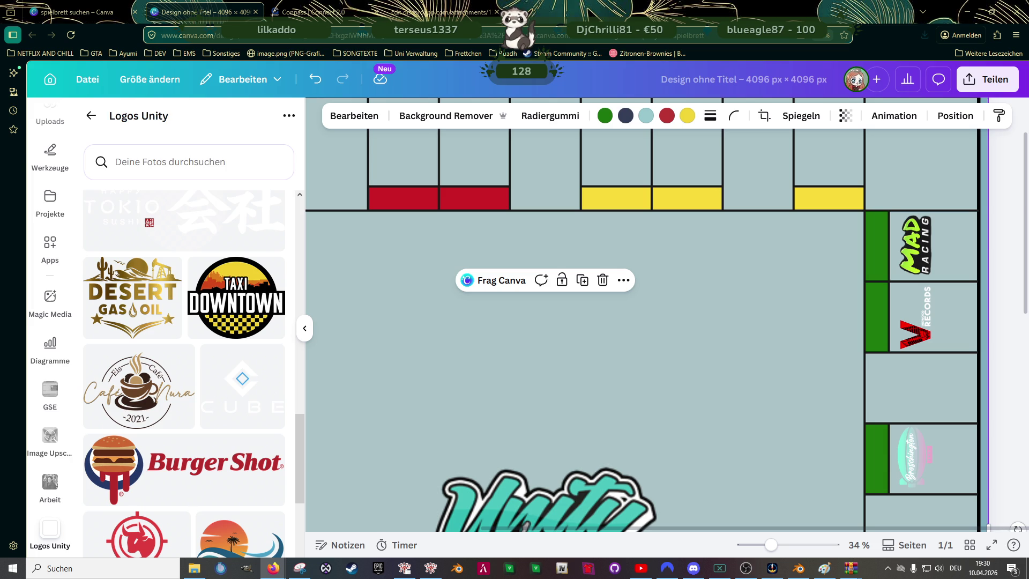
pyautogui.scroll(-5, 211, 356)
pyautogui.scroll(-1, 209, 349)
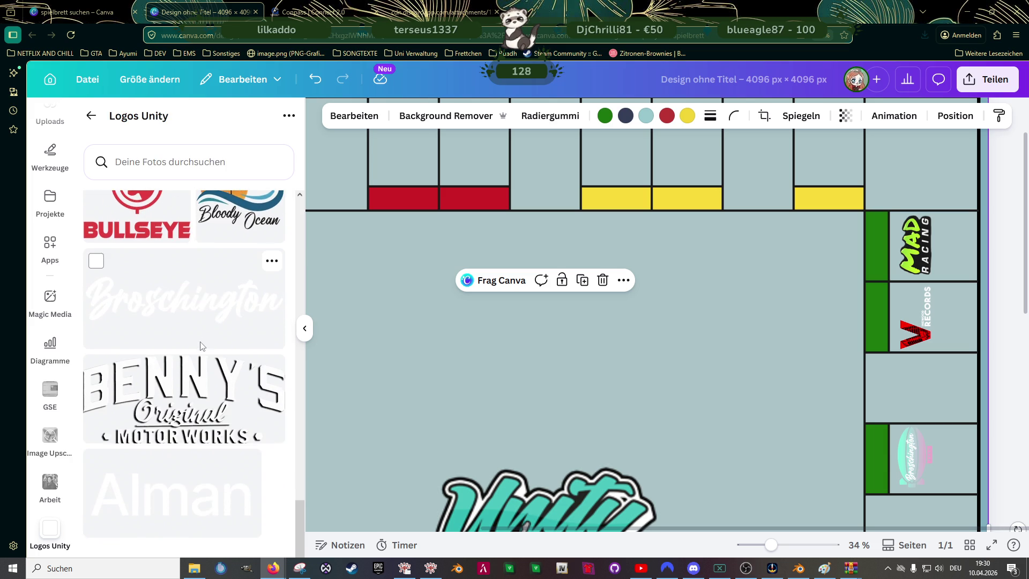
pyautogui.scroll(5, 204, 376)
pyautogui.scroll(3, 204, 418)
pyautogui.moveTo(204, 437); pyautogui.dragTo(593, 372)
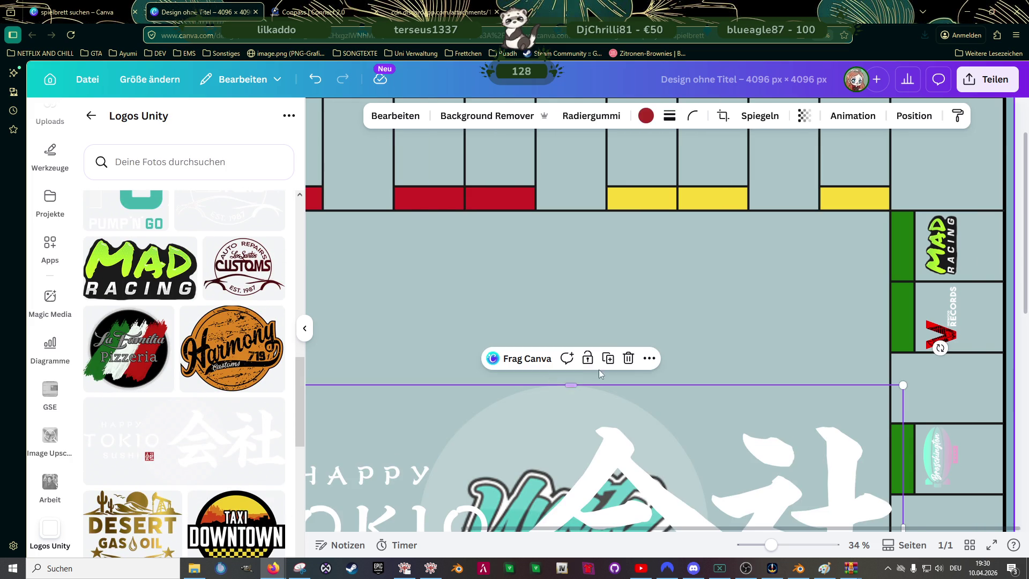
# - Crop the HAPPY TOKIO logo to its lettering and shrink it to 440 × 259 in the magenta field
pyautogui.scroll(-2, 593, 372)
pyautogui.scroll(-3, 624, 352)
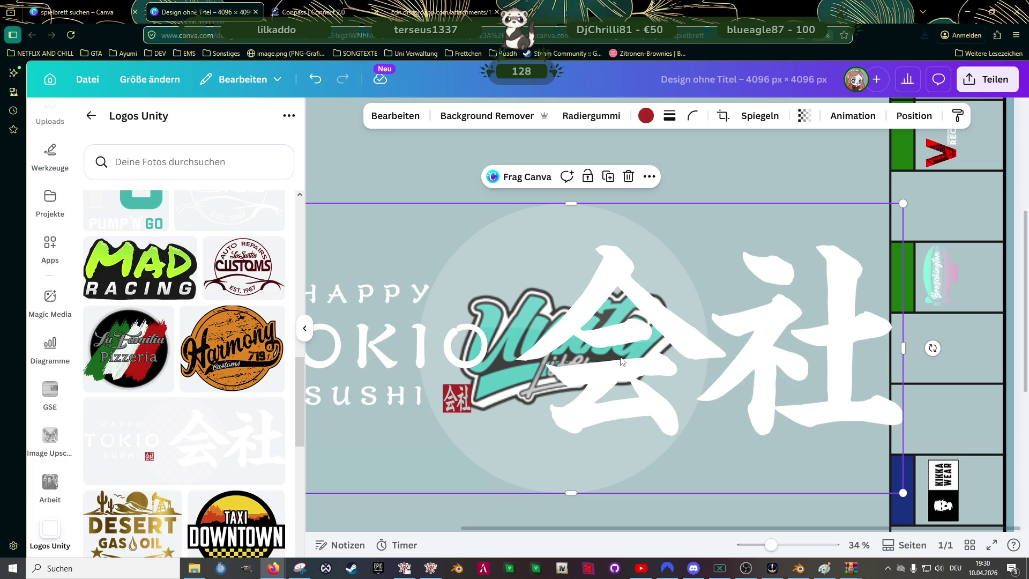
pyautogui.scroll(-1, 621, 361)
pyautogui.scroll(-1, 621, 360)
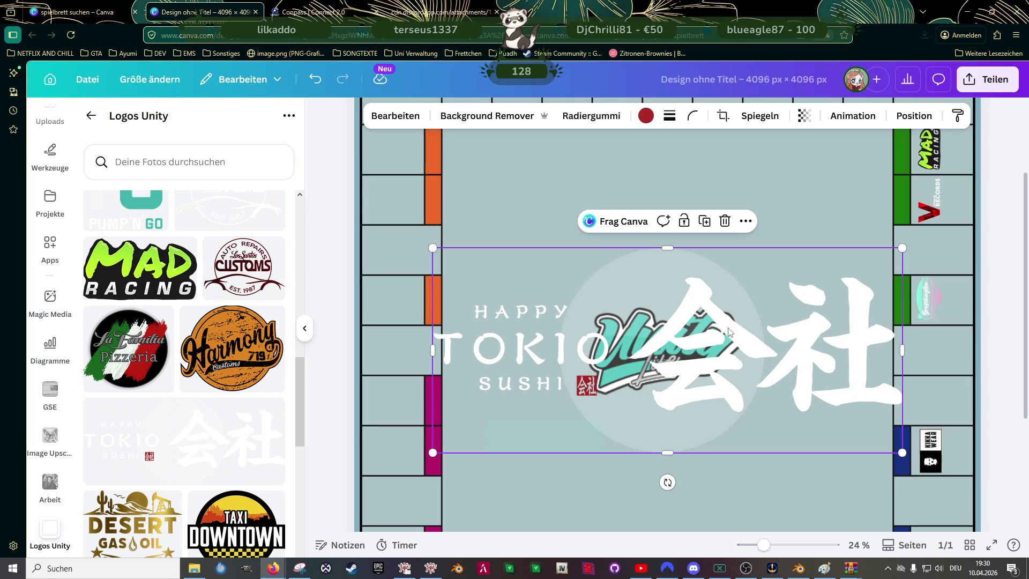
pyautogui.moveTo(904, 350); pyautogui.dragTo(614, 350)
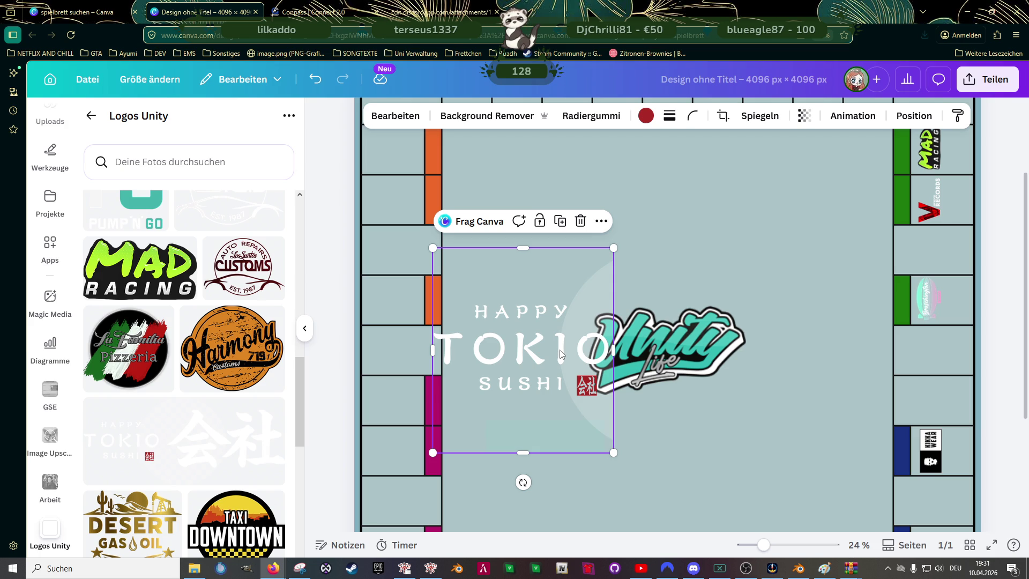
pyautogui.moveTo(523, 248); pyautogui.dragTo(521, 297)
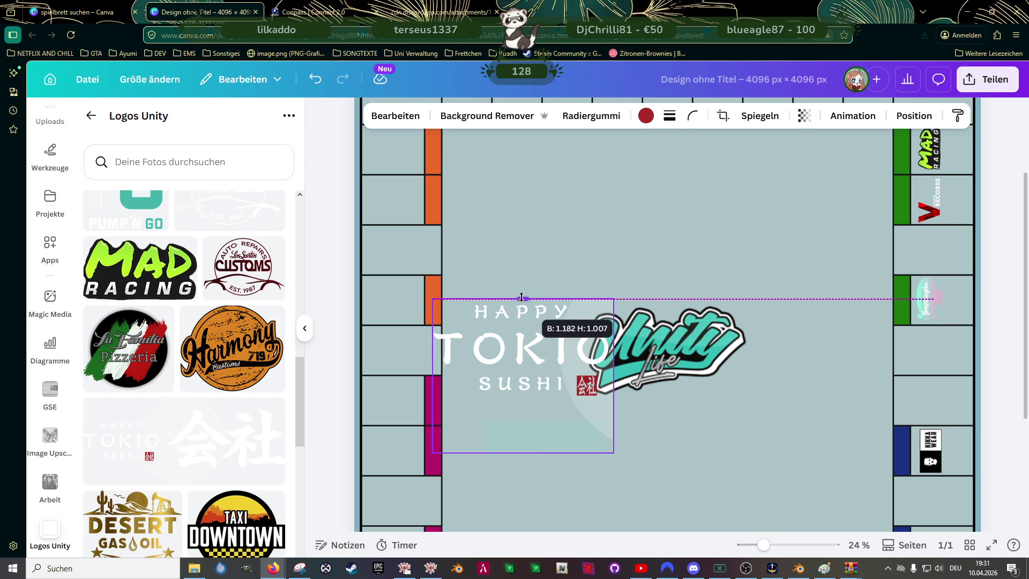
pyautogui.moveTo(521, 452); pyautogui.dragTo(529, 404)
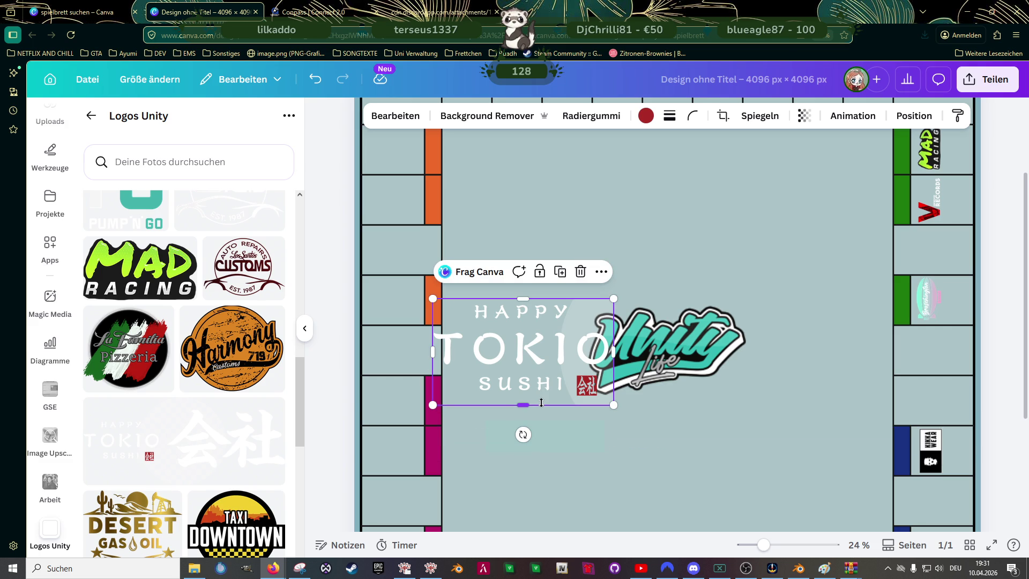
pyautogui.moveTo(613, 299); pyautogui.dragTo(494, 358)
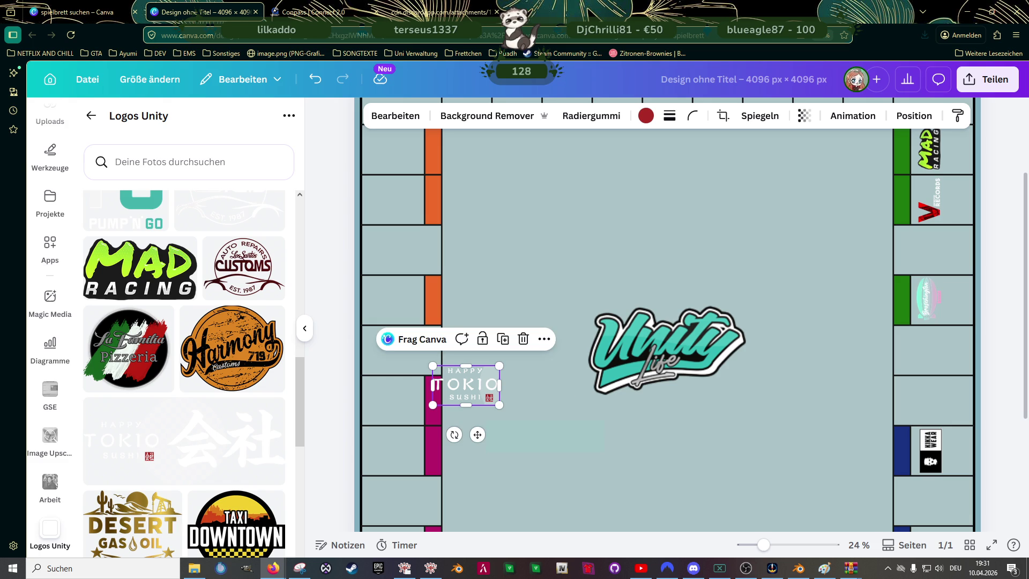
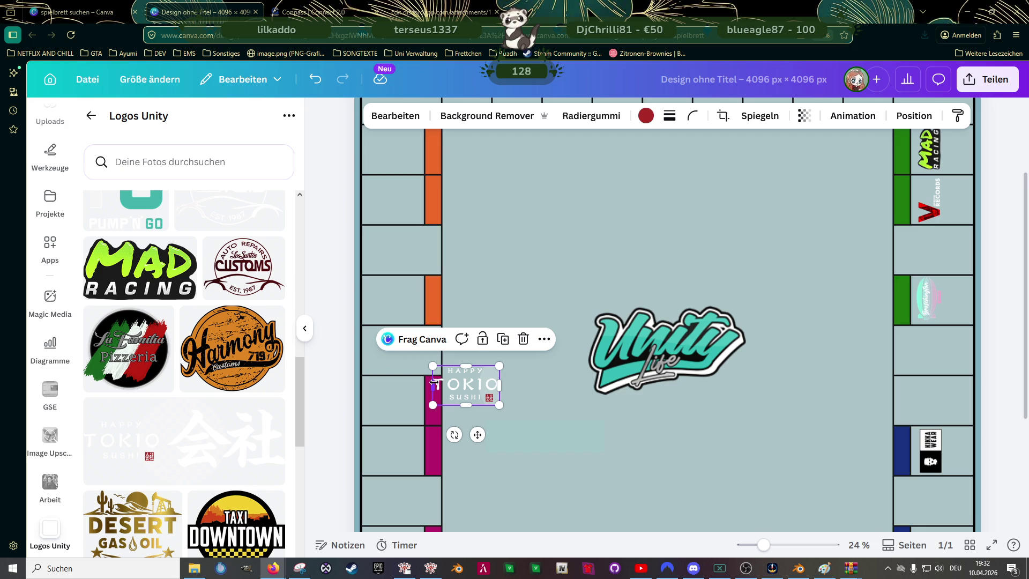
# - Shrink the Tokio Sushi logo, rotate it 180°, and fit it into the top row's last yellow field
pyautogui.scroll(1, 612, 341)
pyautogui.scroll(1, 613, 342)
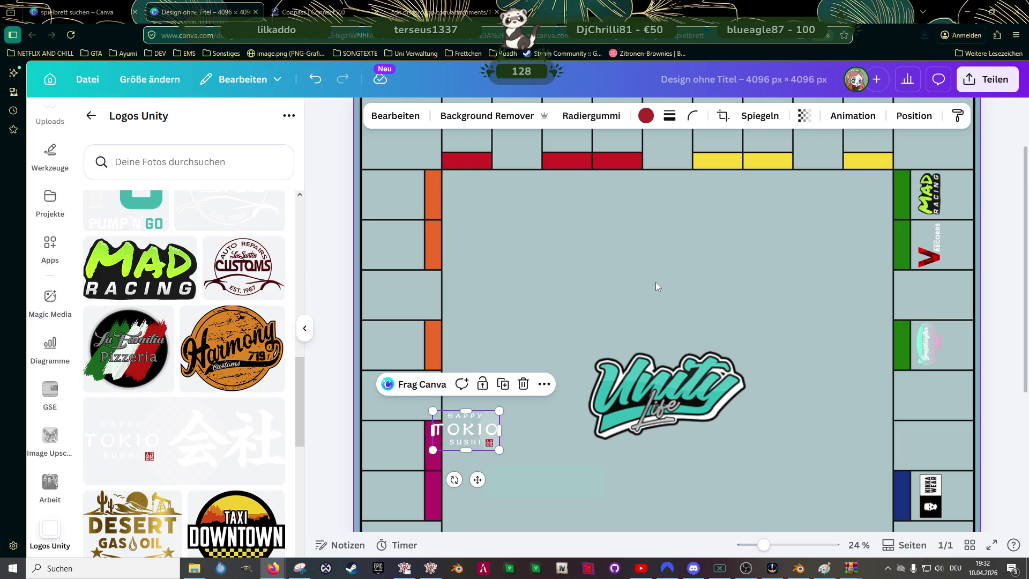
pyautogui.scroll(1, 655, 282)
pyautogui.scroll(-1, 645, 298)
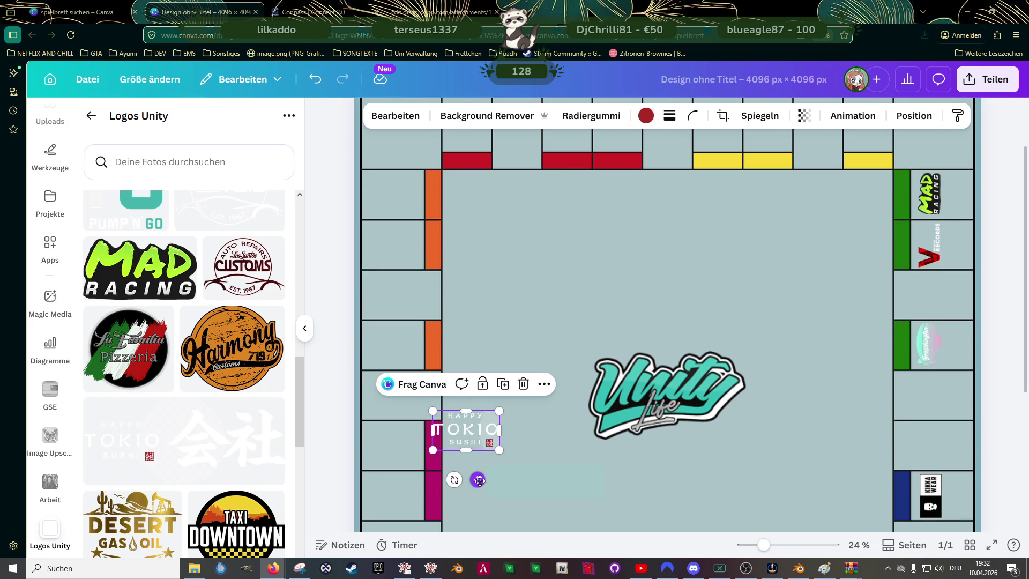
pyautogui.moveTo(479, 480); pyautogui.dragTo(874, 204)
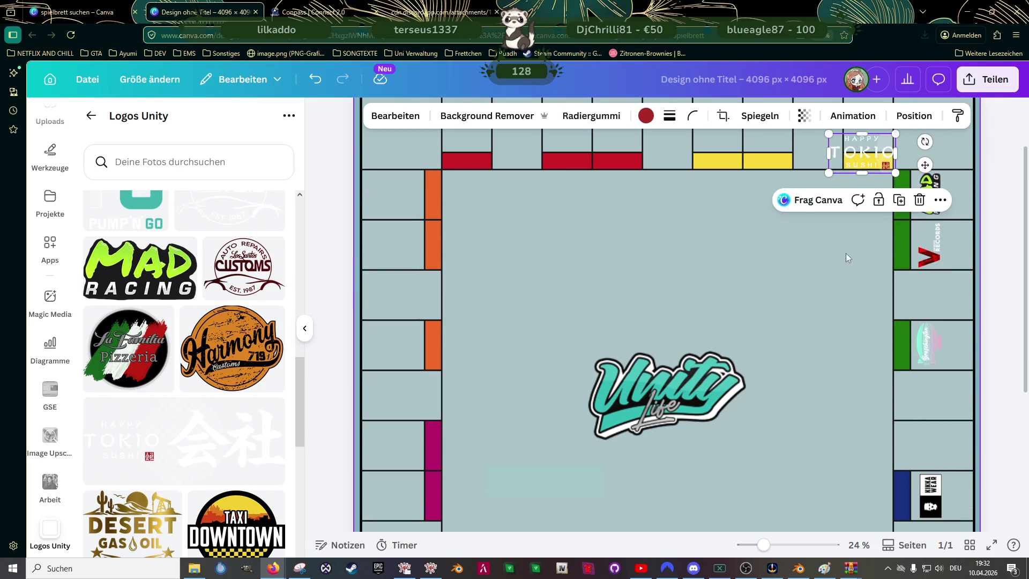
pyautogui.scroll(2, 845, 260)
pyautogui.moveTo(896, 211); pyautogui.dragTo(880, 219)
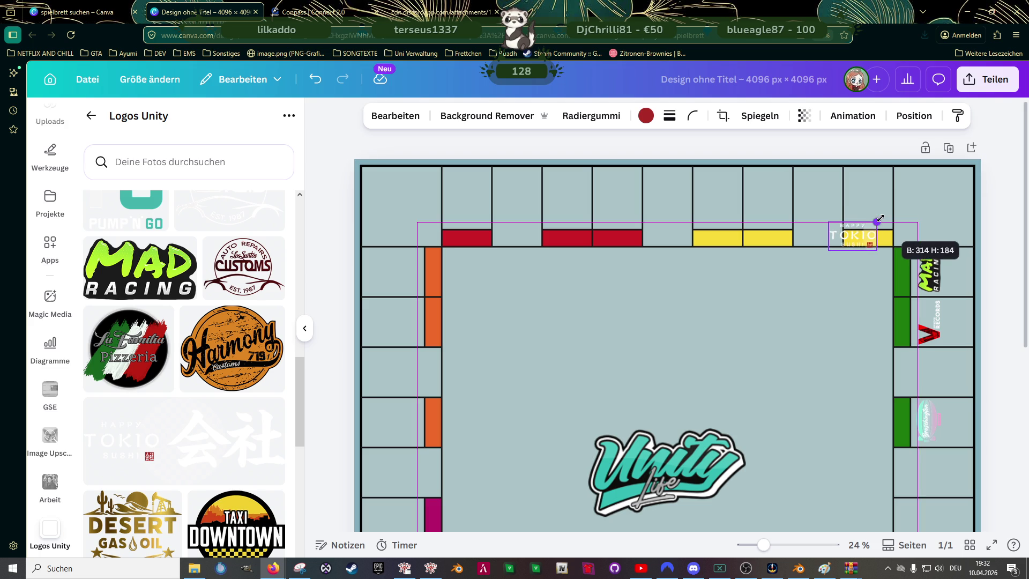
pyautogui.moveTo(868, 281)
pyautogui.mouseDown()
pyautogui.moveTo(883, 260)
pyautogui.moveTo(878, 156)
pyautogui.mouseUp()
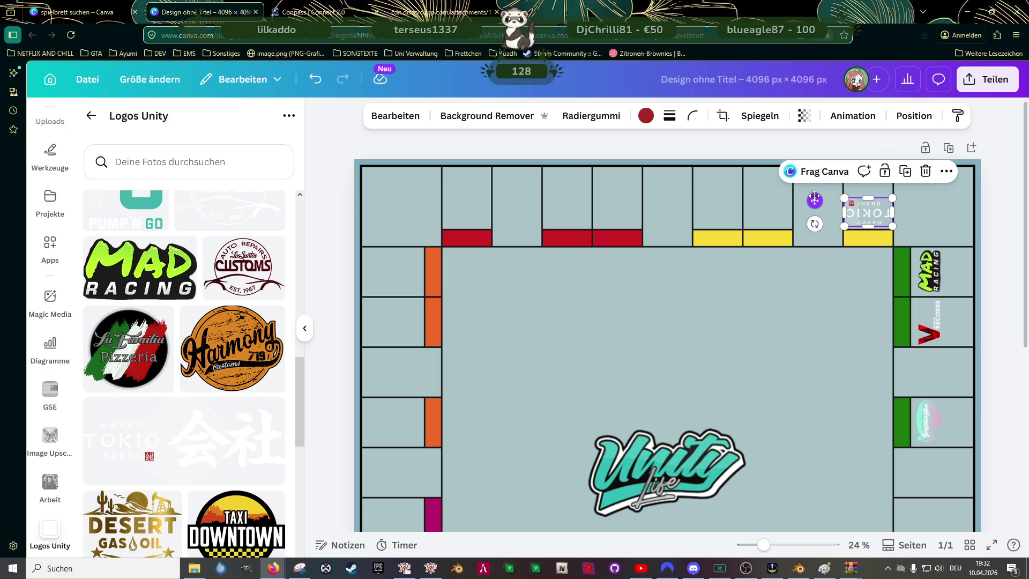
pyautogui.moveTo(814, 198); pyautogui.dragTo(813, 191)
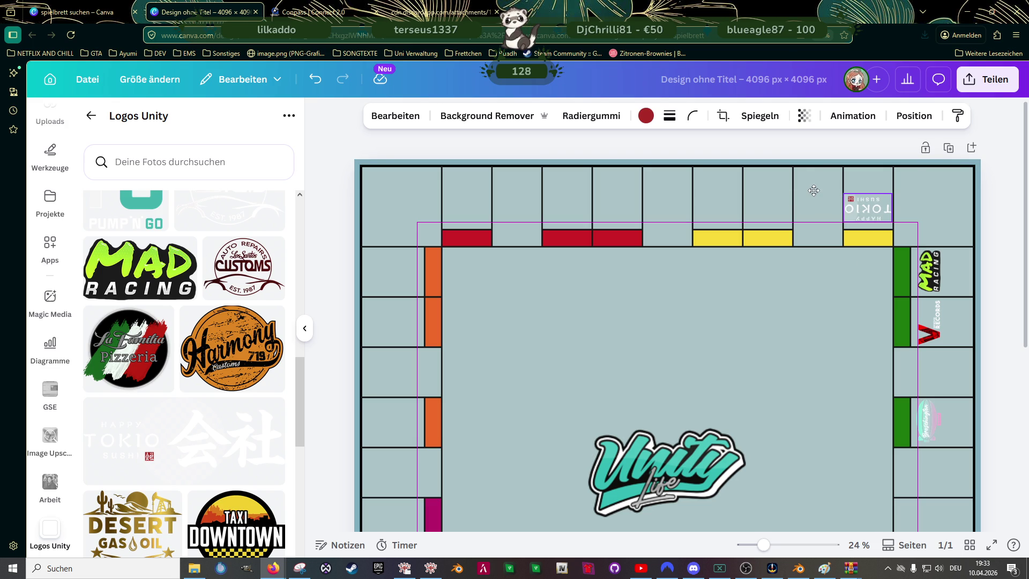
pyautogui.click(812, 310)
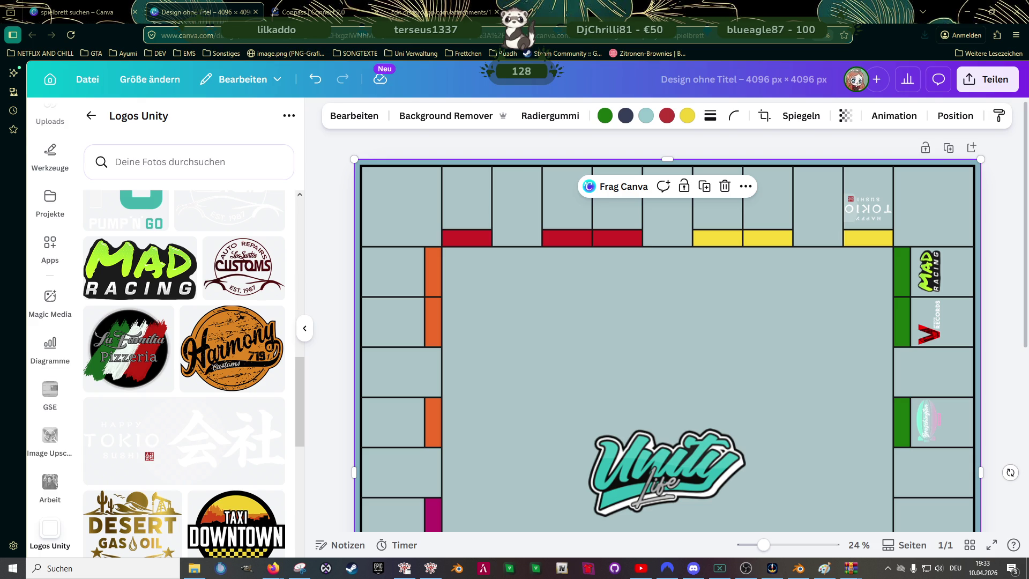
pyautogui.press('super+d')
pyautogui.press('super+d')
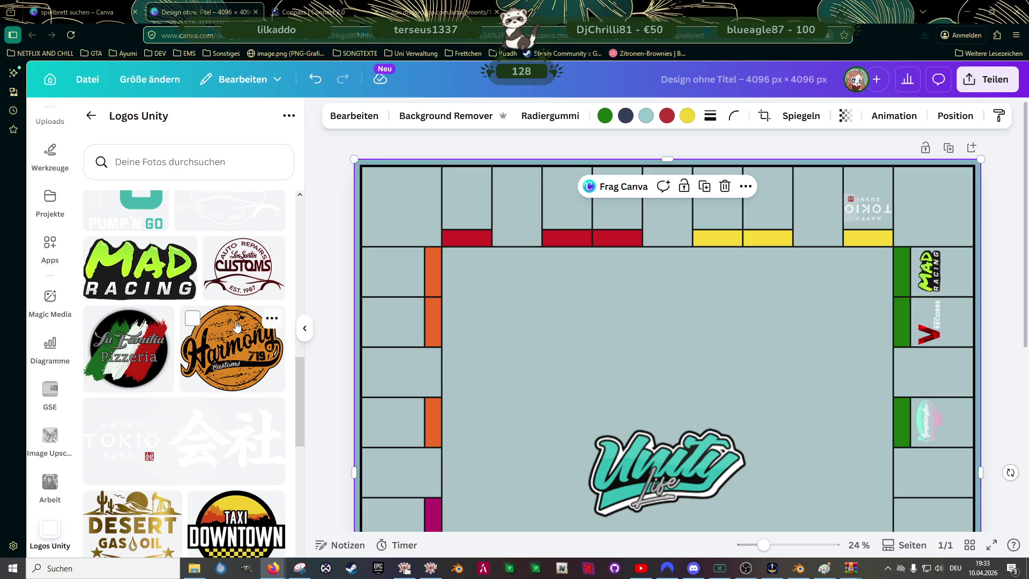
pyautogui.scroll(-4, 225, 317)
pyautogui.scroll(-3, 226, 317)
pyautogui.scroll(-1, 225, 317)
pyautogui.scroll(-2, 226, 317)
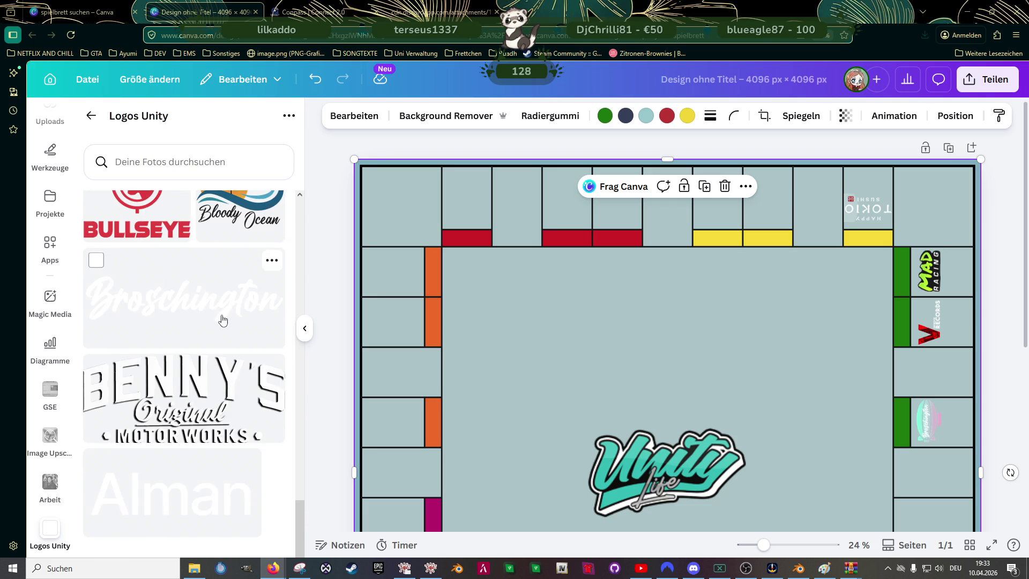
pyautogui.scroll(5, 224, 317)
pyautogui.scroll(3, 222, 317)
pyautogui.scroll(3, 221, 317)
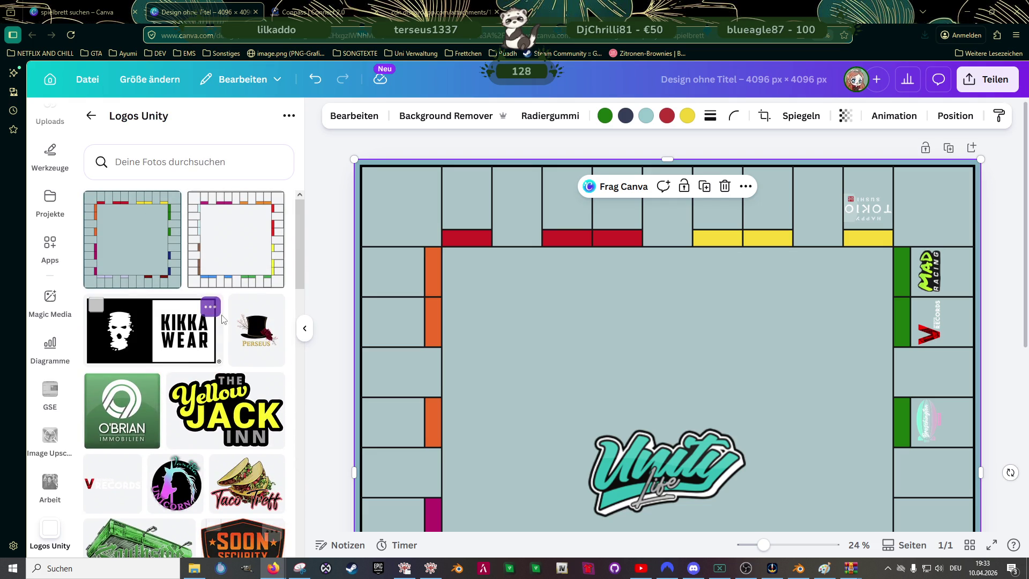
pyautogui.scroll(-3, 220, 319)
pyautogui.scroll(-2, 217, 322)
pyautogui.scroll(-2, 212, 317)
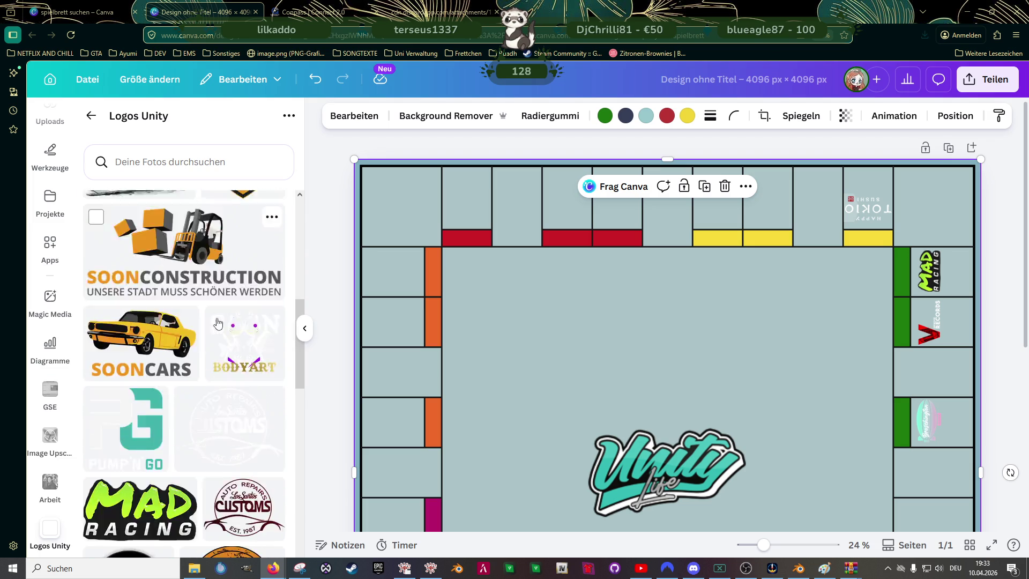
pyautogui.scroll(-5, 198, 314)
pyautogui.scroll(-3, 182, 308)
pyautogui.scroll(2, 160, 300)
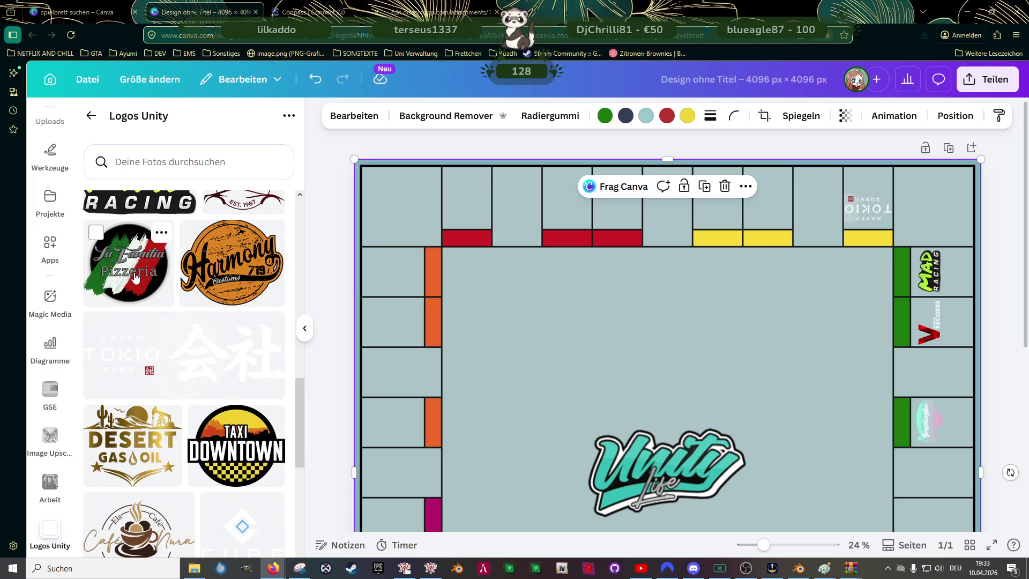
# - Add the La Familia Pizzeria logo and shrink it down to field size
pyautogui.click(136, 280)
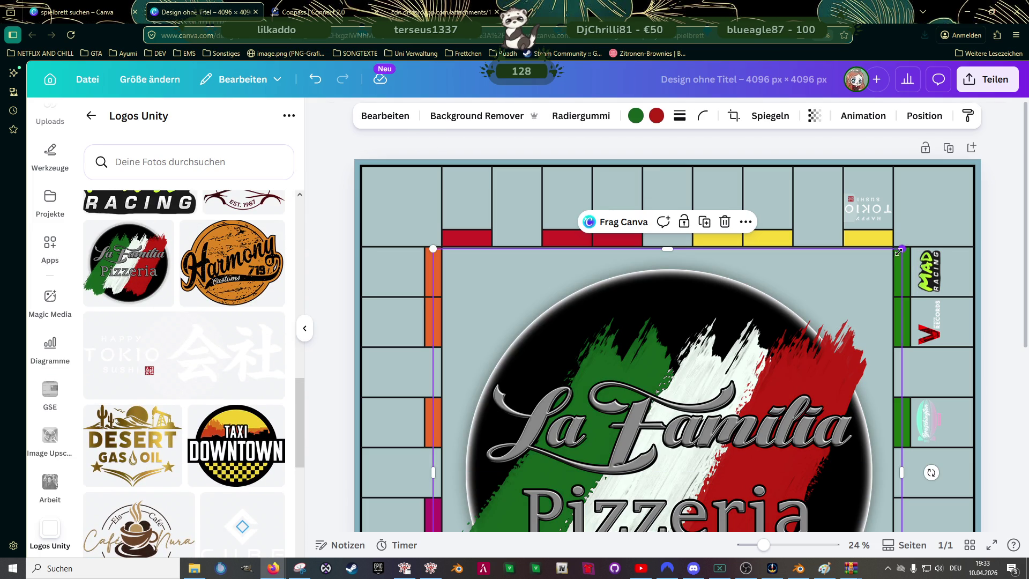
pyautogui.moveTo(902, 249); pyautogui.dragTo(715, 426)
pyautogui.scroll(-3, 697, 375)
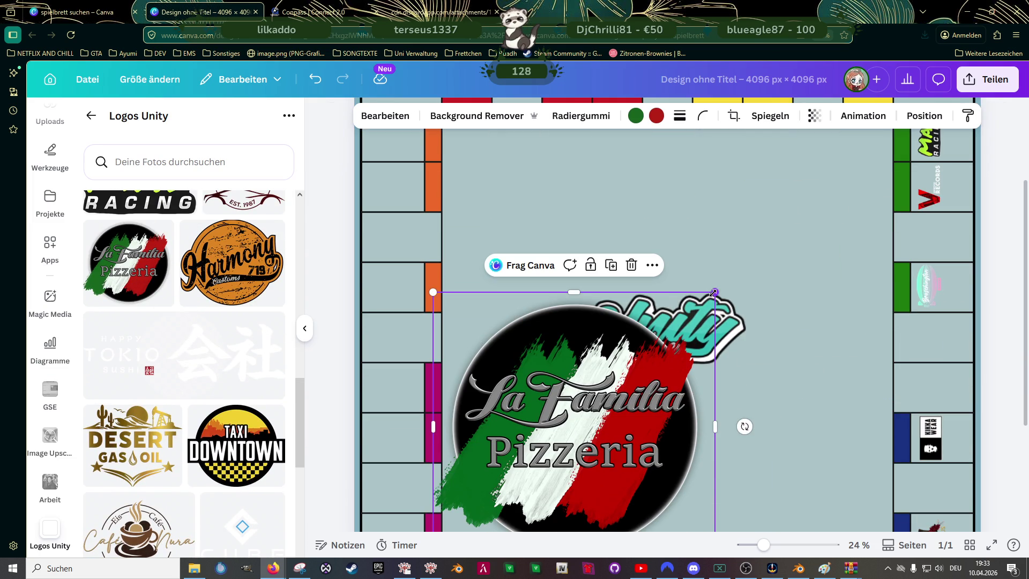
pyautogui.scroll(-1, 501, 448)
pyautogui.moveTo(721, 287)
pyautogui.mouseDown()
pyautogui.moveTo(554, 448)
pyautogui.moveTo(751, 213)
pyautogui.mouseUp()
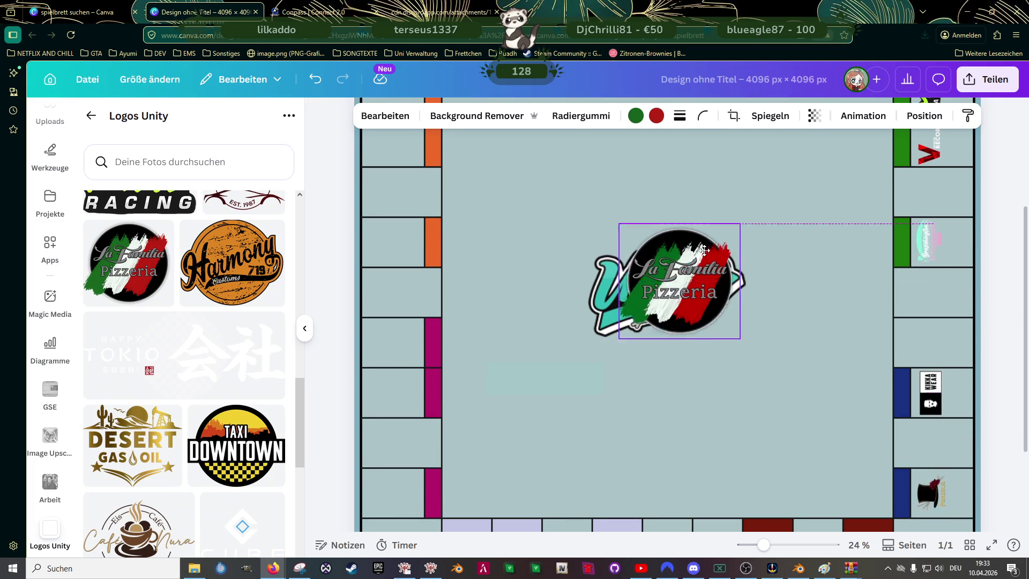
pyautogui.scroll(4, 752, 213)
pyautogui.moveTo(805, 347)
pyautogui.mouseDown()
pyautogui.moveTo(732, 416)
pyautogui.moveTo(890, 185)
pyautogui.mouseUp()
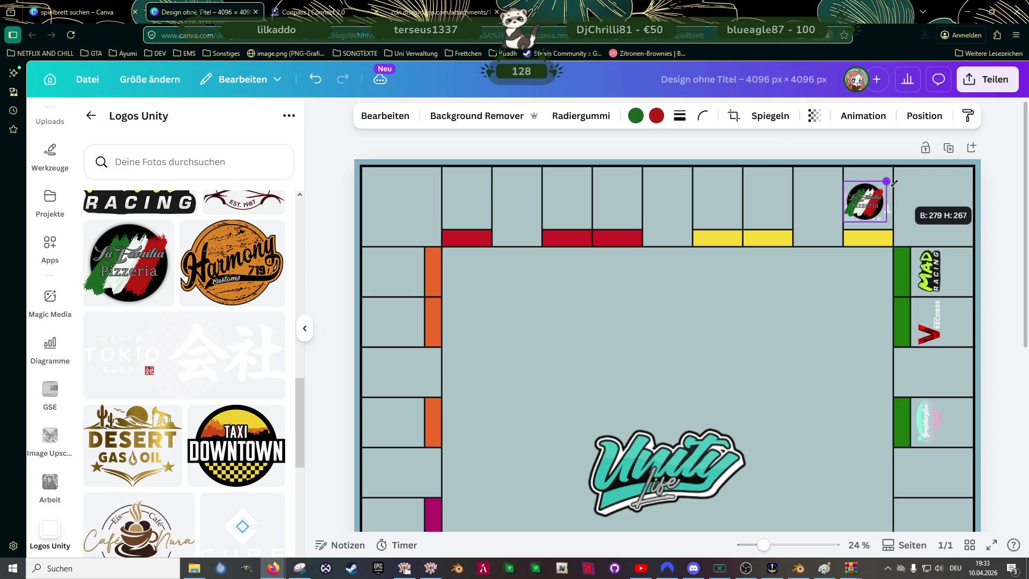
# - Place the Pizzeria logo in the yellow field left of Tokio and rotate it 180°
pyautogui.moveTo(891, 185)
pyautogui.mouseDown()
pyautogui.moveTo(784, 207)
pyautogui.moveTo(753, 202)
pyautogui.mouseUp()
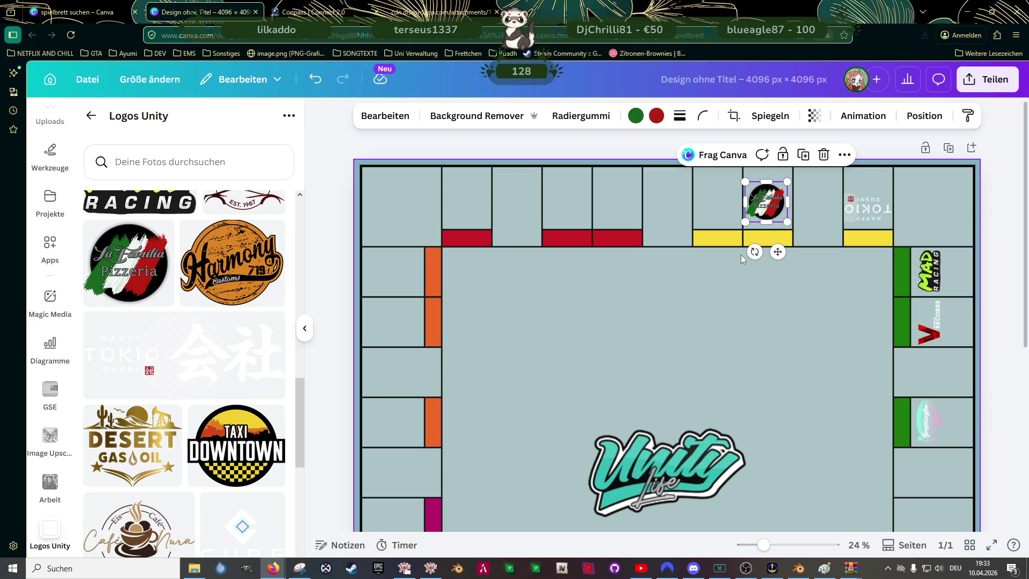
pyautogui.moveTo(755, 252); pyautogui.dragTo(769, 159)
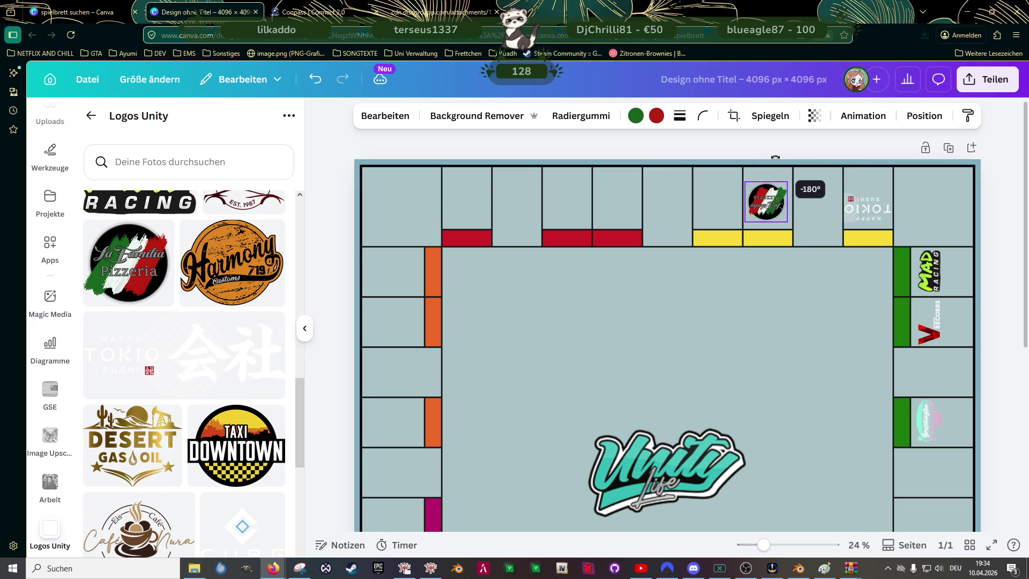
pyautogui.moveTo(770, 159); pyautogui.dragTo(773, 159)
pyautogui.moveTo(765, 199); pyautogui.dragTo(768, 201)
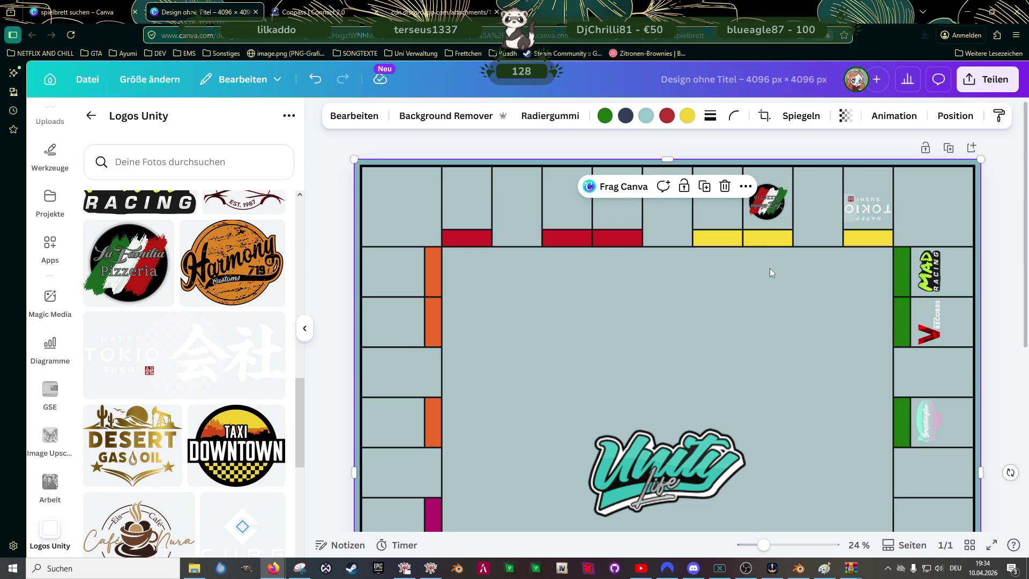
pyautogui.click(768, 202)
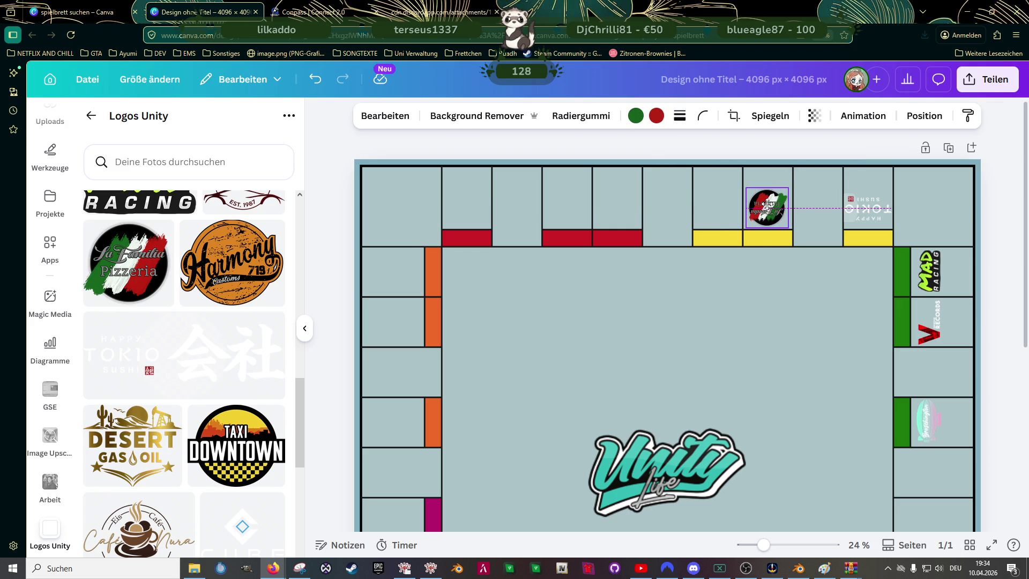
pyautogui.click(756, 313)
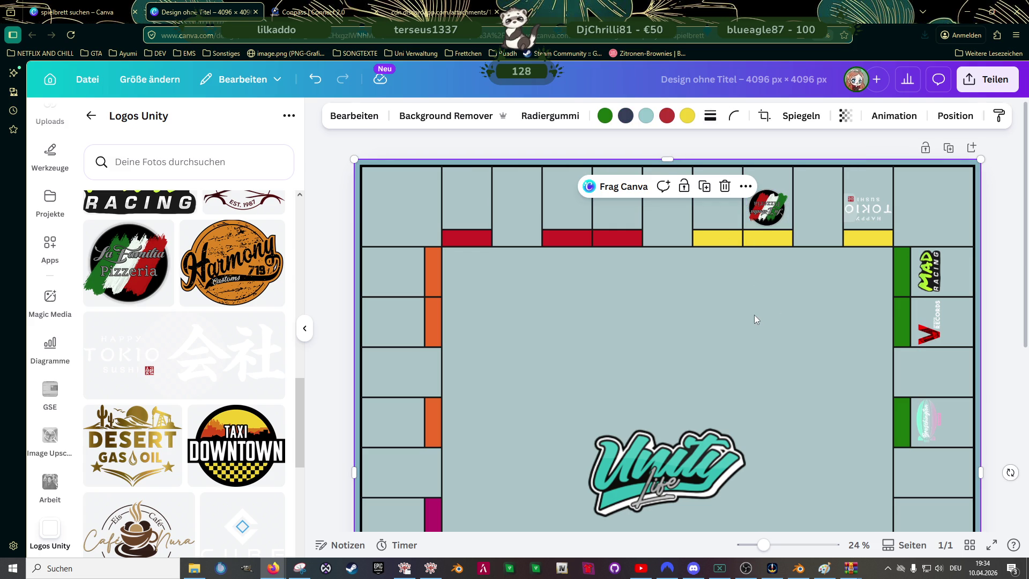
pyautogui.scroll(-1, 751, 305)
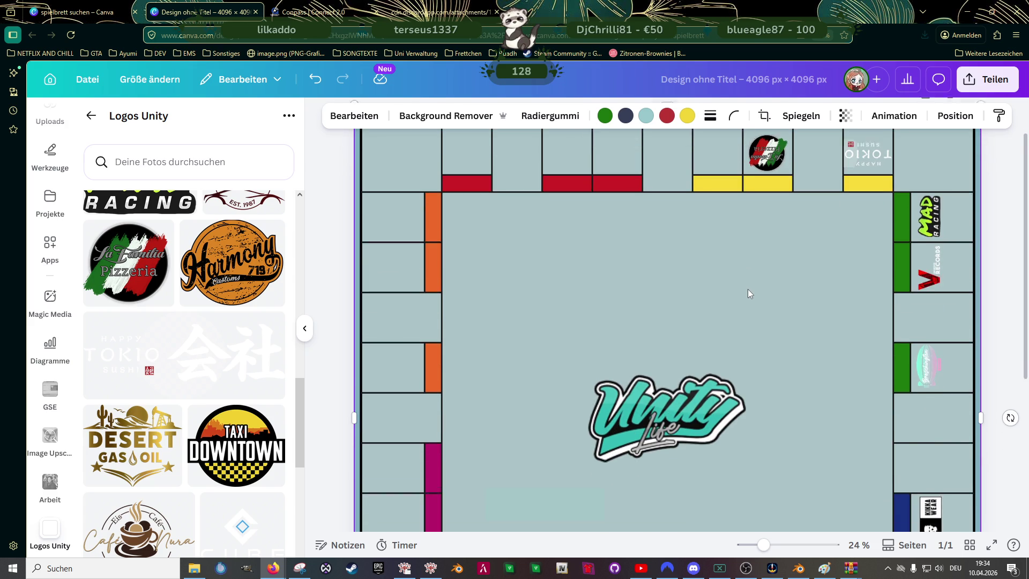
pyautogui.scroll(-4, 747, 289)
pyautogui.scroll(5, 749, 293)
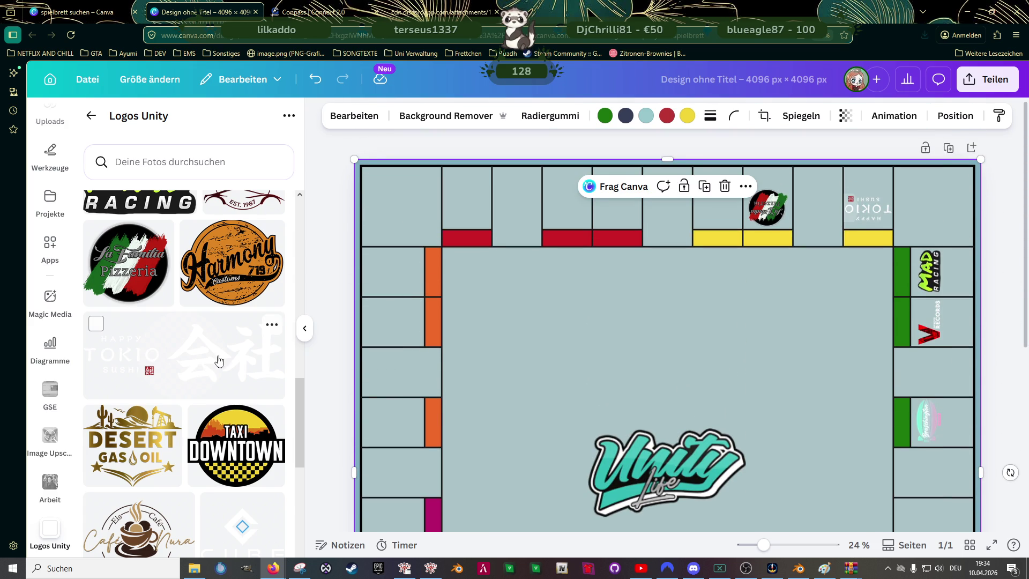
# - Shrink the Café Nura logo, move it into the top row, and turn it upside down
pyautogui.scroll(-3, 212, 359)
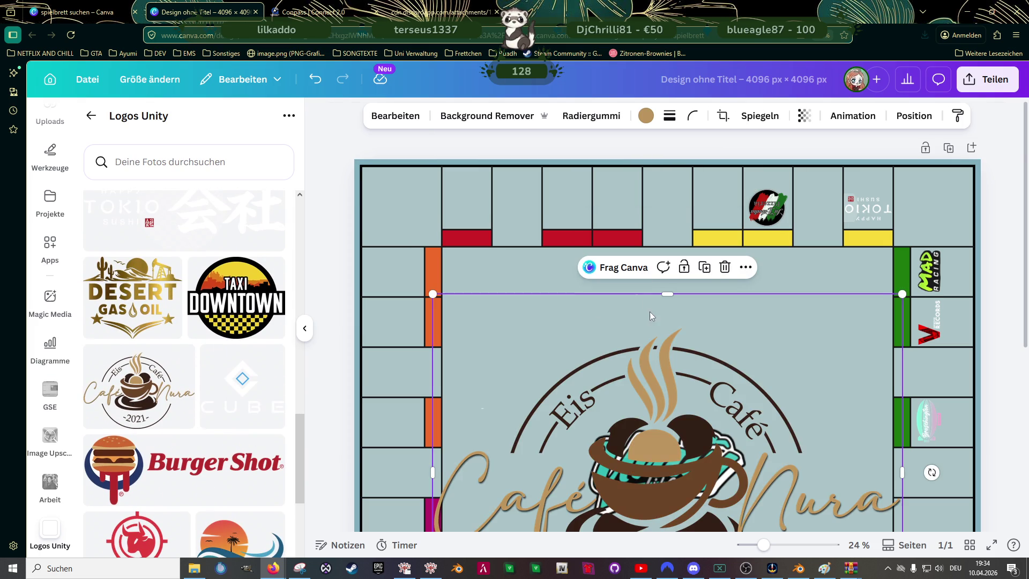
pyautogui.scroll(-2, 750, 273)
pyautogui.moveTo(903, 203)
pyautogui.mouseDown()
pyautogui.moveTo(678, 390)
pyautogui.moveTo(609, 418)
pyautogui.mouseUp()
pyautogui.moveTo(525, 469); pyautogui.dragTo(741, 268)
pyautogui.scroll(3, 736, 254)
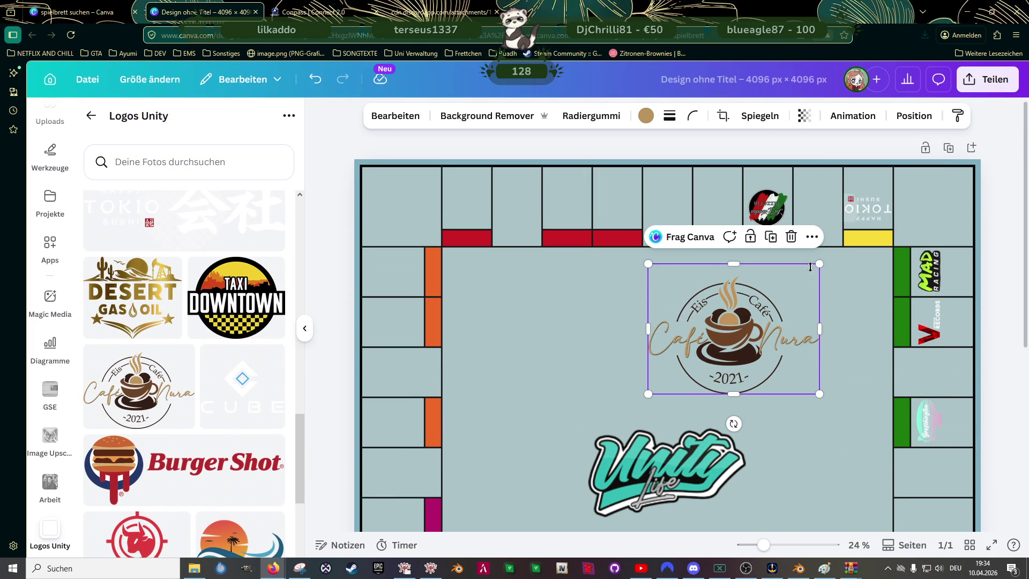
pyautogui.moveTo(819, 264)
pyautogui.mouseDown()
pyautogui.moveTo(717, 341)
pyautogui.moveTo(761, 204)
pyautogui.mouseUp()
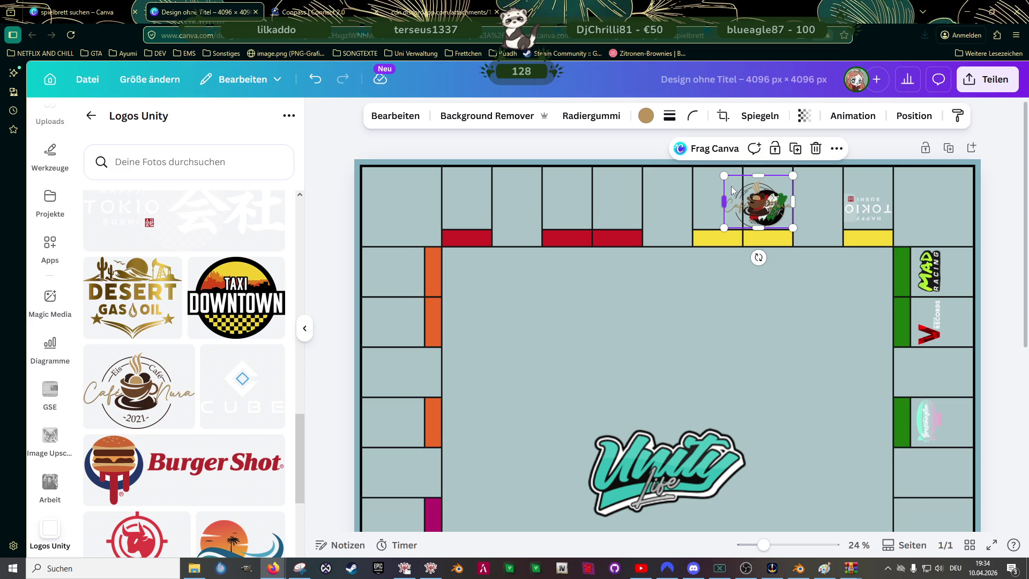
pyautogui.moveTo(733, 179)
pyautogui.mouseDown()
pyautogui.moveTo(746, 192)
pyautogui.moveTo(717, 207)
pyautogui.mouseUp()
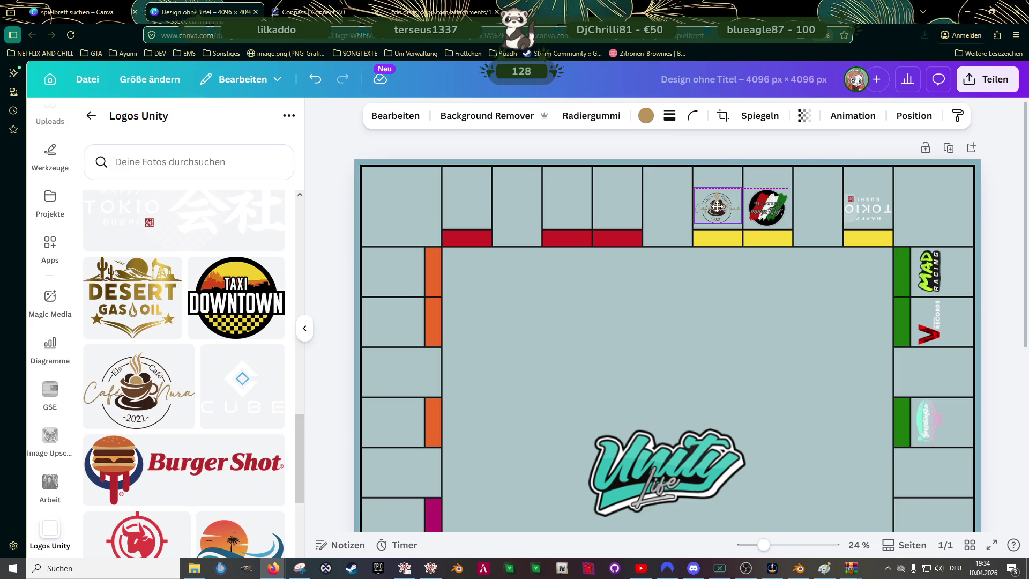
pyautogui.moveTo(716, 253); pyautogui.dragTo(731, 167)
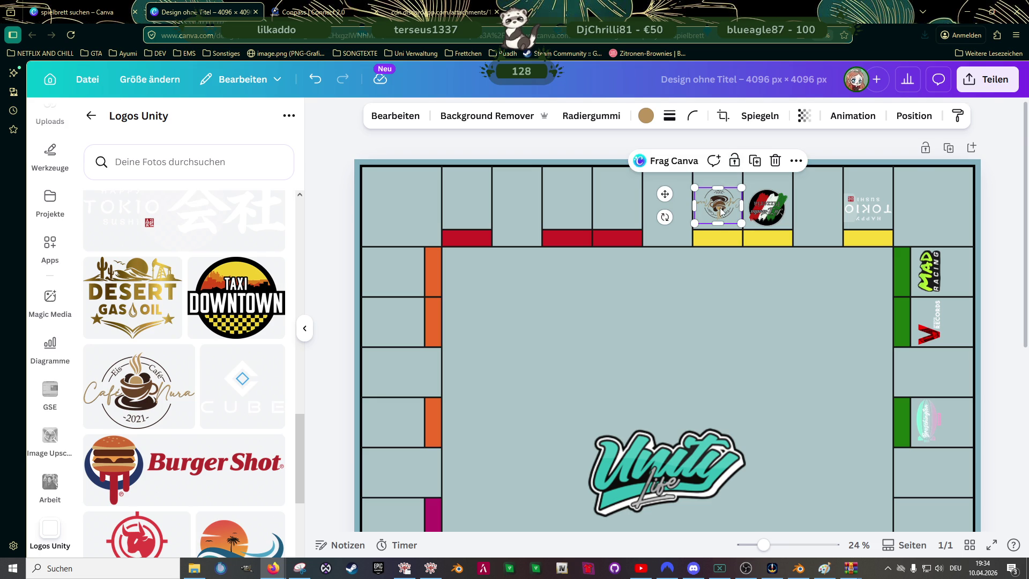
# - Enlarge the Café Nura logo slightly and nudge it down to centre it in its field
pyautogui.keyDown('ctrl'); pyautogui.scroll(3, 722, 211); pyautogui.keyUp('ctrl')
pyautogui.keyDown('ctrl'); pyautogui.scroll(1, 721, 203); pyautogui.keyUp('ctrl')
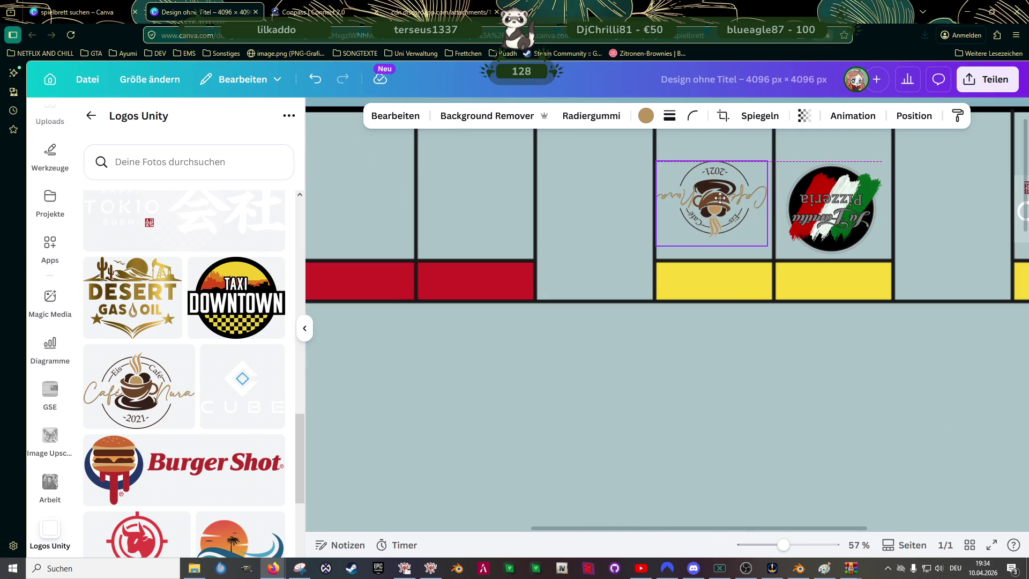
pyautogui.keyDown('ctrl'); pyautogui.scroll(3, 719, 198); pyautogui.keyUp('ctrl')
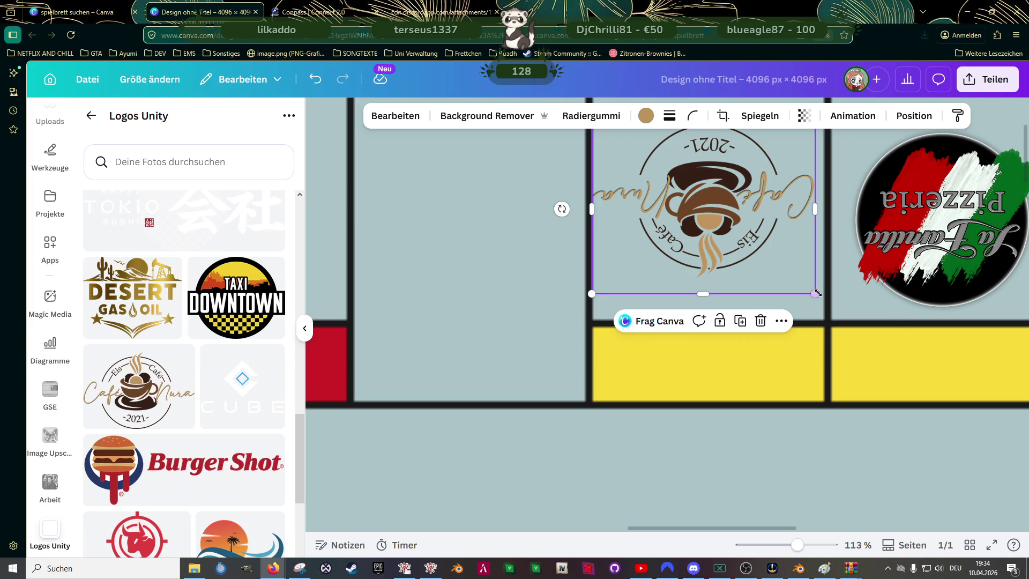
pyautogui.moveTo(816, 293); pyautogui.dragTo(824, 301)
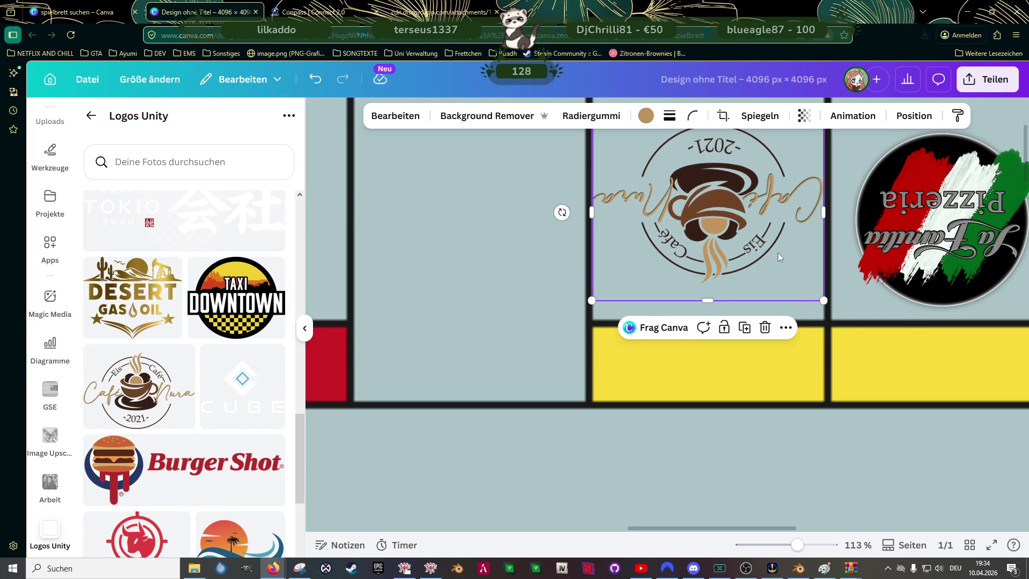
pyautogui.scroll(3, 778, 256)
pyautogui.moveTo(729, 277); pyautogui.dragTo(730, 279)
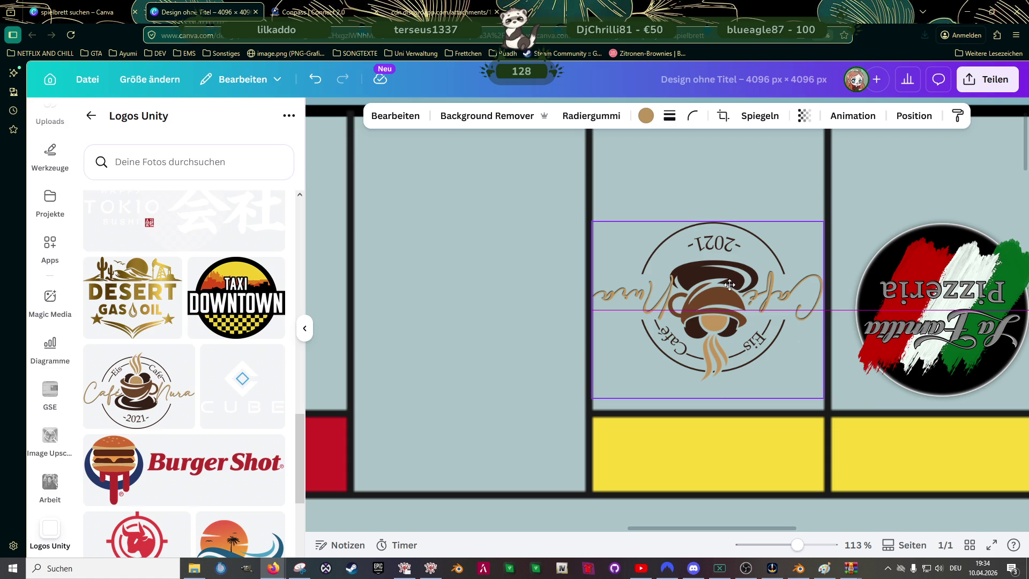
pyautogui.moveTo(730, 280); pyautogui.dragTo(730, 288)
pyautogui.scroll(-5, 729, 288)
pyautogui.click(815, 295)
pyautogui.scroll(-5, 766, 291)
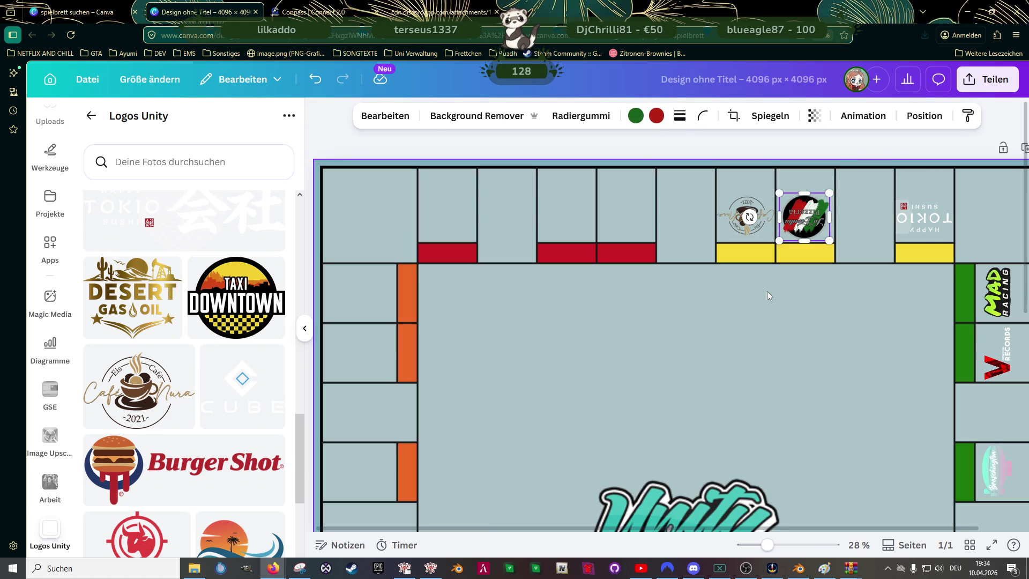
pyautogui.click(769, 321)
pyautogui.scroll(-1, 769, 322)
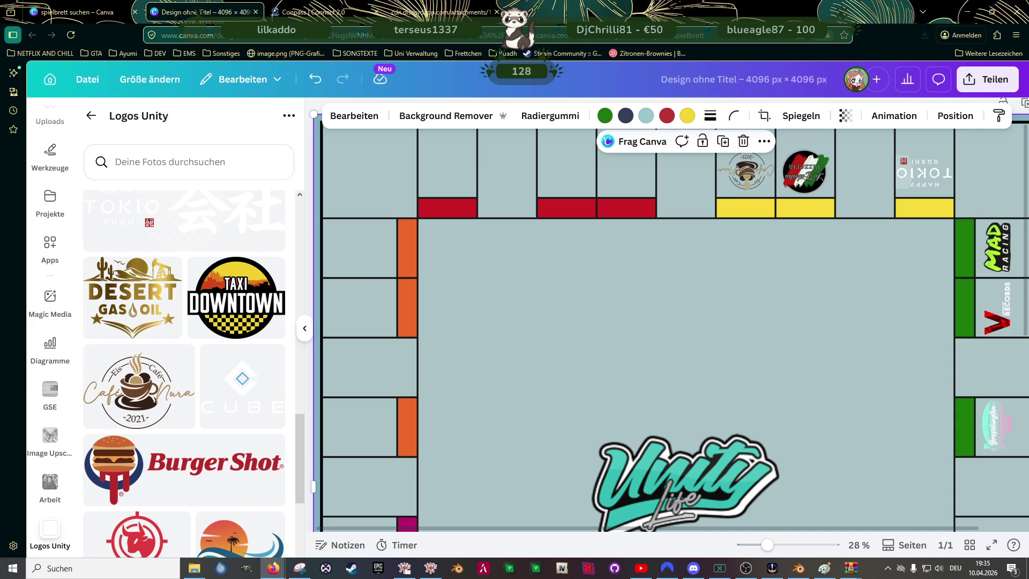
# - Add the Vanilla Unicorn logo to the board and start resizing it
pyautogui.scroll(-5, 230, 345)
pyautogui.scroll(-1, 236, 343)
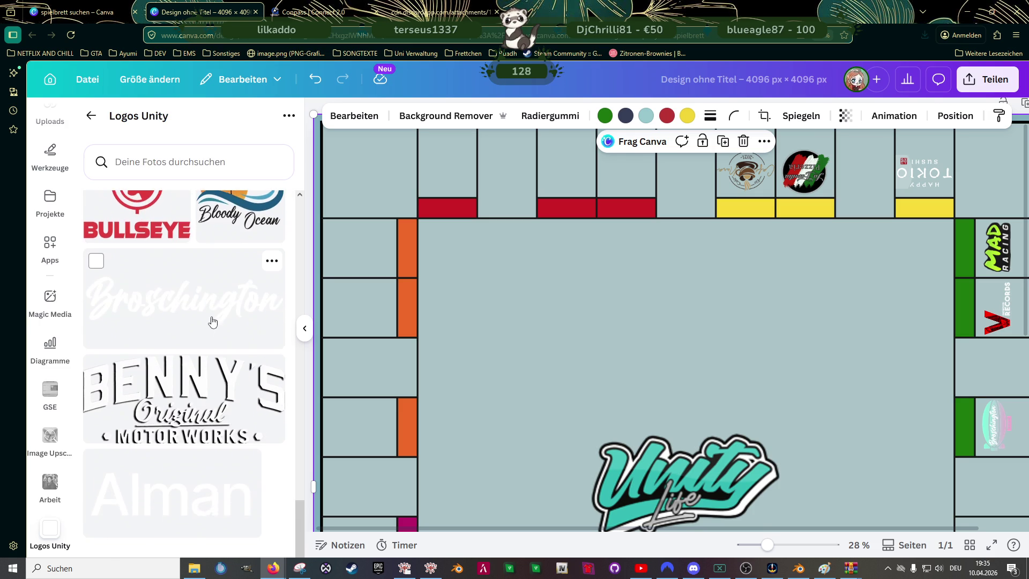
pyautogui.scroll(5, 236, 343)
pyautogui.scroll(5, 231, 351)
pyautogui.scroll(5, 228, 365)
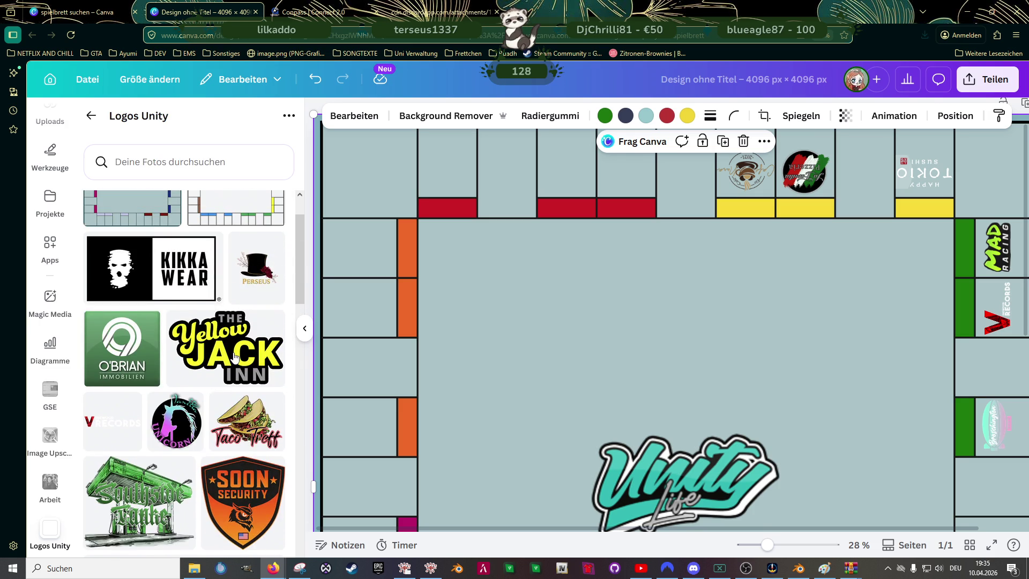
pyautogui.click(176, 421)
pyautogui.scroll(-3, 839, 208)
pyautogui.scroll(2, 838, 208)
pyautogui.moveTo(896, 222); pyautogui.dragTo(671, 457)
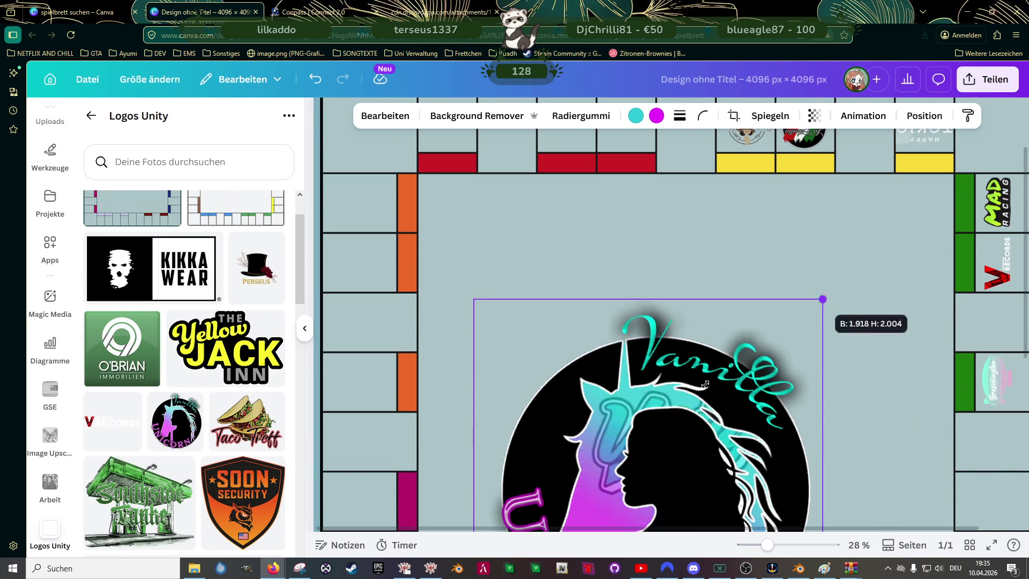
pyautogui.scroll(-4, 649, 440)
pyautogui.moveTo(596, 364); pyautogui.dragTo(687, 205)
pyautogui.scroll(5, 687, 206)
pyautogui.moveTo(687, 396); pyautogui.dragTo(680, 205)
pyautogui.scroll(1, 751, 187)
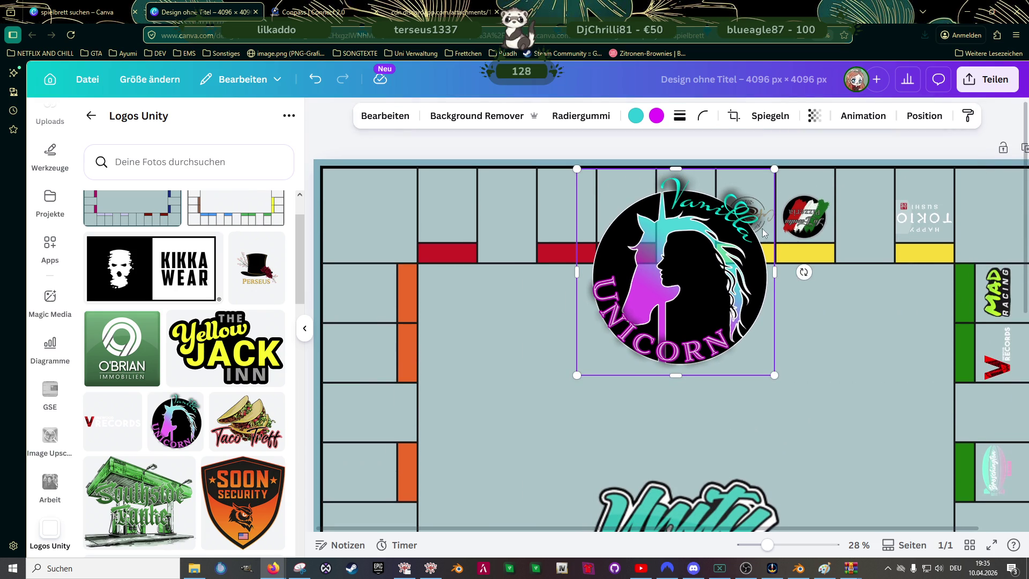
# - Shrink the unicorn logo to field size, place it in the red top-row field, and rotate it 180°
pyautogui.moveTo(772, 170); pyautogui.dragTo(647, 302)
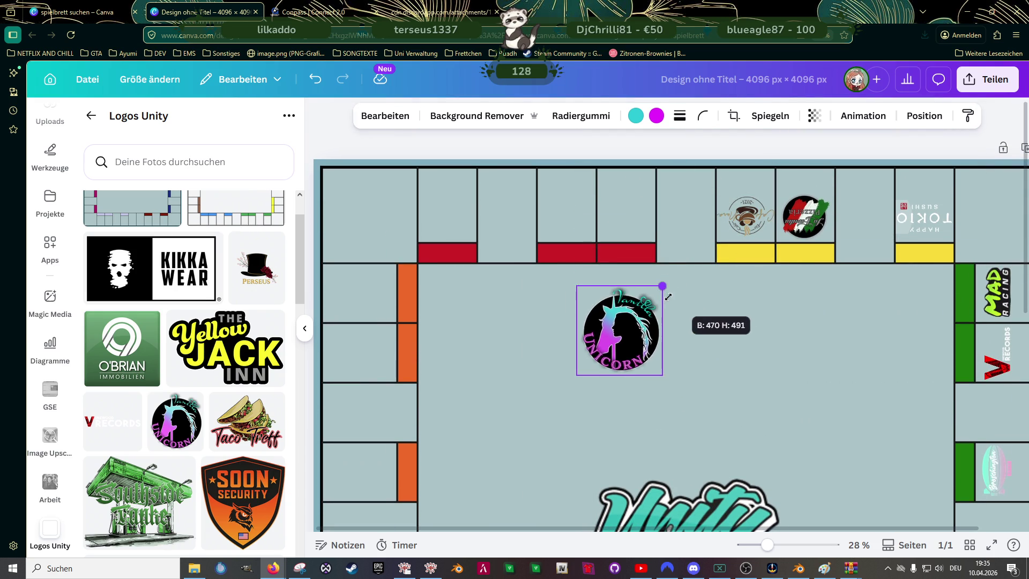
pyautogui.moveTo(623, 352); pyautogui.dragTo(747, 240)
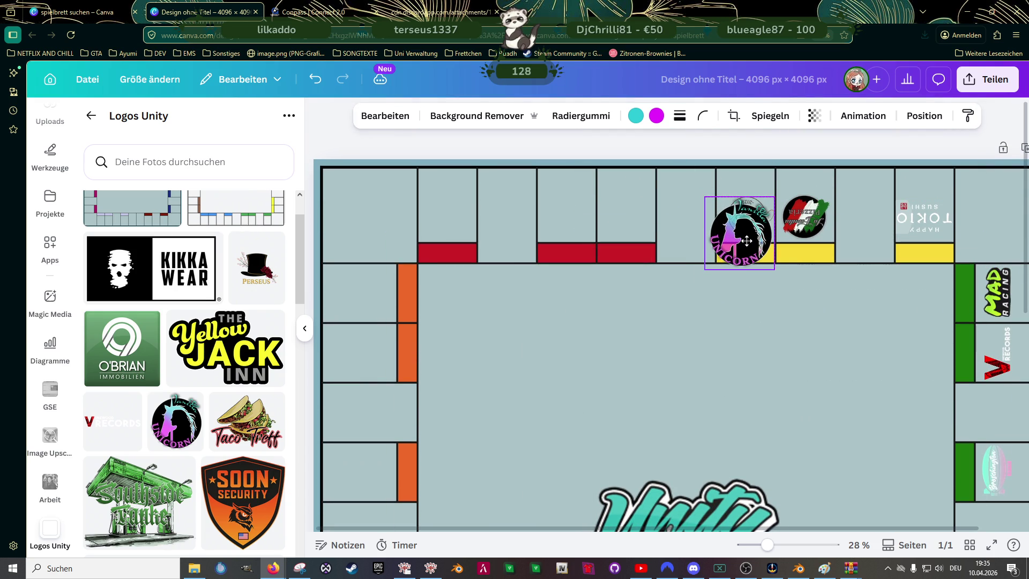
pyautogui.moveTo(706, 269)
pyautogui.mouseDown()
pyautogui.moveTo(749, 223)
pyautogui.moveTo(624, 223)
pyautogui.mouseUp()
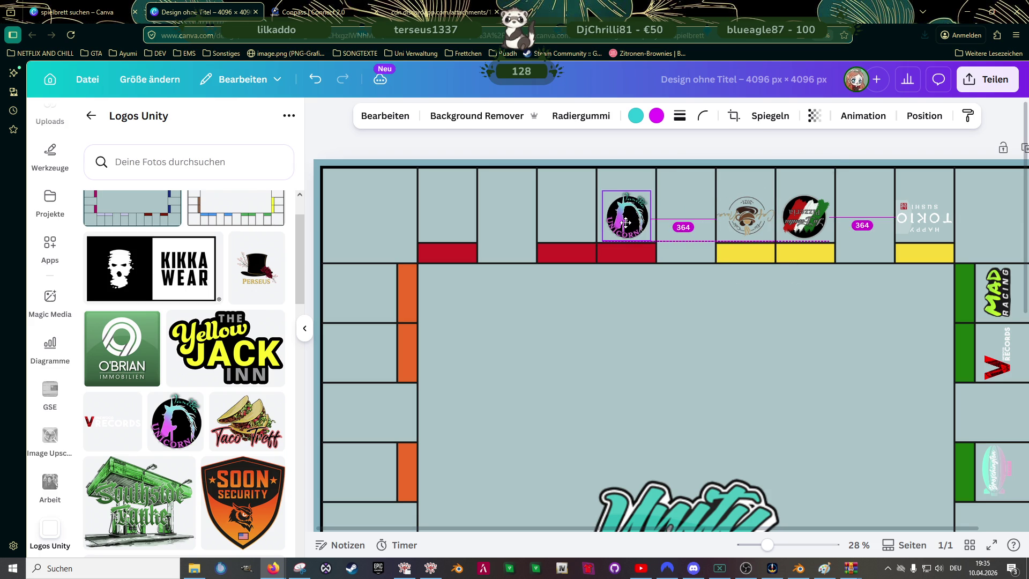
pyautogui.moveTo(625, 265)
pyautogui.mouseDown()
pyautogui.moveTo(588, 161)
pyautogui.moveTo(625, 165)
pyautogui.moveTo(648, 192)
pyautogui.mouseUp()
pyautogui.click(622, 307)
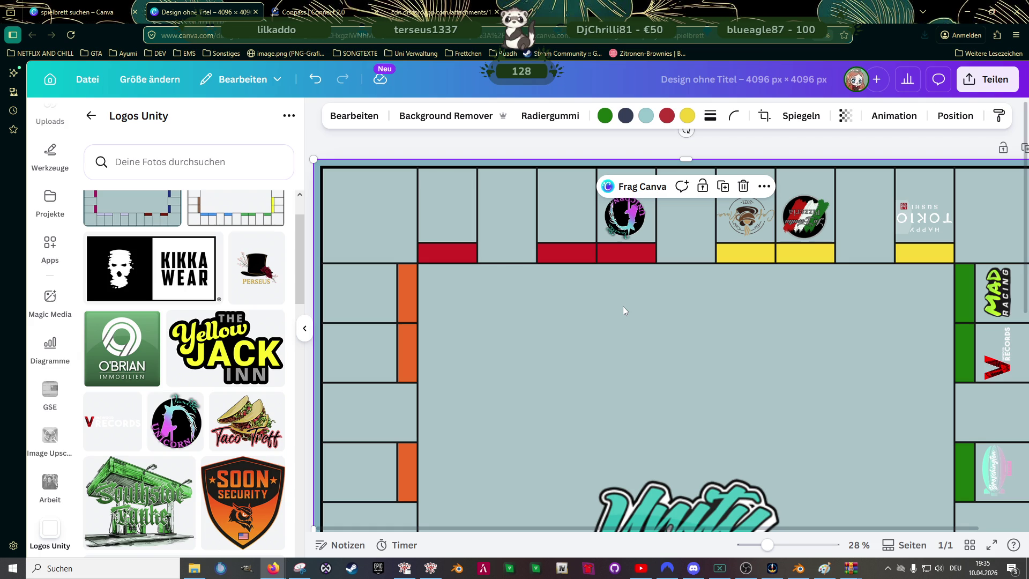
pyautogui.scroll(-4, 625, 307)
pyautogui.scroll(-3, 627, 300)
pyautogui.scroll(3, 629, 299)
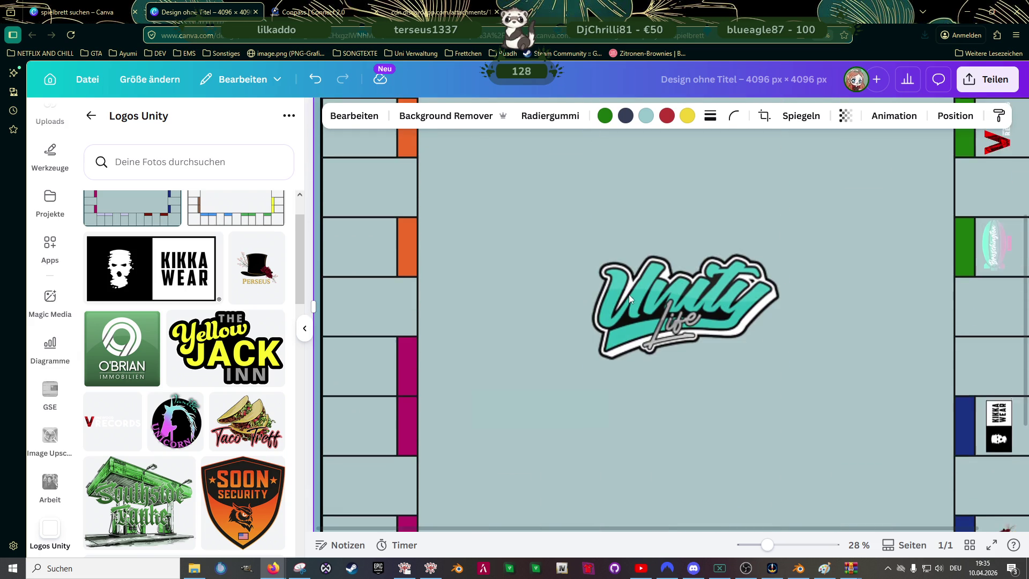
pyautogui.scroll(1, 638, 283)
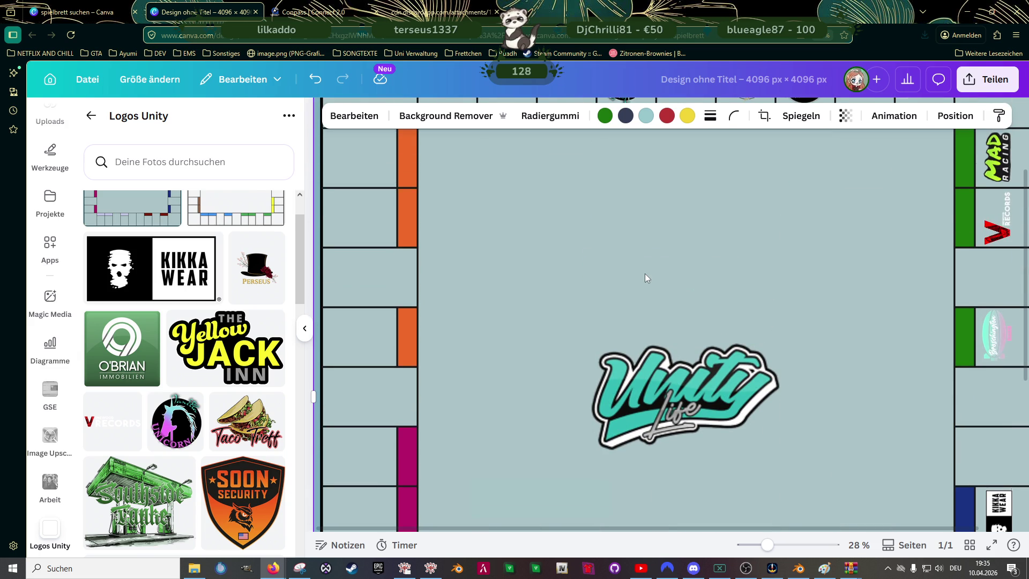
pyautogui.scroll(-4, 152, 327)
pyautogui.scroll(-1, 197, 304)
pyautogui.scroll(-4, 197, 304)
pyautogui.scroll(-3, 198, 312)
pyautogui.scroll(-5, 199, 312)
# - Add the CUBE logo to the board and shrink it
pyautogui.scroll(-3, 202, 323)
pyautogui.scroll(5, 202, 323)
pyautogui.scroll(5, 202, 323)
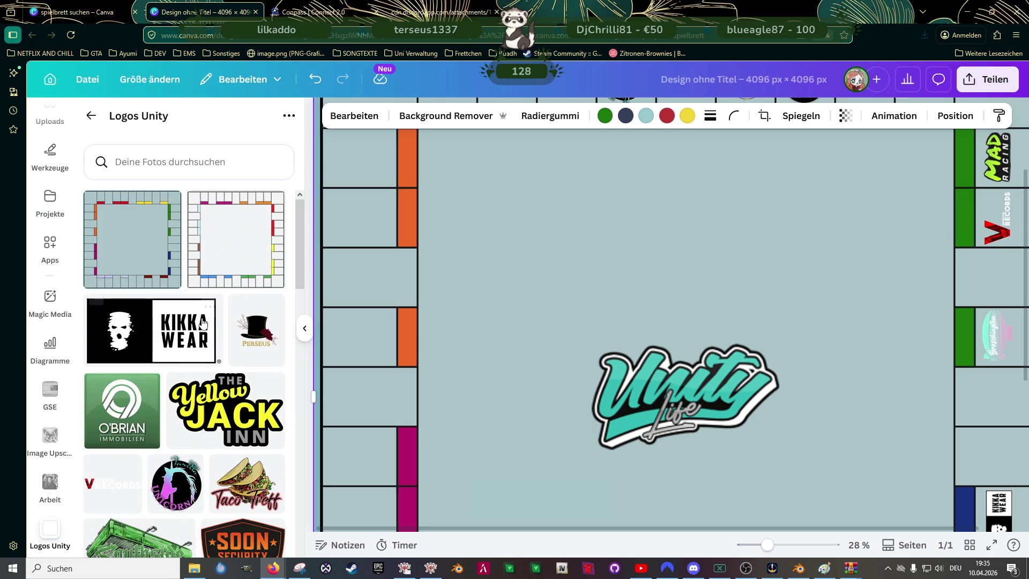
pyautogui.scroll(-3, 202, 321)
pyautogui.scroll(-1, 203, 321)
pyautogui.scroll(-1, 203, 322)
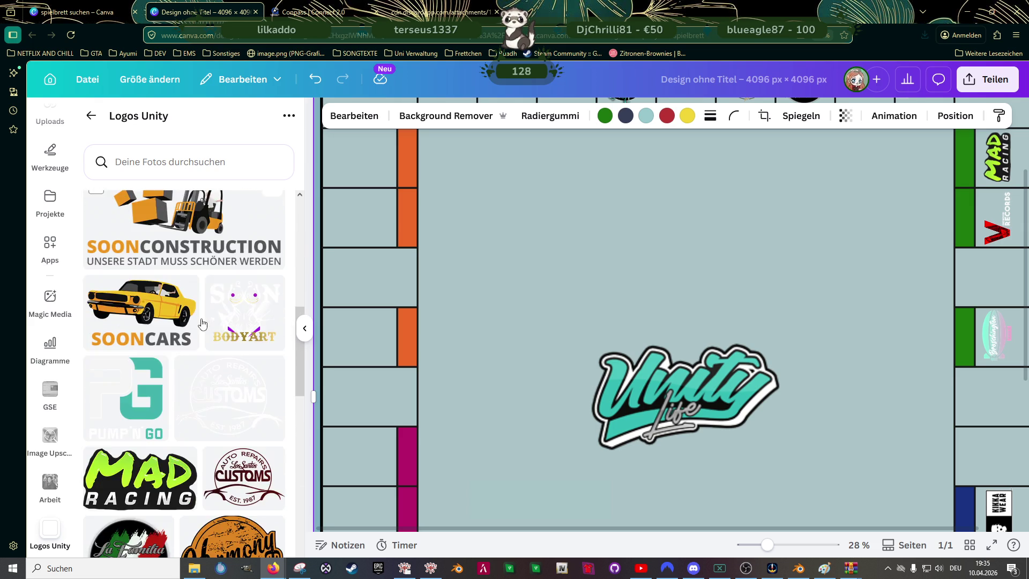
pyautogui.scroll(-3, 202, 326)
pyautogui.scroll(-1, 201, 329)
pyautogui.scroll(-1, 202, 327)
pyautogui.scroll(-2, 202, 326)
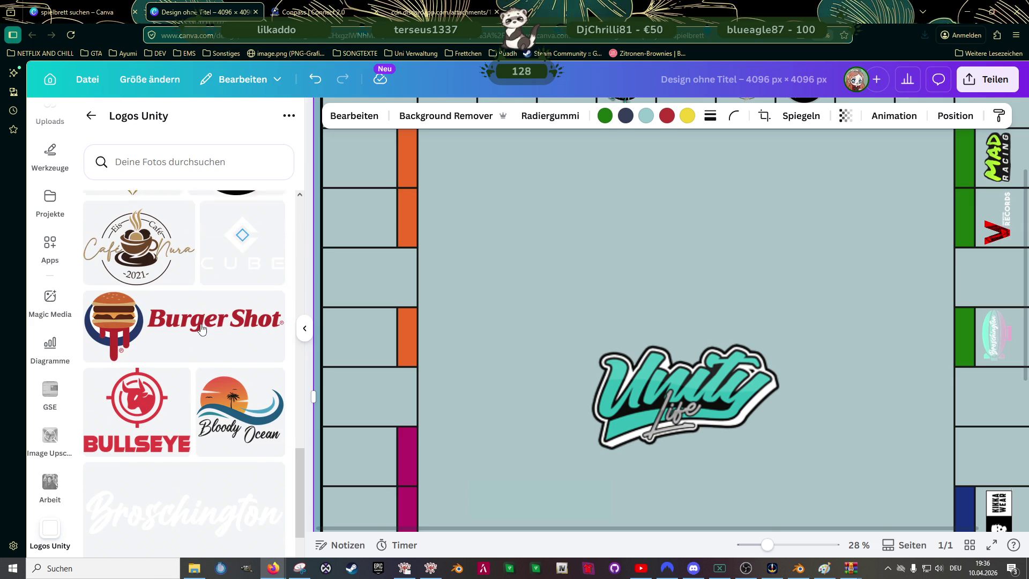
pyautogui.click(524, 331)
pyautogui.scroll(-2, 659, 316)
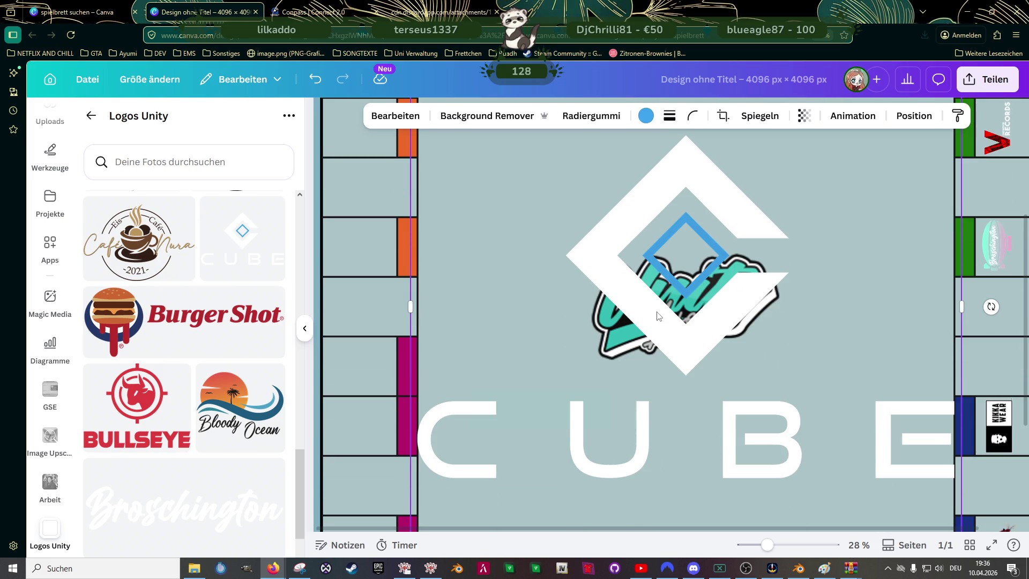
pyautogui.scroll(-3, 884, 306)
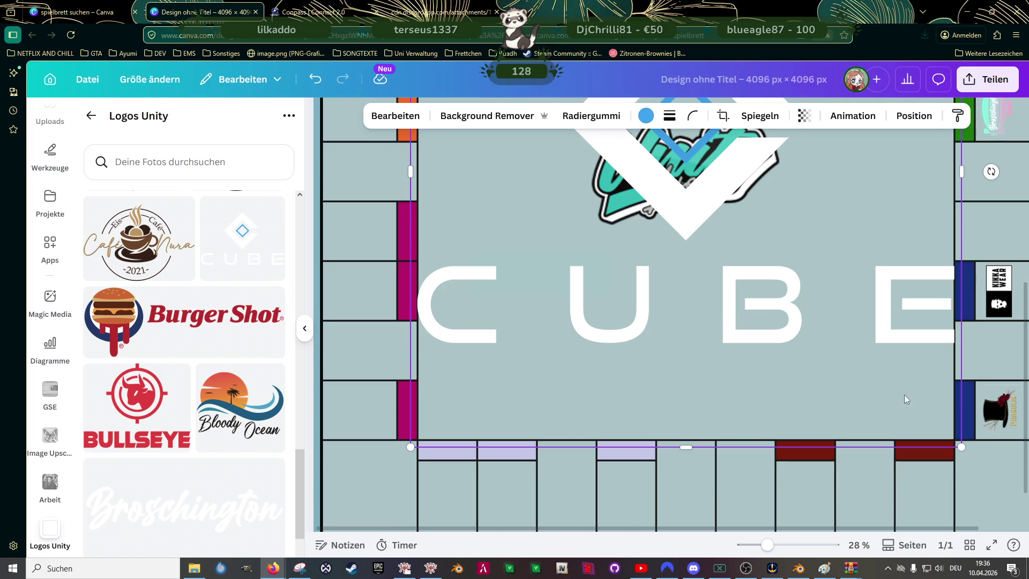
pyautogui.moveTo(962, 447); pyautogui.dragTo(757, 239)
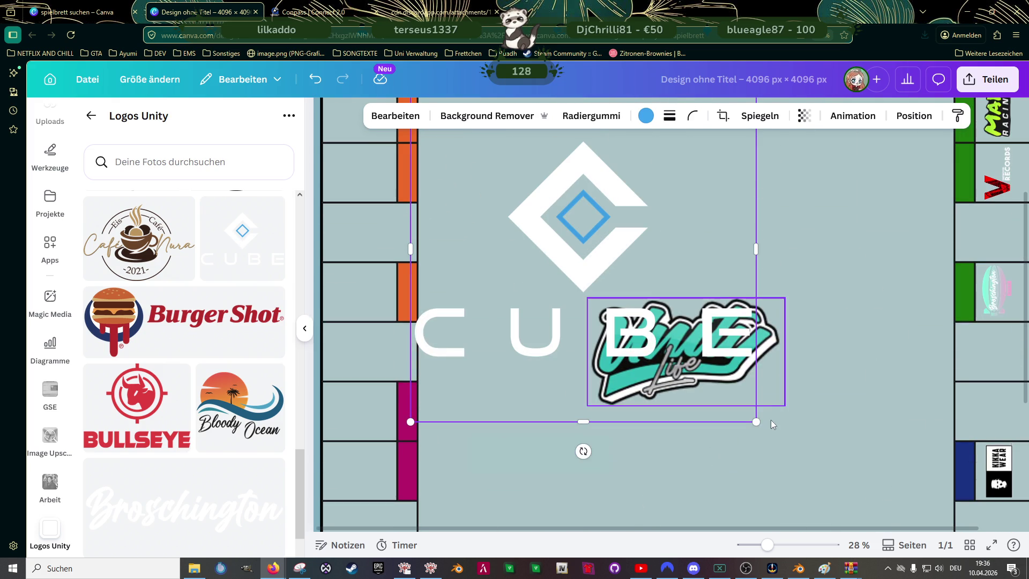
pyautogui.moveTo(757, 421)
pyautogui.mouseDown()
pyautogui.moveTo(622, 221)
pyautogui.moveTo(590, 153)
pyautogui.mouseUp()
# - Fit the CUBE logo to a top-row field, rotate it 180°, and place it left of the unicorn
pyautogui.scroll(3, 591, 333)
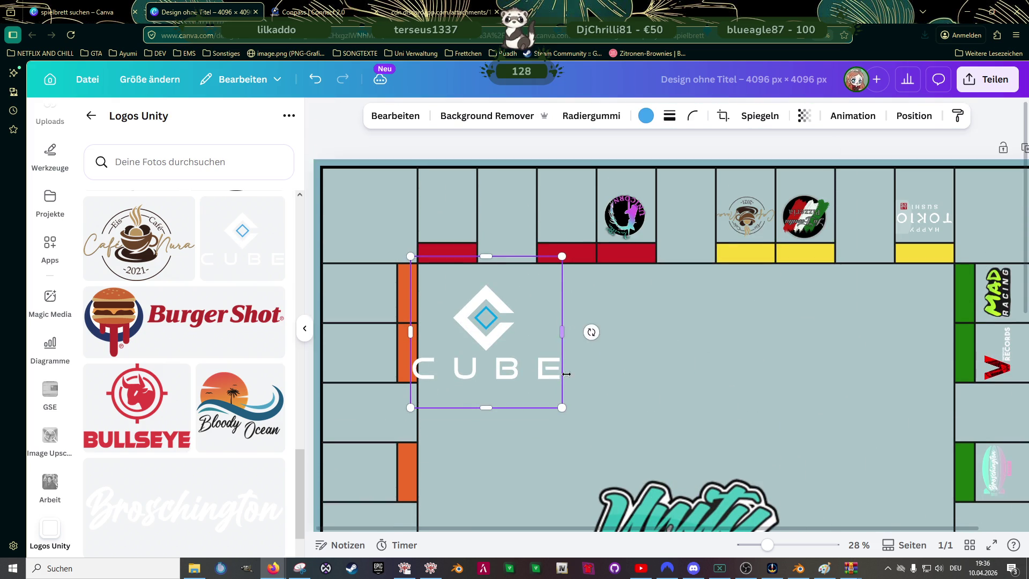
pyautogui.moveTo(563, 407)
pyautogui.mouseDown()
pyautogui.moveTo(485, 303)
pyautogui.moveTo(631, 232)
pyautogui.moveTo(634, 215)
pyautogui.mouseUp()
pyautogui.moveTo(657, 183)
pyautogui.mouseDown()
pyautogui.moveTo(626, 214)
pyautogui.moveTo(564, 215)
pyautogui.mouseUp()
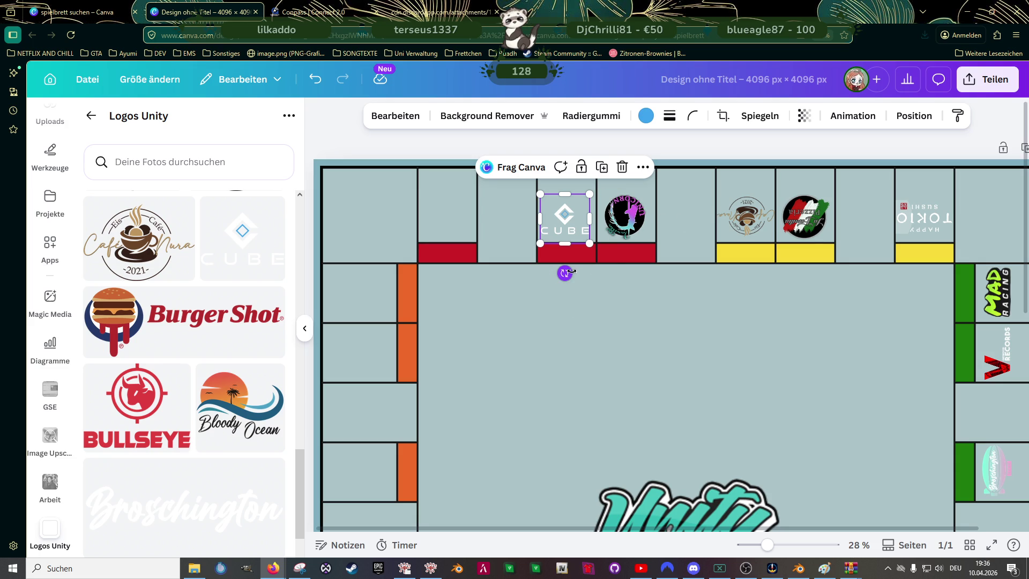
pyautogui.moveTo(564, 273)
pyautogui.mouseDown()
pyautogui.moveTo(589, 148)
pyautogui.moveTo(558, 160)
pyautogui.mouseUp()
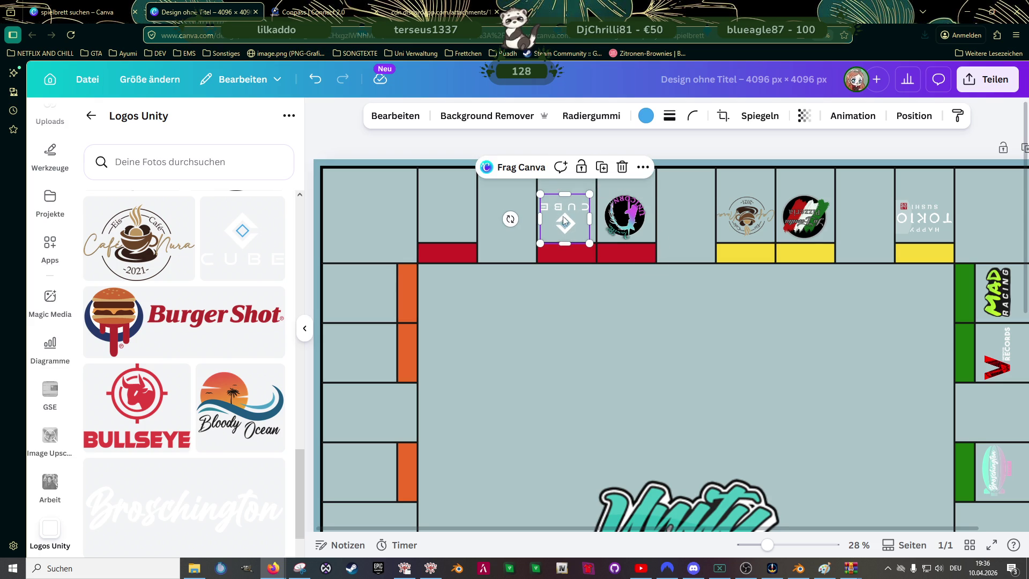
pyautogui.moveTo(563, 216); pyautogui.dragTo(563, 218)
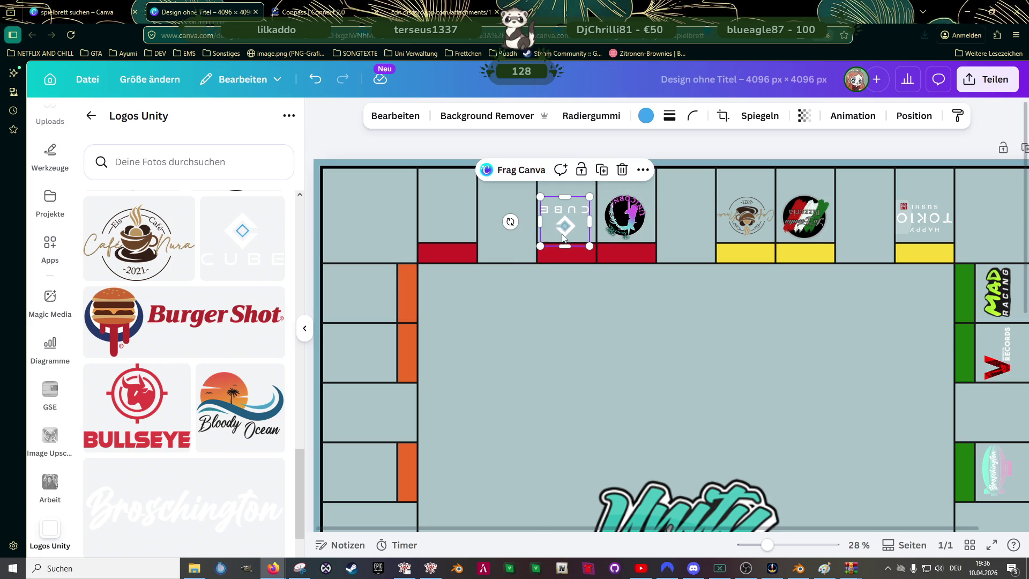
pyautogui.scroll(5, 563, 219)
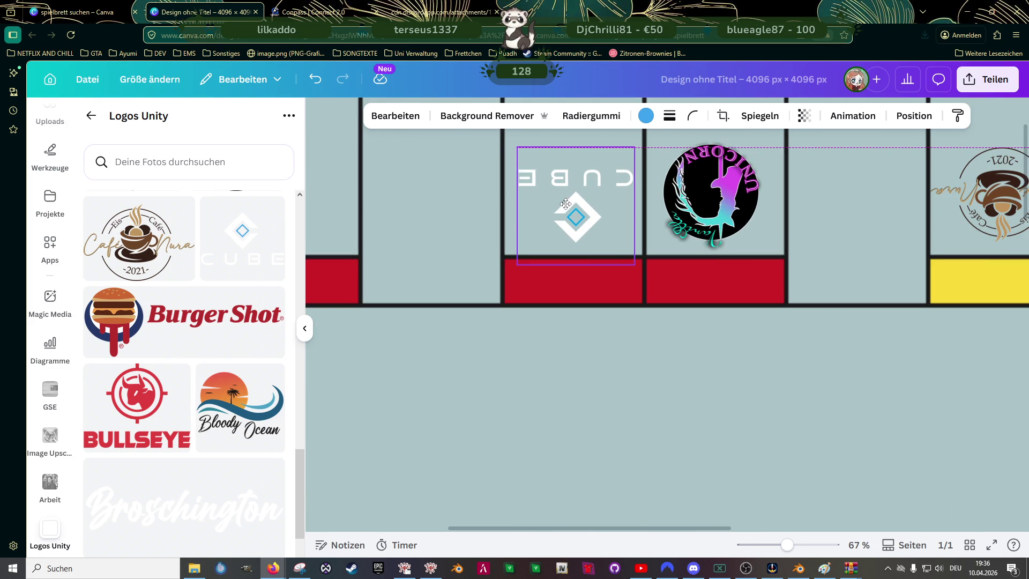
pyautogui.press('Right')
pyautogui.press('Right')
pyautogui.press('Right')
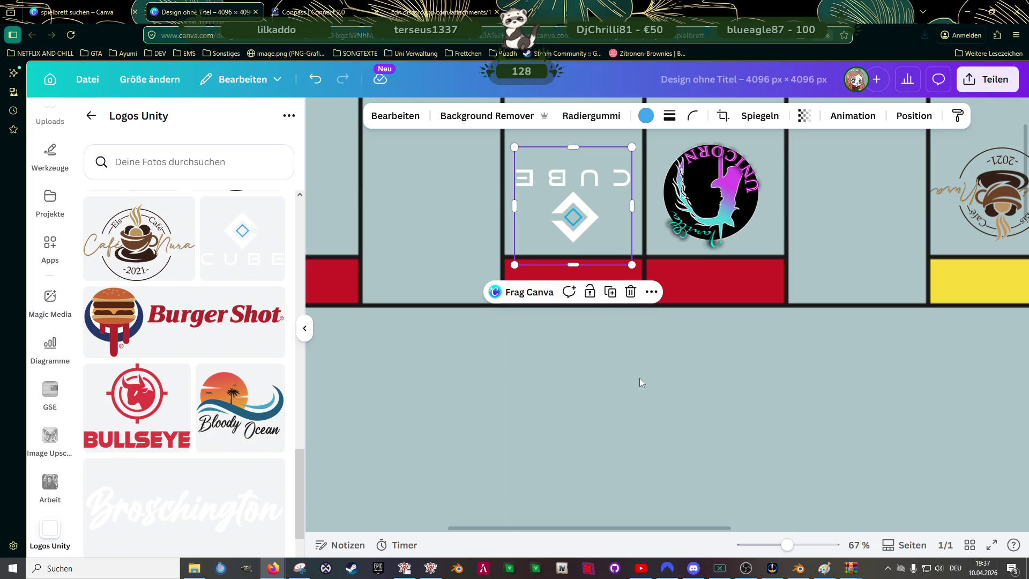
pyautogui.click(639, 378)
# - Nudge the CUBE logo up and trim its height so it sits neatly in its red field
pyautogui.scroll(-3, 633, 346)
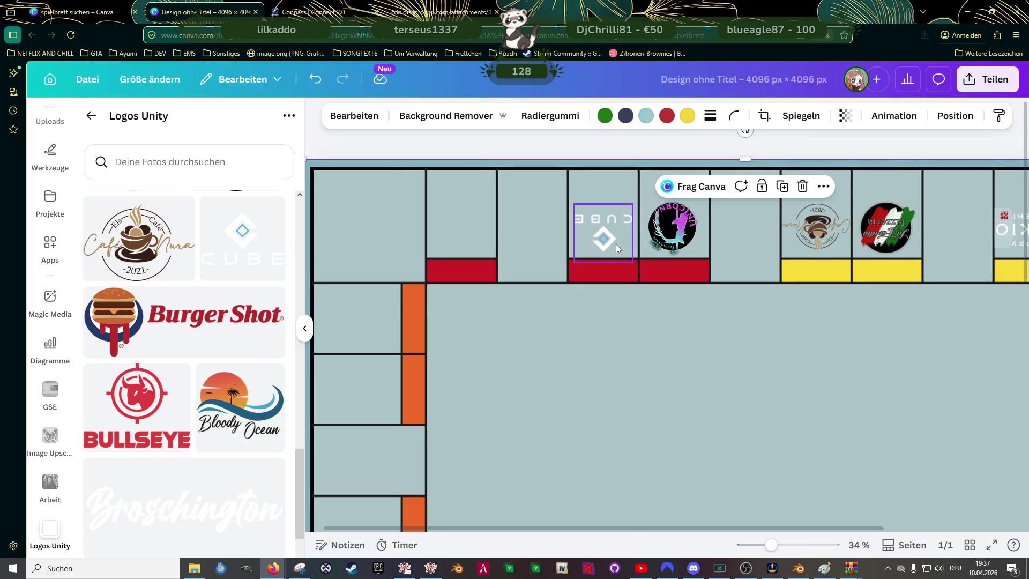
pyautogui.scroll(3, 611, 242)
pyautogui.click(603, 234)
pyautogui.press('Up')
pyautogui.press('Up')
pyautogui.press('Up')
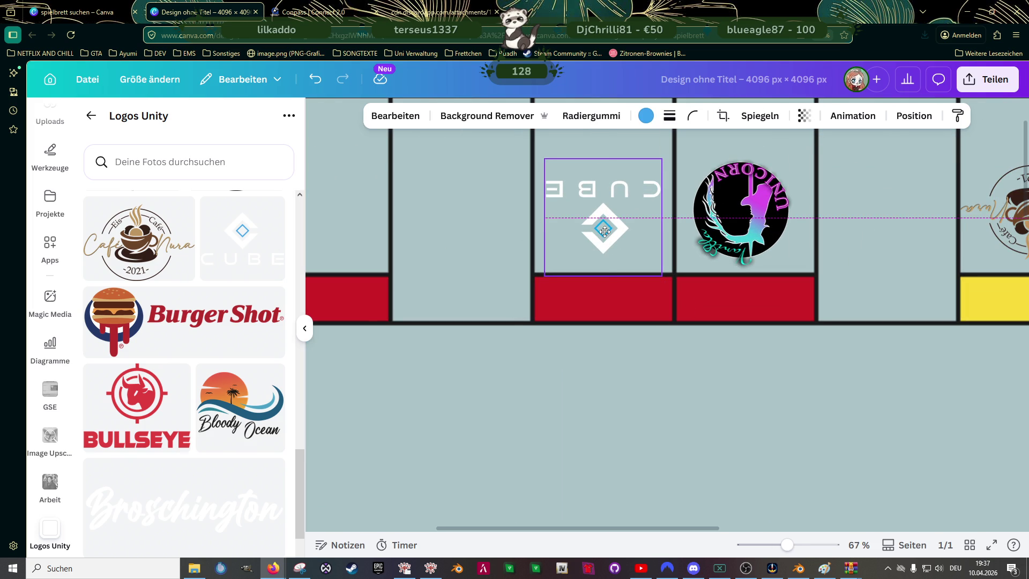
pyautogui.moveTo(604, 164); pyautogui.dragTo(603, 171)
pyautogui.moveTo(602, 224); pyautogui.dragTo(601, 229)
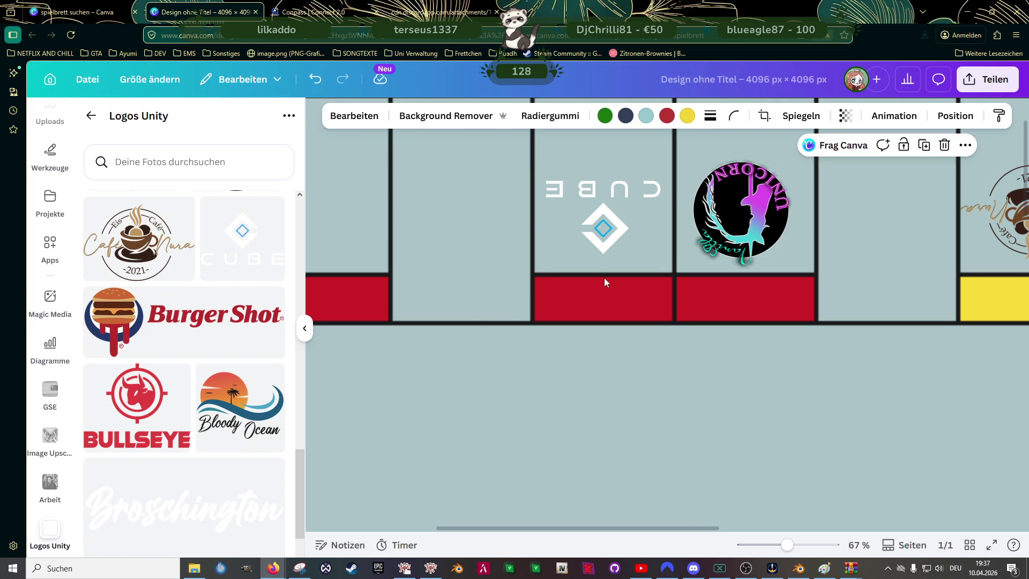
pyautogui.click(680, 369)
# - Add the Bloody Ocean logo, shrink it, and move it near the top-left corner
pyautogui.keyDown('ctrl'); pyautogui.scroll(-5, 676, 365); pyautogui.keyUp('ctrl')
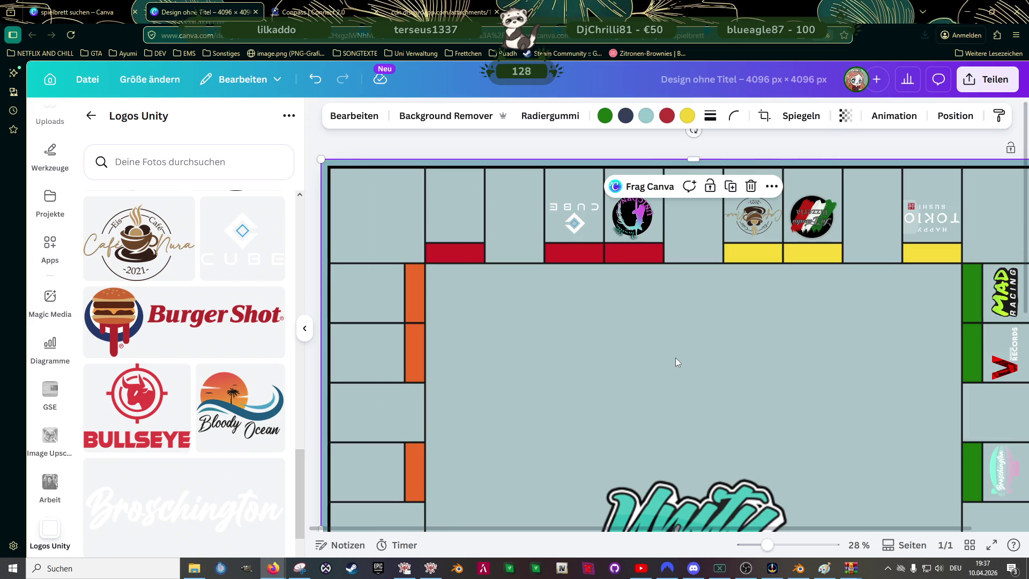
pyautogui.keyDown('ctrl'); pyautogui.scroll(-3, 673, 345); pyautogui.keyUp('ctrl')
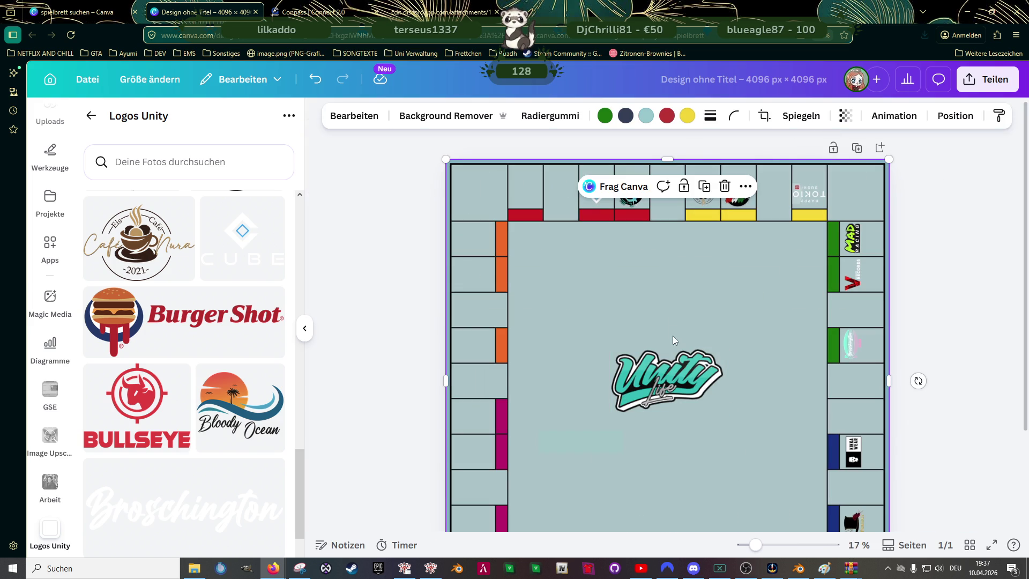
pyautogui.click(394, 264)
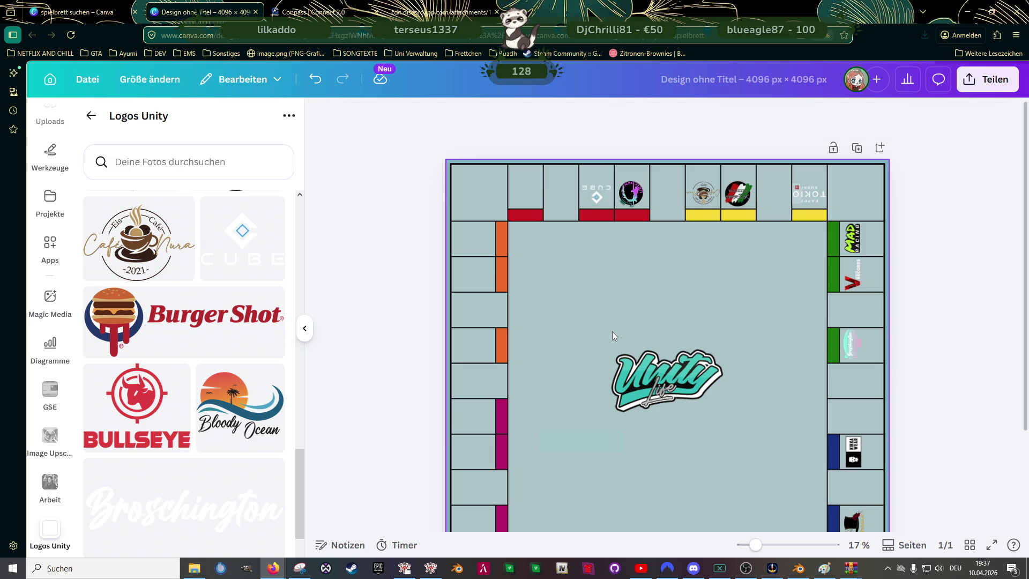
pyautogui.scroll(-3, 615, 324)
pyautogui.scroll(2, 620, 323)
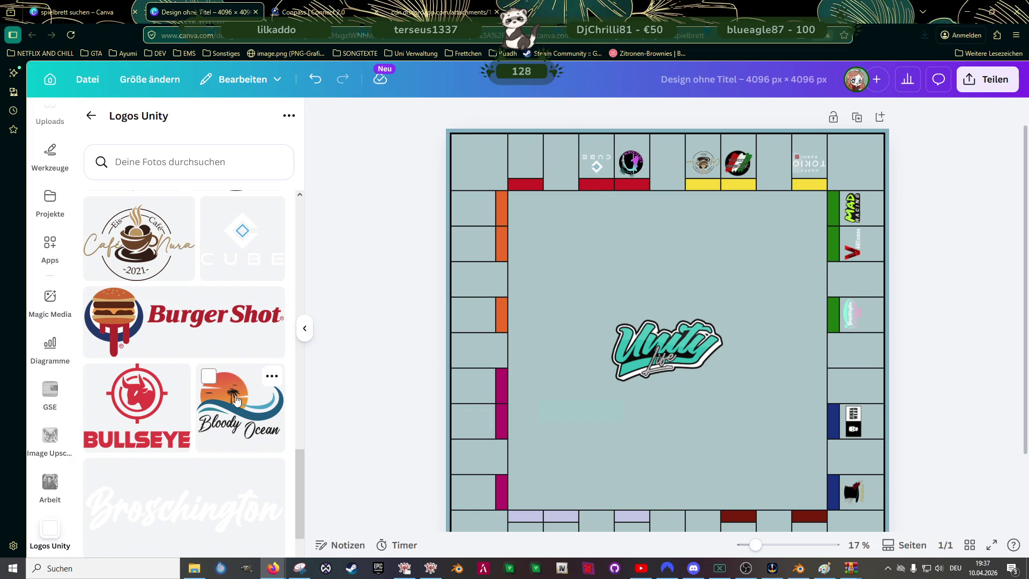
pyautogui.click(617, 313)
pyautogui.moveTo(240, 407); pyautogui.dragTo(616, 313)
pyautogui.moveTo(806, 211)
pyautogui.mouseDown()
pyautogui.moveTo(566, 420)
pyautogui.moveTo(578, 441)
pyautogui.moveTo(536, 167)
pyautogui.moveTo(546, 194)
pyautogui.moveTo(508, 220)
pyautogui.mouseUp()
pyautogui.moveTo(561, 186)
pyautogui.mouseDown()
pyautogui.moveTo(542, 206)
pyautogui.moveTo(529, 176)
pyautogui.mouseUp()
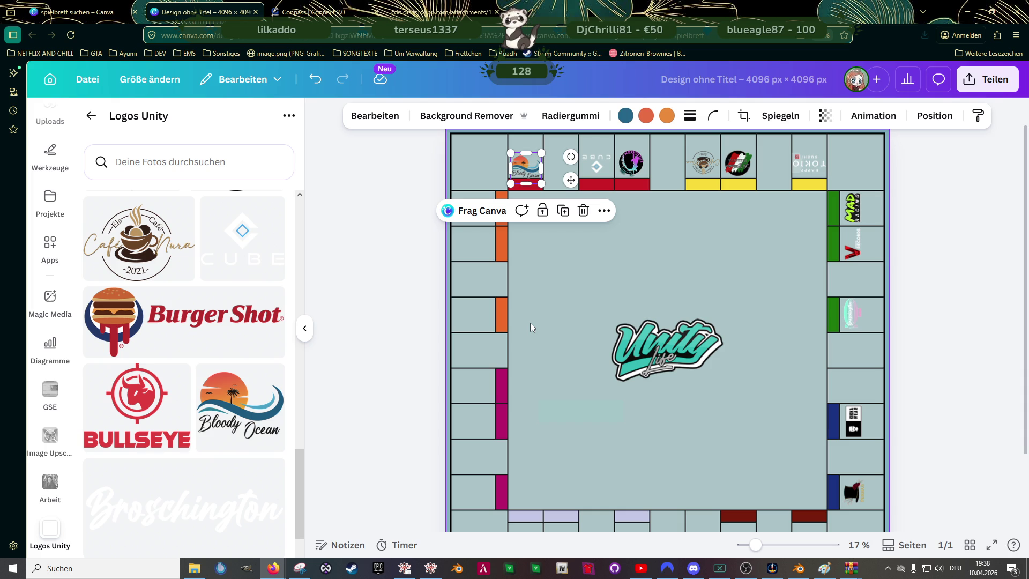
# - Turn the Bloody Ocean logo upside down and move it up into its field
pyautogui.scroll(3, 530, 247)
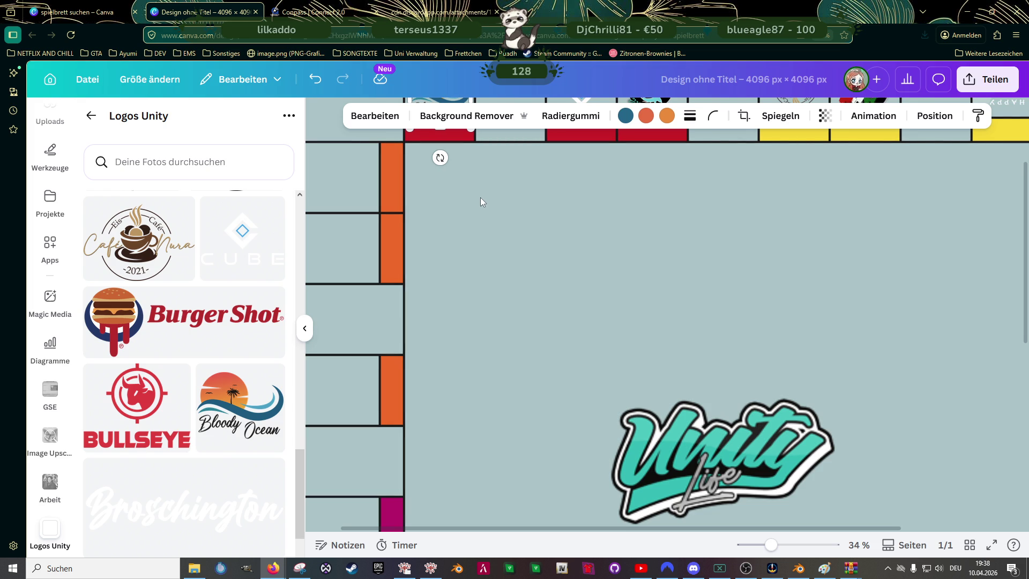
pyautogui.scroll(3, 477, 190)
pyautogui.click(481, 236)
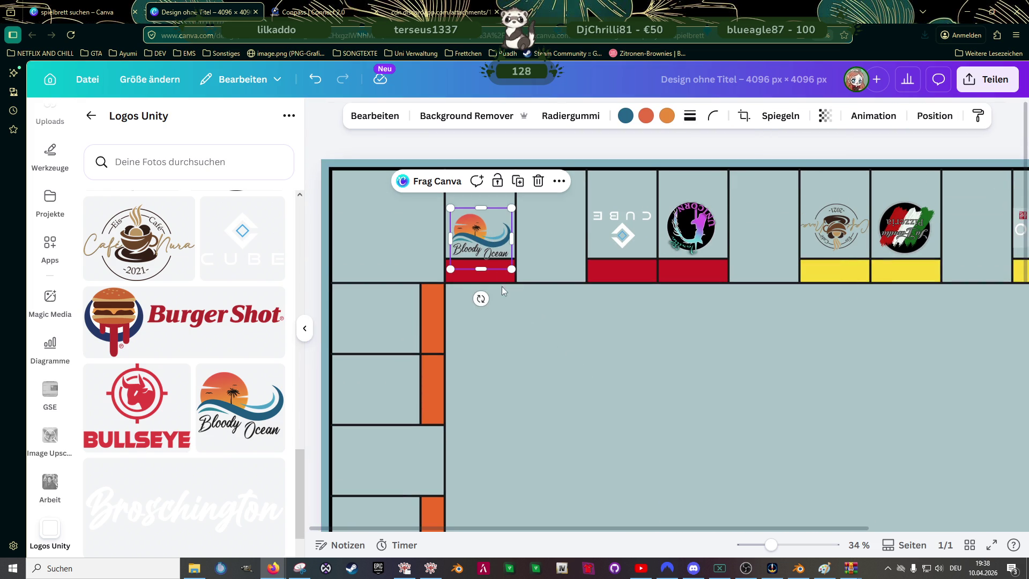
pyautogui.moveTo(481, 298); pyautogui.dragTo(482, 182)
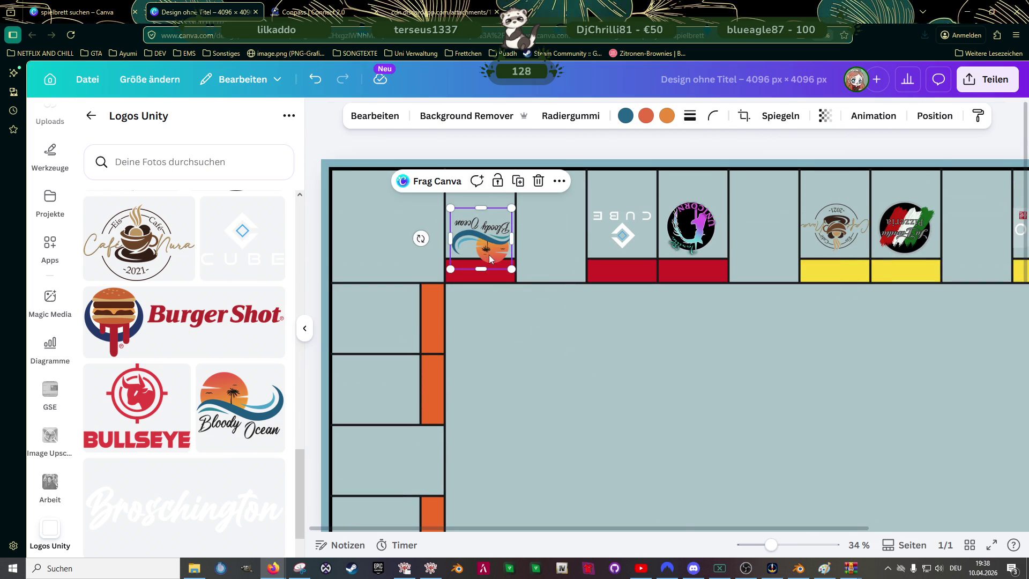
pyautogui.scroll(3, 489, 252)
pyautogui.moveTo(492, 242); pyautogui.dragTo(488, 205)
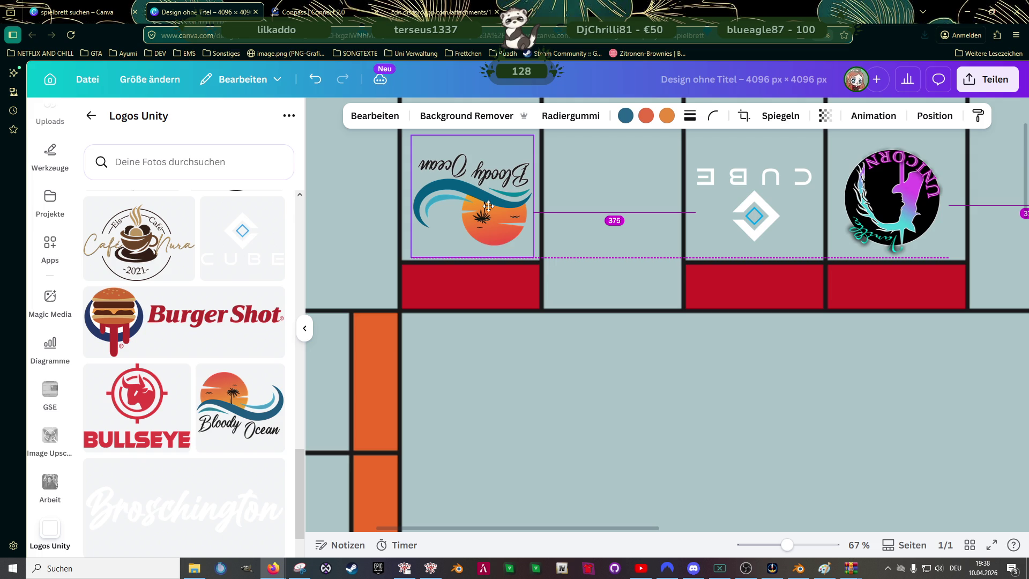
pyautogui.scroll(1, 421, 195)
# - Enlarge the Bloody Ocean logo slightly and lower it to line up with its neighbours
pyautogui.moveTo(411, 180); pyautogui.dragTo(407, 175)
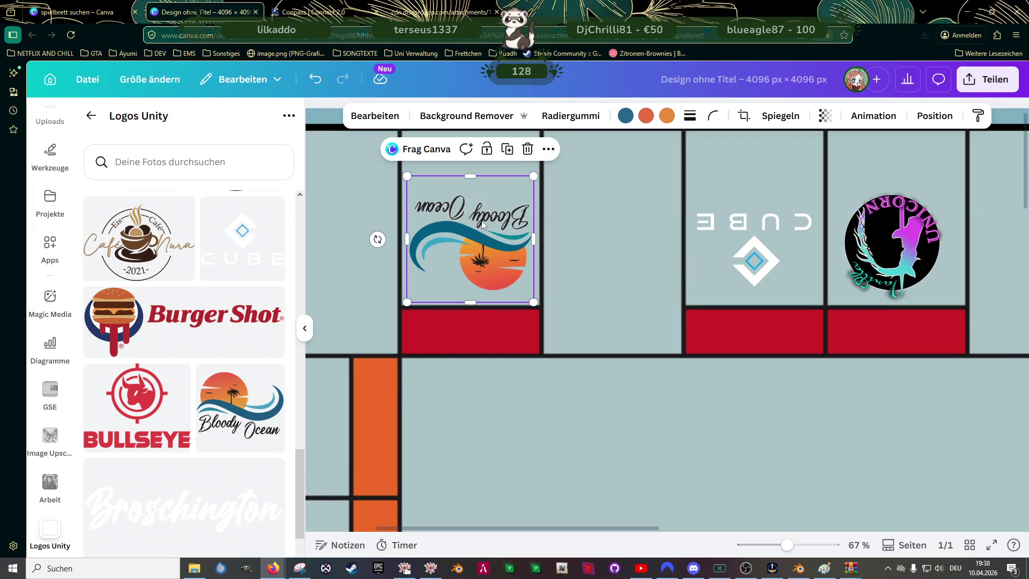
pyautogui.moveTo(481, 217); pyautogui.dragTo(481, 224)
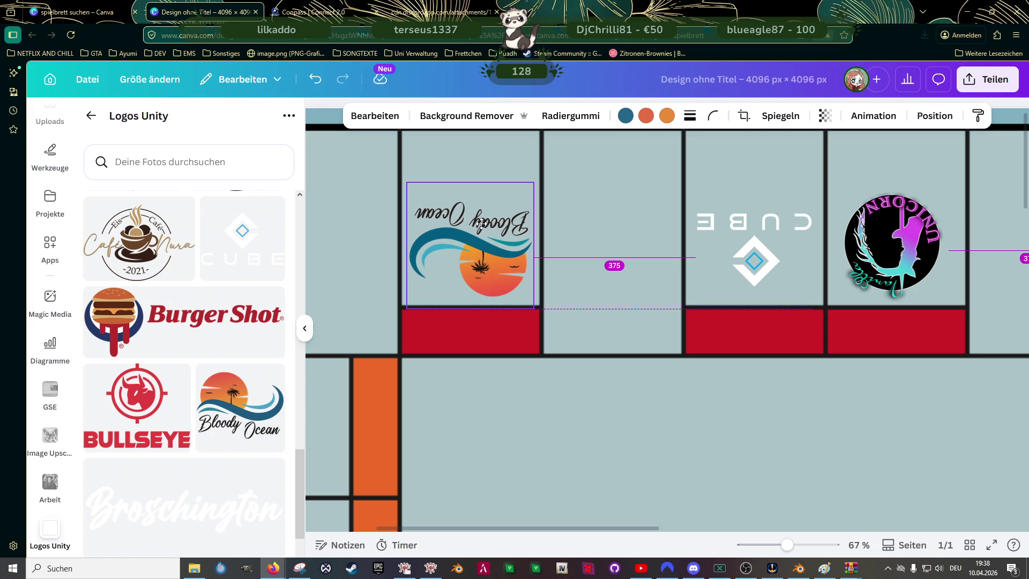
pyautogui.moveTo(481, 224); pyautogui.dragTo(481, 237)
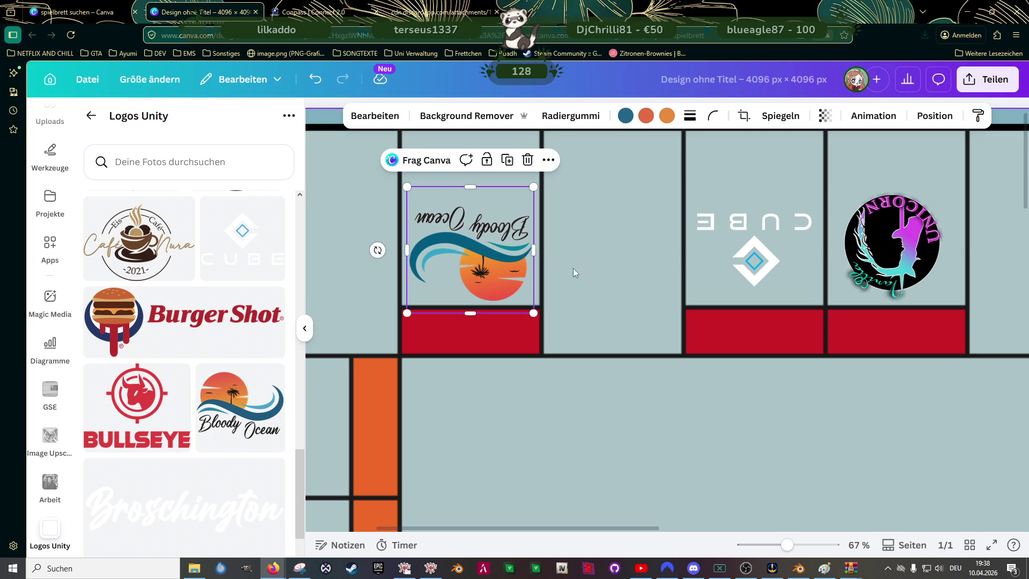
pyautogui.click(622, 418)
pyautogui.keyDown('ctrl'); pyautogui.scroll(-3, 623, 414); pyautogui.keyUp('ctrl')
pyautogui.keyDown('ctrl'); pyautogui.scroll(-2, 616, 383); pyautogui.keyUp('ctrl')
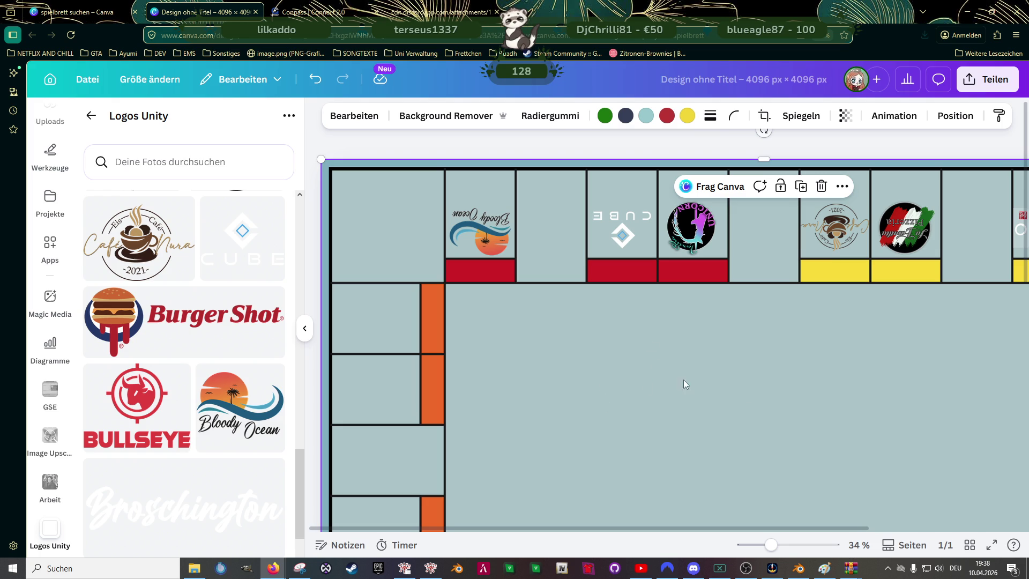
pyautogui.click(691, 230)
# - Nudge the unicorn logo so it snaps into line with the Cube logo beside it
pyautogui.keyDown('ctrl'); pyautogui.scroll(2, 689, 225); pyautogui.keyUp('ctrl')
pyautogui.keyDown('ctrl'); pyautogui.scroll(2, 664, 209); pyautogui.keyUp('ctrl')
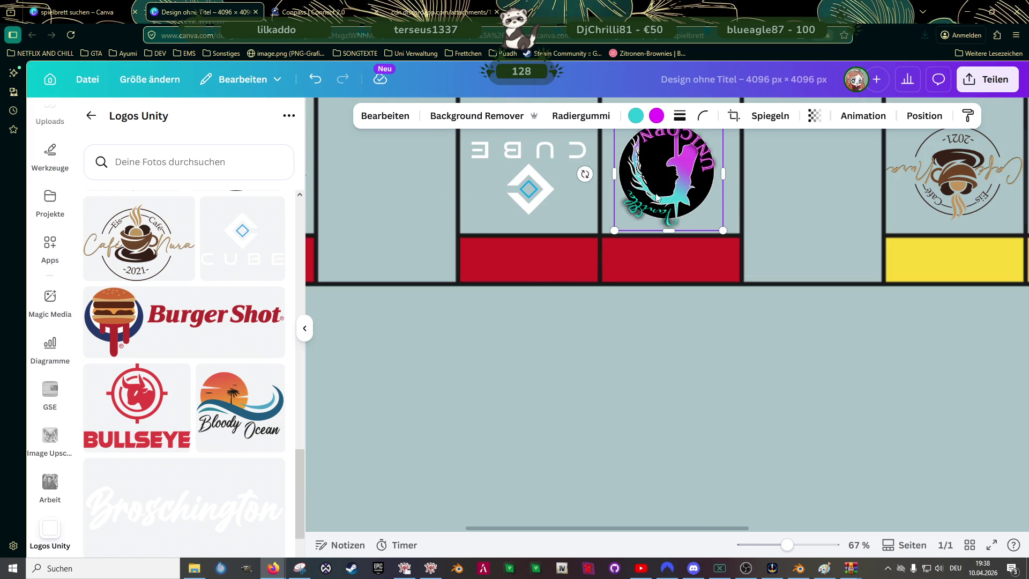
pyautogui.moveTo(656, 201); pyautogui.dragTo(664, 193)
pyautogui.scroll(1, 643, 263)
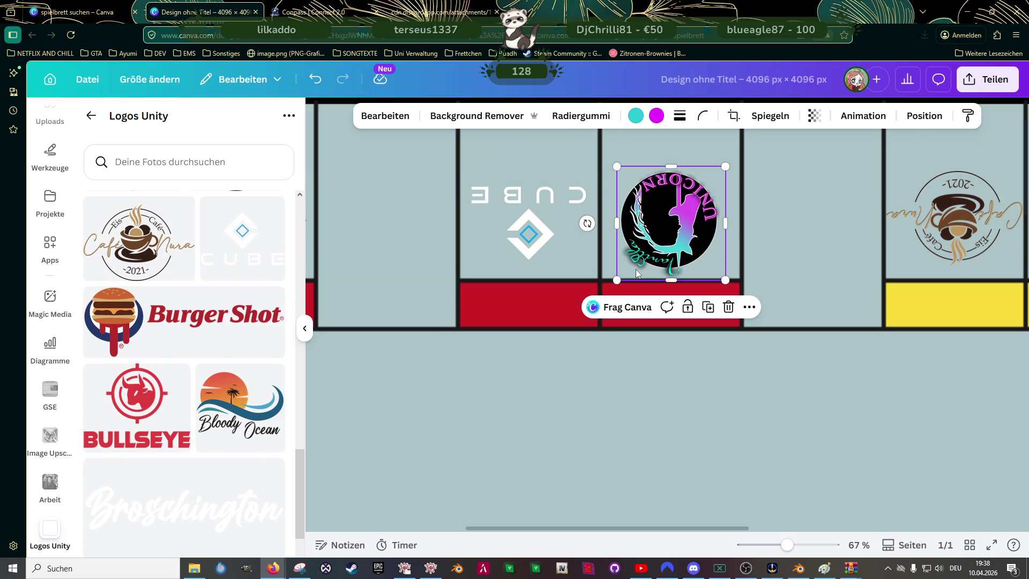
pyautogui.keyDown('ctrl'); pyautogui.scroll(-3, 565, 353); pyautogui.keyUp('ctrl')
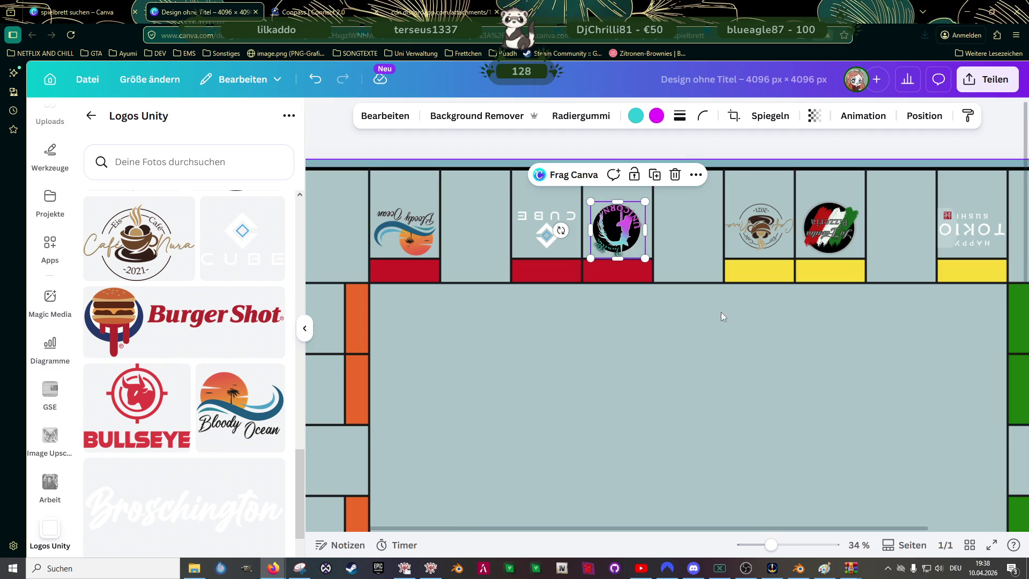
pyautogui.keyDown('ctrl'); pyautogui.scroll(-1, 732, 362); pyautogui.keyUp('ctrl')
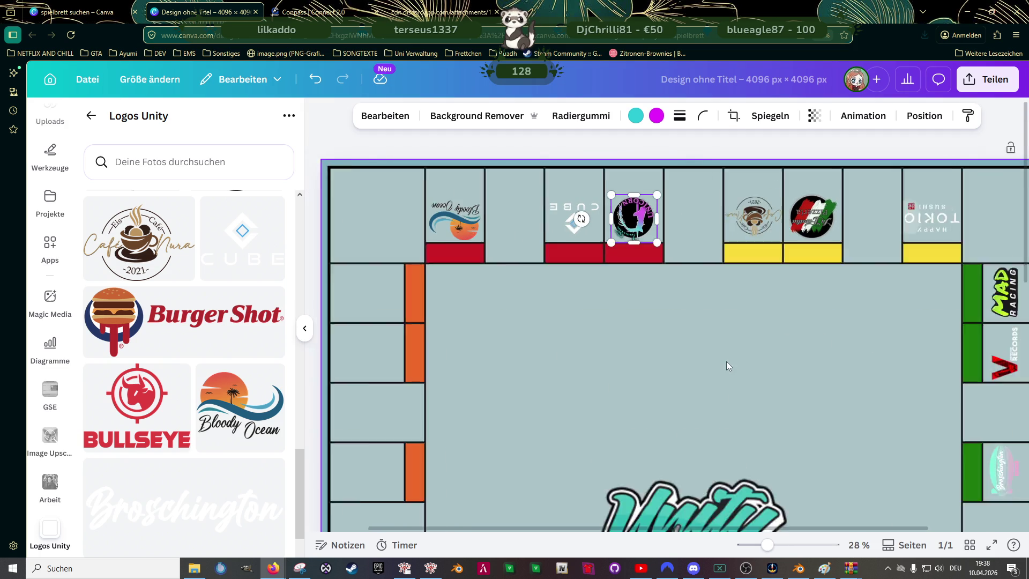
pyautogui.keyDown('ctrl'); pyautogui.scroll(-1, 726, 361); pyautogui.keyUp('ctrl')
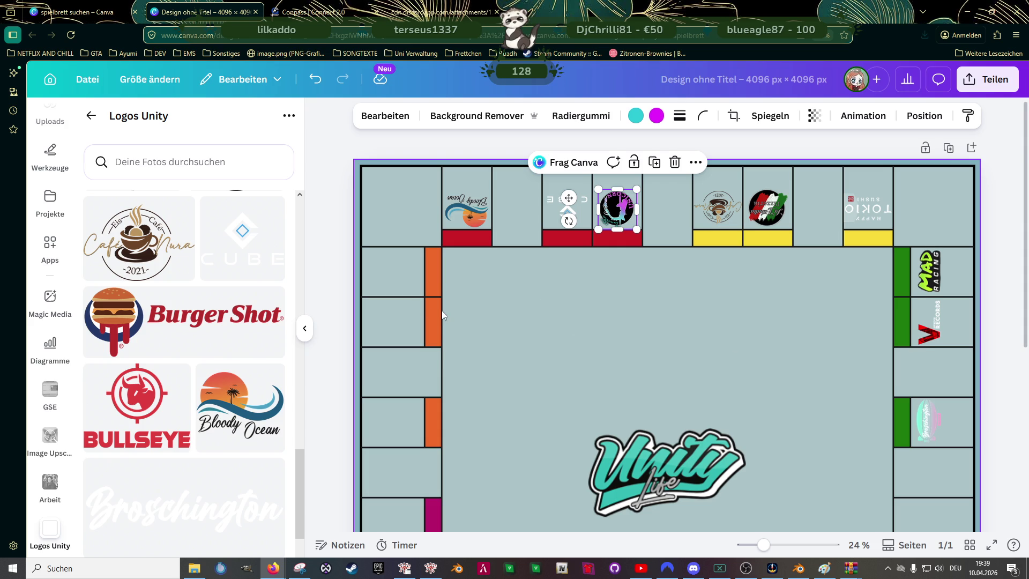
pyautogui.scroll(-3, 488, 324)
pyautogui.scroll(3, 502, 306)
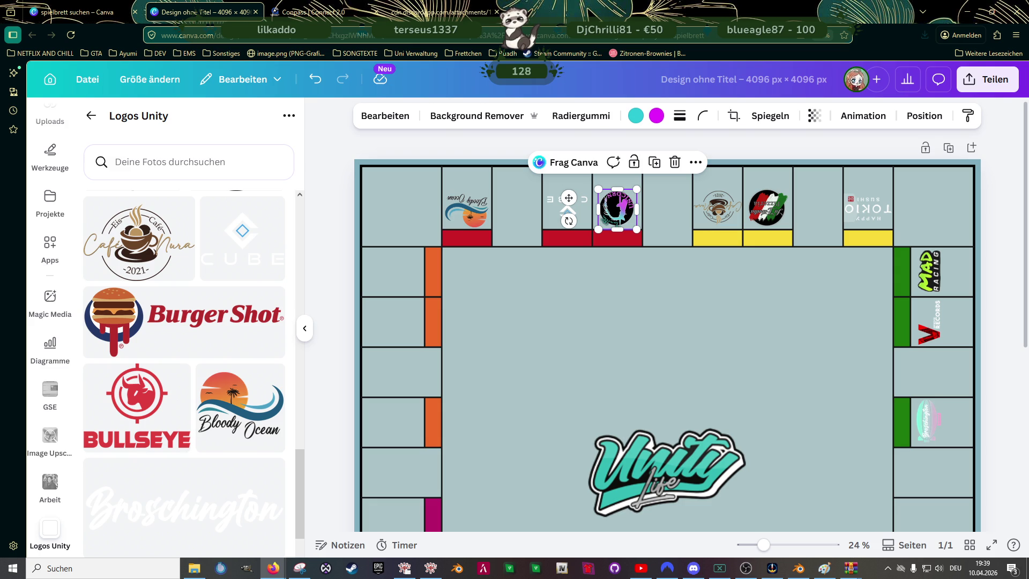
pyautogui.scroll(-2, 177, 375)
pyautogui.scroll(-2, 181, 378)
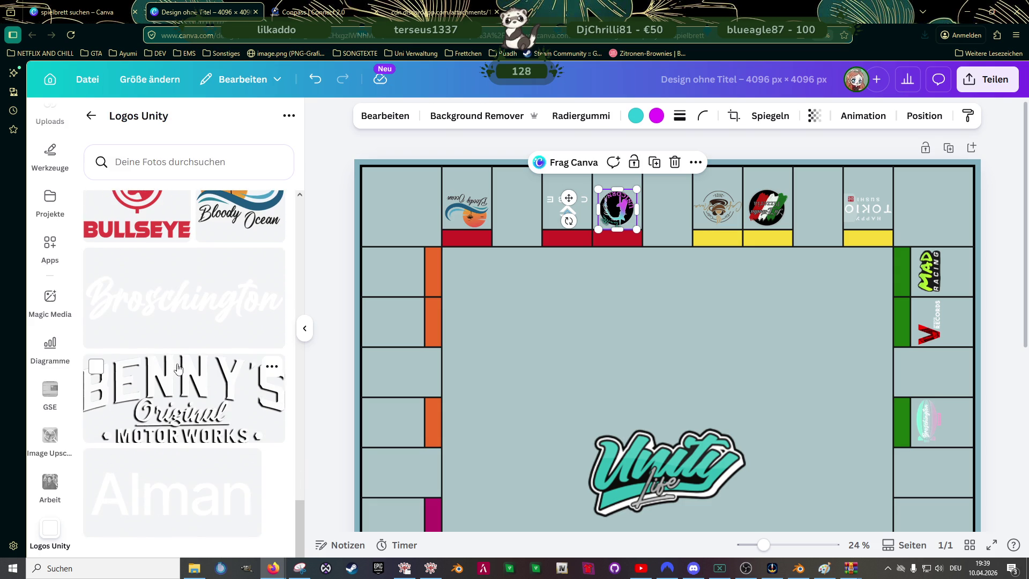
pyautogui.scroll(3, 181, 378)
pyautogui.scroll(1, 183, 380)
pyautogui.scroll(2, 184, 385)
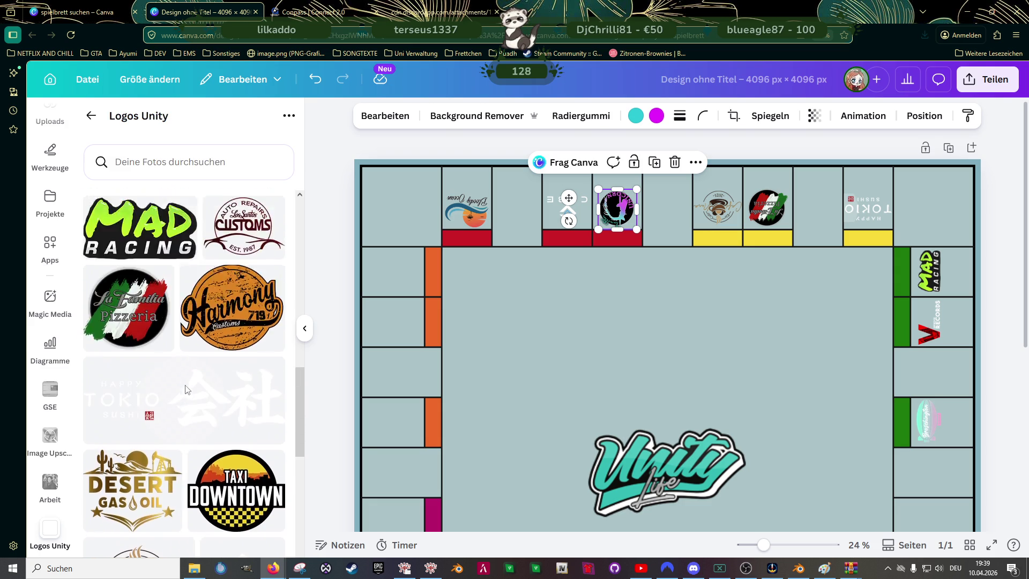
pyautogui.scroll(2, 186, 391)
pyautogui.scroll(1, 187, 391)
pyautogui.scroll(3, 186, 393)
pyautogui.scroll(5, 187, 393)
pyautogui.scroll(3, 187, 395)
pyautogui.scroll(1, 187, 395)
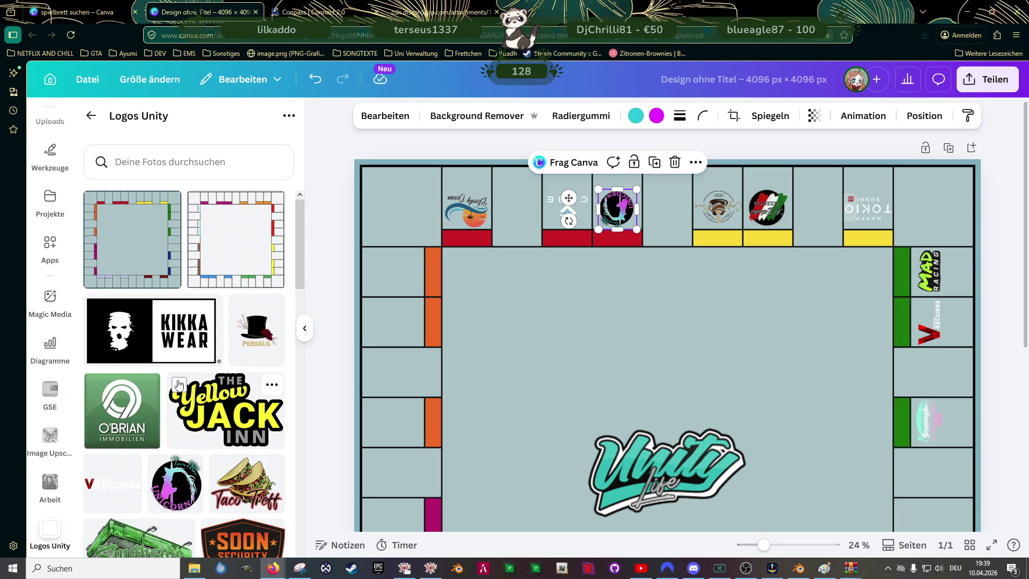
pyautogui.scroll(-1, 178, 384)
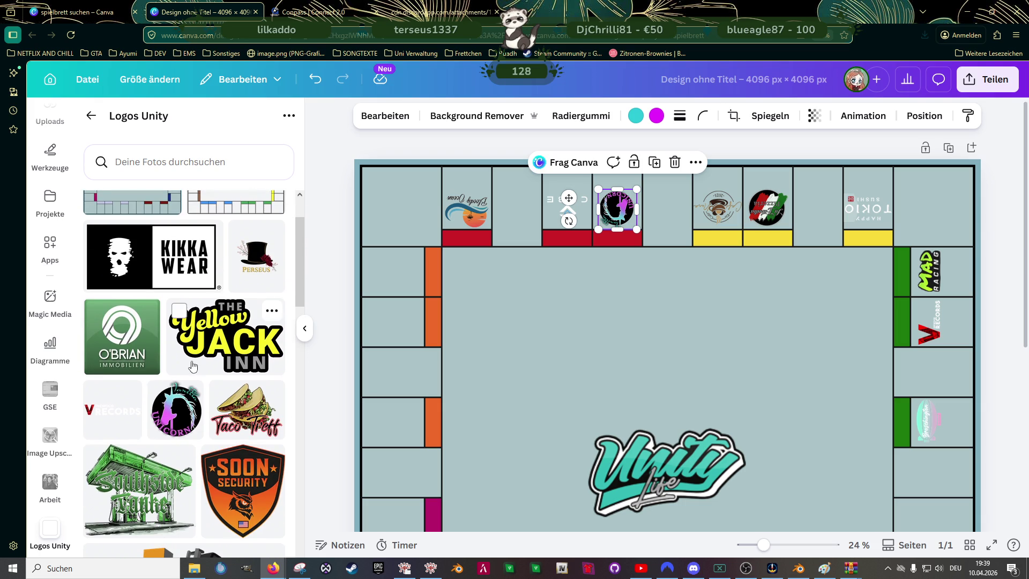
pyautogui.moveTo(246, 484)
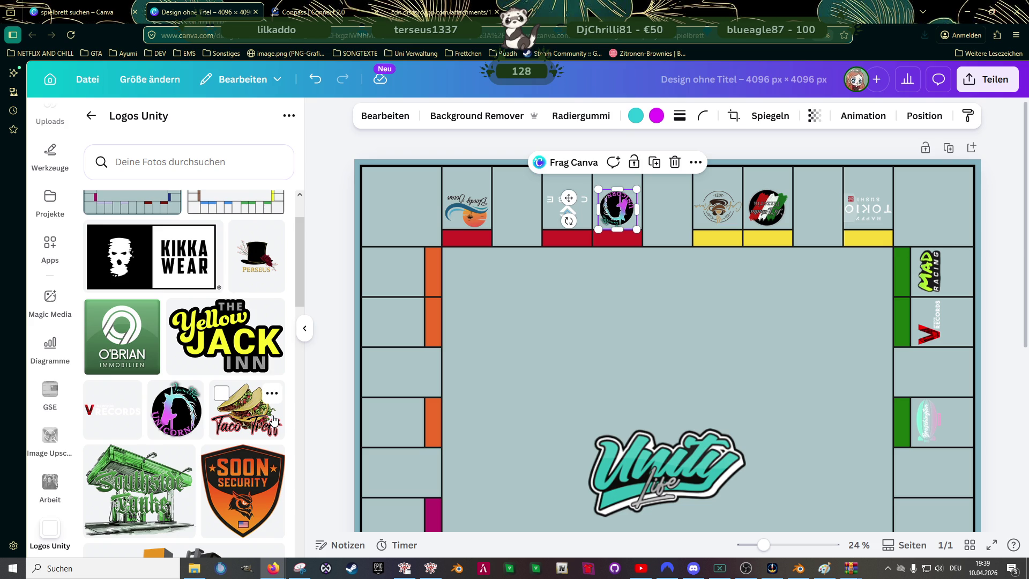
pyautogui.scroll(-1, 271, 415)
pyautogui.scroll(-1, 262, 405)
pyautogui.scroll(-2, 252, 392)
pyautogui.scroll(-2, 241, 375)
pyautogui.scroll(-1, 238, 368)
pyautogui.scroll(-3, 236, 364)
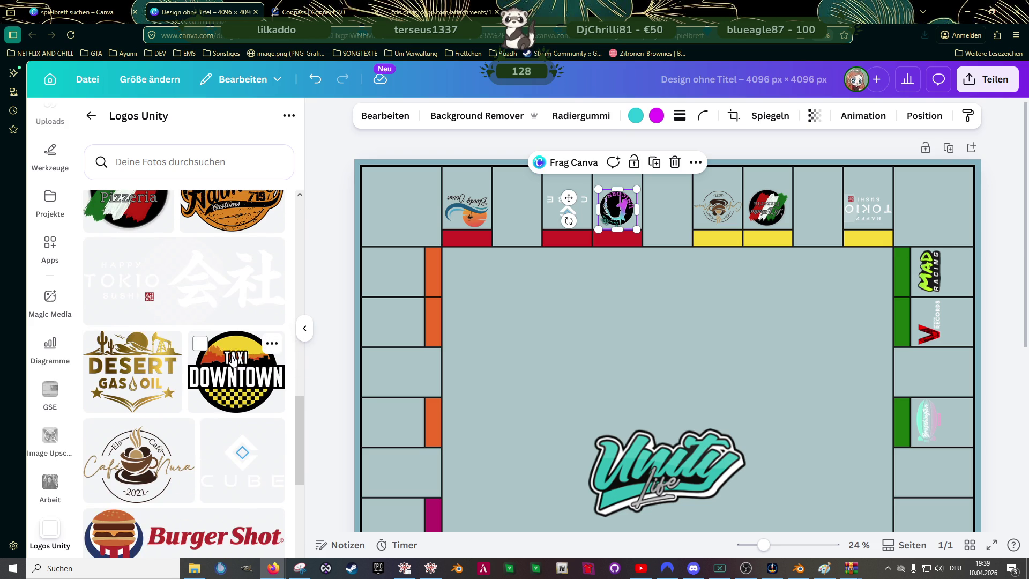
pyautogui.scroll(-1, 232, 359)
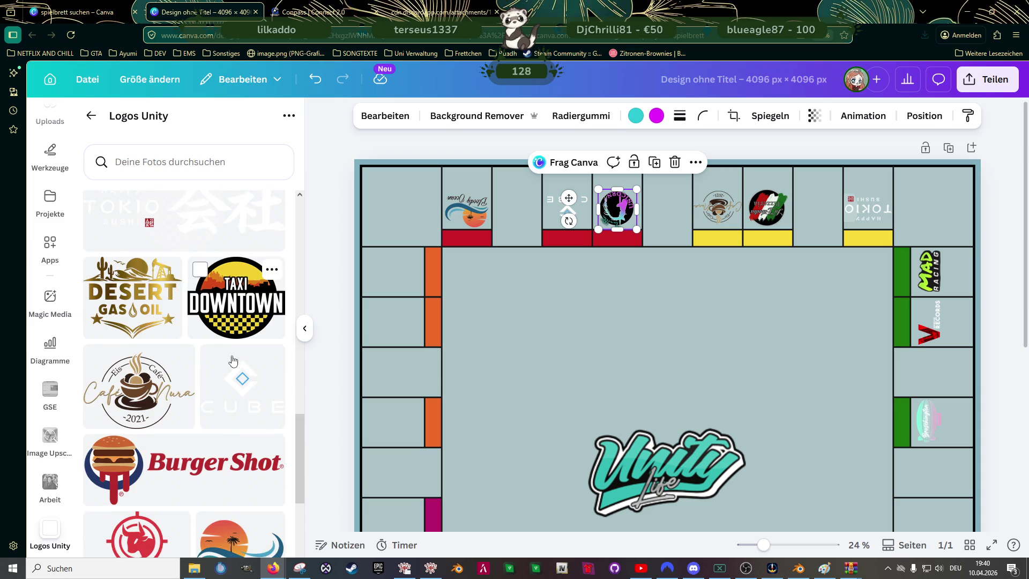
pyautogui.scroll(-2, 232, 359)
pyautogui.scroll(-1, 232, 359)
pyautogui.scroll(-2, 234, 360)
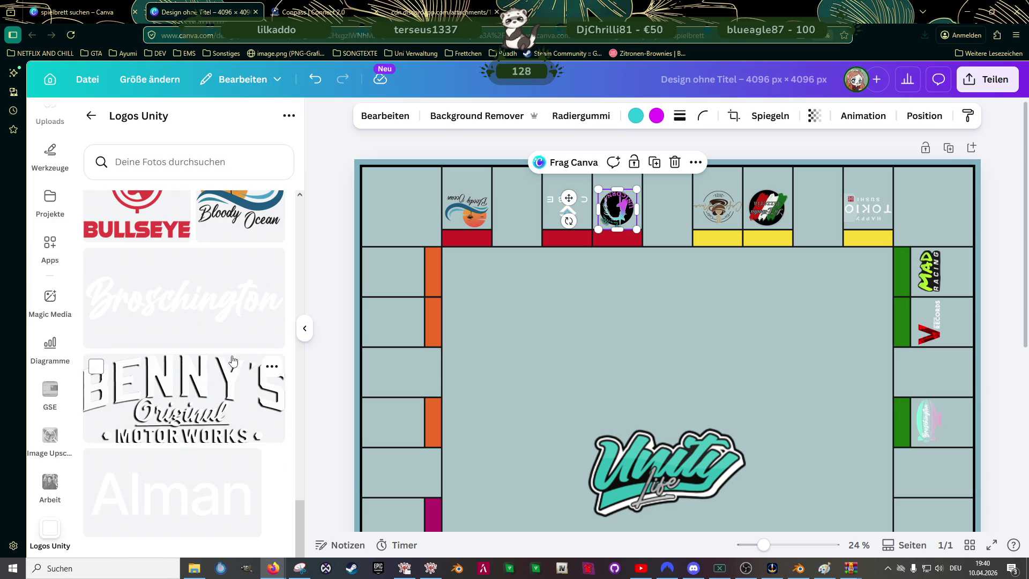
pyautogui.scroll(2, 232, 361)
pyautogui.scroll(2, 233, 362)
pyautogui.scroll(1, 233, 362)
pyautogui.scroll(2, 233, 364)
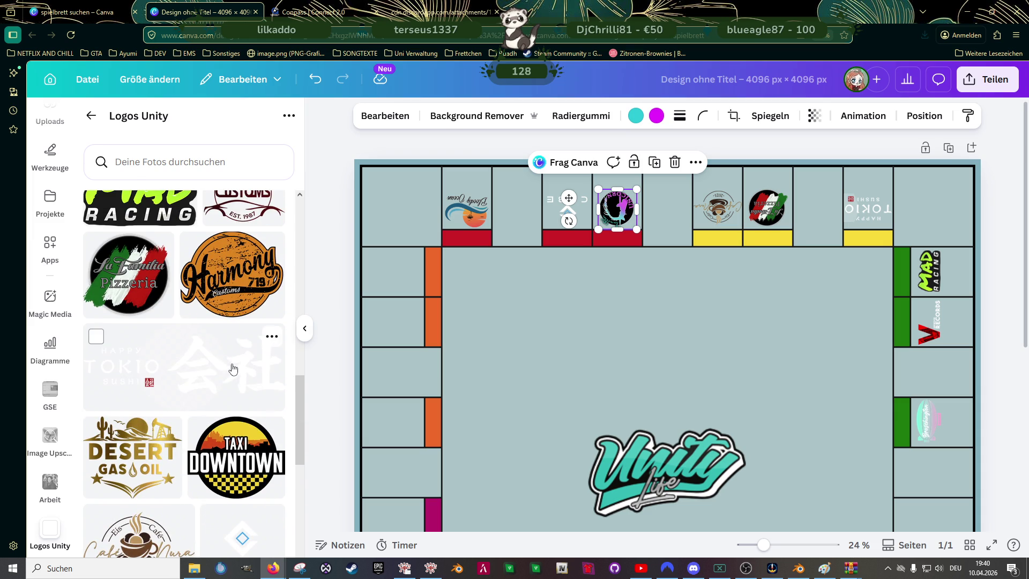
pyautogui.scroll(1, 232, 368)
pyautogui.scroll(2, 232, 368)
pyautogui.scroll(1, 232, 368)
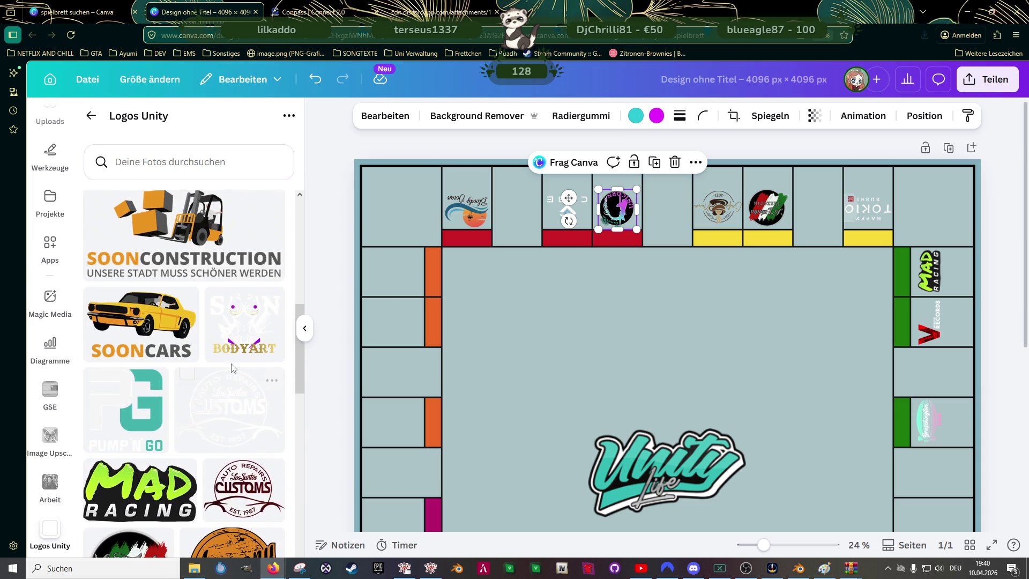
pyautogui.scroll(2, 233, 367)
pyautogui.scroll(1, 233, 368)
pyautogui.scroll(1, 232, 375)
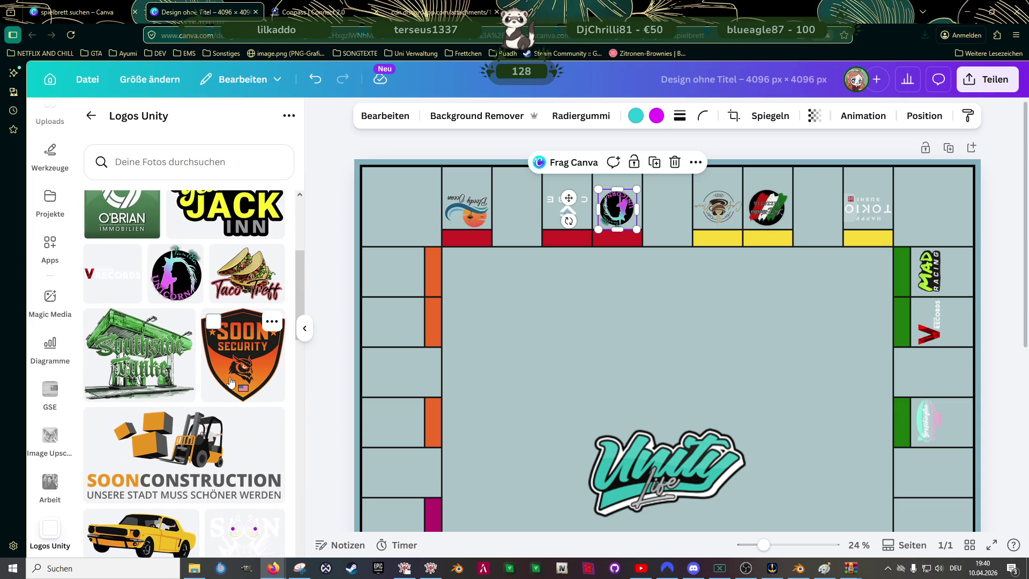
pyautogui.scroll(1, 231, 381)
pyautogui.scroll(2, 230, 381)
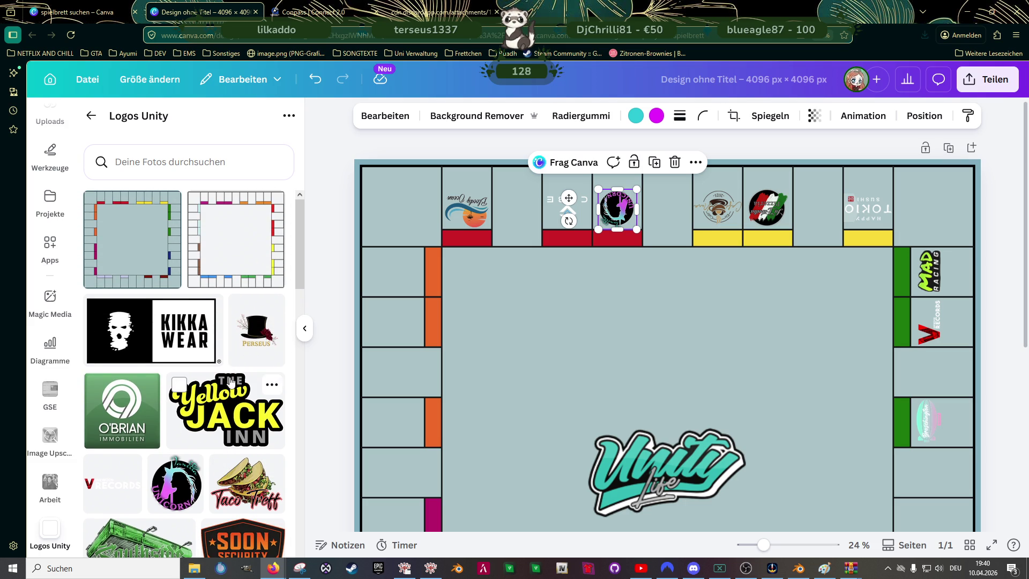
pyautogui.scroll(-3, 229, 382)
pyautogui.scroll(-3, 226, 386)
pyautogui.scroll(-1, 254, 405)
pyautogui.scroll(-2, 258, 402)
pyautogui.scroll(-2, 258, 402)
pyautogui.scroll(-2, 257, 401)
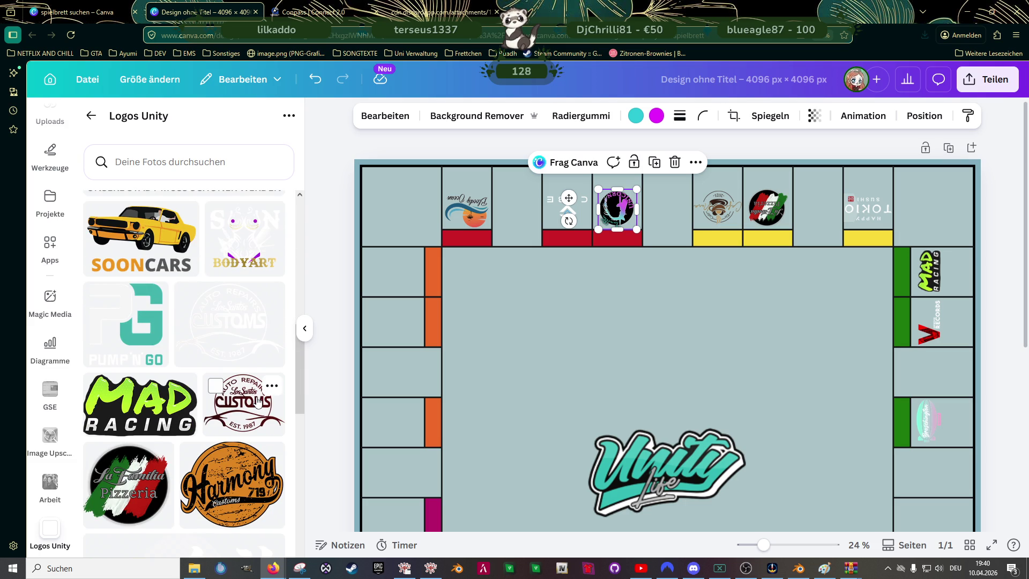
# - Add the Pump'n Go logo from Logos Unity and shrink it to field size
pyautogui.click(143, 330)
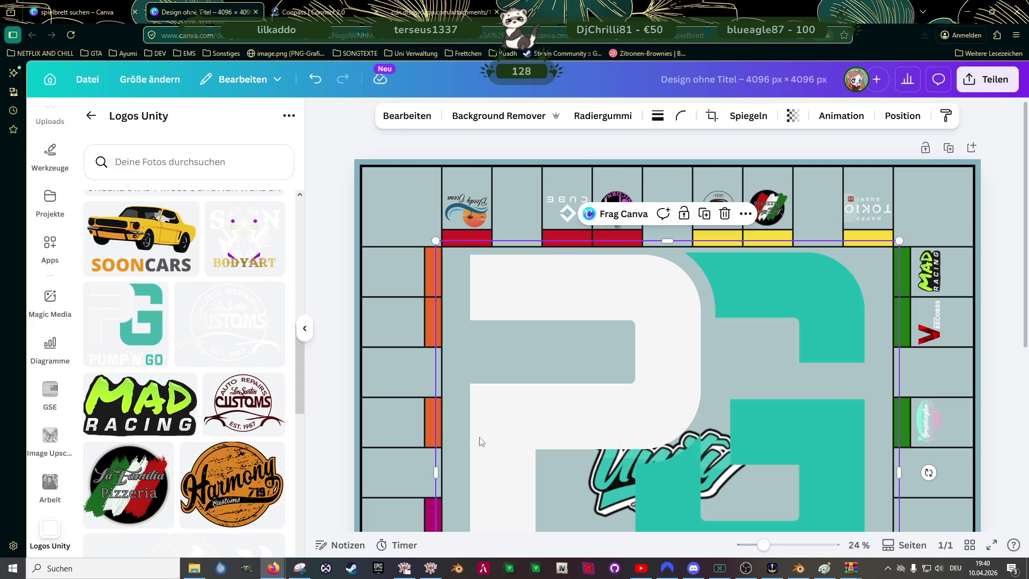
pyautogui.scroll(-3, 397, 449)
pyautogui.moveTo(899, 150)
pyautogui.mouseDown()
pyautogui.moveTo(649, 414)
pyautogui.moveTo(649, 233)
pyautogui.moveTo(526, 360)
pyautogui.mouseUp()
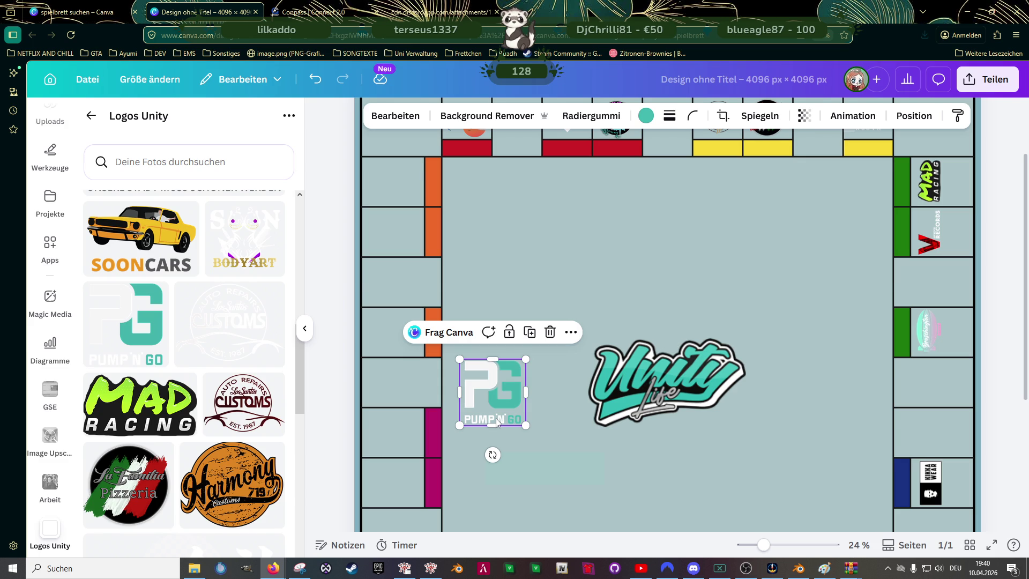
pyautogui.scroll(1, 497, 418)
pyautogui.moveTo(496, 418); pyautogui.dragTo(481, 166)
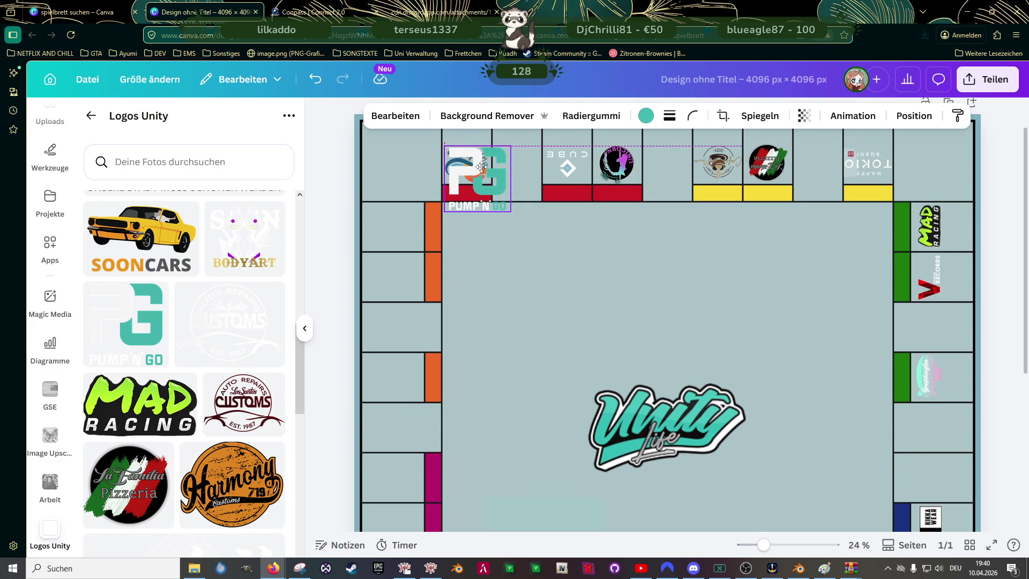
pyautogui.moveTo(510, 210)
pyautogui.mouseDown()
pyautogui.moveTo(490, 187)
pyautogui.moveTo(967, 291)
pyautogui.moveTo(985, 213)
pyautogui.mouseUp()
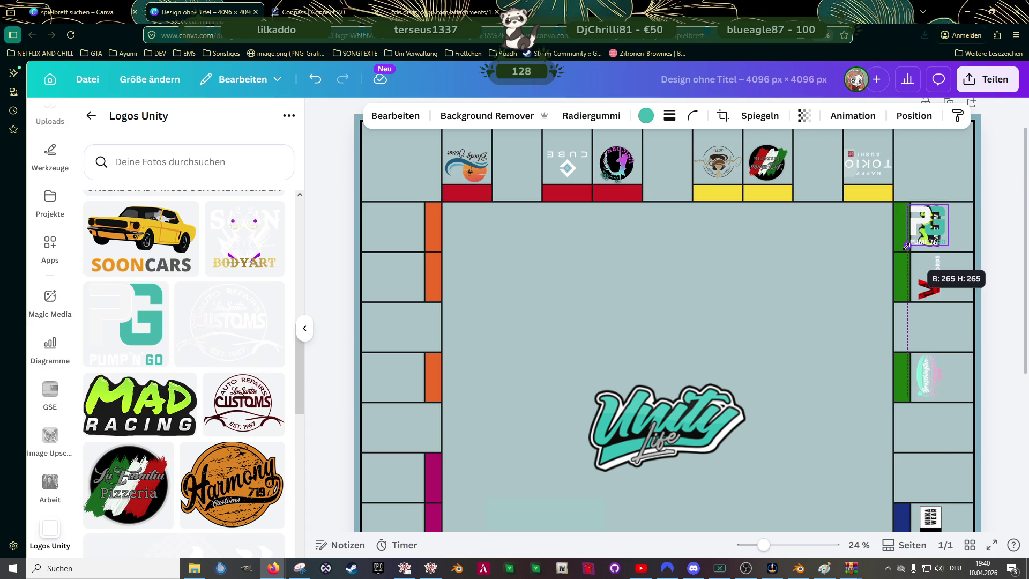
# - Place the Pump'n Go logo, turned sideways, in the left column's top orange field
pyautogui.moveTo(928, 224)
pyautogui.mouseDown()
pyautogui.moveTo(402, 236)
pyautogui.moveTo(396, 228)
pyautogui.mouseUp()
pyautogui.moveTo(385, 276)
pyautogui.mouseDown()
pyautogui.moveTo(365, 223)
pyautogui.moveTo(408, 224)
pyautogui.moveTo(380, 208)
pyautogui.moveTo(399, 231)
pyautogui.mouseUp()
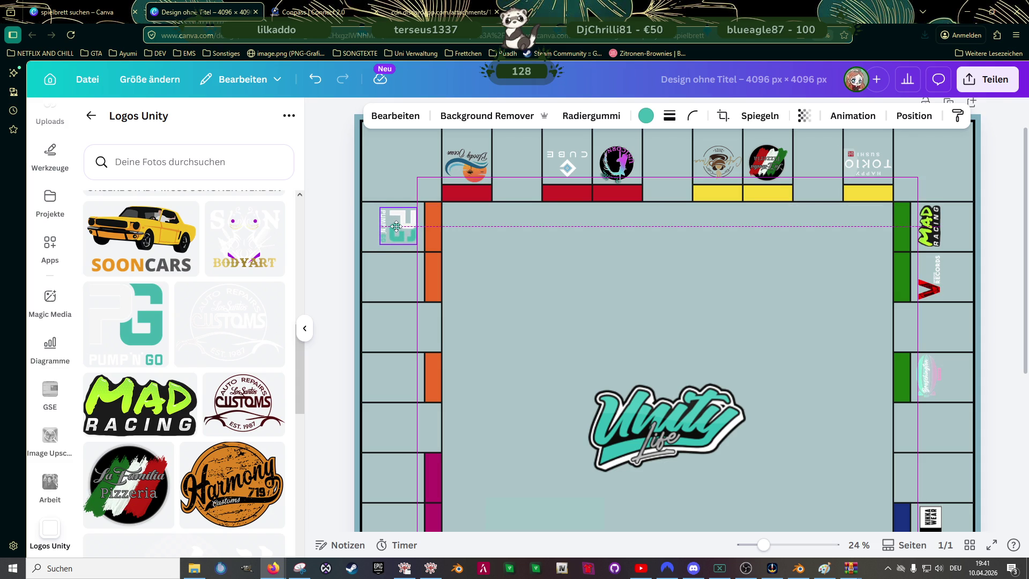
pyautogui.click(568, 309)
pyautogui.scroll(1, 579, 324)
pyautogui.scroll(-1, 579, 325)
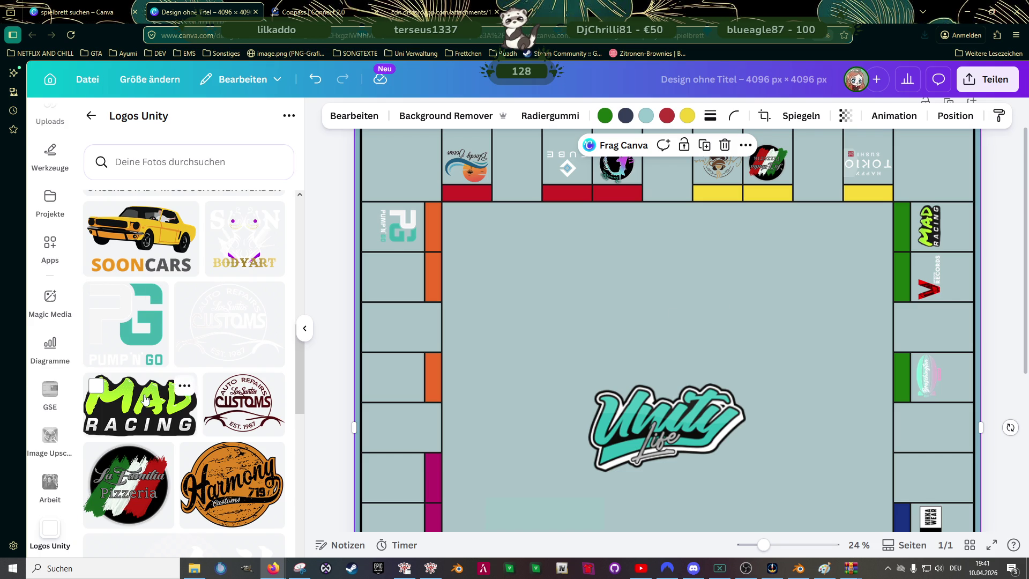
# - Add the Southside Tanke logo from Logos Unity and shrink it
pyautogui.scroll(-2, 158, 357)
pyautogui.scroll(-4, 159, 356)
pyautogui.scroll(-4, 158, 357)
pyautogui.scroll(-3, 159, 357)
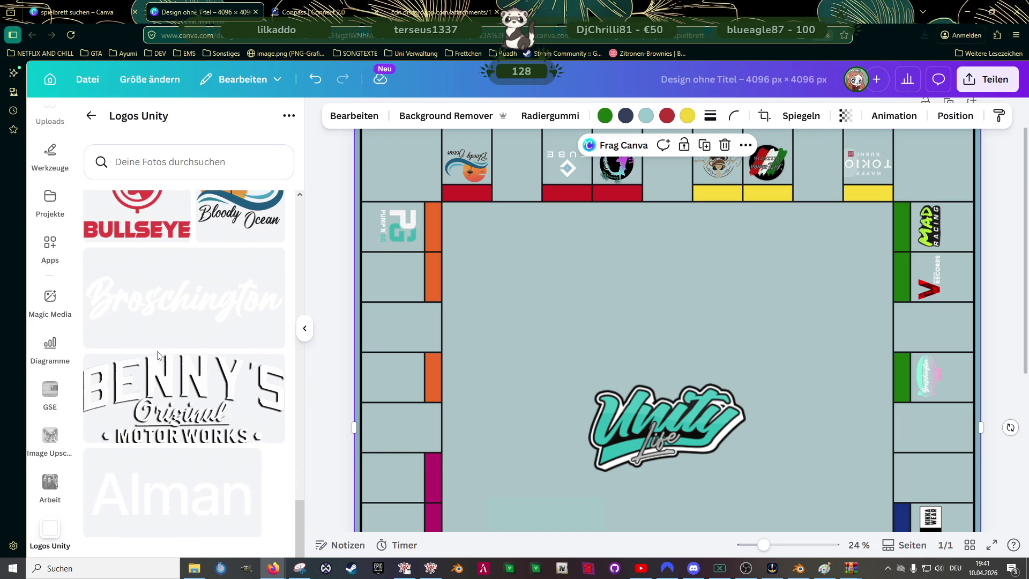
pyautogui.scroll(5, 160, 358)
pyautogui.scroll(5, 164, 359)
pyautogui.scroll(5, 164, 360)
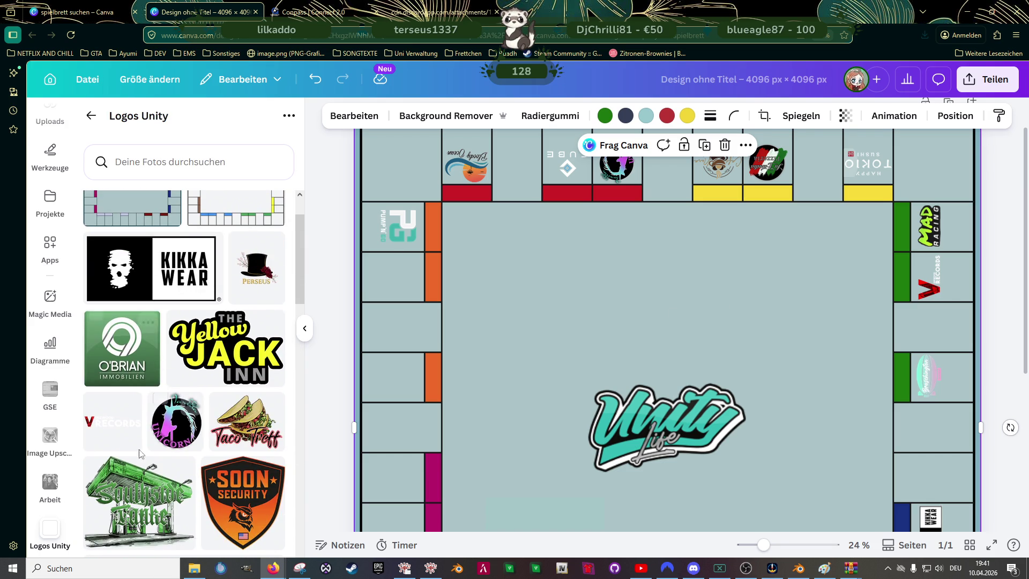
pyautogui.click(139, 498)
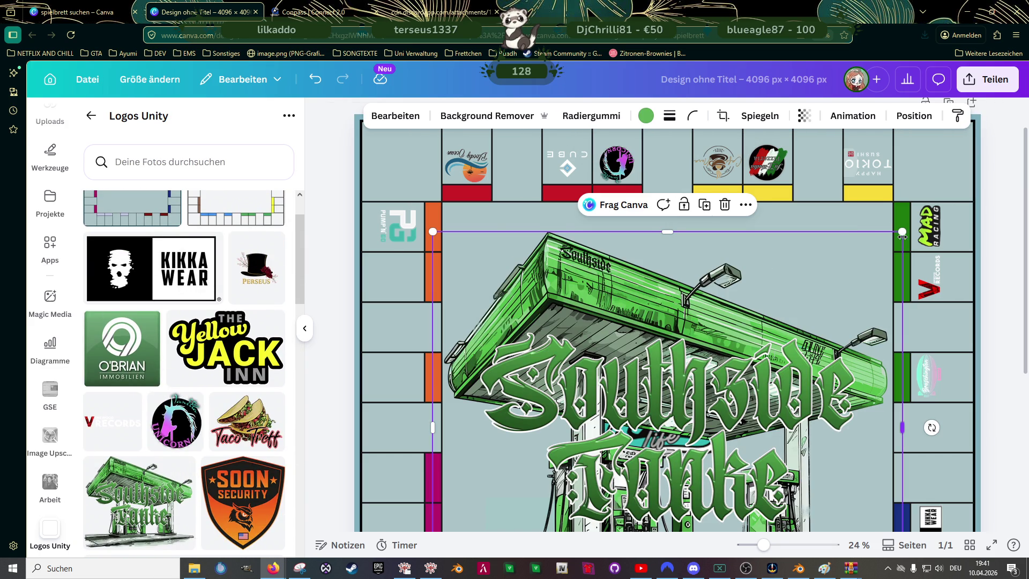
pyautogui.moveTo(902, 231)
pyautogui.mouseDown()
pyautogui.moveTo(490, 515)
pyautogui.moveTo(486, 259)
pyautogui.mouseUp()
# - Set Southside Tanke, rotated about 90°, into the second left-column orange field
pyautogui.moveTo(609, 217); pyautogui.dragTo(480, 344)
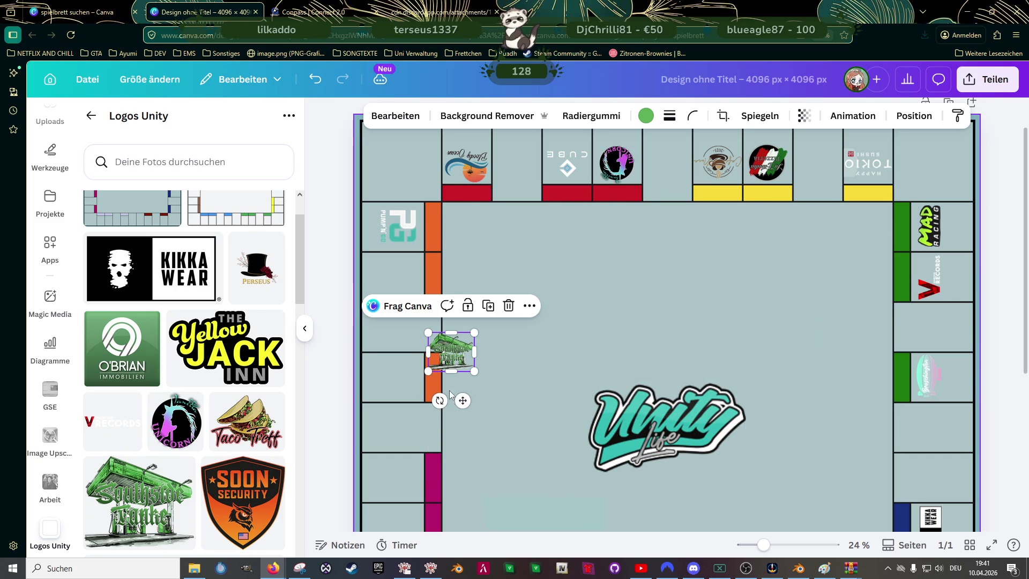
pyautogui.moveTo(451, 390); pyautogui.dragTo(403, 279)
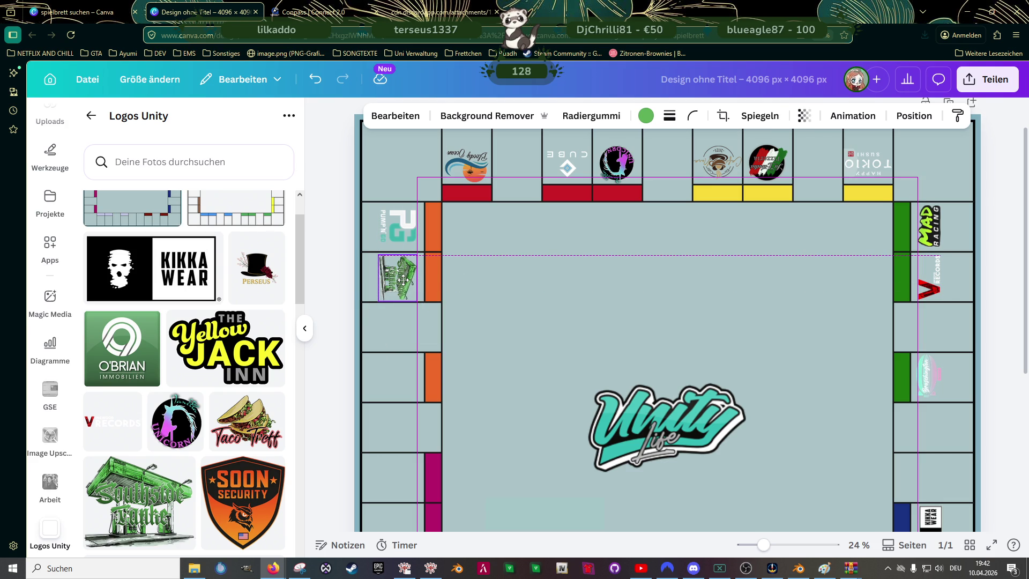
pyautogui.moveTo(403, 280); pyautogui.dragTo(401, 285)
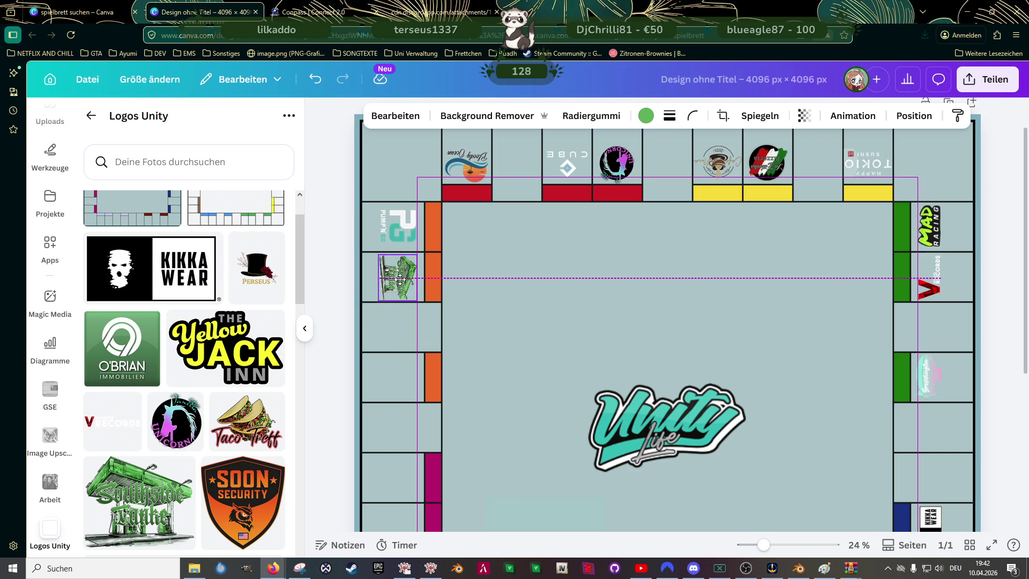
pyautogui.click(539, 313)
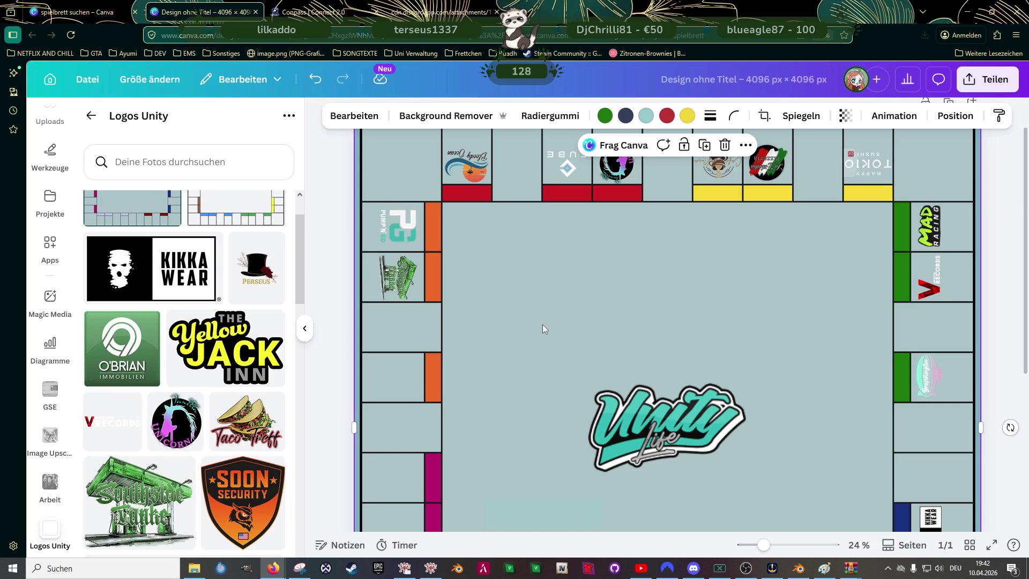
# - Add the Desert Gas Oil logo from Logos Unity and shrink it
pyautogui.scroll(-1, 542, 323)
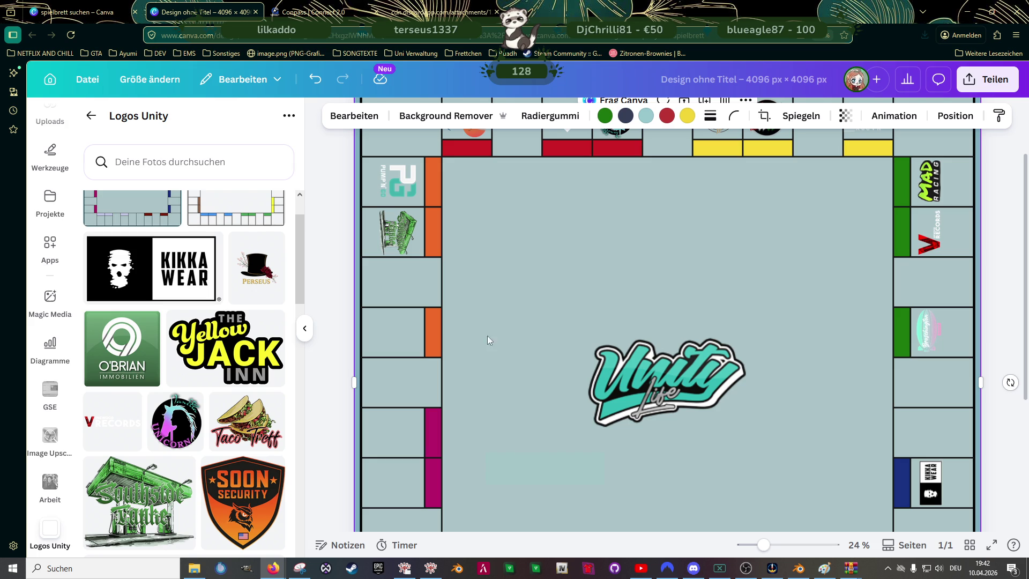
pyautogui.scroll(2, 232, 336)
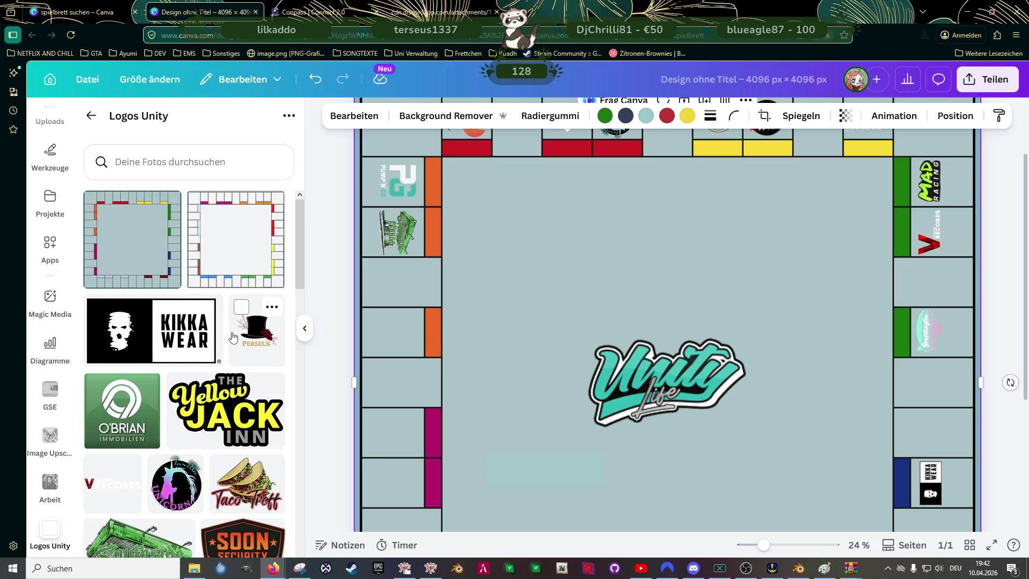
pyautogui.scroll(-3, 233, 336)
pyautogui.scroll(-2, 233, 338)
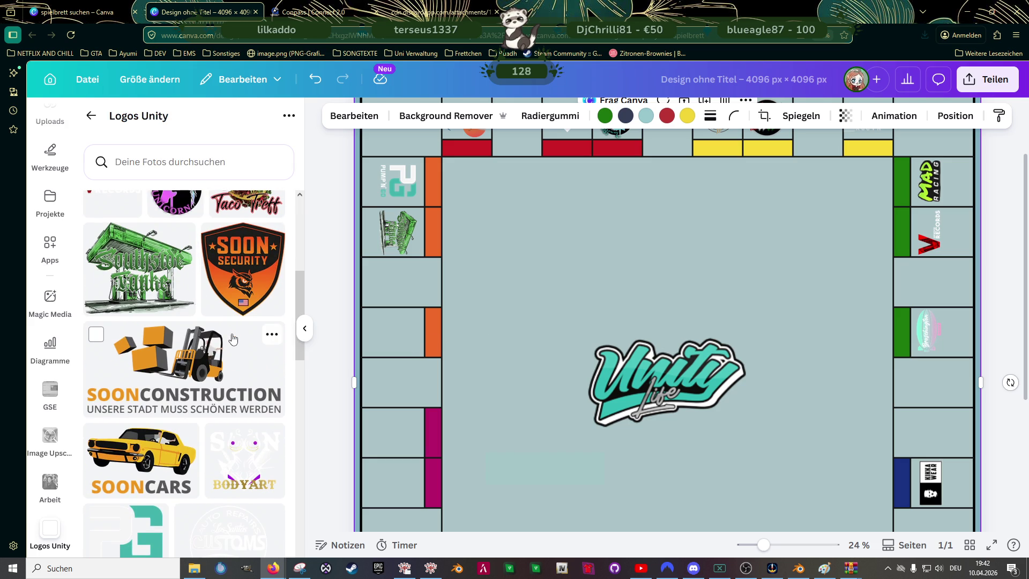
pyautogui.scroll(3, 233, 338)
pyautogui.scroll(2, 233, 338)
pyautogui.scroll(-1, 233, 338)
pyautogui.scroll(-2, 233, 336)
pyautogui.scroll(-2, 232, 337)
pyautogui.scroll(-3, 233, 337)
pyautogui.scroll(-1, 232, 338)
pyautogui.scroll(-1, 232, 338)
pyautogui.scroll(-1, 232, 337)
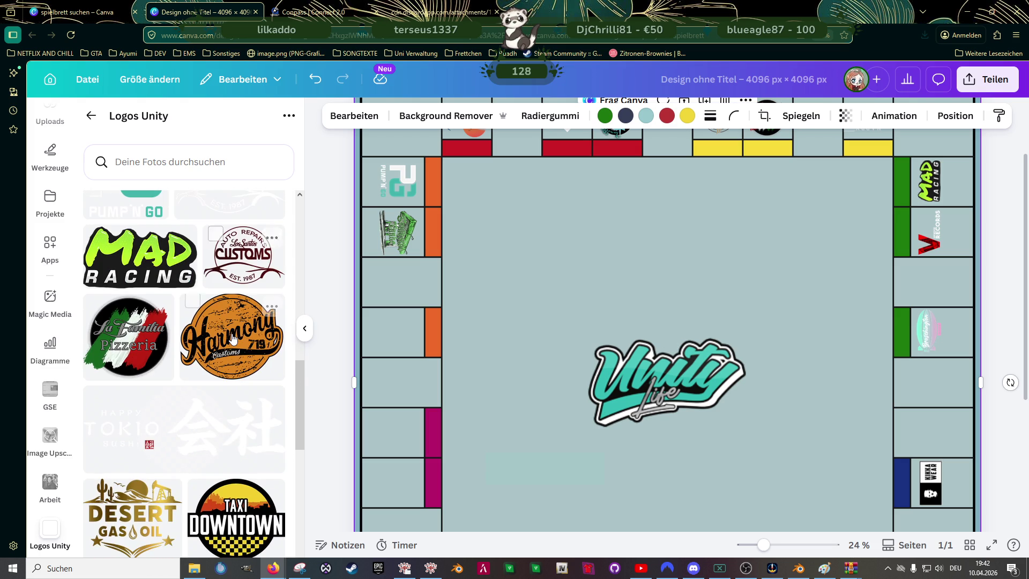
pyautogui.scroll(-2, 170, 386)
pyautogui.click(170, 386)
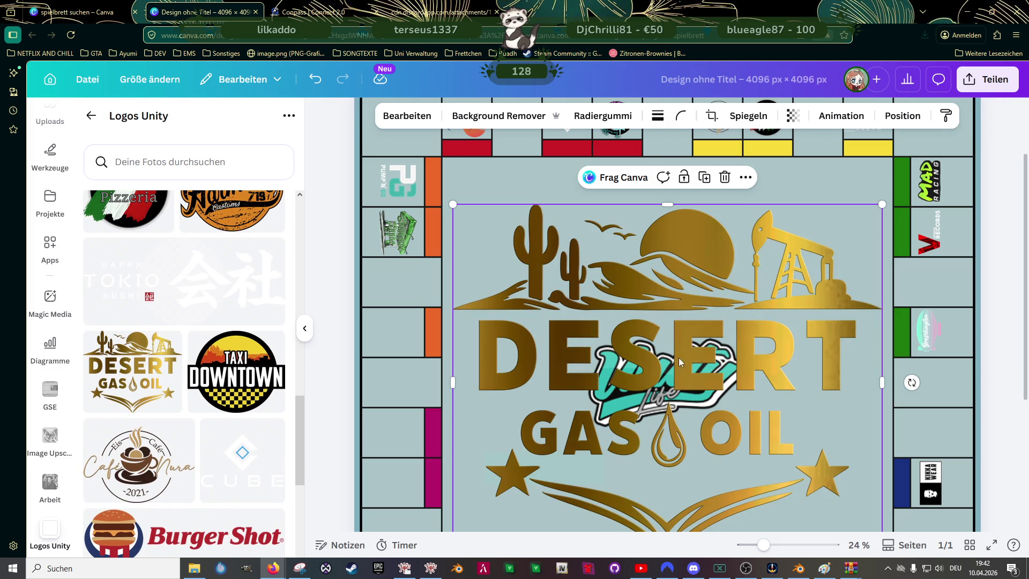
pyautogui.moveTo(882, 206); pyautogui.dragTo(575, 459)
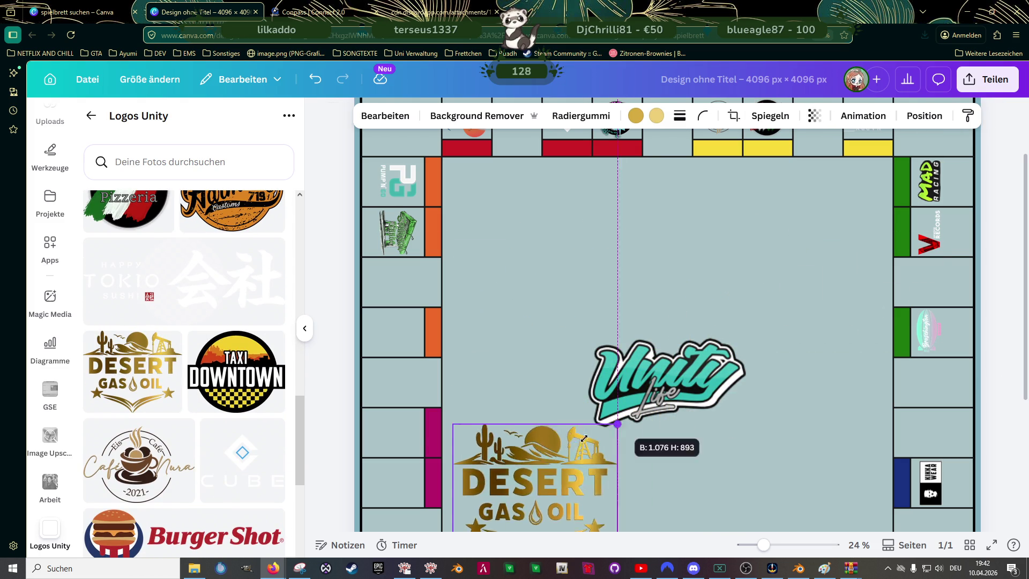
# - Shrink Desert Gas Oil to field size, rotate it 90°, and drop it in the fourth left-column field
pyautogui.moveTo(510, 486)
pyautogui.mouseDown()
pyautogui.moveTo(504, 286)
pyautogui.moveTo(434, 196)
pyautogui.mouseUp()
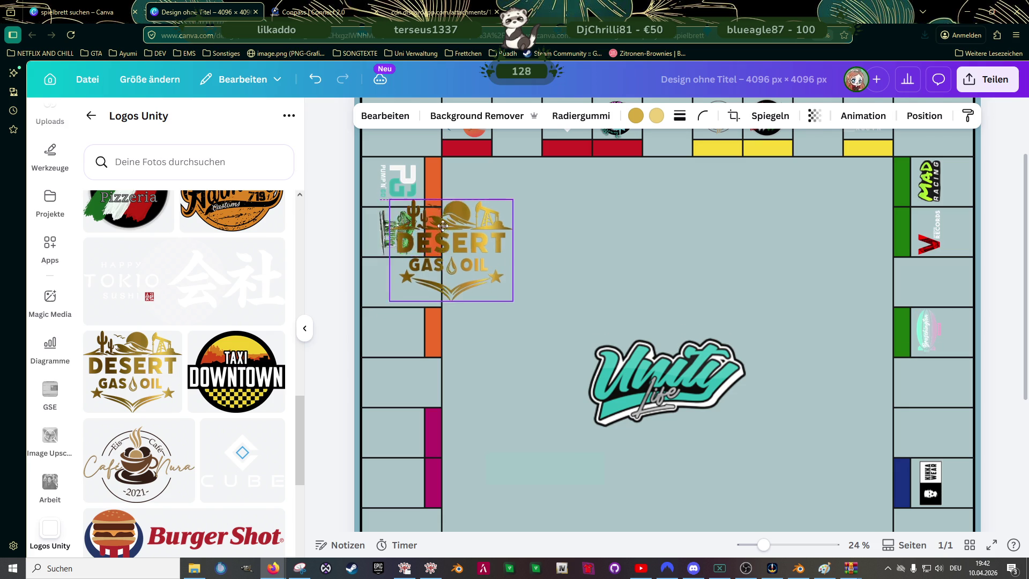
pyautogui.moveTo(502, 264)
pyautogui.mouseDown()
pyautogui.moveTo(416, 211)
pyautogui.moveTo(405, 284)
pyautogui.mouseUp()
pyautogui.moveTo(386, 330)
pyautogui.mouseDown()
pyautogui.moveTo(366, 274)
pyautogui.moveTo(364, 284)
pyautogui.mouseUp()
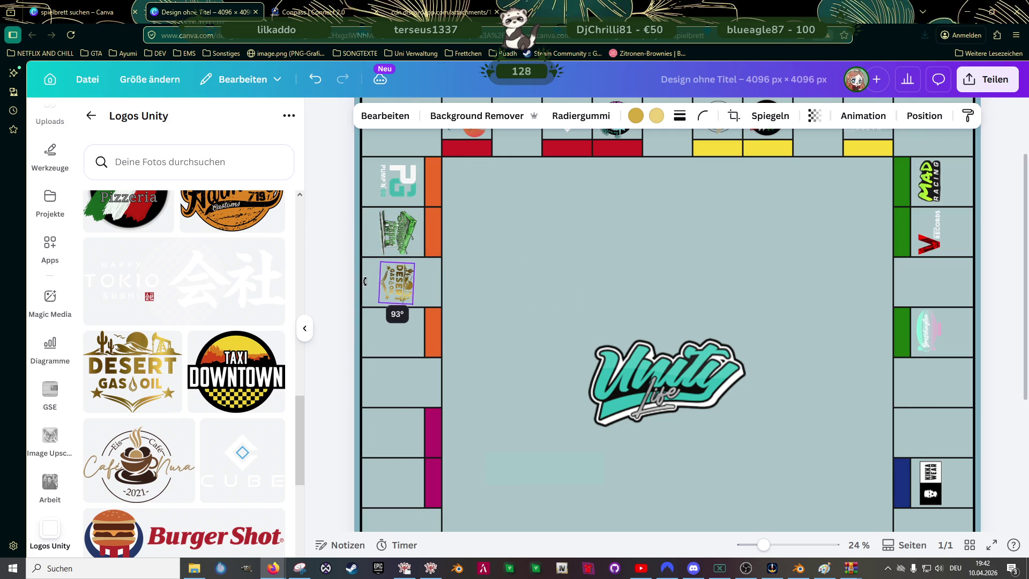
pyautogui.moveTo(366, 289); pyautogui.dragTo(400, 326)
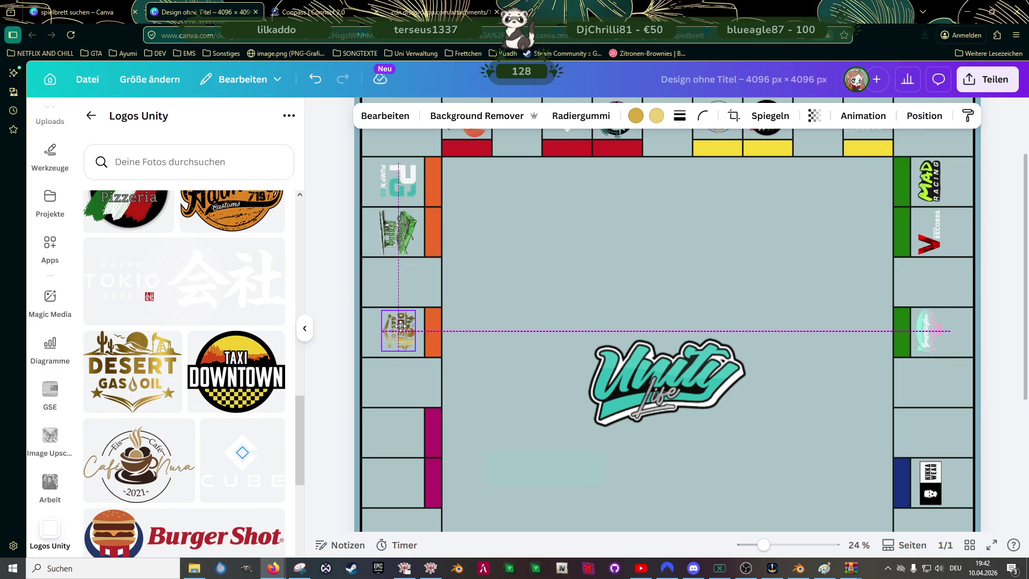
pyautogui.moveTo(401, 325); pyautogui.dragTo(400, 326)
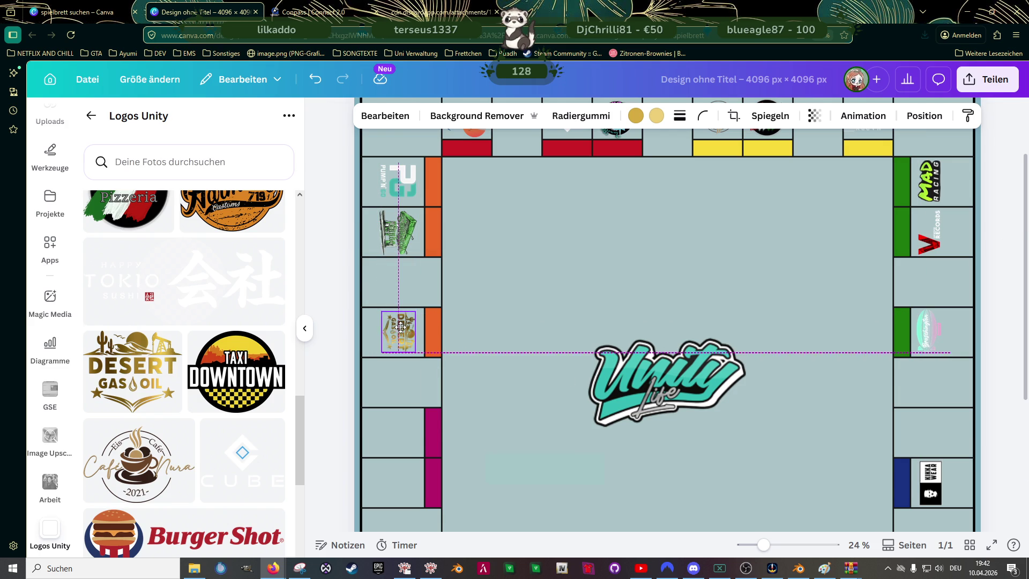
pyautogui.scroll(-3, 568, 374)
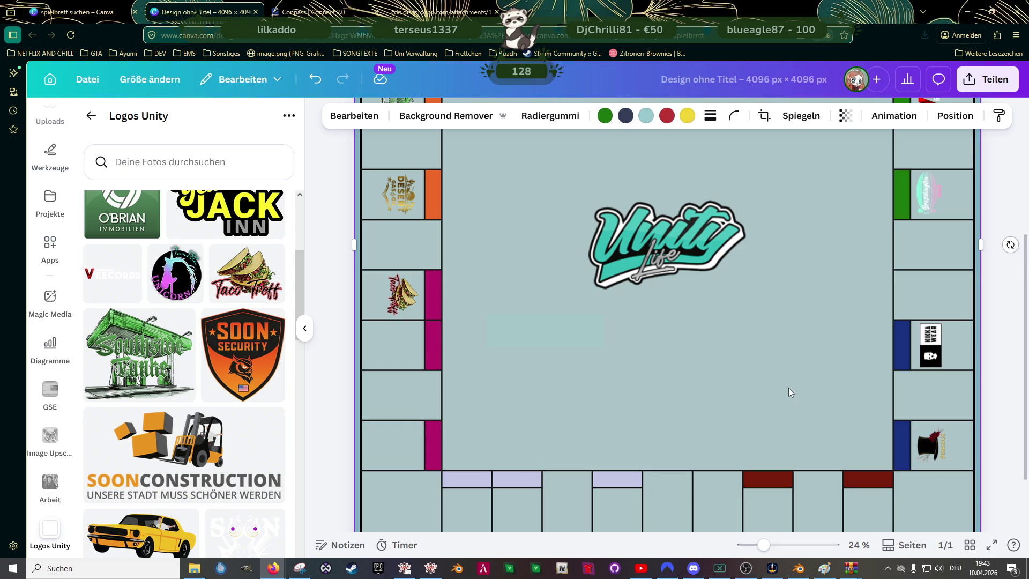
# - Add the Burger Shot logo from Logos Unity and shrink it
pyautogui.scroll(3, 788, 389)
pyautogui.scroll(2, 761, 386)
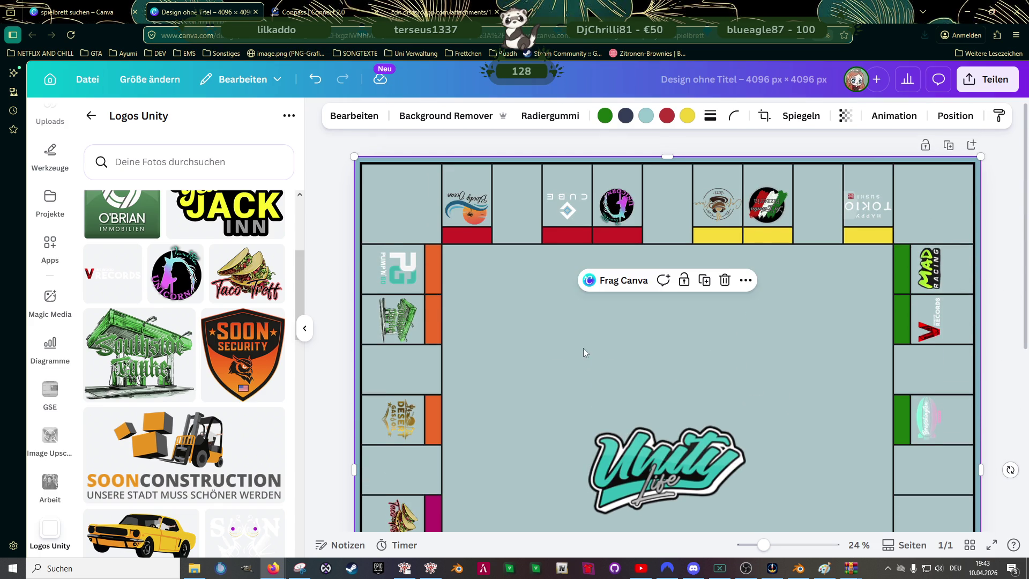
pyautogui.scroll(-1, 502, 346)
pyautogui.scroll(-2, 497, 349)
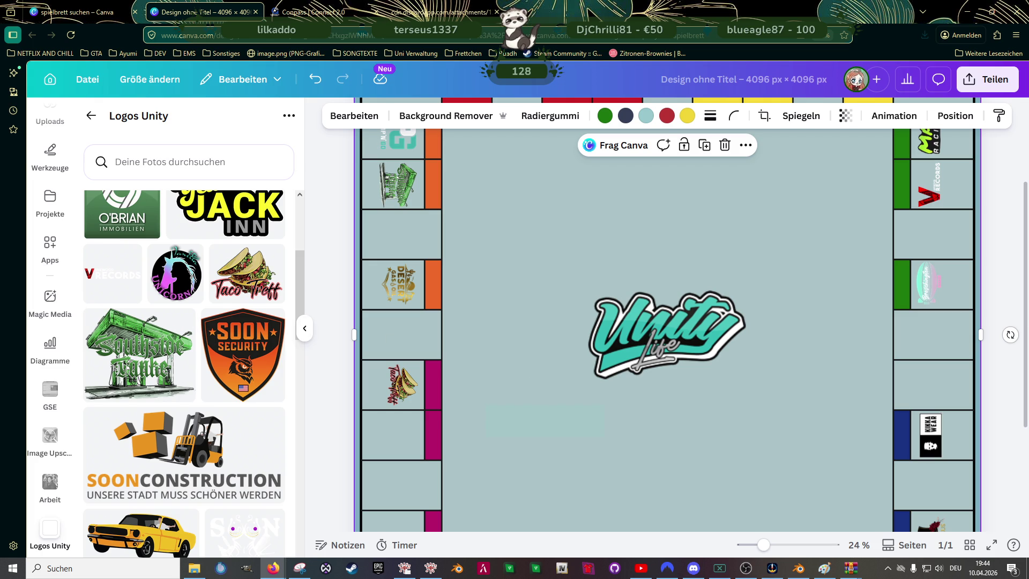
pyautogui.scroll(-8, 187, 339)
pyautogui.scroll(-5, 186, 340)
pyautogui.scroll(-4, 185, 339)
pyautogui.scroll(-2, 182, 340)
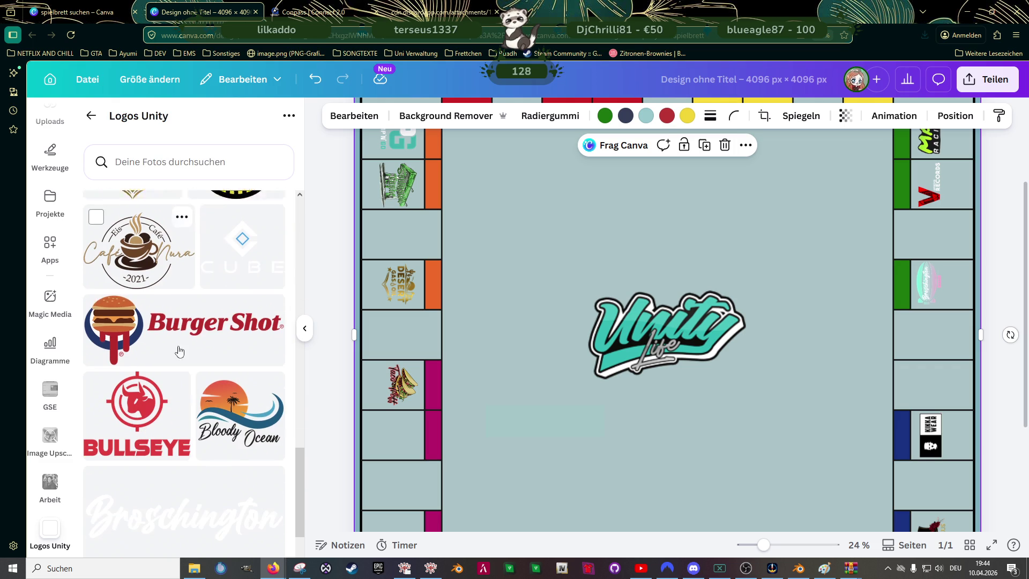
pyautogui.click(172, 326)
pyautogui.moveTo(869, 261)
pyautogui.mouseDown()
pyautogui.moveTo(520, 382)
pyautogui.moveTo(495, 406)
pyautogui.mouseUp()
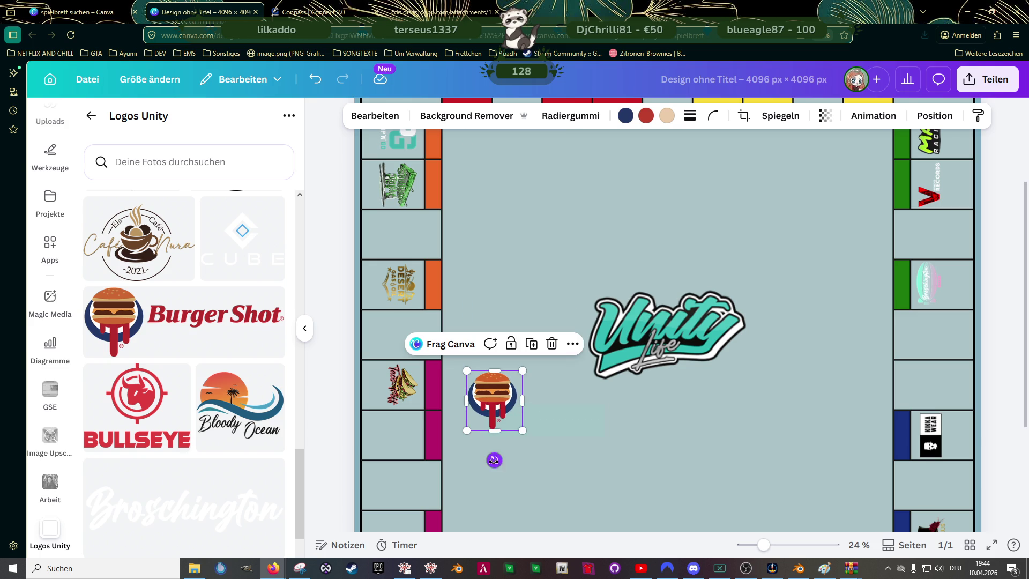
# - Rotate the Burger Shot logo 90° and shrink it to fit its magenta field
pyautogui.moveTo(494, 459); pyautogui.dragTo(437, 402)
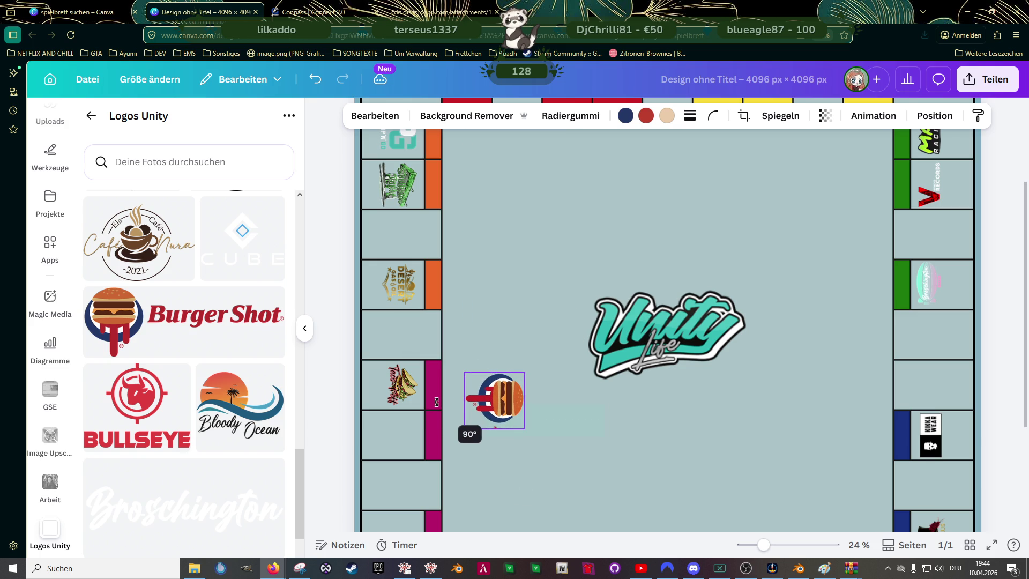
pyautogui.moveTo(524, 373); pyautogui.dragTo(406, 437)
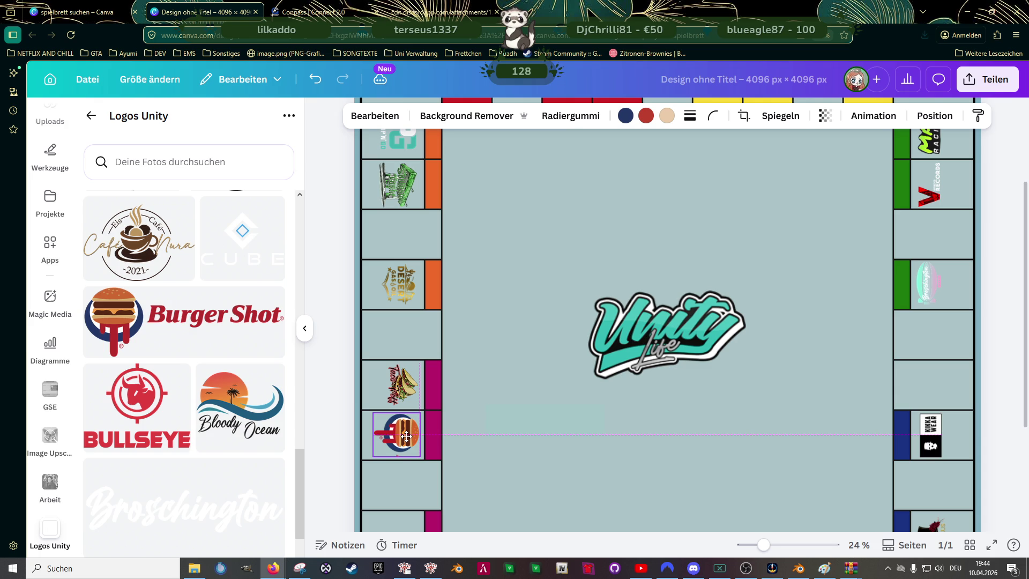
pyautogui.moveTo(374, 413); pyautogui.dragTo(404, 433)
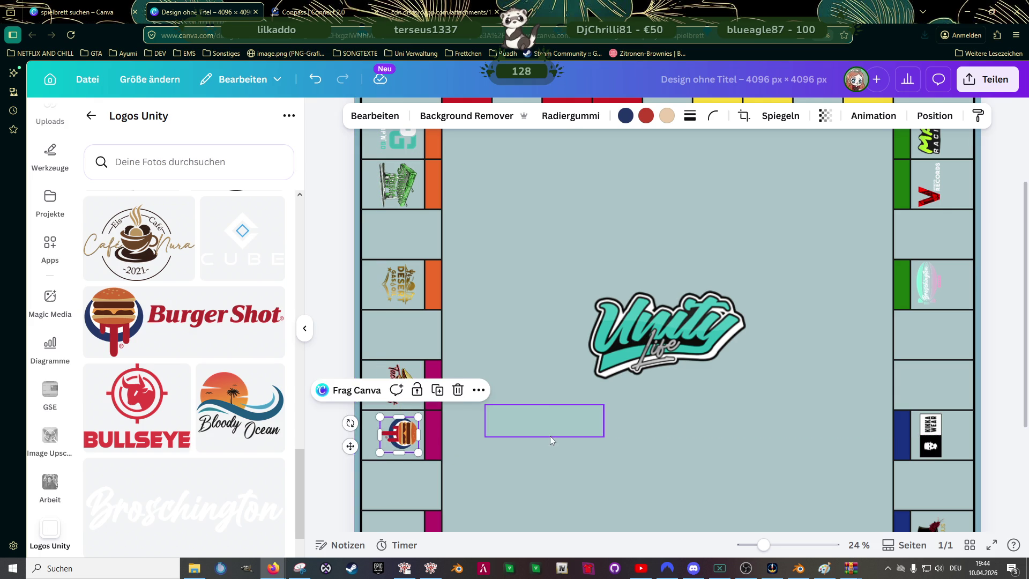
pyautogui.click(544, 418)
pyautogui.scroll(-3, 544, 408)
# - Shrink Burger Shot slightly more and align it in the magenta field below the taco logo
pyautogui.click(401, 298)
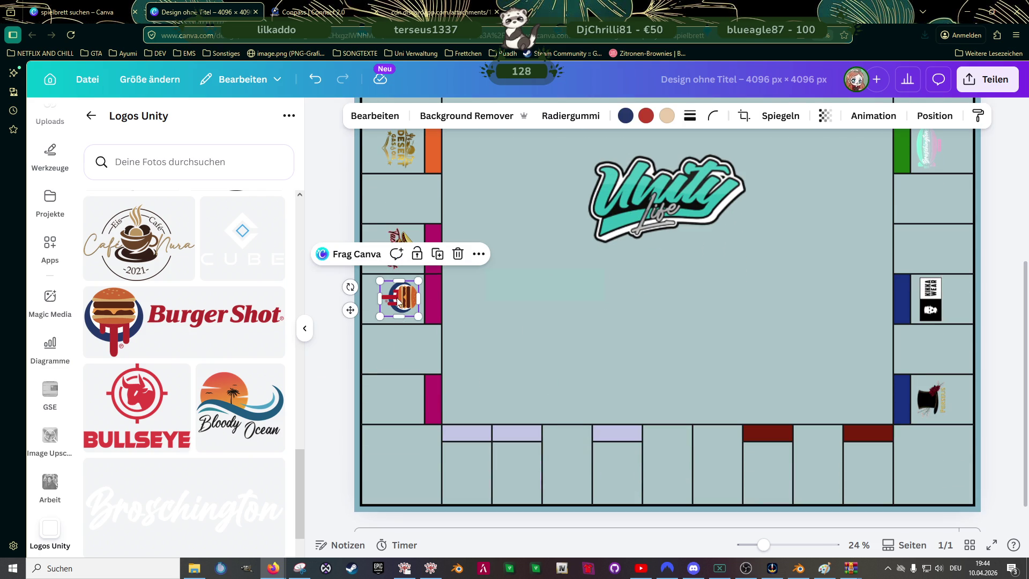
pyautogui.scroll(3, 399, 328)
pyautogui.scroll(3, 371, 322)
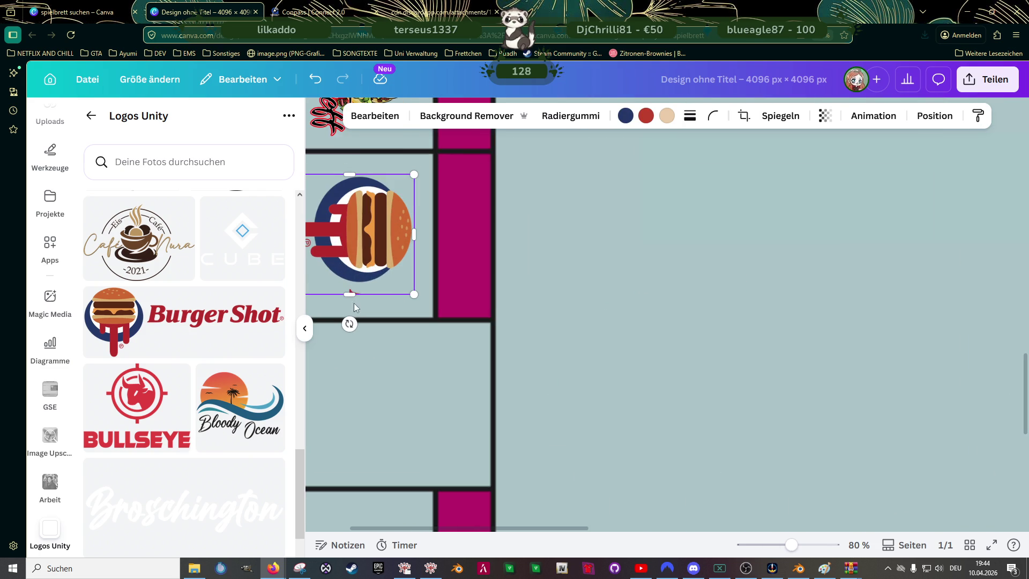
pyautogui.moveTo(349, 294); pyautogui.dragTo(352, 289)
pyautogui.scroll(-3, 375, 285)
pyautogui.scroll(-2, 394, 274)
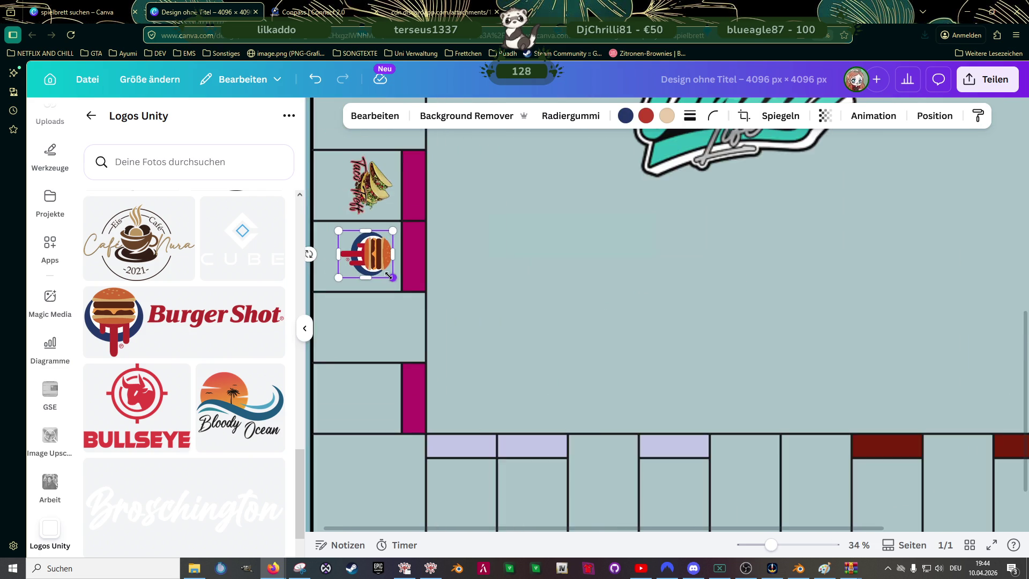
pyautogui.scroll(-2, 391, 274)
pyautogui.moveTo(401, 272); pyautogui.dragTo(403, 269)
pyautogui.click(563, 306)
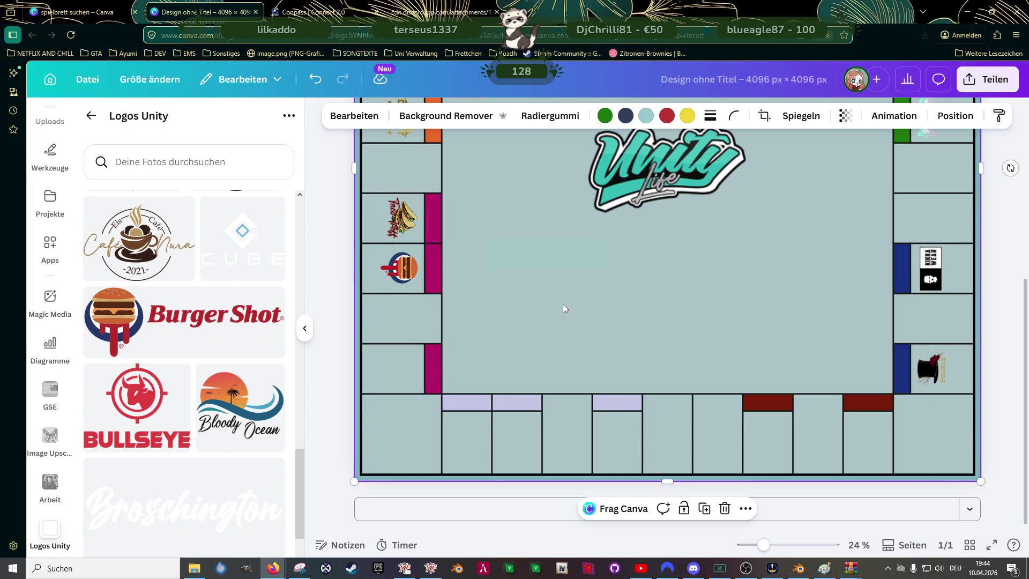
# - Shift the faint centre rectangle slightly down and to the right
pyautogui.scroll(3, 584, 294)
pyautogui.scroll(2, 589, 293)
pyautogui.scroll(1, 590, 292)
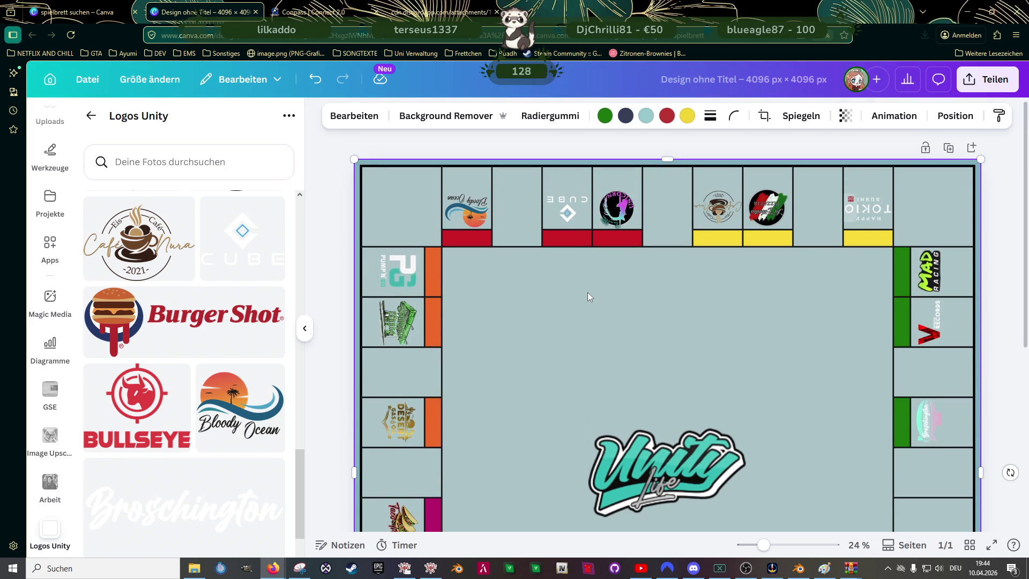
pyautogui.scroll(-3, 588, 292)
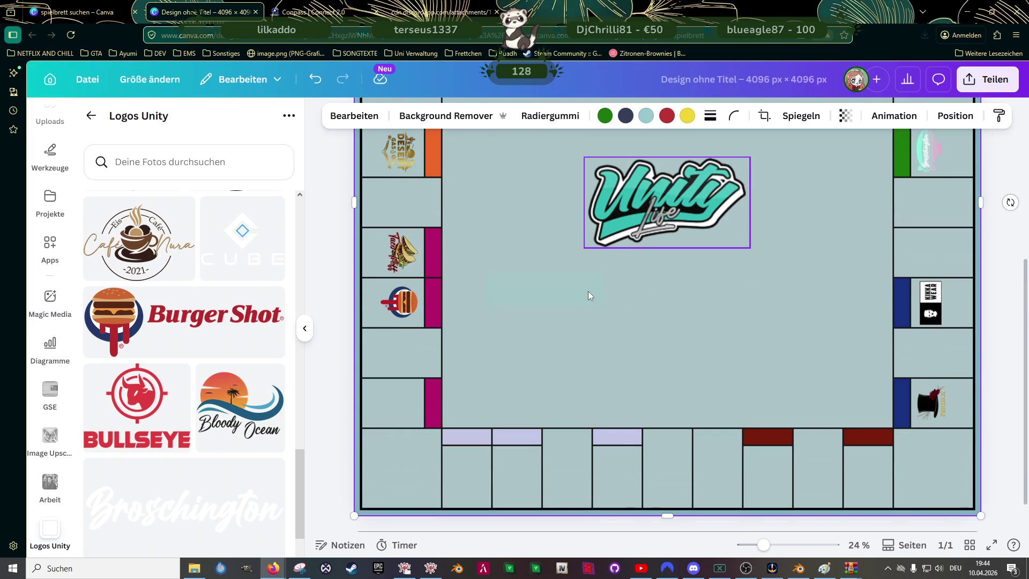
pyautogui.click(560, 292)
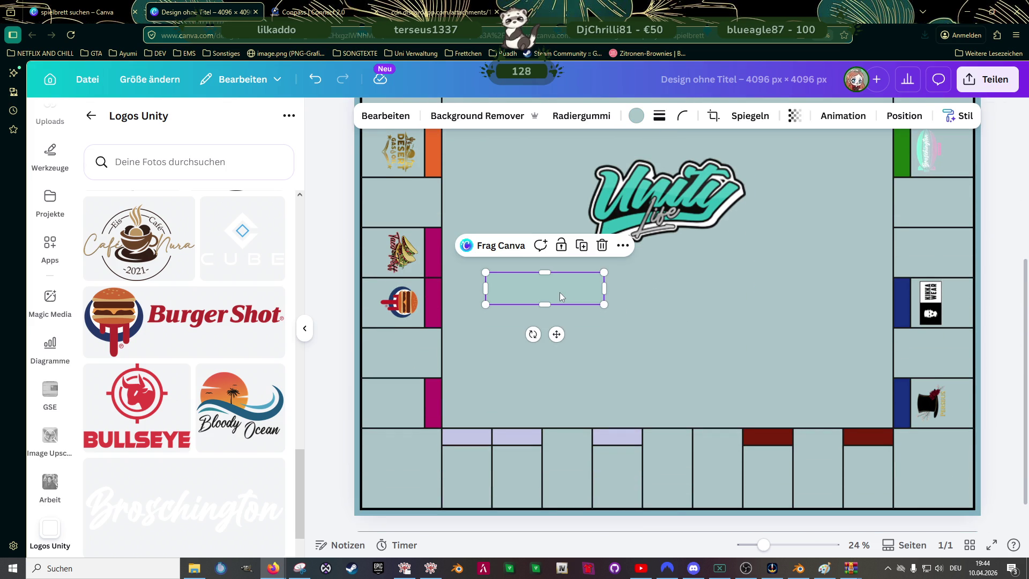
pyautogui.moveTo(565, 289); pyautogui.dragTo(620, 330)
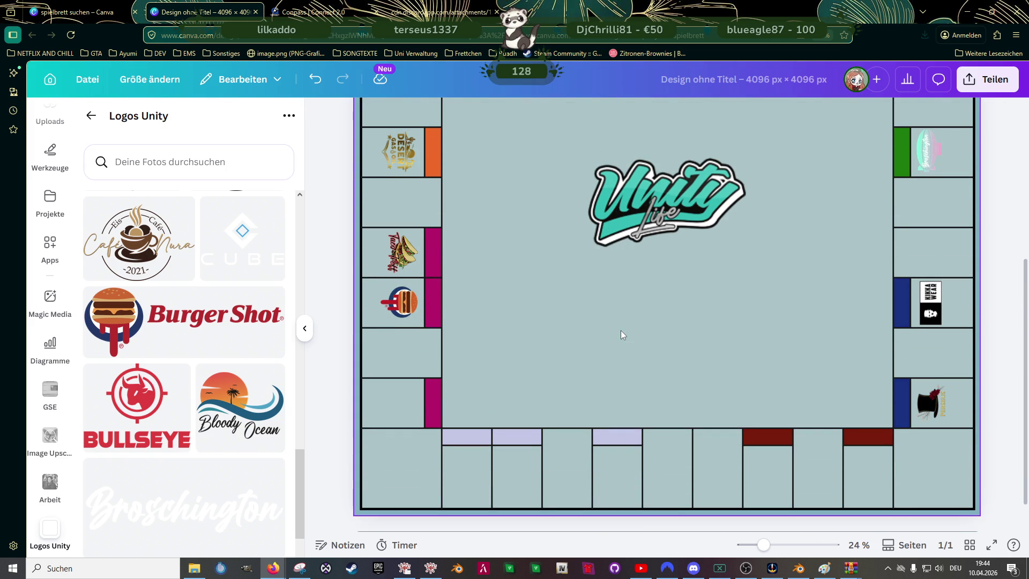
# - Scroll through the Logos Unity panel to browse the uploaded logos
pyautogui.scroll(2, 617, 331)
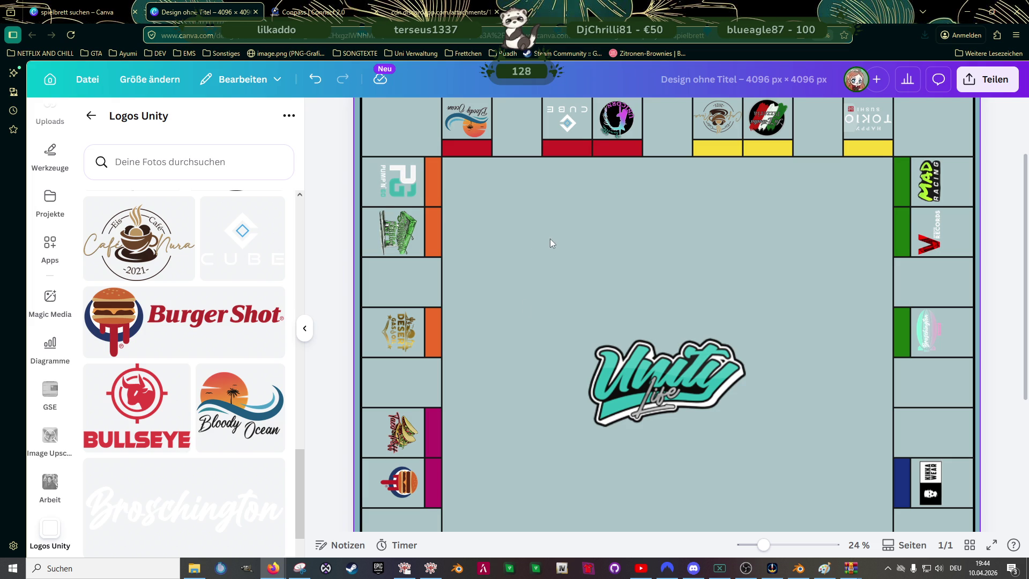
pyautogui.scroll(-1, 552, 241)
pyautogui.scroll(-1, 540, 253)
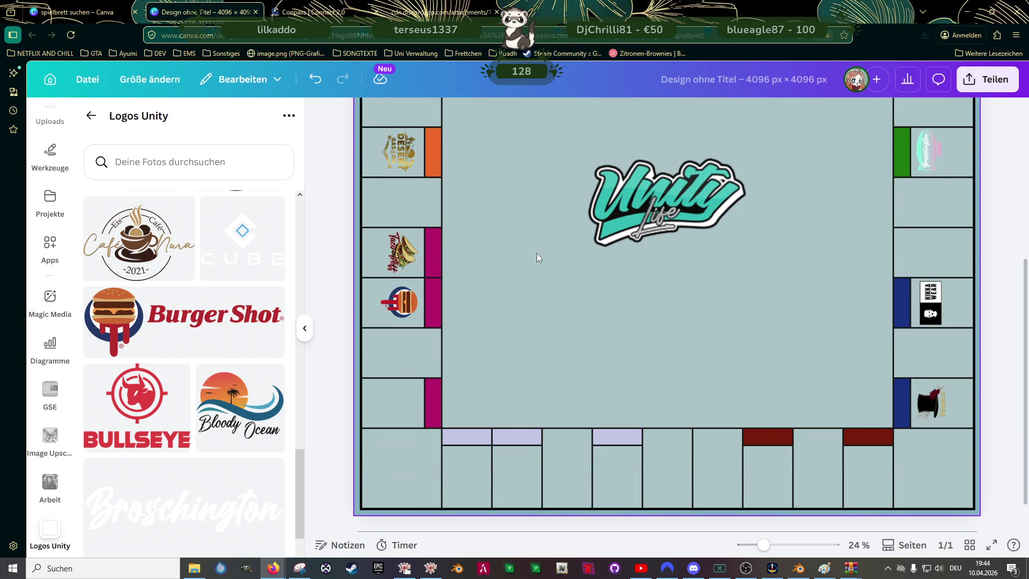
pyautogui.scroll(1, 537, 254)
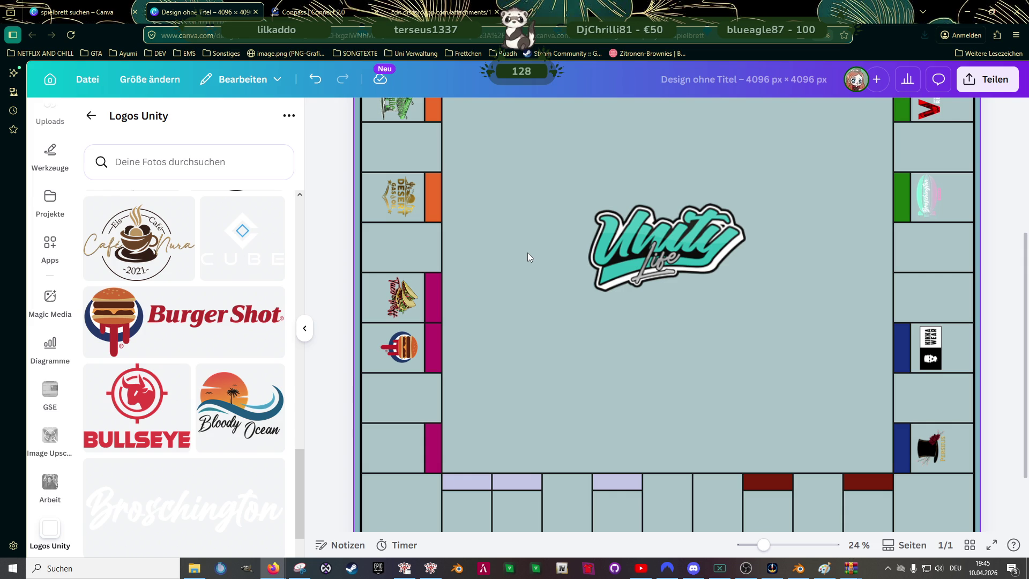
pyautogui.scroll(-2, 207, 292)
pyautogui.scroll(-2, 207, 292)
pyautogui.scroll(3, 204, 293)
pyautogui.scroll(2, 209, 303)
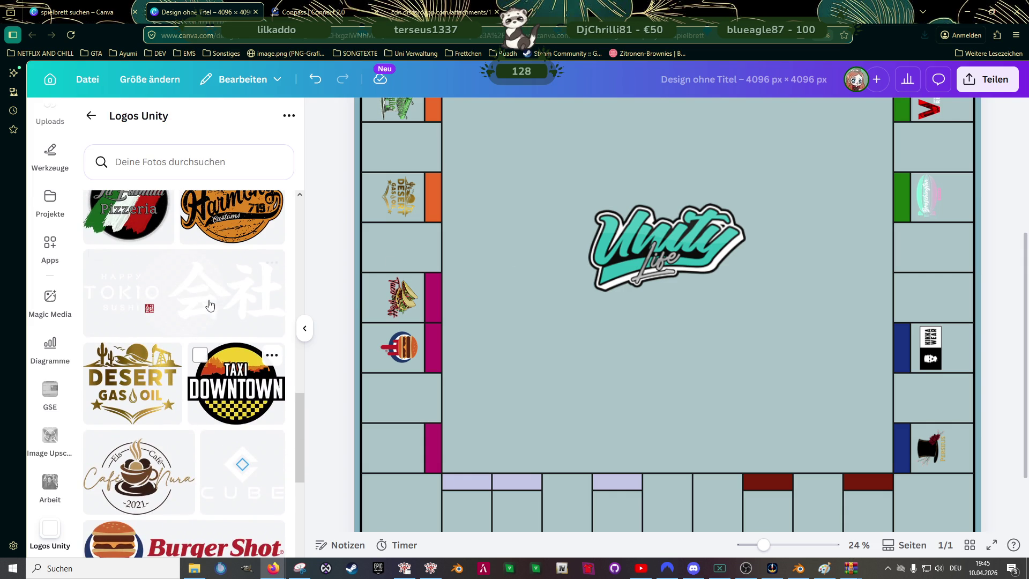
pyautogui.scroll(2, 217, 316)
pyautogui.scroll(2, 217, 315)
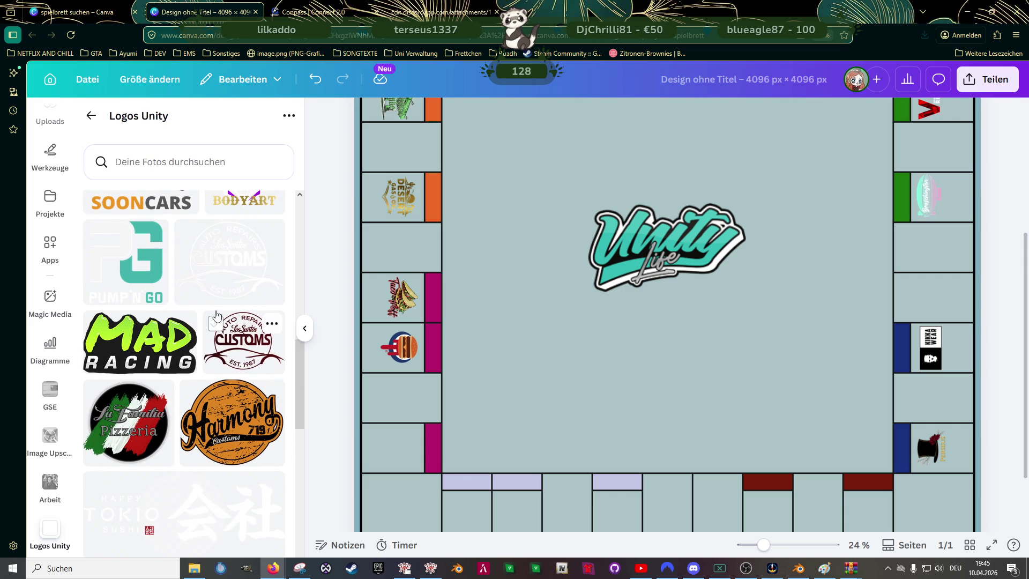
pyautogui.scroll(1, 217, 315)
pyautogui.scroll(1, 217, 315)
pyautogui.scroll(2, 217, 315)
# - Add the Yellow Jack logo from Logos Unity and shrink it to field size
pyautogui.scroll(1, 225, 327)
pyautogui.scroll(1, 242, 357)
pyautogui.click(242, 357)
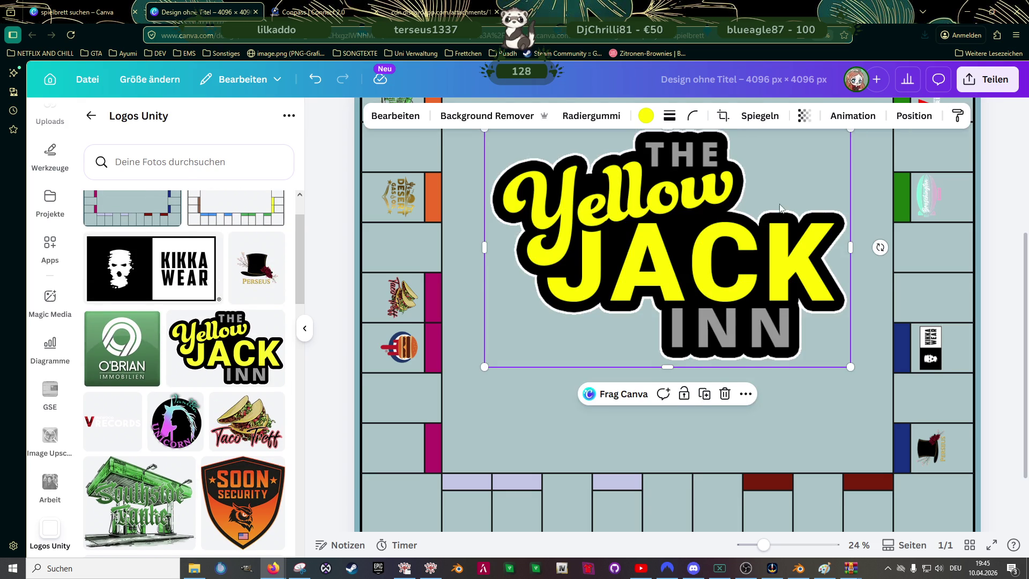
pyautogui.scroll(3, 853, 219)
pyautogui.moveTo(854, 220)
pyautogui.mouseDown()
pyautogui.moveTo(561, 429)
pyautogui.moveTo(547, 414)
pyautogui.mouseUp()
pyautogui.scroll(-3, 514, 403)
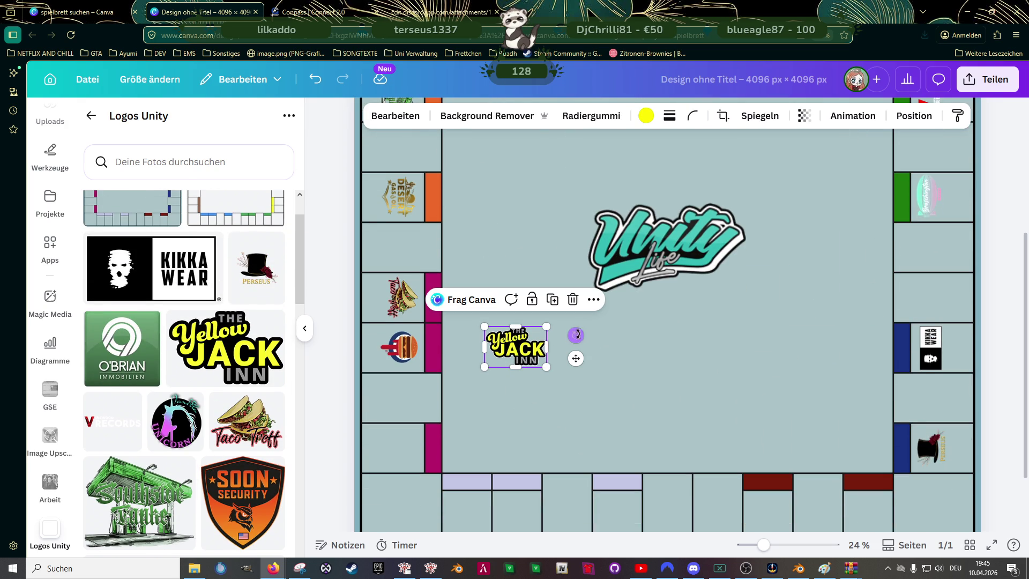
# - Rotate Yellow Jack to 90° and shrink it into the bottom magenta left-column field
pyautogui.moveTo(575, 336); pyautogui.dragTo(564, 363)
pyautogui.moveTo(537, 381); pyautogui.dragTo(520, 385)
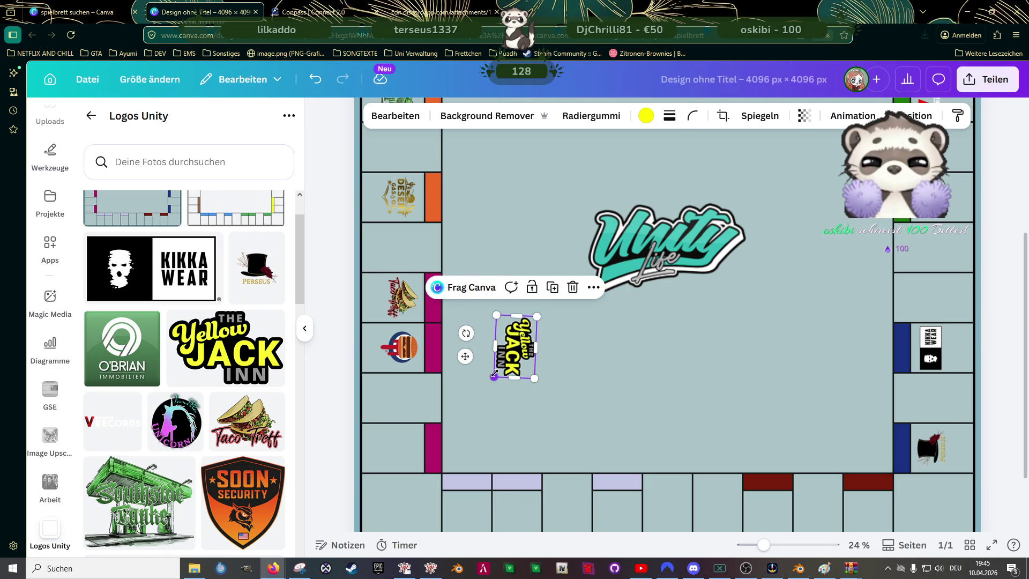
pyautogui.hotkey('ctrl', 'z')
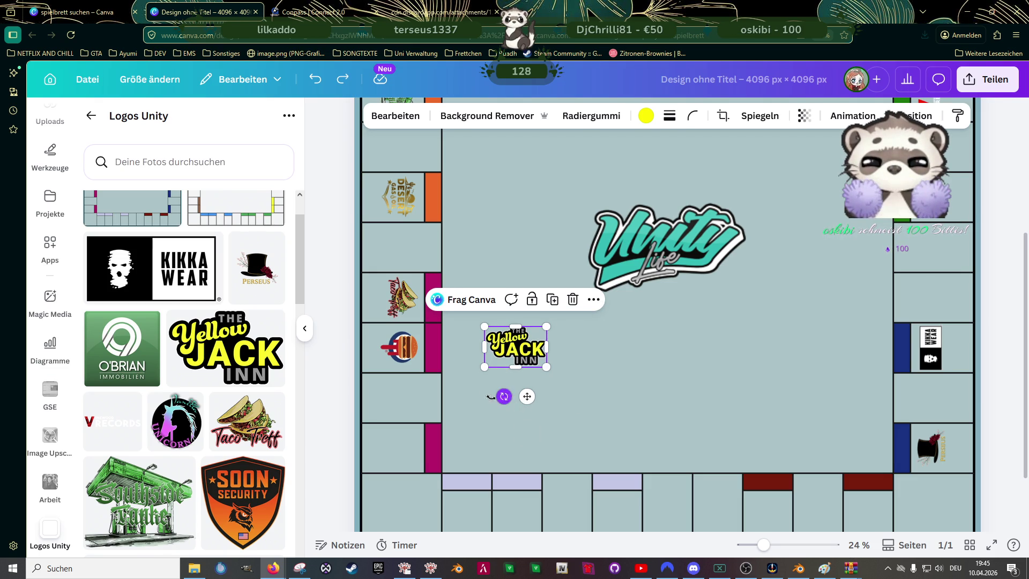
pyautogui.moveTo(494, 398); pyautogui.dragTo(482, 338)
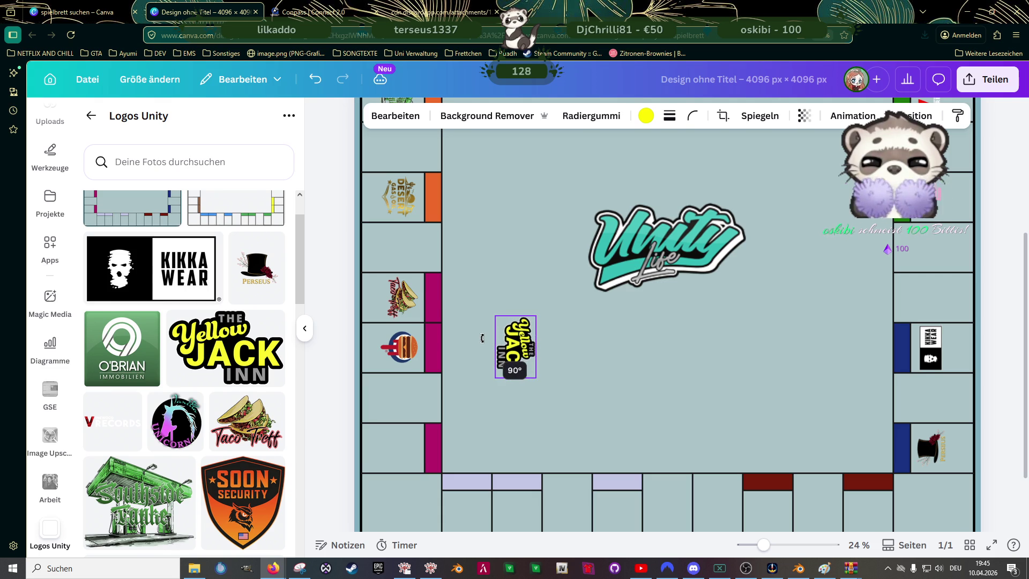
pyautogui.moveTo(536, 317); pyautogui.dragTo(408, 451)
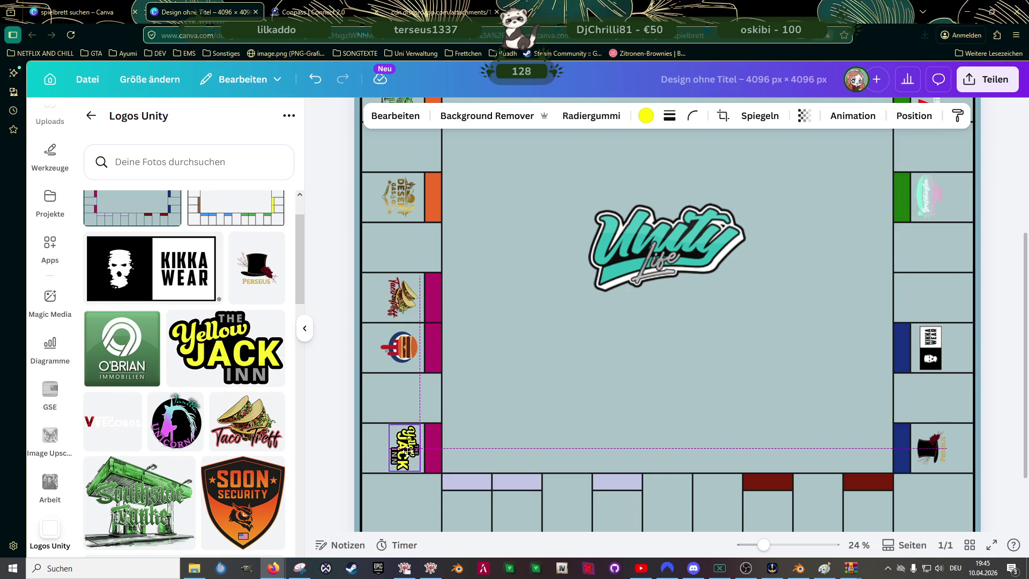
pyautogui.click(607, 356)
pyautogui.scroll(-3, 614, 346)
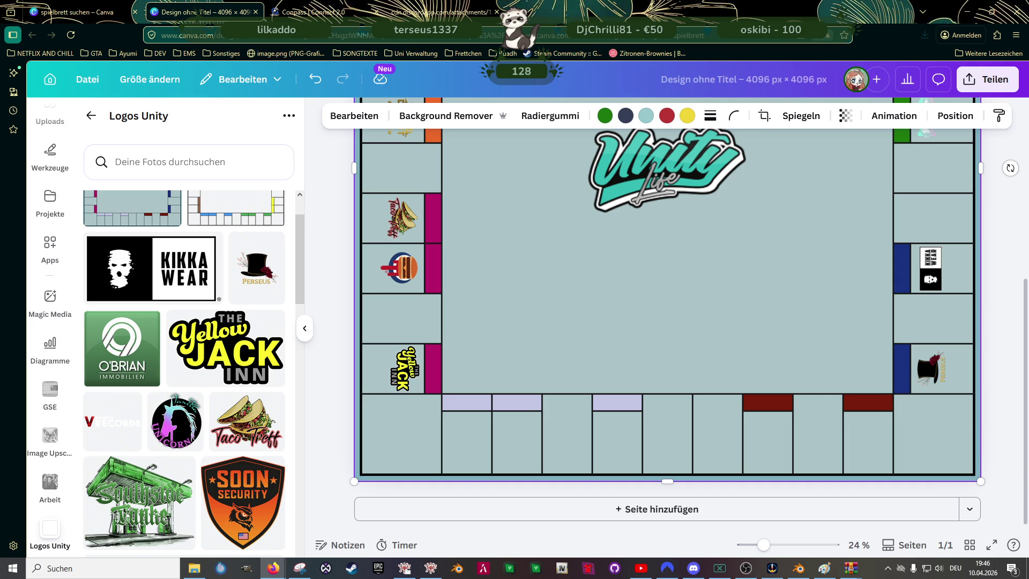
# - Add the Benny's Original Motor Works logo from Logos Unity and shrink it small
pyautogui.scroll(-5, 175, 352)
pyautogui.scroll(-1, 175, 352)
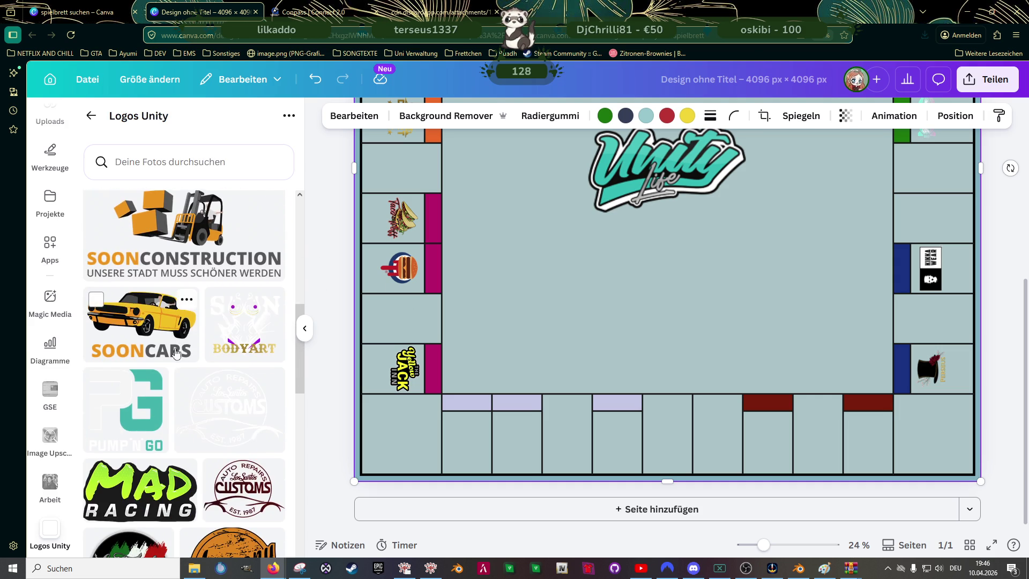
pyautogui.scroll(-3, 176, 352)
pyautogui.scroll(-3, 176, 352)
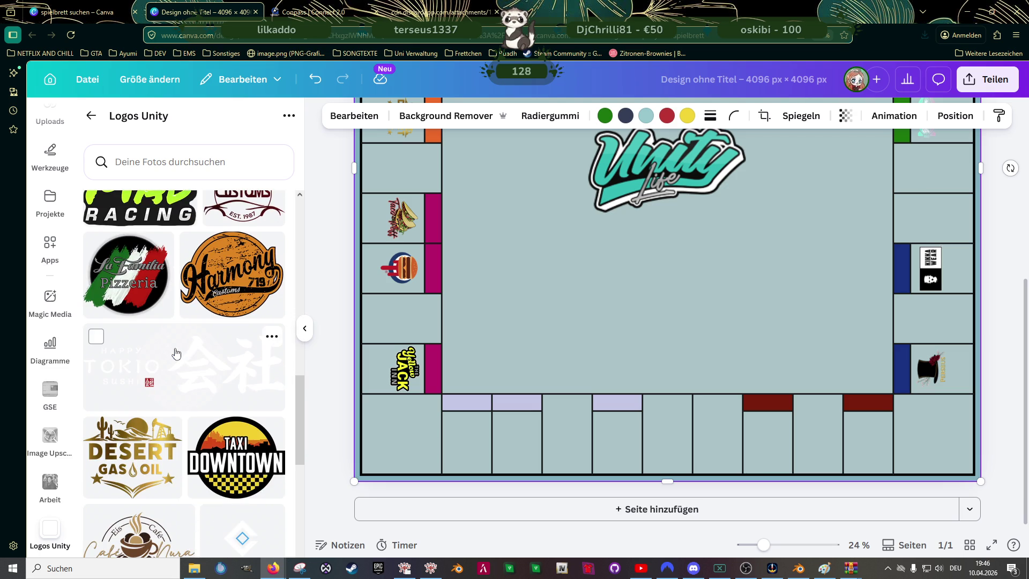
pyautogui.scroll(-6, 176, 353)
pyautogui.scroll(-2, 176, 352)
pyautogui.scroll(-3, 176, 352)
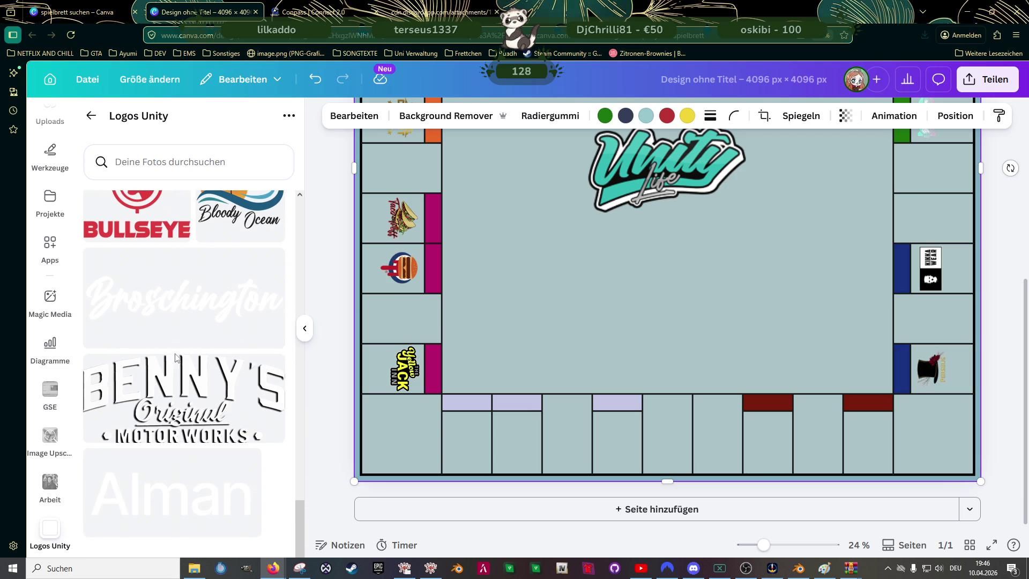
pyautogui.click(177, 383)
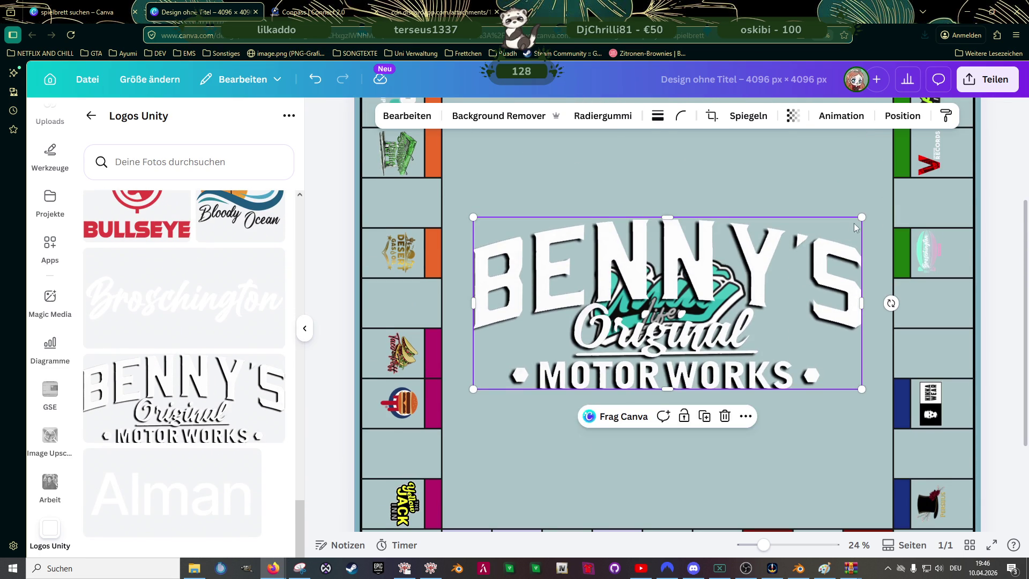
pyautogui.moveTo(861, 217); pyautogui.dragTo(533, 383)
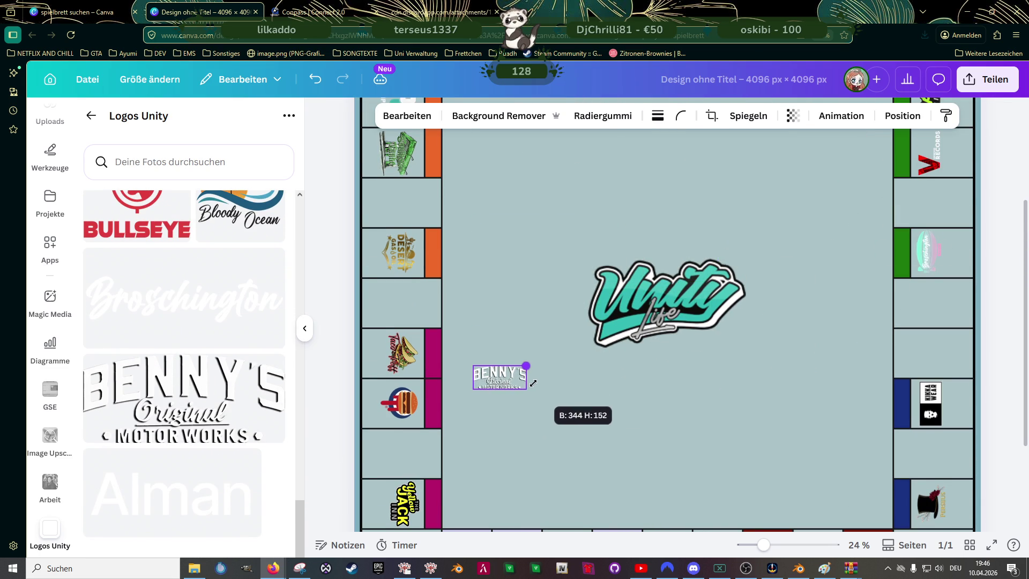
# - Fit the Benny's logo into the first lavender field of the bottom row
pyautogui.scroll(-5, 513, 339)
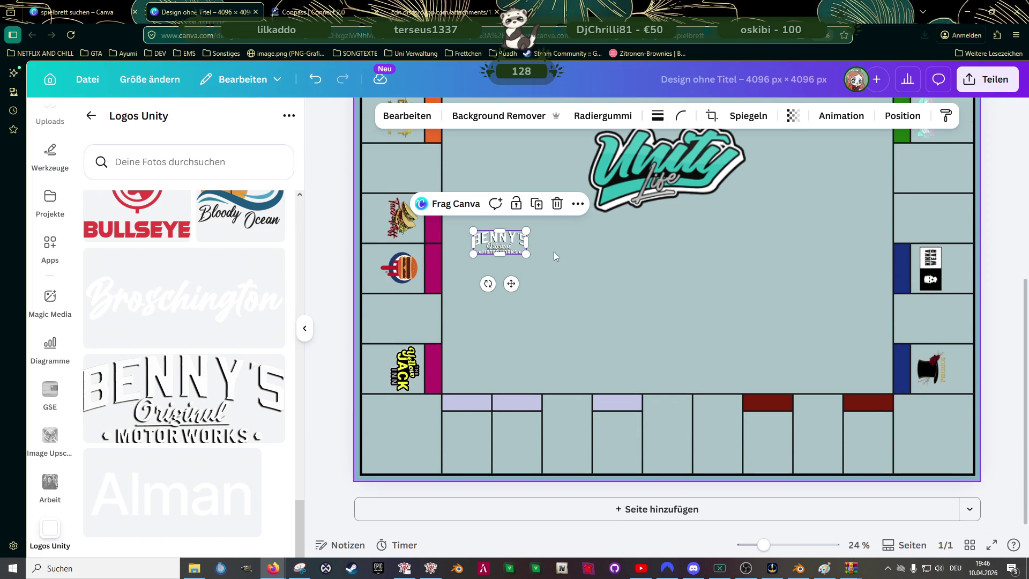
pyautogui.moveTo(511, 284); pyautogui.dragTo(478, 471)
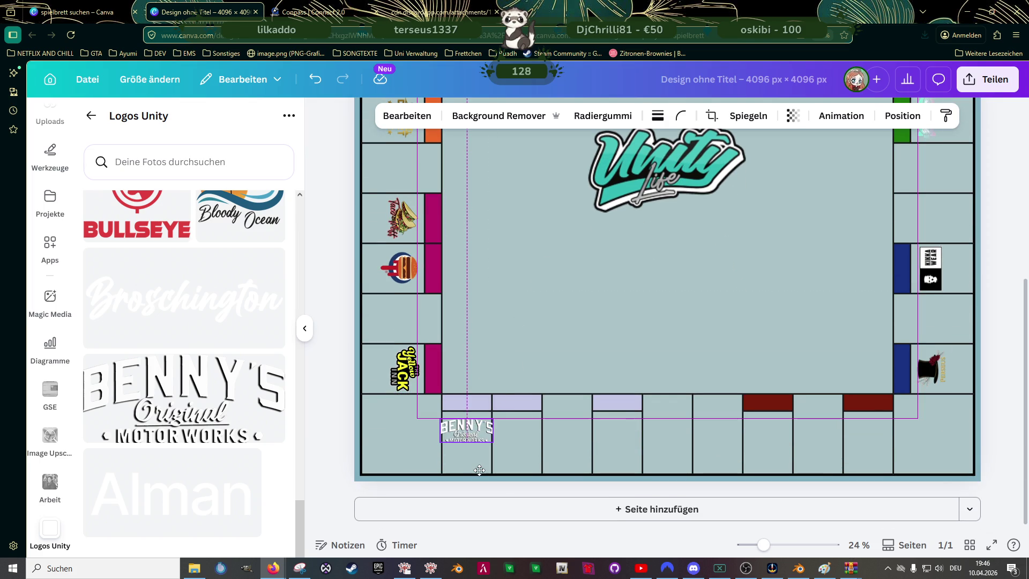
pyautogui.moveTo(493, 419); pyautogui.dragTo(482, 424)
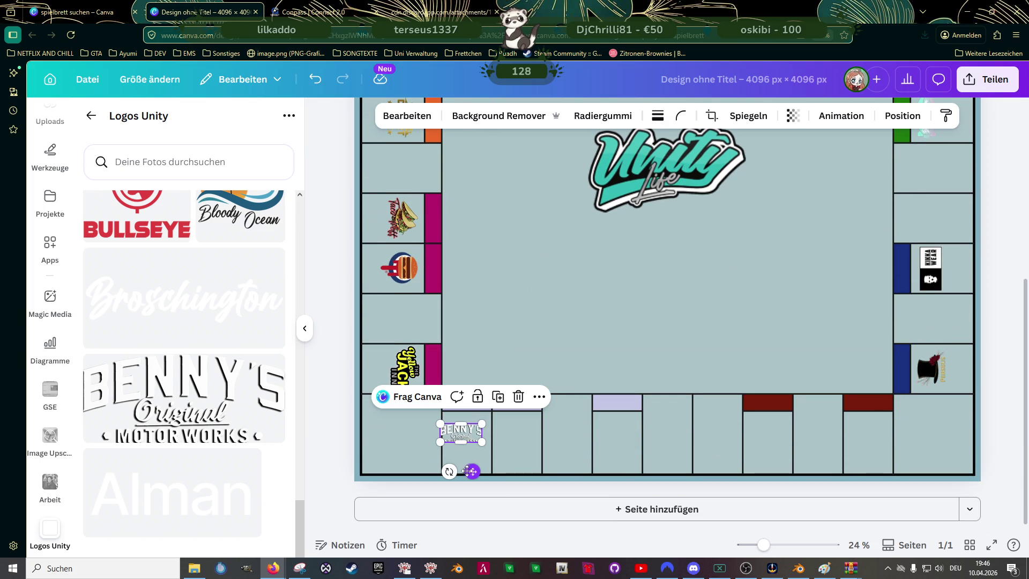
pyautogui.moveTo(472, 471); pyautogui.dragTo(474, 472)
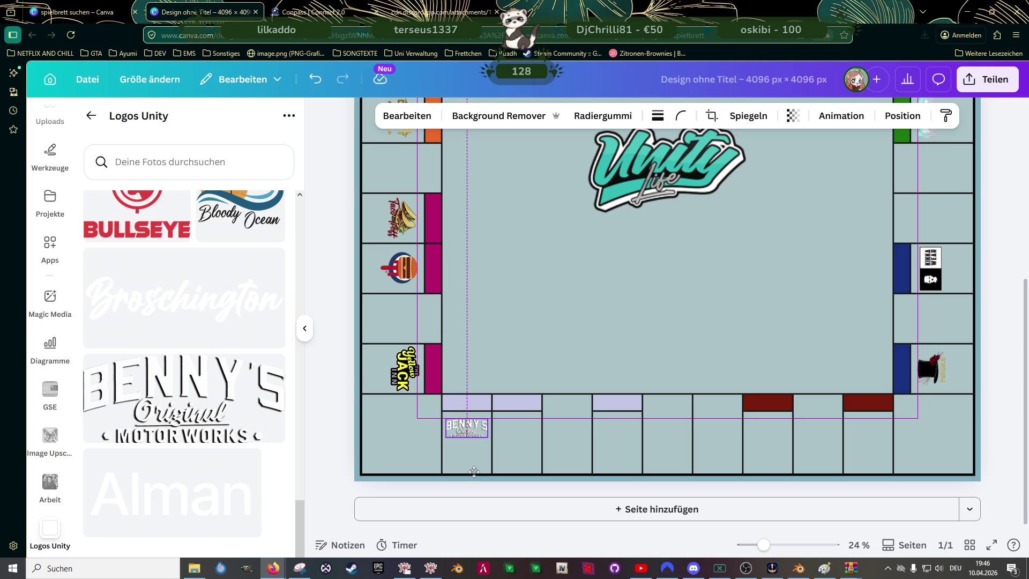
pyautogui.click(587, 336)
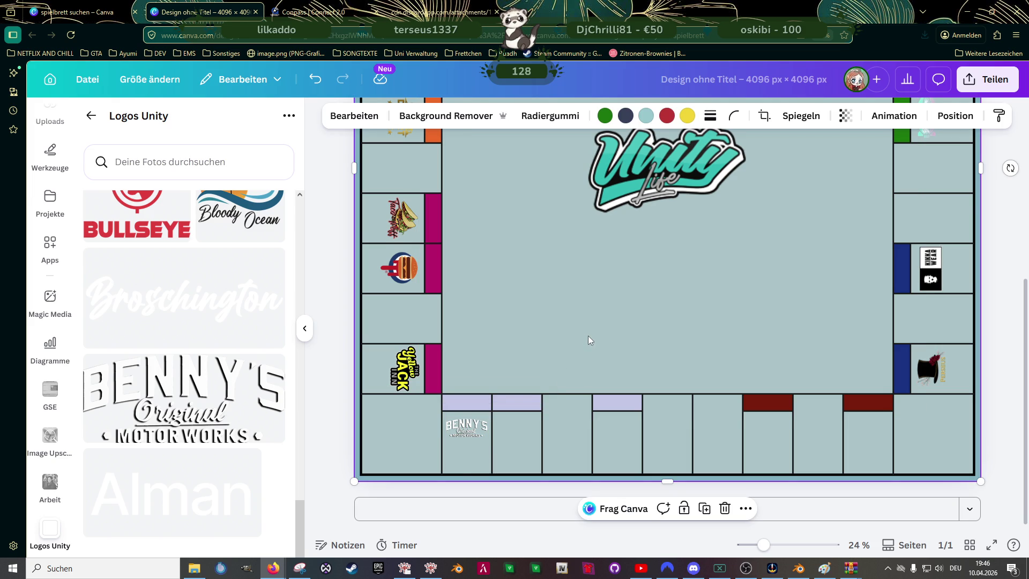
pyautogui.scroll(2, 451, 450)
# - Add the Harmony Customs logo from Logos Unity and shrink it toward field size
pyautogui.scroll(1, 851, 336)
pyautogui.scroll(3, 853, 335)
pyautogui.scroll(1, 845, 327)
pyautogui.scroll(-3, 826, 319)
pyautogui.scroll(-2, 810, 319)
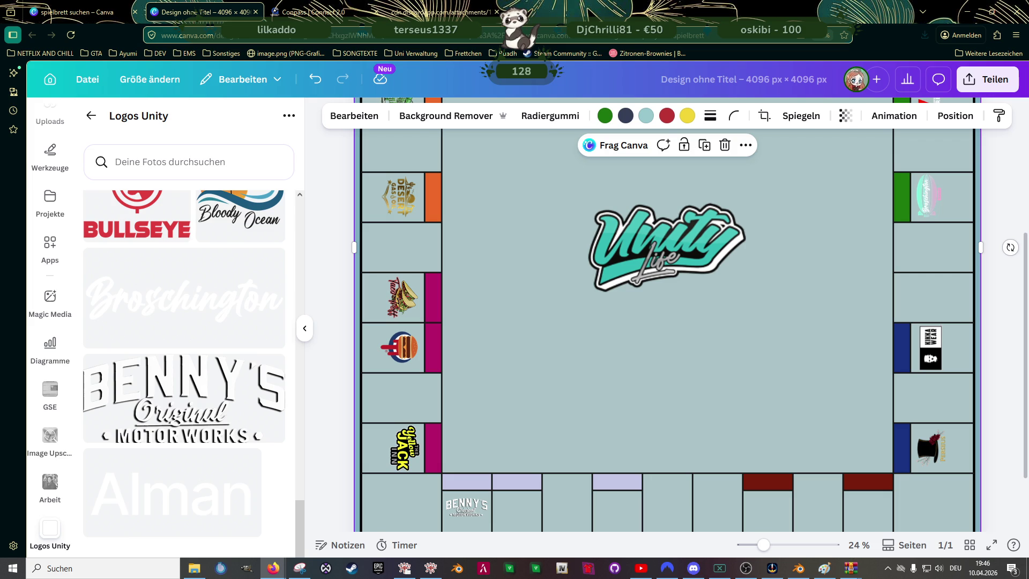
pyautogui.scroll(2, 143, 338)
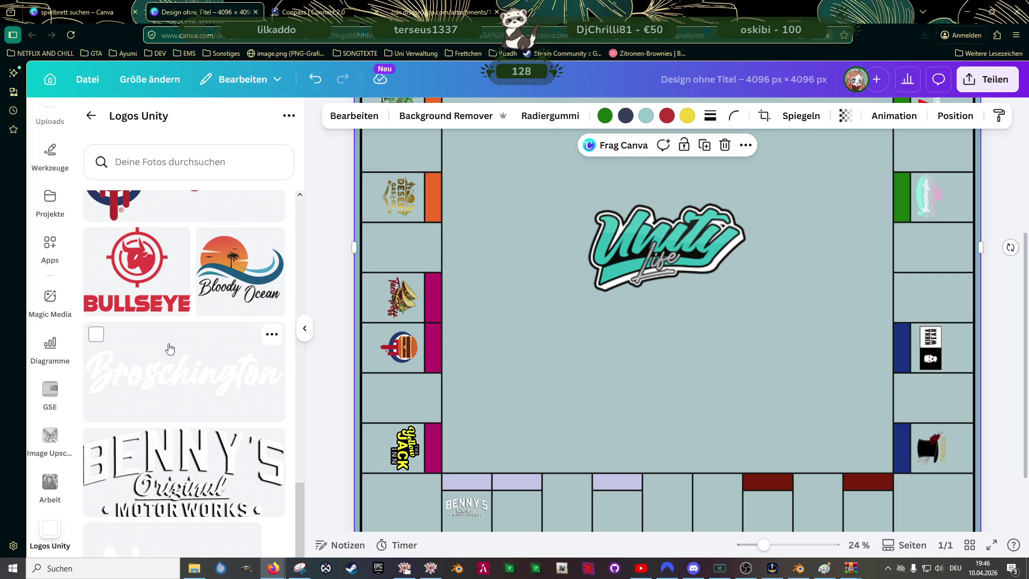
pyautogui.scroll(2, 170, 349)
pyautogui.scroll(4, 169, 349)
pyautogui.scroll(4, 171, 349)
pyautogui.scroll(3, 172, 349)
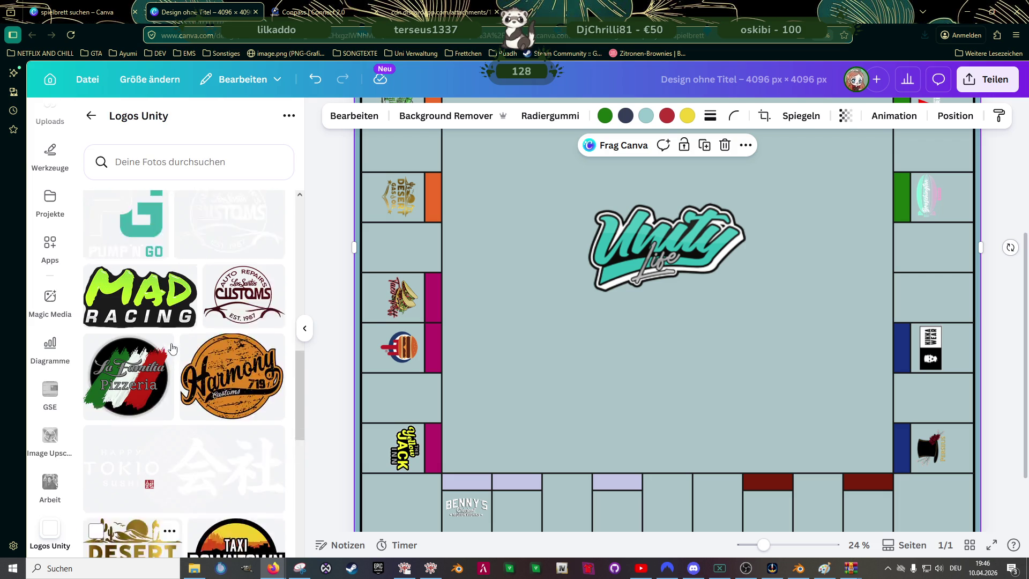
pyautogui.scroll(2, 172, 349)
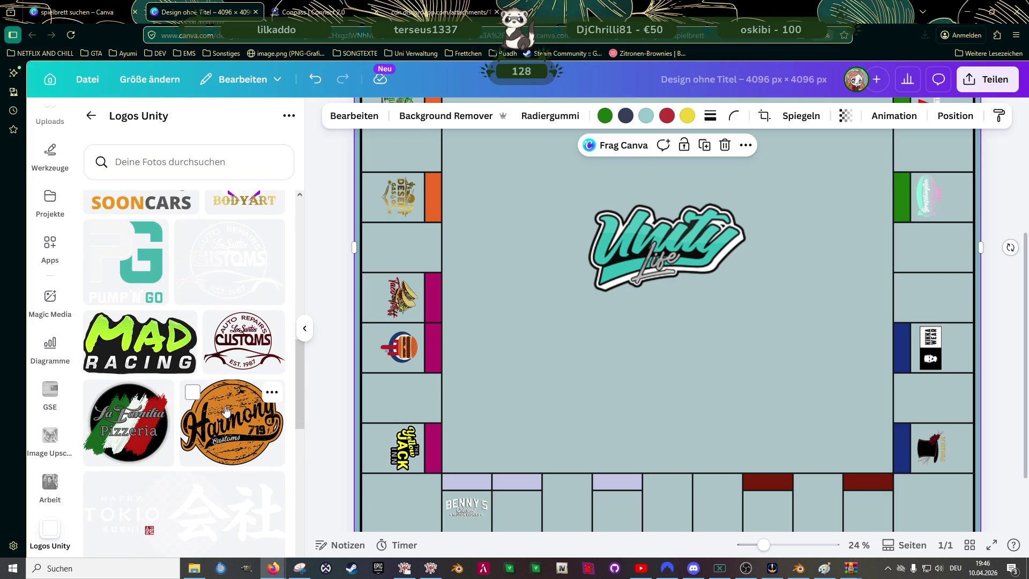
pyautogui.click(224, 399)
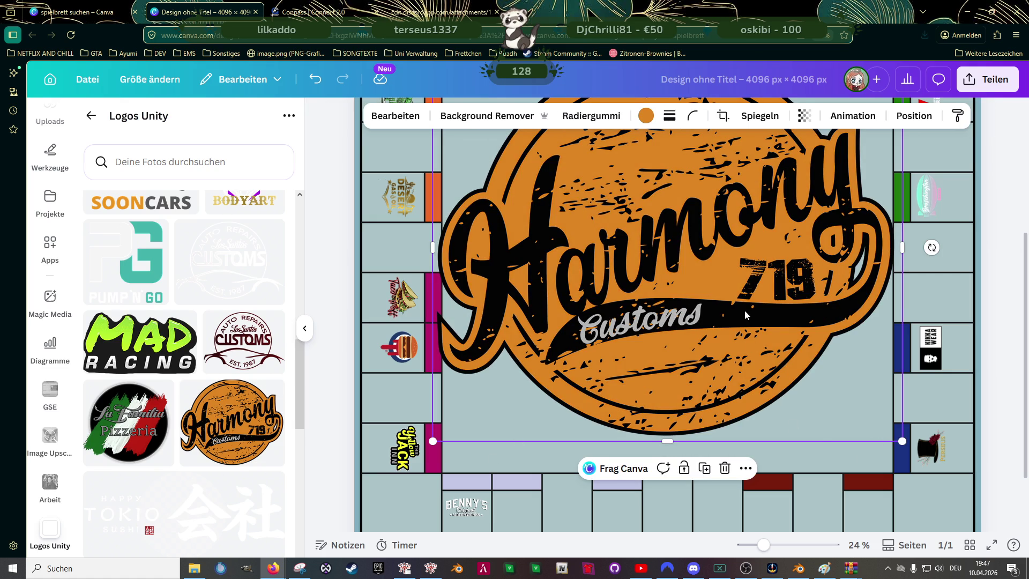
pyautogui.moveTo(767, 275); pyautogui.dragTo(743, 456)
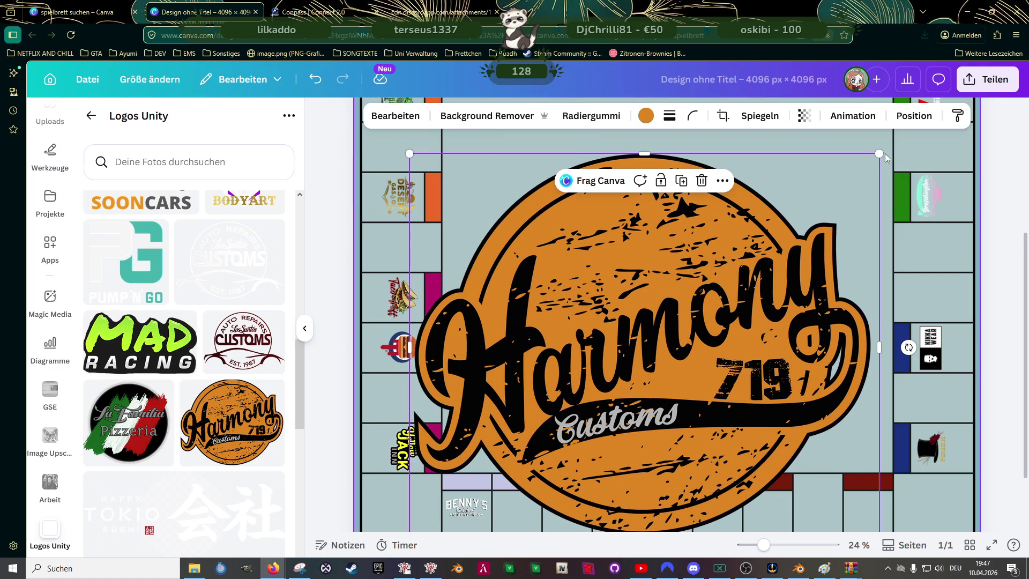
pyautogui.moveTo(857, 175); pyautogui.dragTo(532, 448)
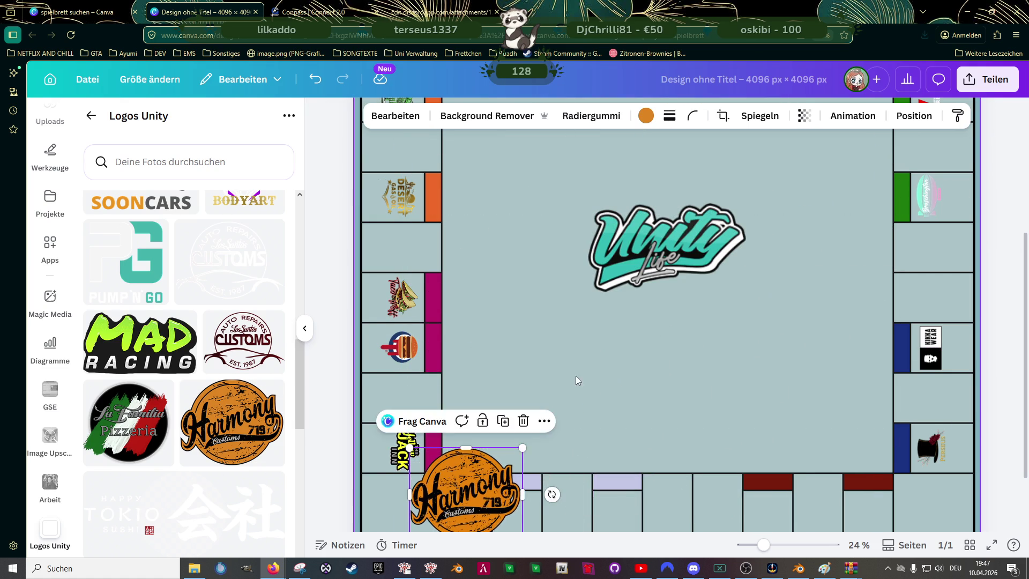
# - Fit the Harmony logo into the bottom-row lavender field right of Benny's
pyautogui.scroll(-2, 532, 373)
pyautogui.moveTo(466, 411); pyautogui.dragTo(581, 343)
pyautogui.moveTo(639, 294)
pyautogui.mouseDown()
pyautogui.moveTo(582, 341)
pyautogui.moveTo(615, 434)
pyautogui.moveTo(598, 446)
pyautogui.moveTo(625, 441)
pyautogui.moveTo(615, 415)
pyautogui.mouseUp()
pyautogui.scroll(3, 625, 441)
pyautogui.scroll(2, 625, 440)
pyautogui.scroll(-5, 615, 414)
pyautogui.scroll(1, 570, 322)
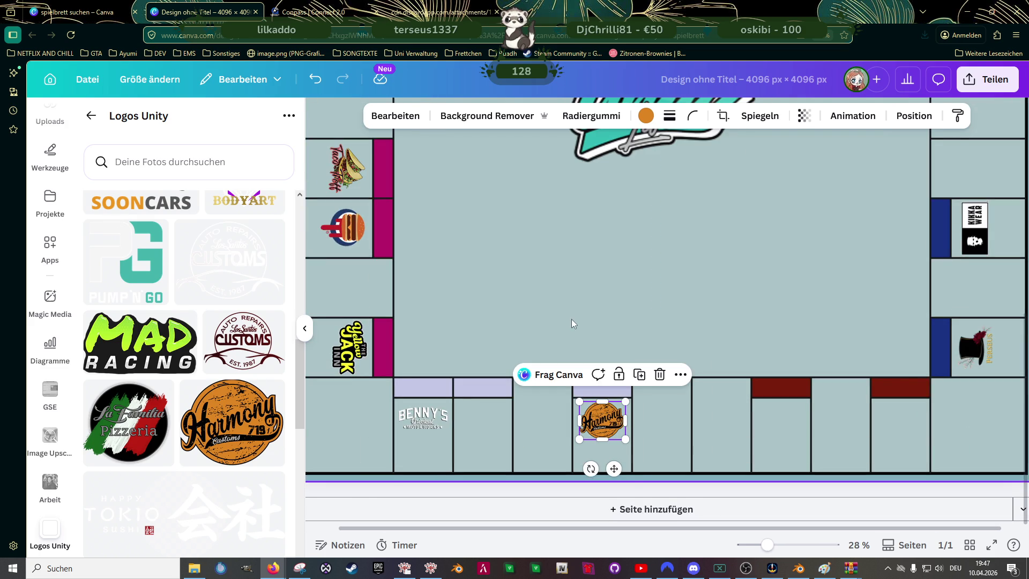
# - Deselect the Harmony logo so nothing on the board is selected
pyautogui.scroll(1, 572, 323)
pyautogui.scroll(1, 576, 308)
pyautogui.click(618, 311)
pyautogui.scroll(4, 627, 309)
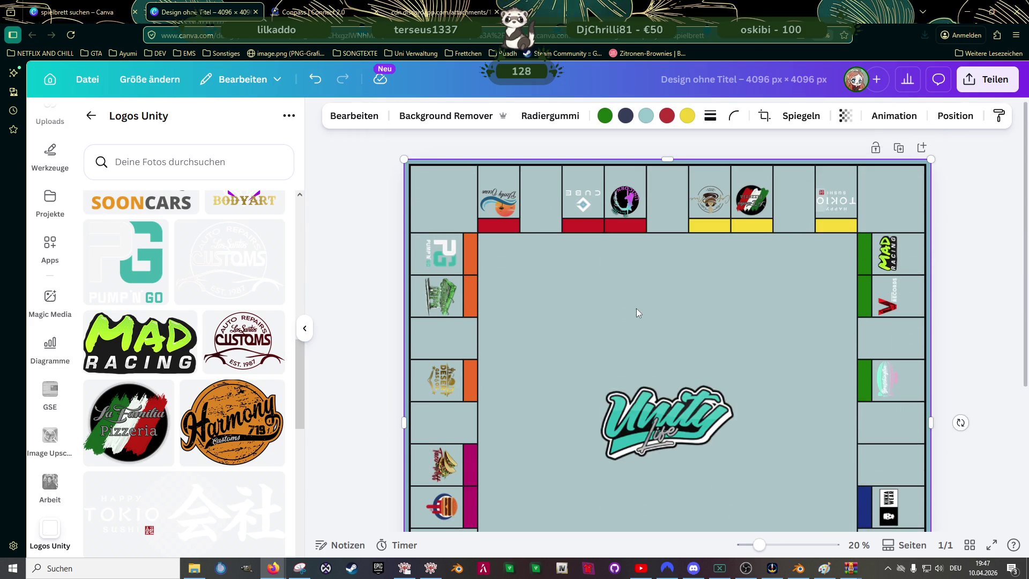
pyautogui.scroll(-2, 598, 310)
pyautogui.click(406, 289)
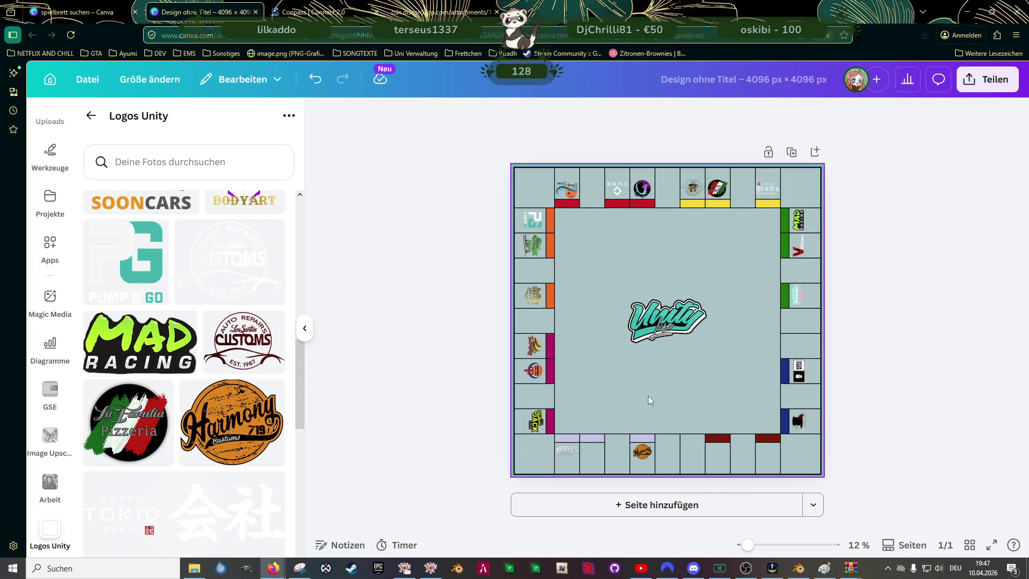
pyautogui.scroll(2, 648, 395)
pyautogui.scroll(3, 652, 397)
pyautogui.scroll(-3, 645, 410)
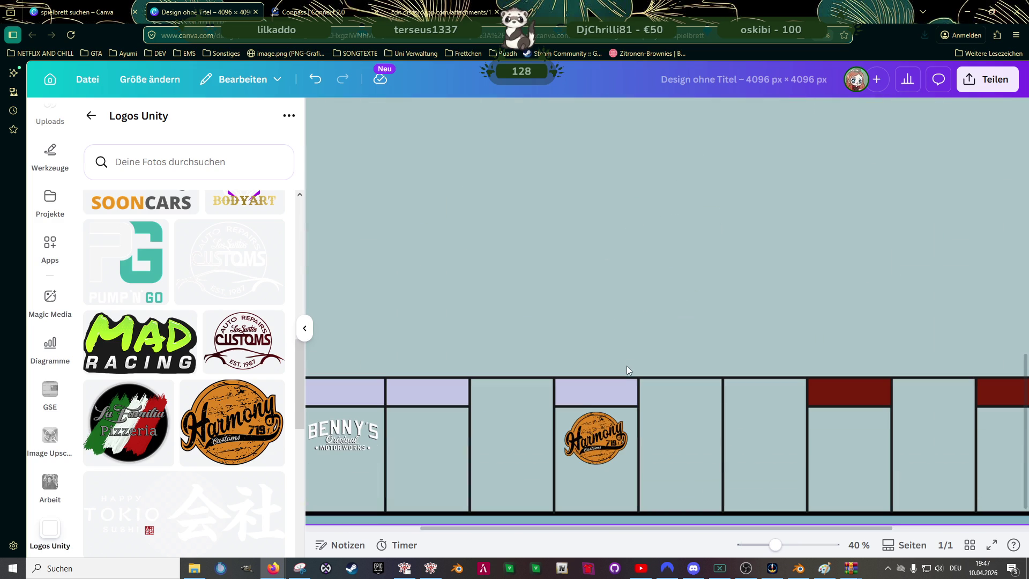
pyautogui.click(592, 429)
pyautogui.click(511, 430)
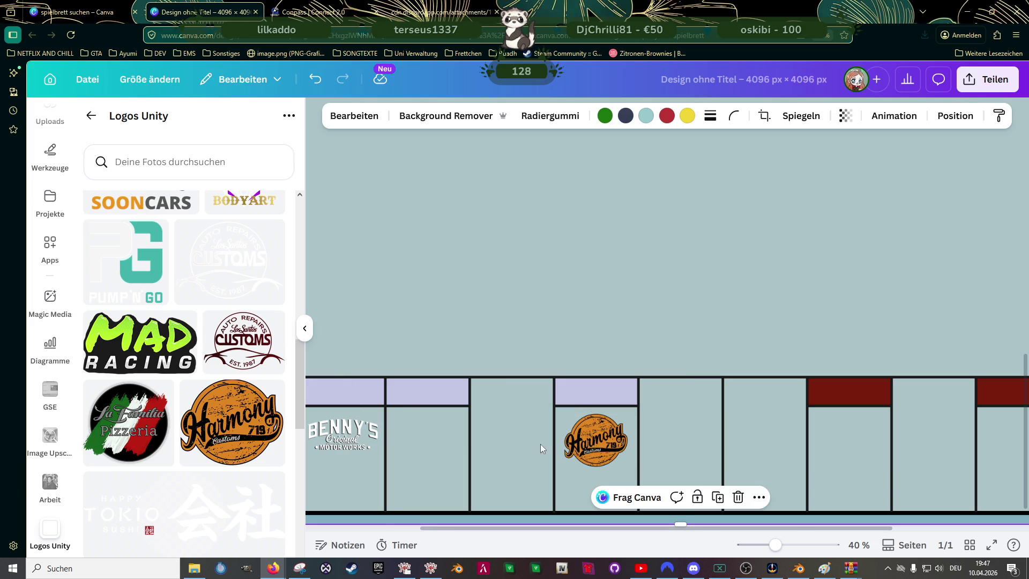
# - Add the Los Santos Customs logo, shrink it, and place it beside Benny's
pyautogui.click(230, 263)
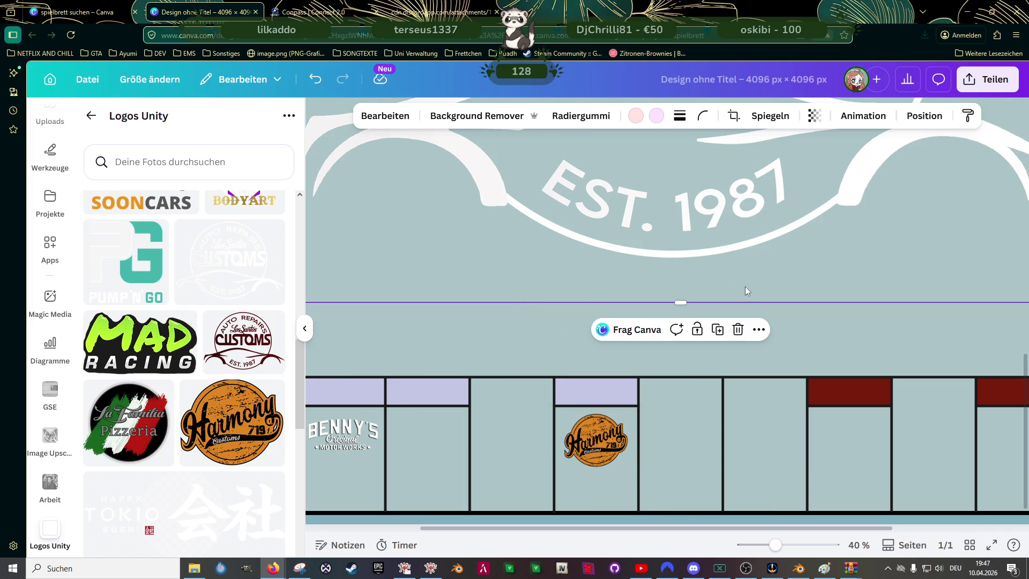
pyautogui.scroll(-3, 671, 250)
pyautogui.scroll(-3, 671, 249)
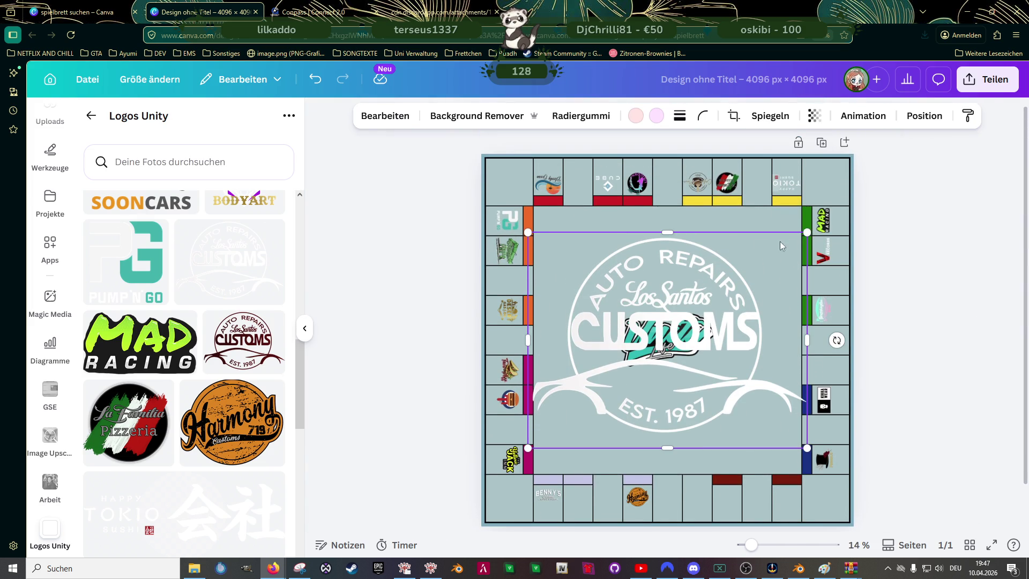
pyautogui.moveTo(807, 233); pyautogui.dragTo(561, 425)
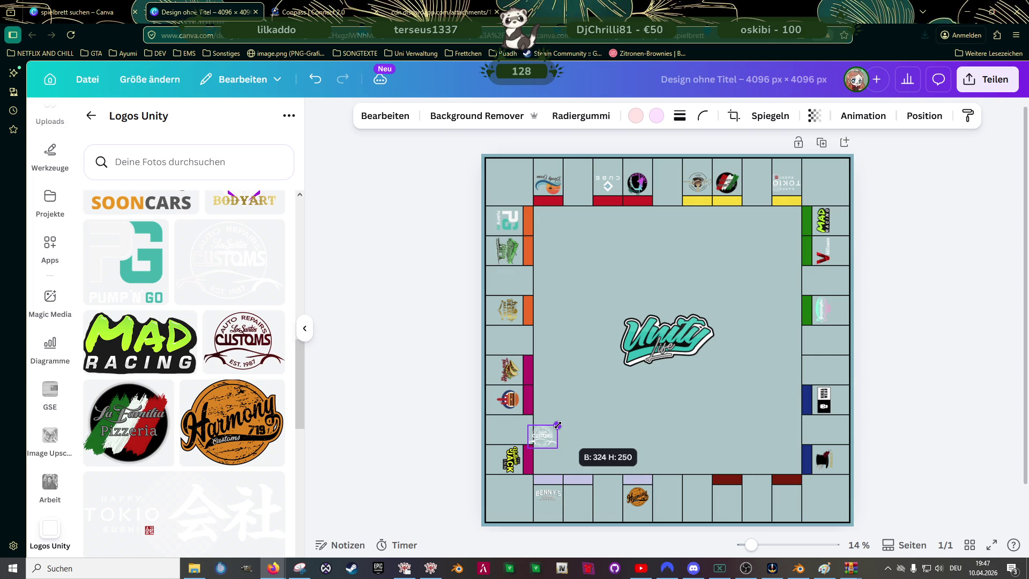
pyautogui.scroll(1, 581, 388)
pyautogui.scroll(3, 583, 378)
pyautogui.scroll(-3, 553, 386)
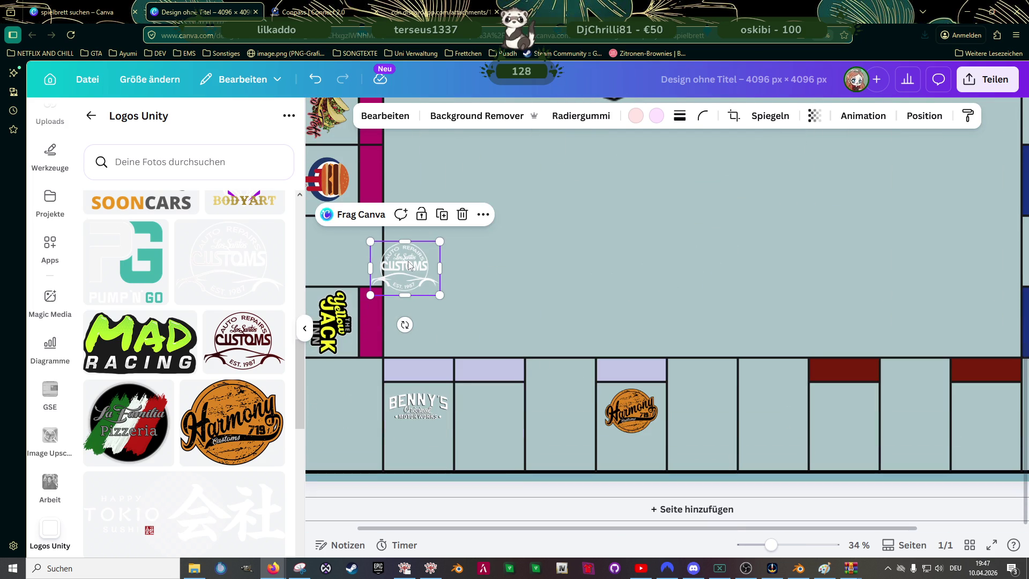
pyautogui.moveTo(404, 270)
pyautogui.mouseDown()
pyautogui.moveTo(491, 410)
pyautogui.moveTo(518, 432)
pyautogui.moveTo(494, 404)
pyautogui.mouseUp()
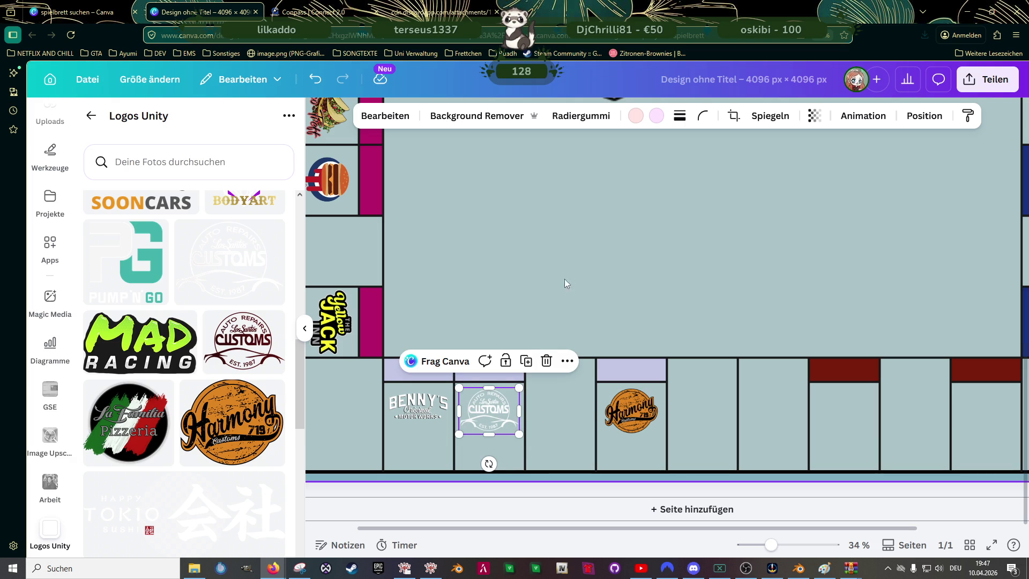
pyautogui.click(599, 301)
pyautogui.keyDown('ctrl'); pyautogui.scroll(-3, 600, 298); pyautogui.keyUp('ctrl')
pyautogui.keyDown('ctrl'); pyautogui.scroll(-3, 600, 294); pyautogui.keyUp('ctrl')
pyautogui.scroll(1, 601, 313)
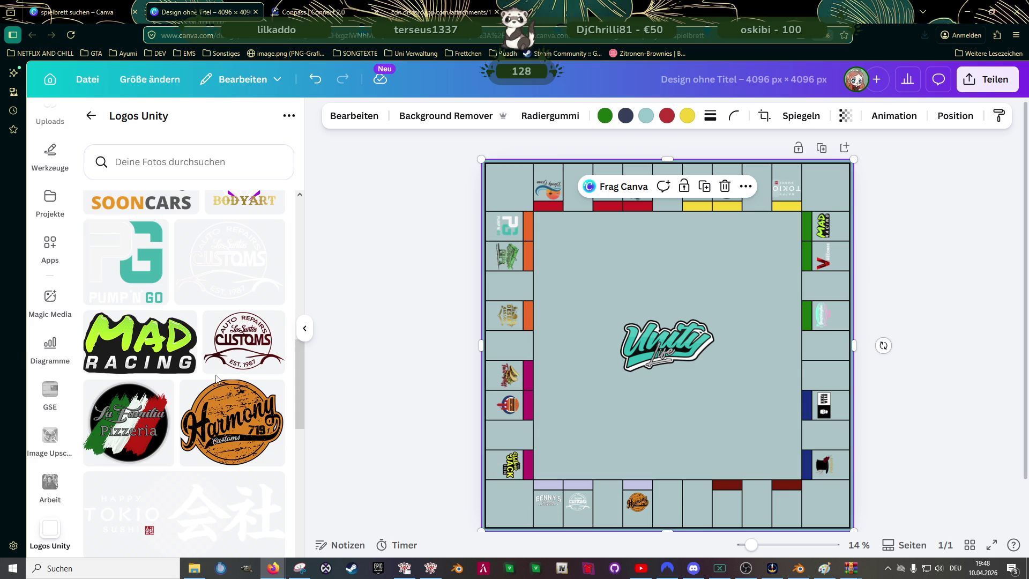
# - Add the Alman logo and shrink it into the dark red bottom-row field
pyautogui.scroll(4, 215, 374)
pyautogui.scroll(3, 215, 373)
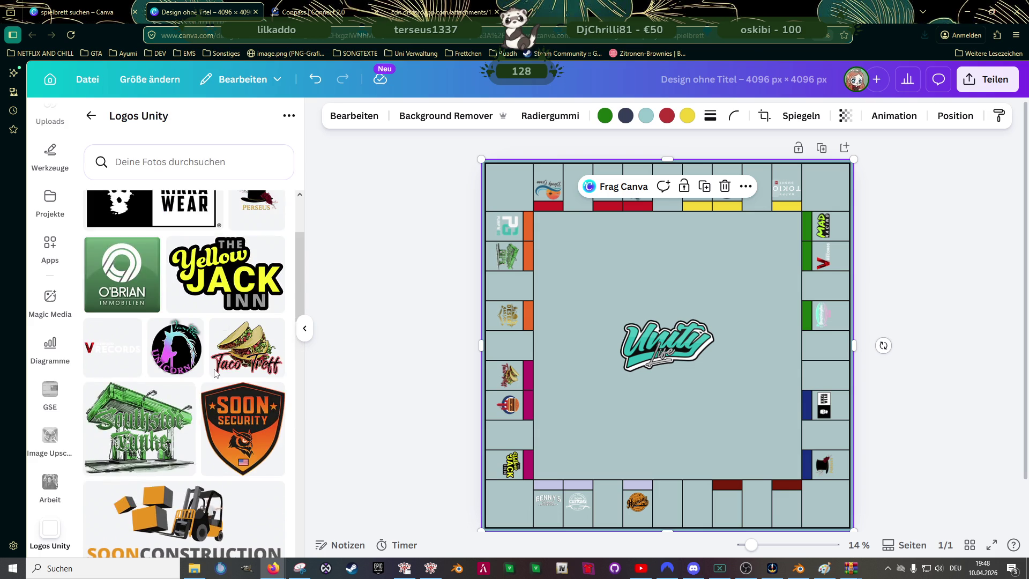
pyautogui.scroll(2, 215, 373)
pyautogui.scroll(-5, 214, 374)
pyautogui.scroll(-3, 214, 374)
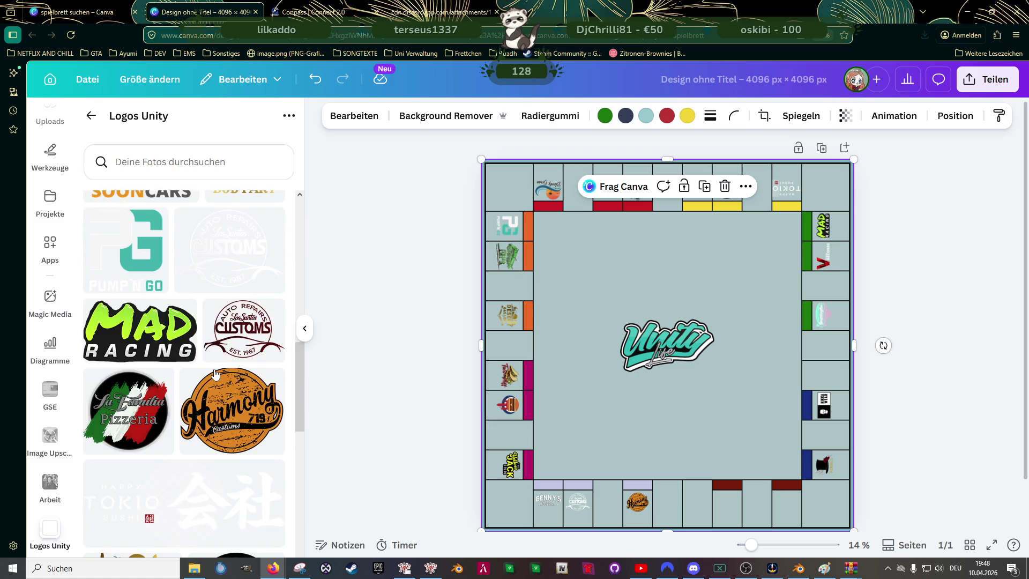
pyautogui.scroll(-3, 215, 374)
pyautogui.scroll(-2, 215, 374)
pyautogui.scroll(-5, 214, 374)
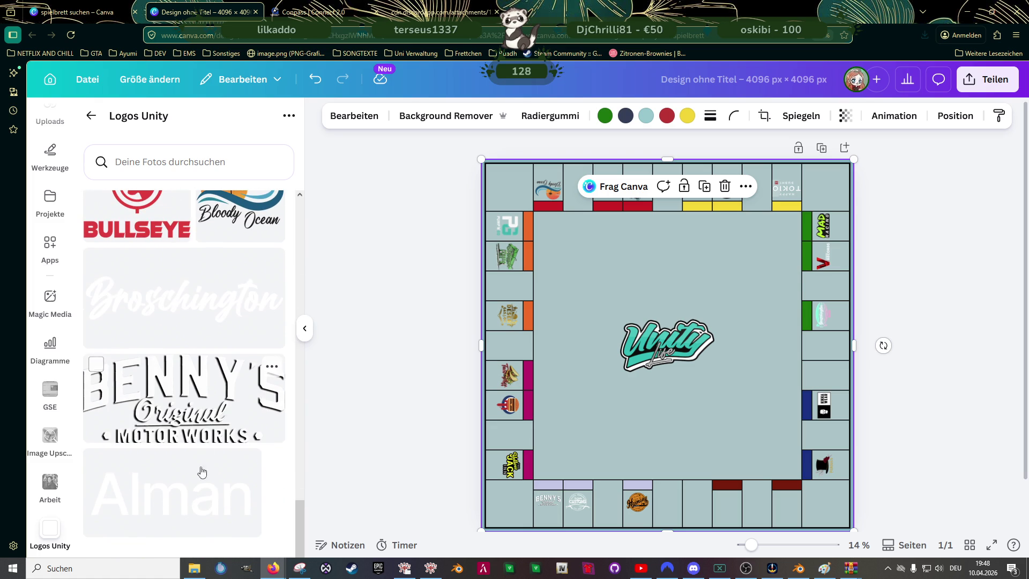
pyautogui.click(191, 487)
pyautogui.moveTo(782, 288)
pyautogui.mouseDown()
pyautogui.moveTo(611, 411)
pyautogui.moveTo(780, 509)
pyautogui.moveTo(763, 513)
pyautogui.moveTo(776, 502)
pyautogui.mouseUp()
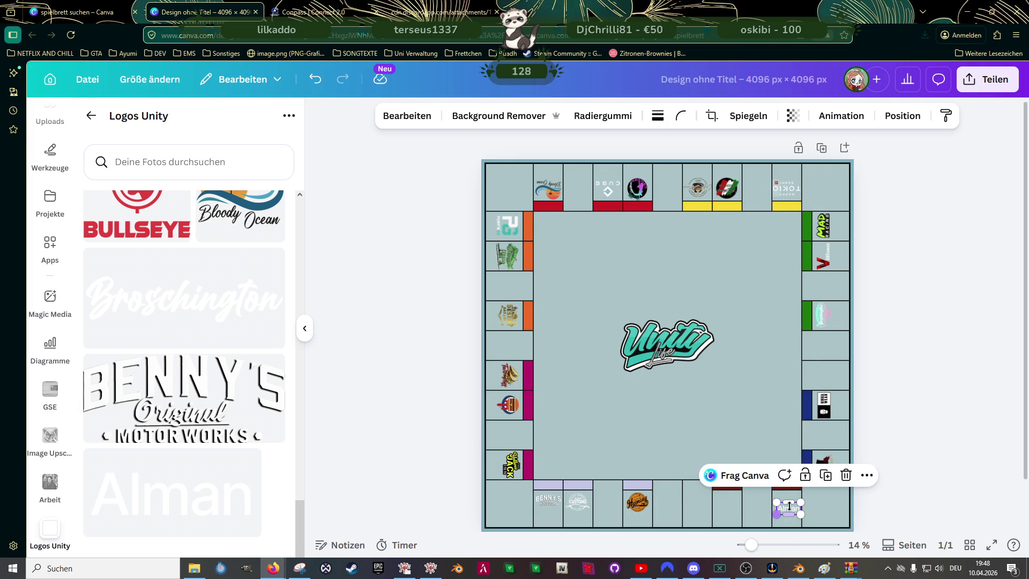
# - Move the Alman logo up within its dark red field
pyautogui.keyDown('ctrl'); pyautogui.scroll(5, 846, 490); pyautogui.keyUp('ctrl')
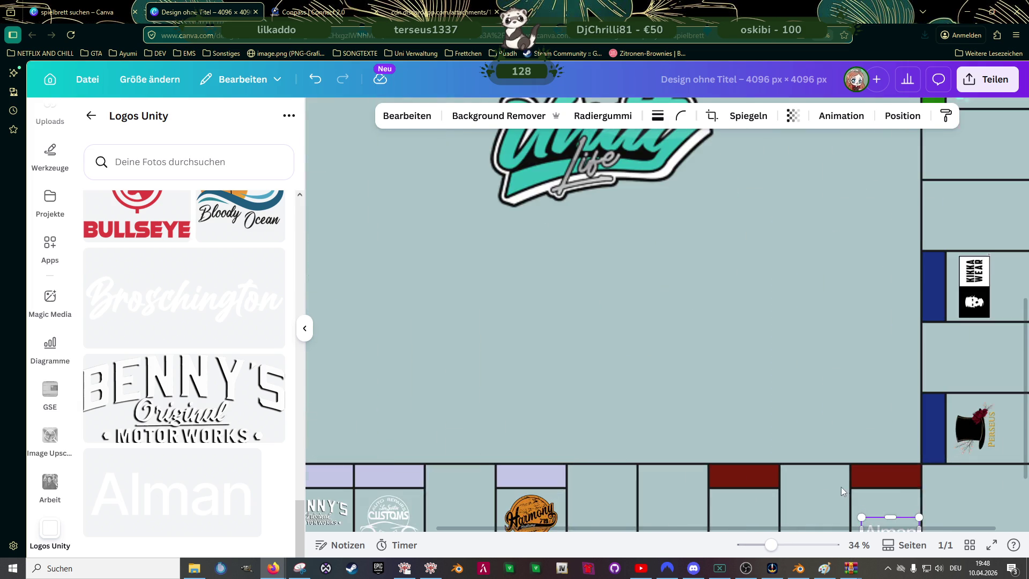
pyautogui.scroll(-3, 834, 429)
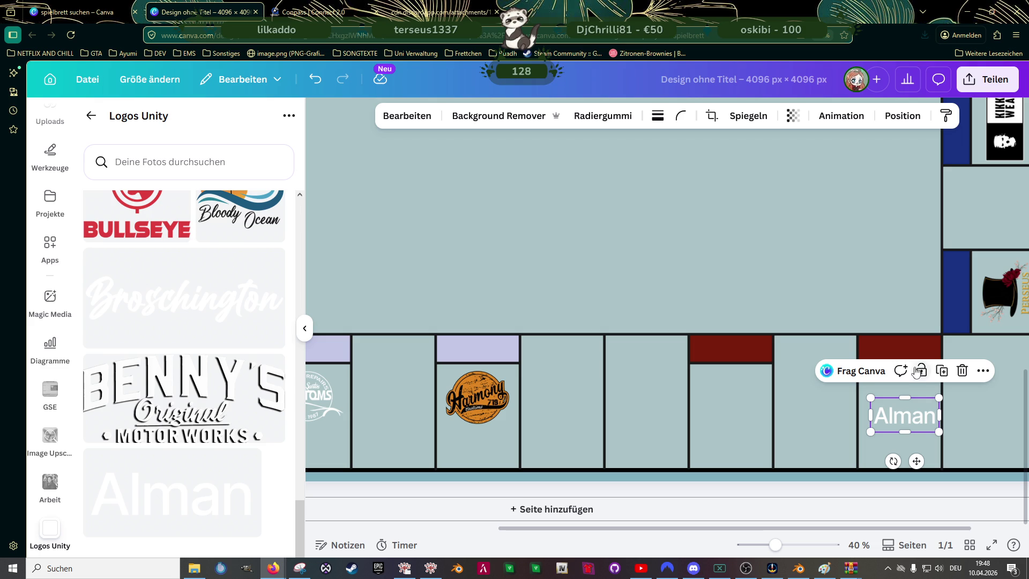
pyautogui.click(999, 430)
pyautogui.click(918, 421)
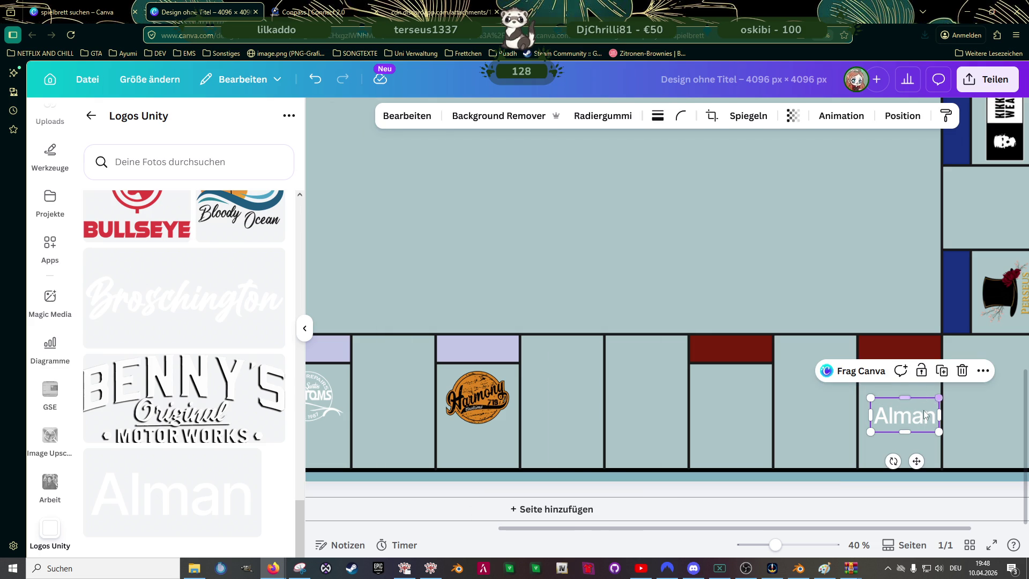
pyautogui.moveTo(915, 460); pyautogui.dragTo(915, 443)
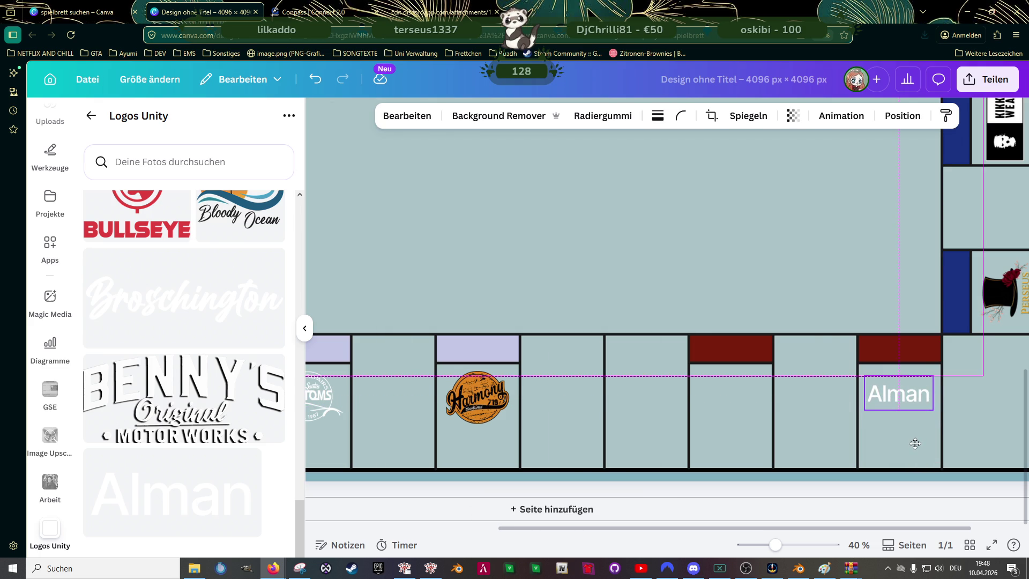
pyautogui.click(590, 272)
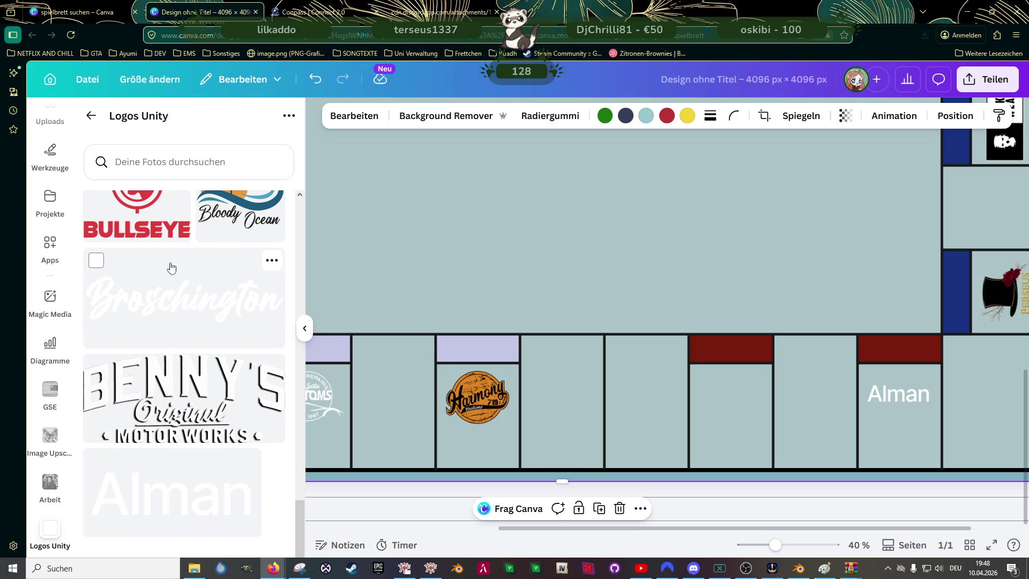
# - Add the Taxi Downtown logo to the board
pyautogui.scroll(3, 166, 265)
pyautogui.scroll(2, 206, 330)
pyautogui.click(237, 236)
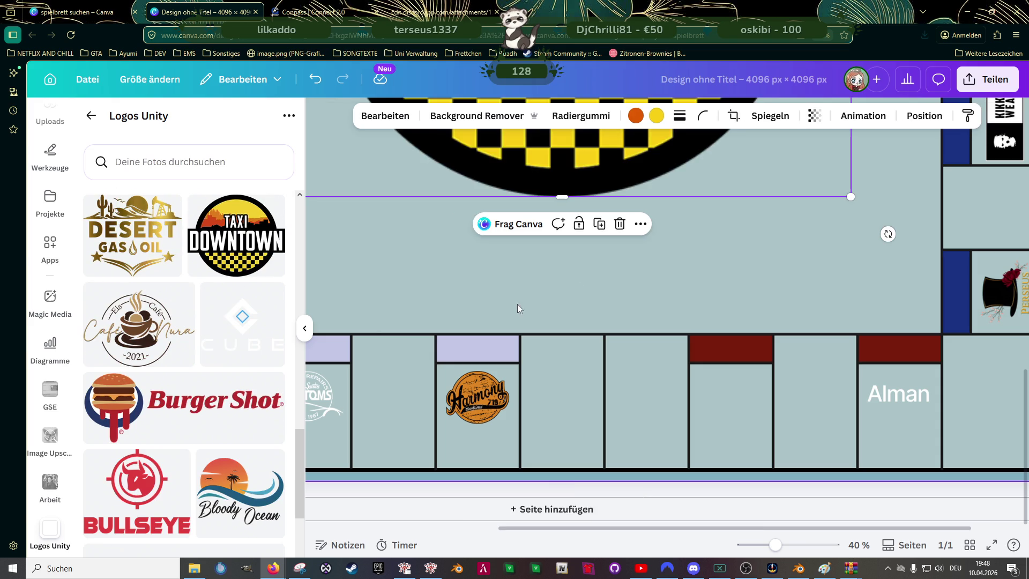
pyautogui.scroll(-3, 658, 284)
pyautogui.scroll(3, 699, 267)
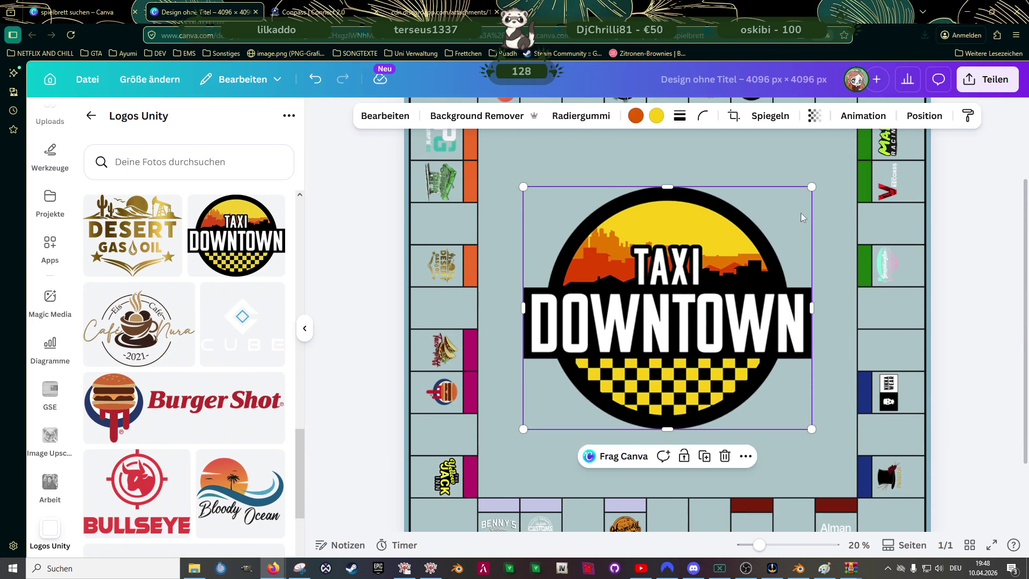
# - Shrink the Taxi Downtown logo and move it into the red bottom-row field left of Alman
pyautogui.moveTo(811, 185)
pyautogui.mouseDown()
pyautogui.moveTo(724, 280)
pyautogui.moveTo(566, 393)
pyautogui.mouseUp()
pyautogui.moveTo(560, 398); pyautogui.dragTo(561, 398)
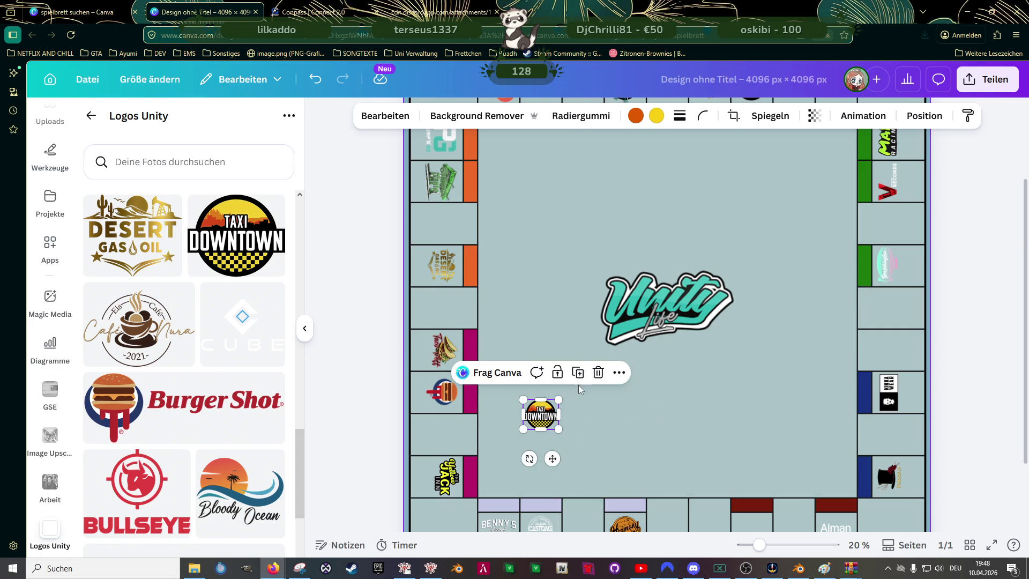
pyautogui.scroll(-3, 577, 387)
pyautogui.moveTo(586, 335); pyautogui.dragTo(797, 455)
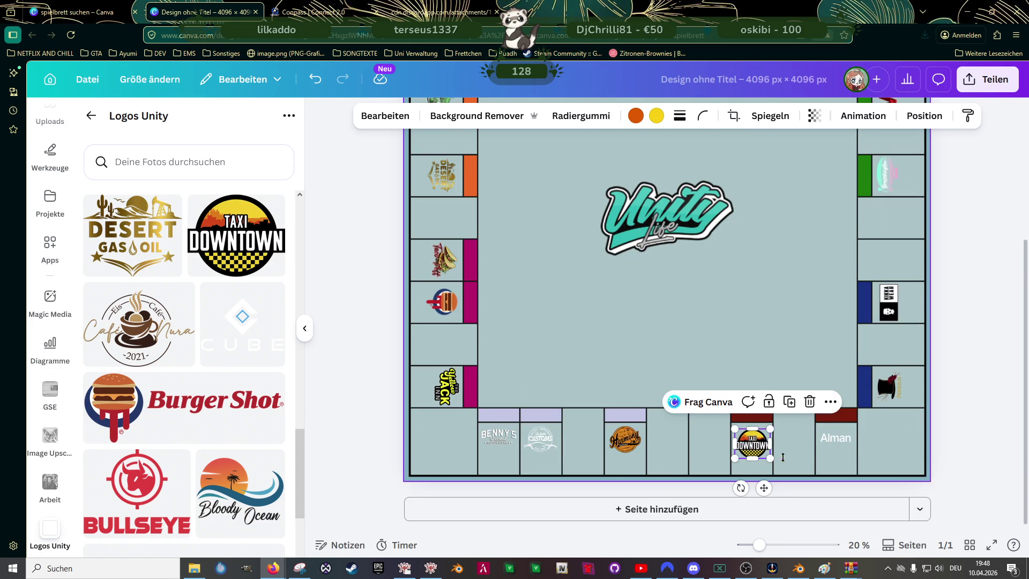
# - Shrink the Taxi logo further to fit its field and nudge it up slightly
pyautogui.scroll(3, 783, 457)
pyautogui.moveTo(794, 393); pyautogui.dragTo(761, 417)
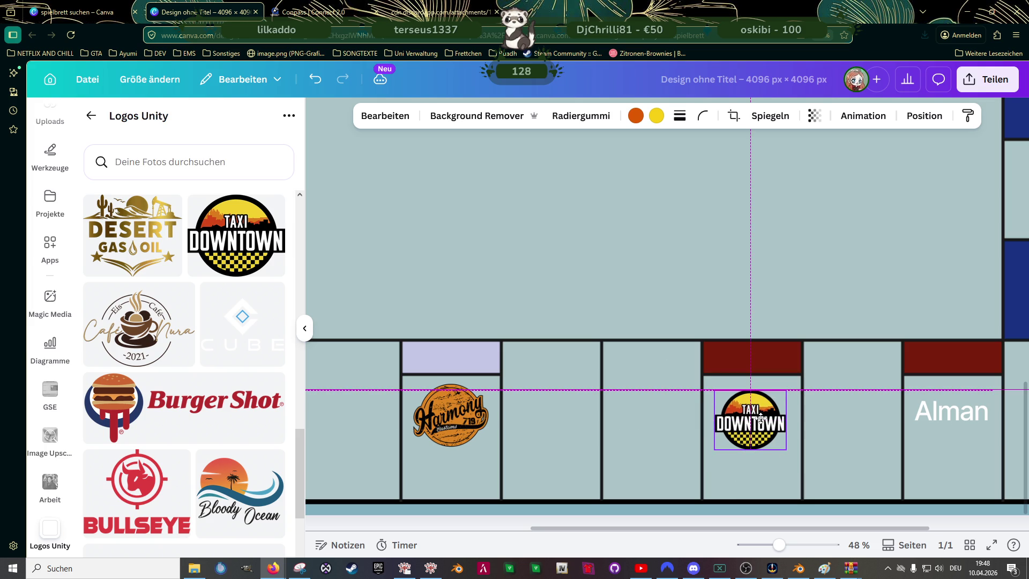
pyautogui.moveTo(761, 418); pyautogui.dragTo(761, 413)
pyautogui.click(663, 236)
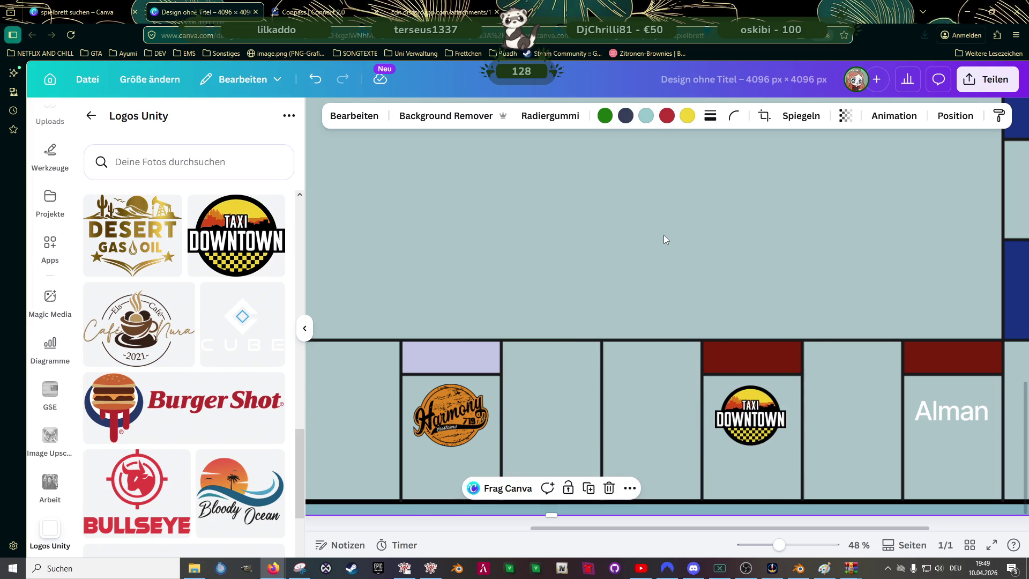
pyautogui.scroll(-3, 663, 235)
pyautogui.scroll(-1, 663, 234)
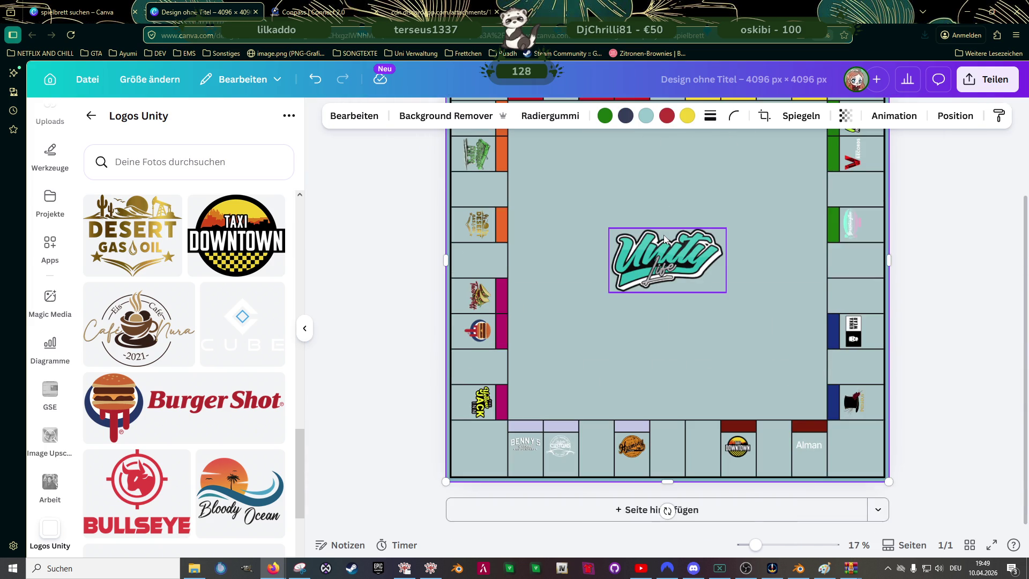
pyautogui.scroll(2, 665, 265)
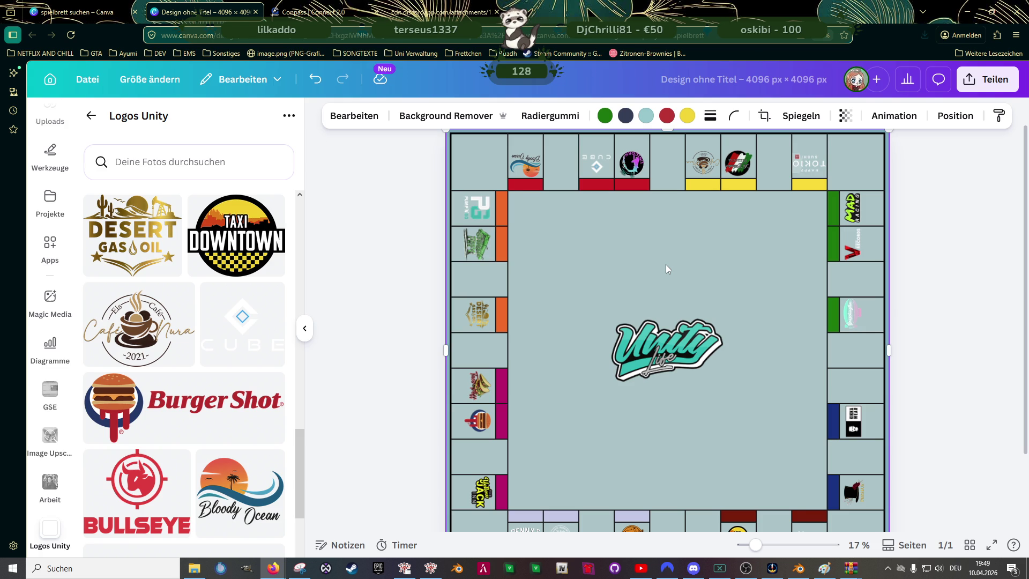
pyautogui.scroll(-2, 690, 269)
pyautogui.scroll(2, 690, 269)
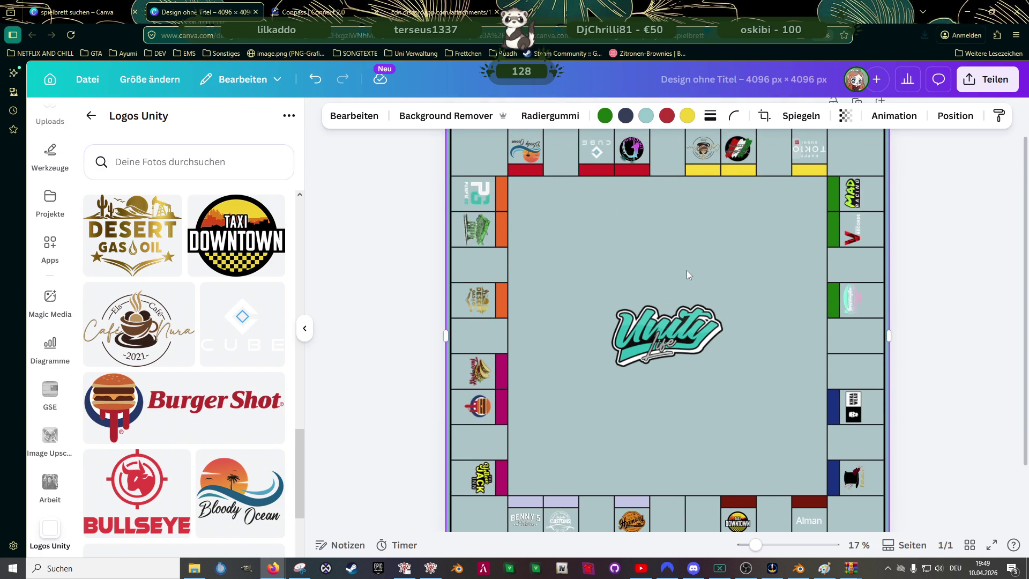
pyautogui.moveTo(184, 406)
pyautogui.scroll(-5, 243, 371)
pyautogui.scroll(5, 241, 369)
# - Add the SoonConstruction logo from the Logos Unity uploads and shrink it to field size
pyautogui.scroll(5, 241, 368)
pyautogui.scroll(1, 240, 369)
pyautogui.scroll(2, 241, 369)
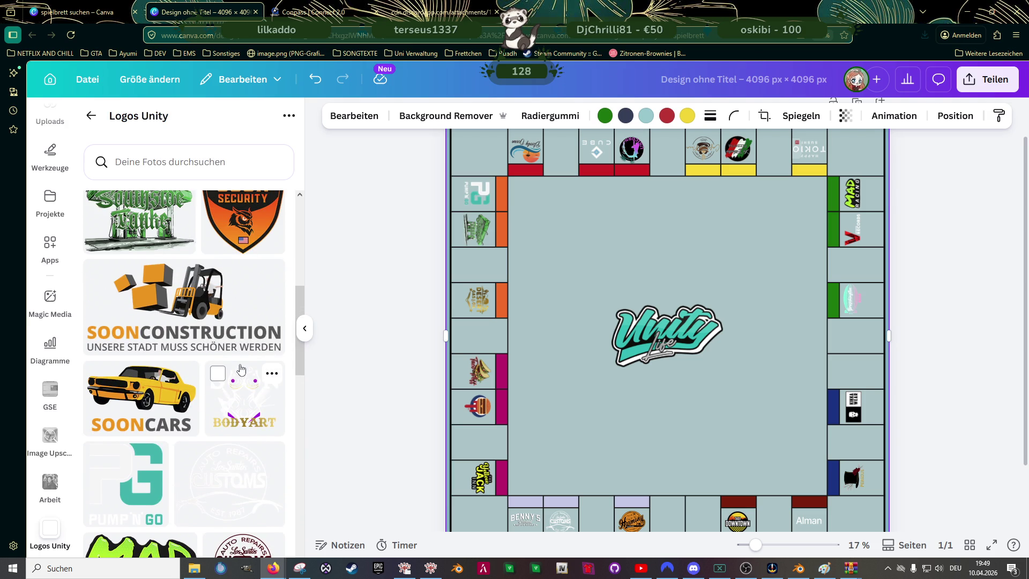
pyautogui.click(204, 306)
pyautogui.moveTo(831, 259); pyautogui.dragTo(555, 390)
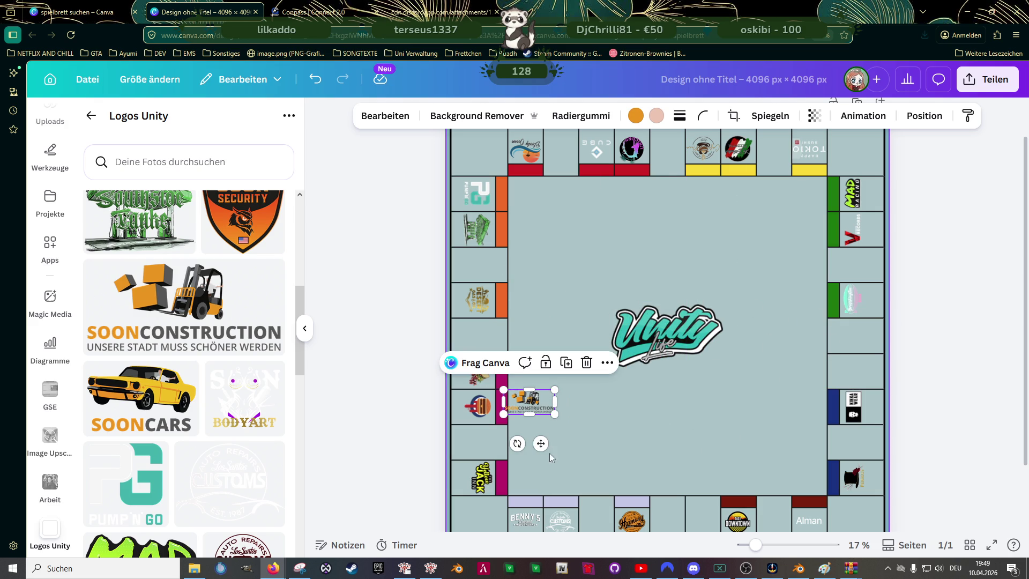
# - Rotate the SoonConstruction logo sideways for the right-edge field below the green ones
pyautogui.moveTo(517, 443)
pyautogui.mouseDown()
pyautogui.moveTo(573, 413)
pyautogui.moveTo(887, 329)
pyautogui.moveTo(848, 330)
pyautogui.mouseUp()
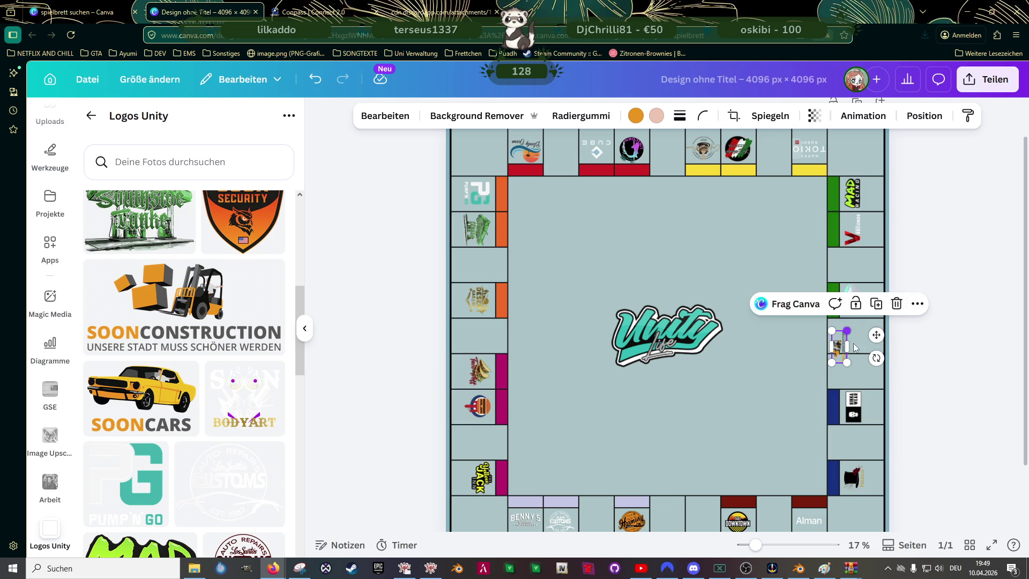
pyautogui.scroll(2, 859, 346)
pyautogui.scroll(3, 876, 341)
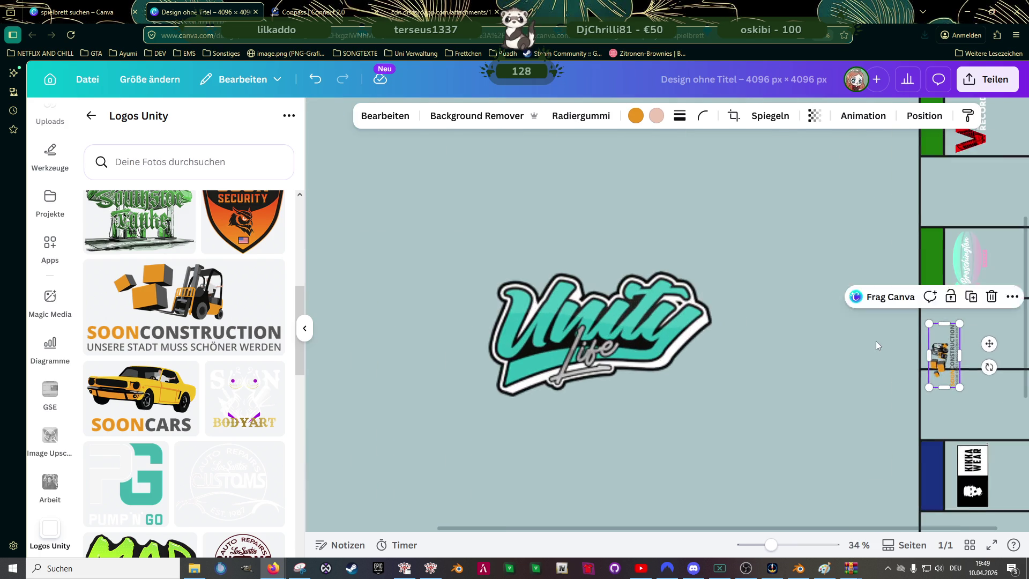
pyautogui.scroll(2, 869, 362)
pyautogui.scroll(1, 911, 346)
pyautogui.hscroll(3, 777, 338)
pyautogui.scroll(1, 797, 320)
pyautogui.scroll(2, 797, 319)
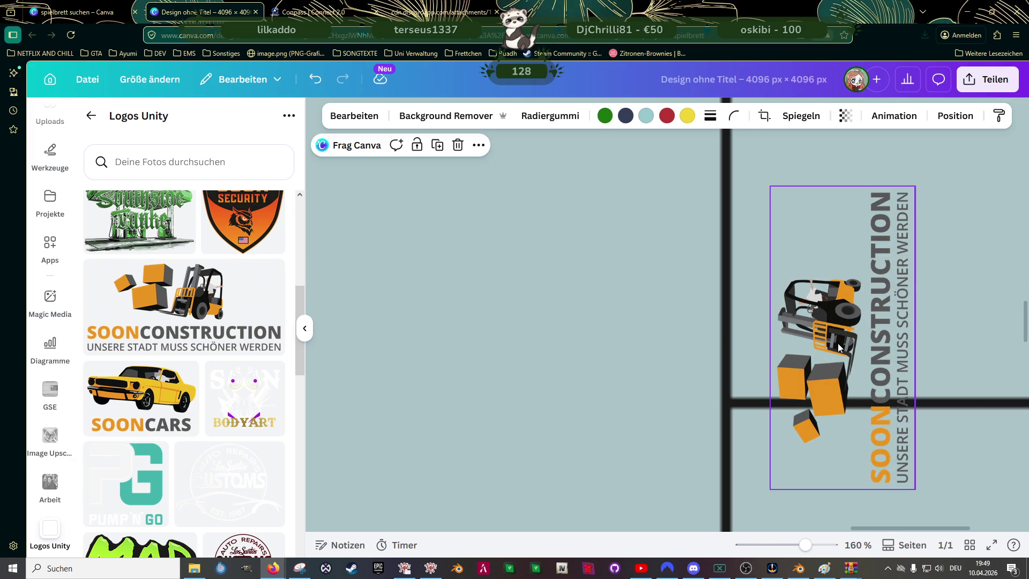
pyautogui.scroll(2, 852, 274)
pyautogui.scroll(-2, 854, 272)
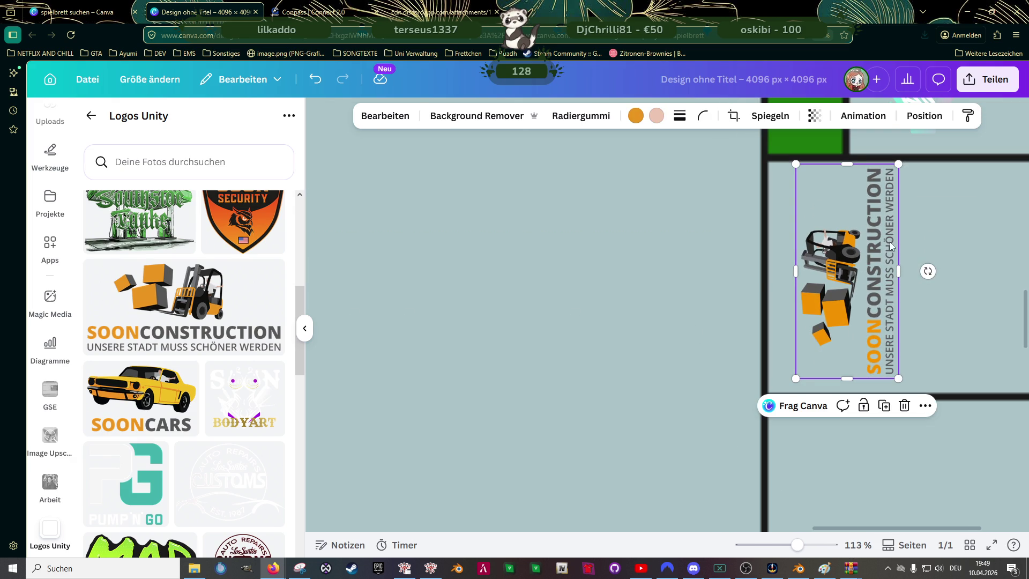
# - Crop the SoonConstruction logo down to the forklift graphic and enlarge it in the field
pyautogui.moveTo(900, 269); pyautogui.dragTo(868, 270)
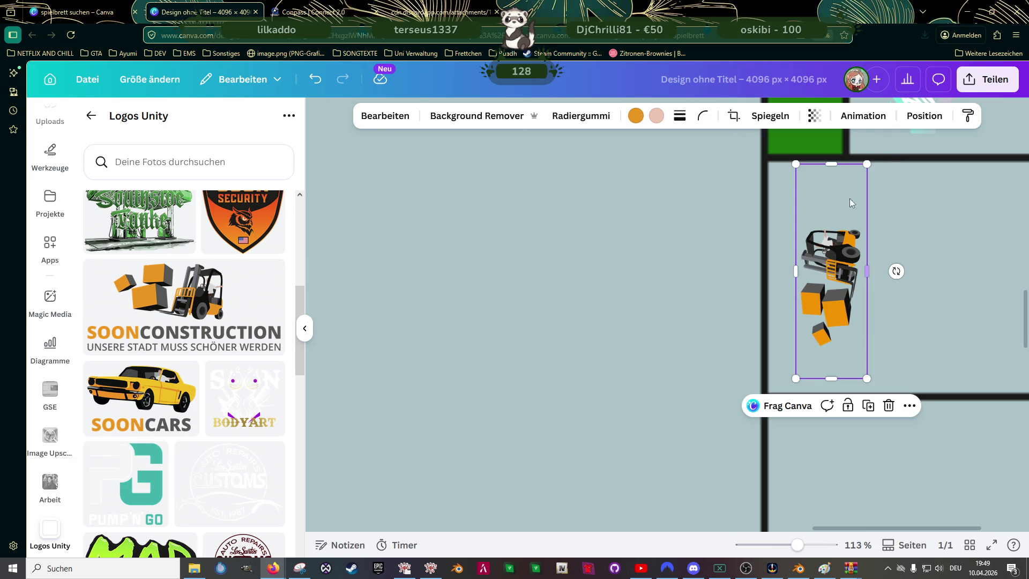
pyautogui.moveTo(836, 162); pyautogui.dragTo(834, 221)
pyautogui.moveTo(839, 380); pyautogui.dragTo(834, 351)
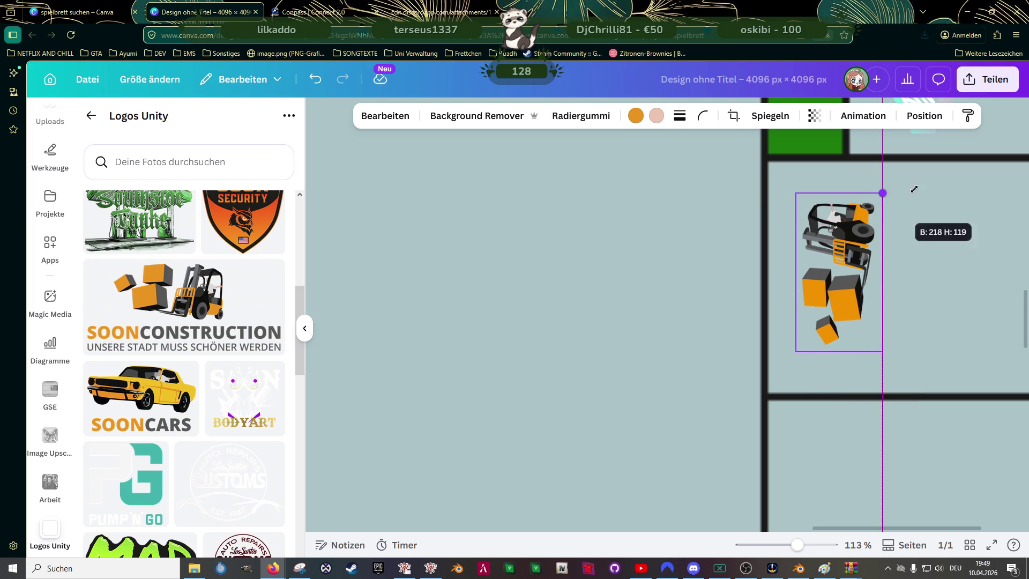
pyautogui.moveTo(868, 219); pyautogui.dragTo(904, 160)
pyautogui.moveTo(860, 245)
pyautogui.mouseDown()
pyautogui.moveTo(859, 255)
pyautogui.moveTo(830, 245)
pyautogui.mouseUp()
pyautogui.moveTo(877, 357); pyautogui.dragTo(918, 379)
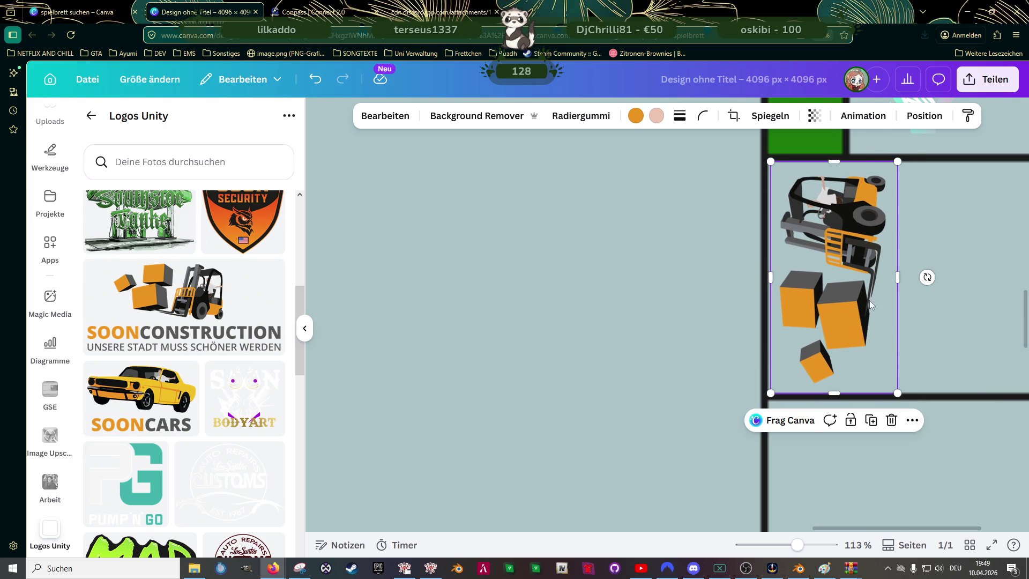
# - Duplicate the logo and crop the copy to the vertical SOON lettering beside the forklift
pyautogui.hotkey('ctrl', 'd')
pyautogui.moveTo(866, 310)
pyautogui.mouseDown()
pyautogui.moveTo(913, 316)
pyautogui.moveTo(989, 295)
pyautogui.mouseUp()
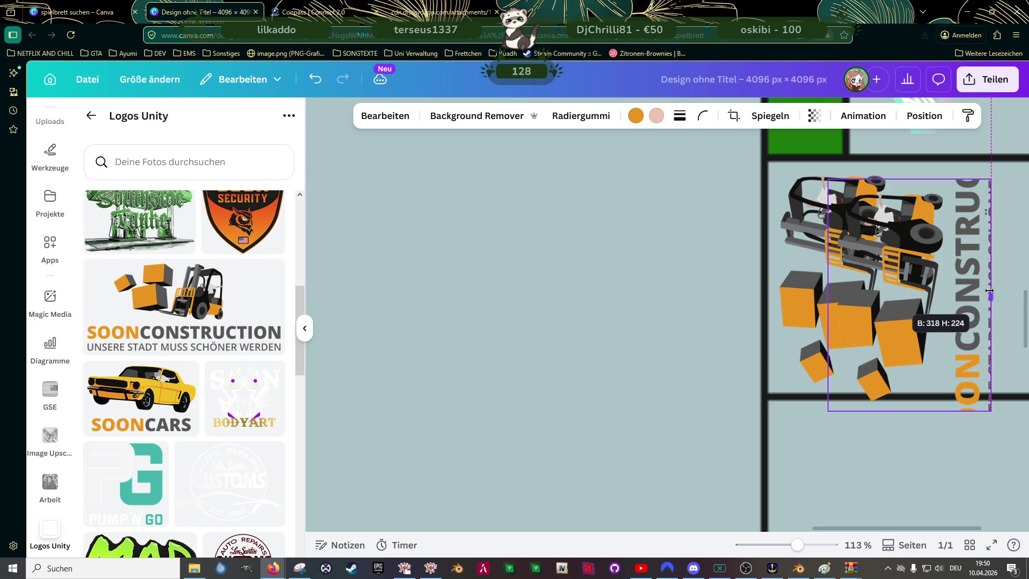
pyautogui.moveTo(829, 294); pyautogui.dragTo(984, 295)
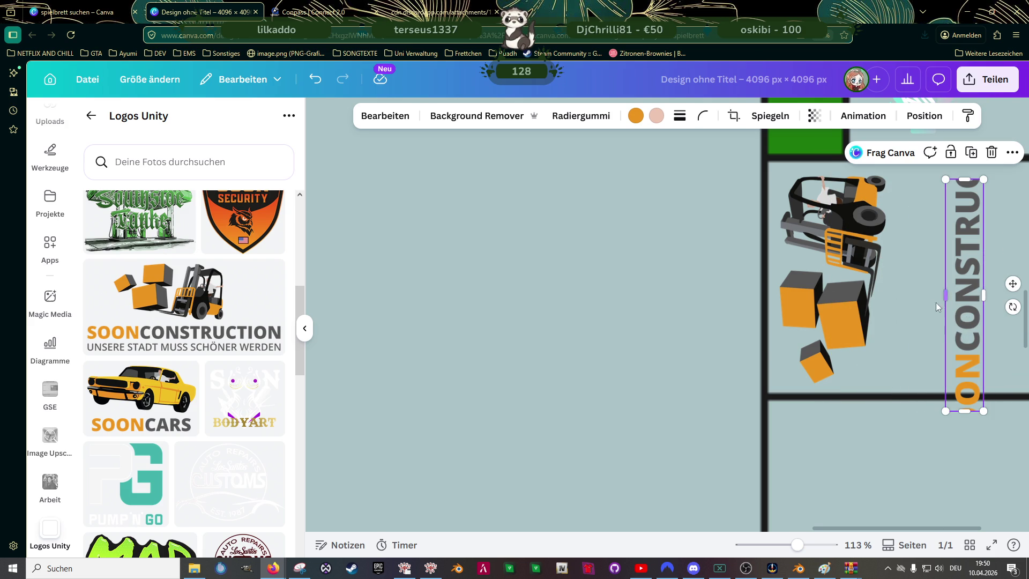
pyautogui.moveTo(964, 410); pyautogui.dragTo(960, 460)
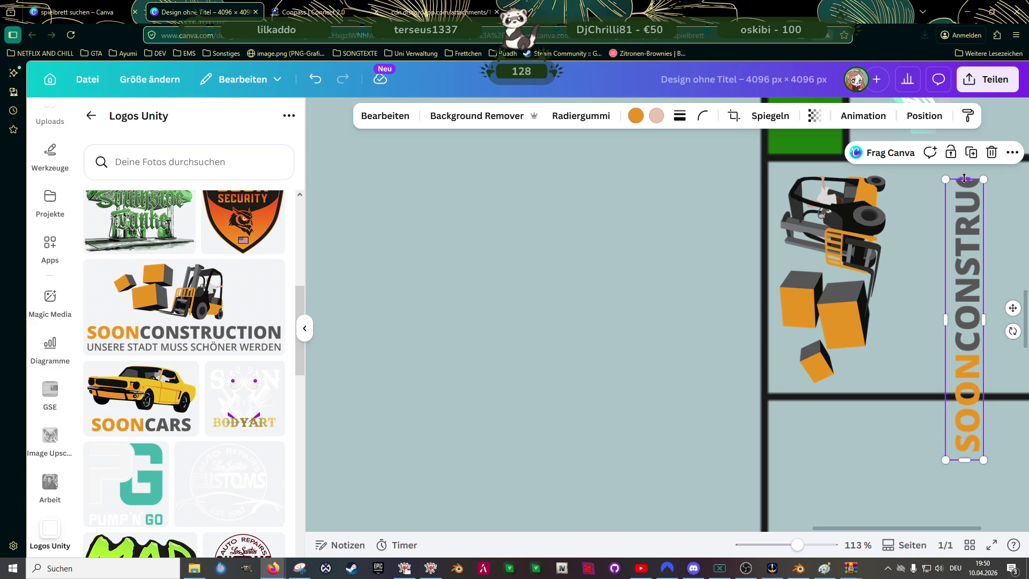
pyautogui.moveTo(964, 177); pyautogui.dragTo(959, 350)
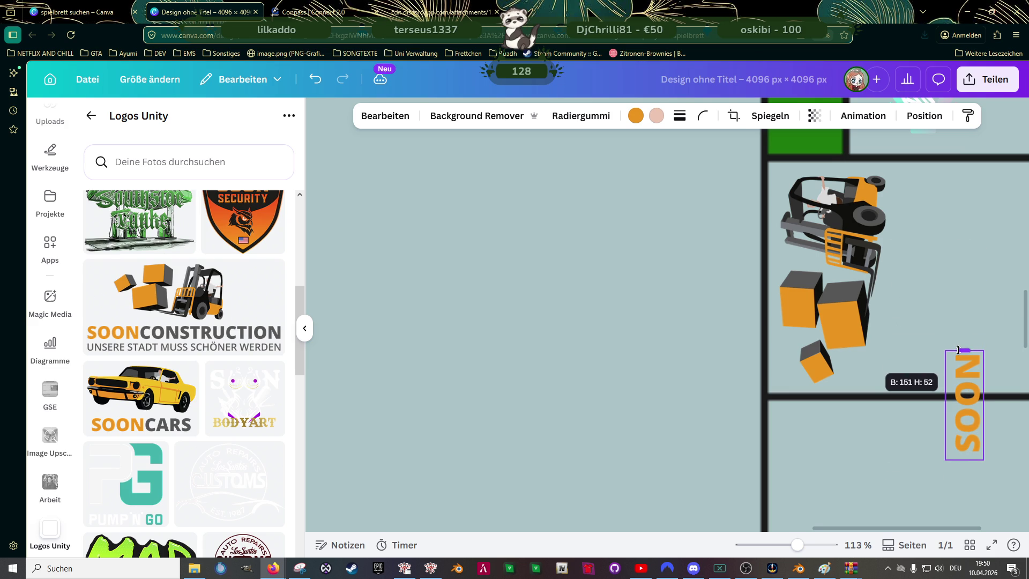
pyautogui.moveTo(971, 407); pyautogui.dragTo(921, 329)
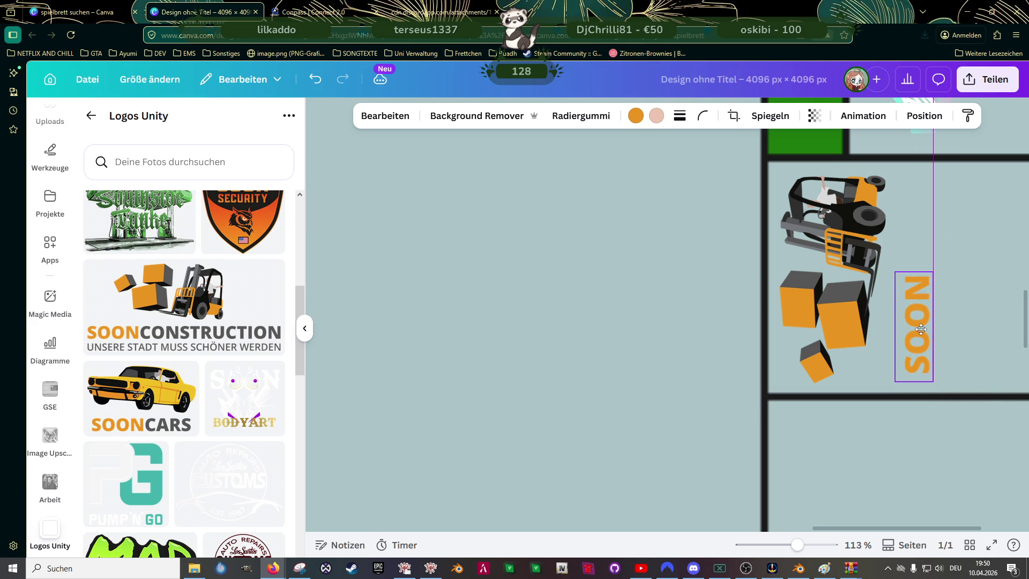
# - Duplicate the SOON piece and crop the copy to show the full word CONSTRUCTION
pyautogui.hotkey('ctrl', 'd')
pyautogui.moveTo(921, 332)
pyautogui.mouseDown()
pyautogui.moveTo(959, 271)
pyautogui.moveTo(956, 161)
pyautogui.mouseUp()
pyautogui.moveTo(953, 366)
pyautogui.mouseDown()
pyautogui.moveTo(955, 259)
pyautogui.moveTo(953, 329)
pyautogui.mouseUp()
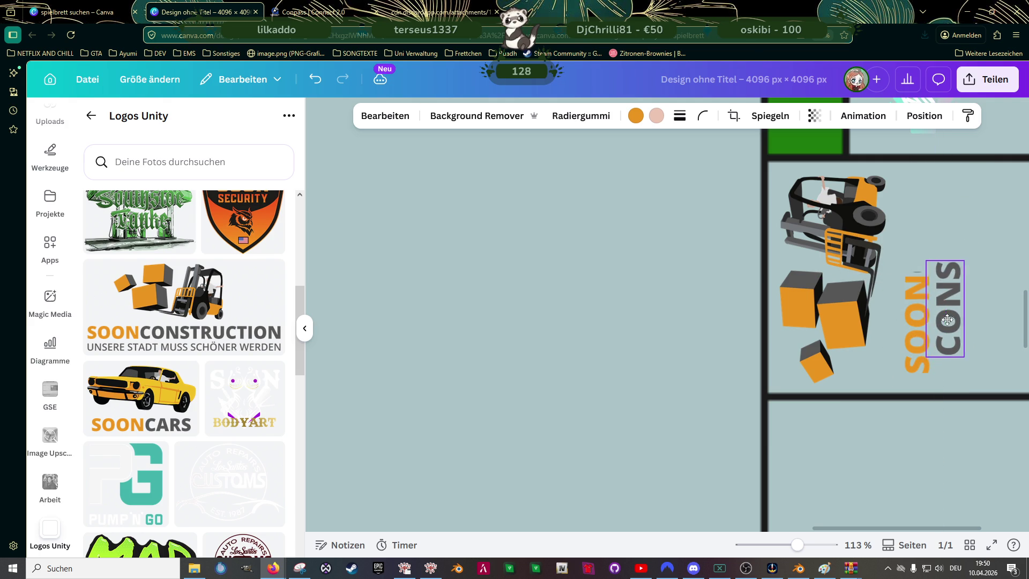
pyautogui.moveTo(952, 277); pyautogui.dragTo(951, 145)
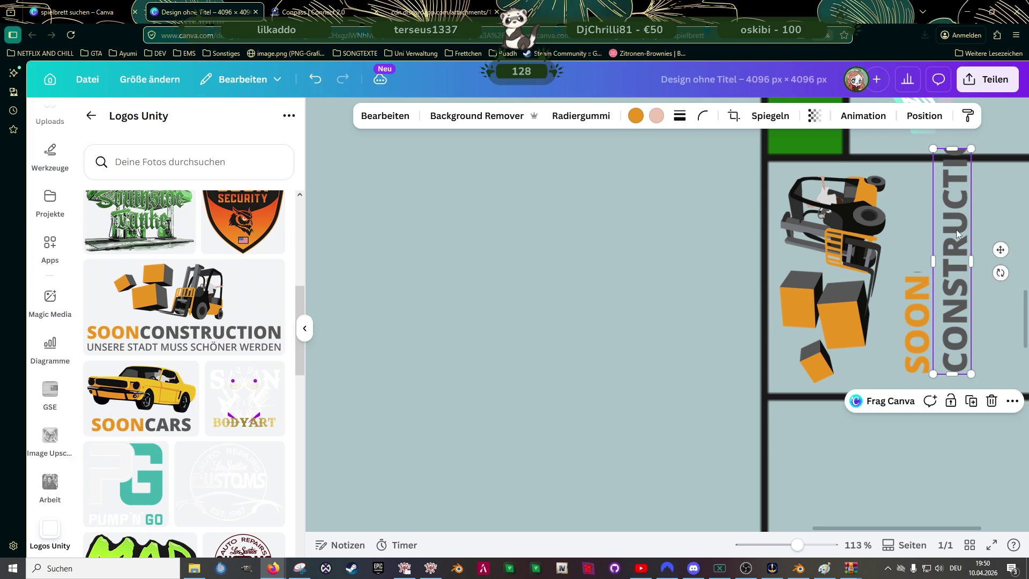
pyautogui.scroll(1, 952, 172)
pyautogui.moveTo(953, 193)
pyautogui.mouseDown()
pyautogui.moveTo(952, 145)
pyautogui.moveTo(950, 215)
pyautogui.mouseUp()
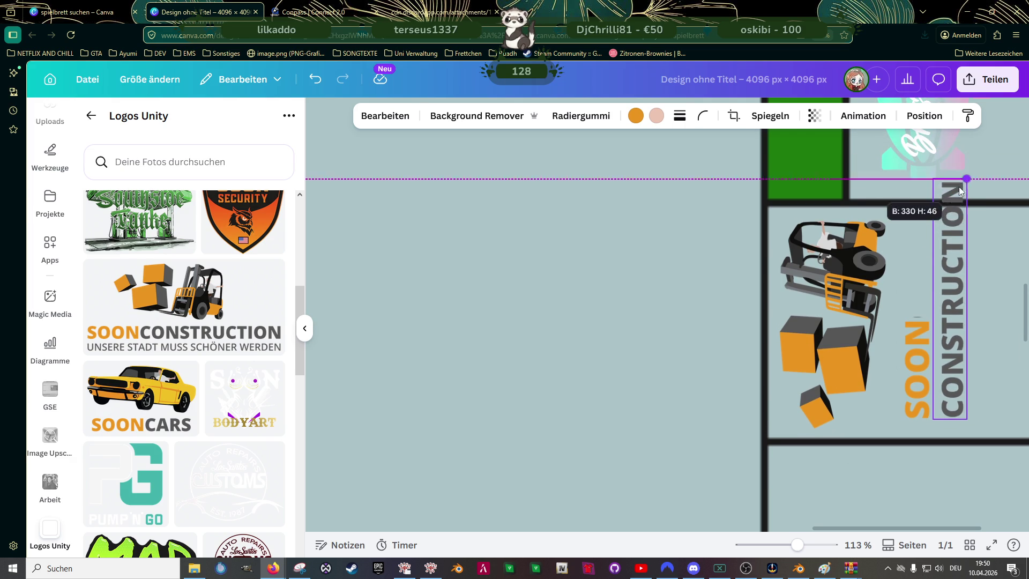
# - Trim the top of the SOON text and slide CONSTRUCTION tight beside it
pyautogui.click(914, 370)
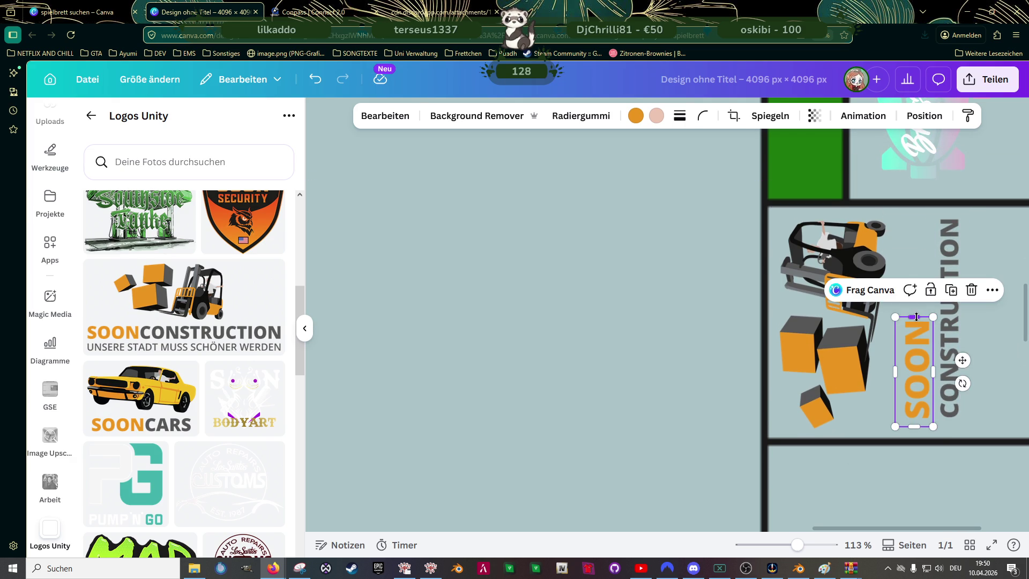
pyautogui.moveTo(917, 323); pyautogui.dragTo(916, 319)
pyautogui.scroll(5, 916, 319)
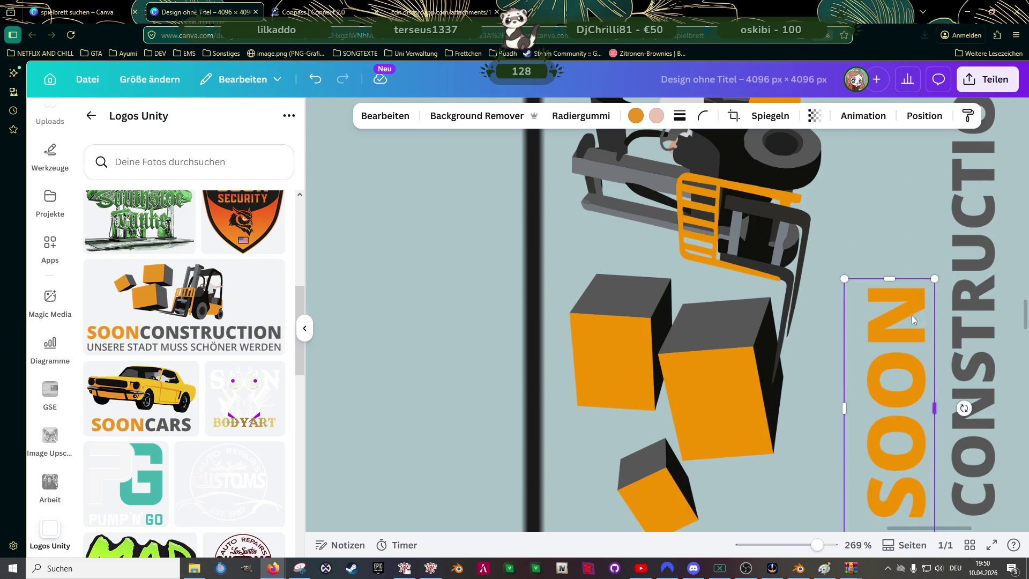
pyautogui.moveTo(891, 279); pyautogui.dragTo(871, 333)
pyautogui.scroll(-2, 889, 311)
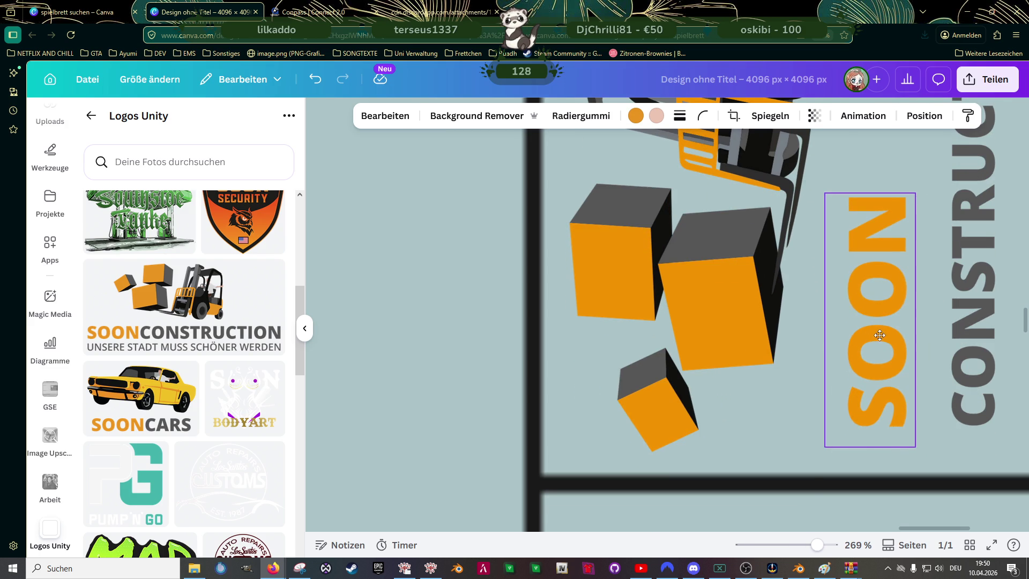
pyautogui.click(988, 341)
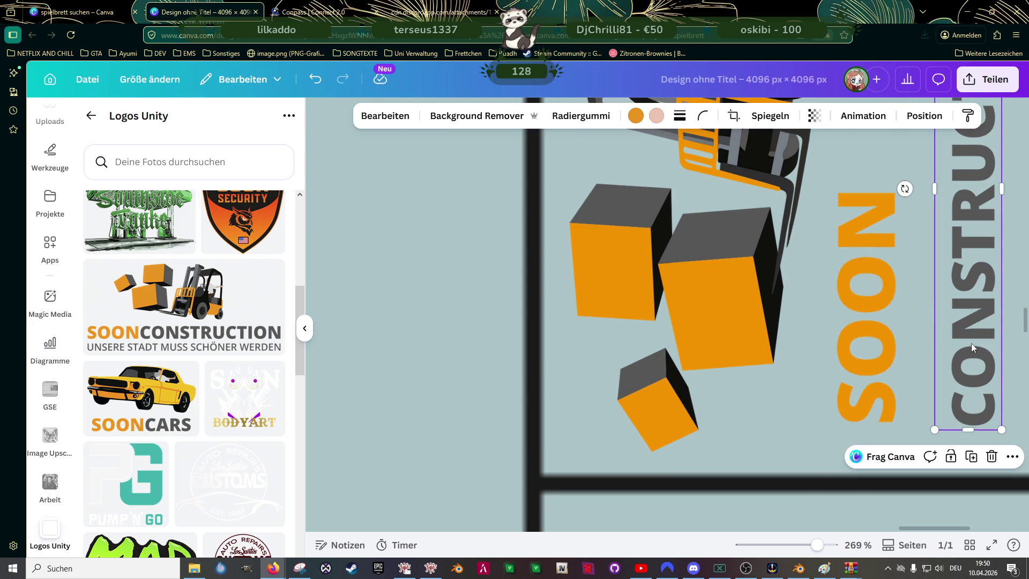
pyautogui.moveTo(988, 340); pyautogui.dragTo(944, 341)
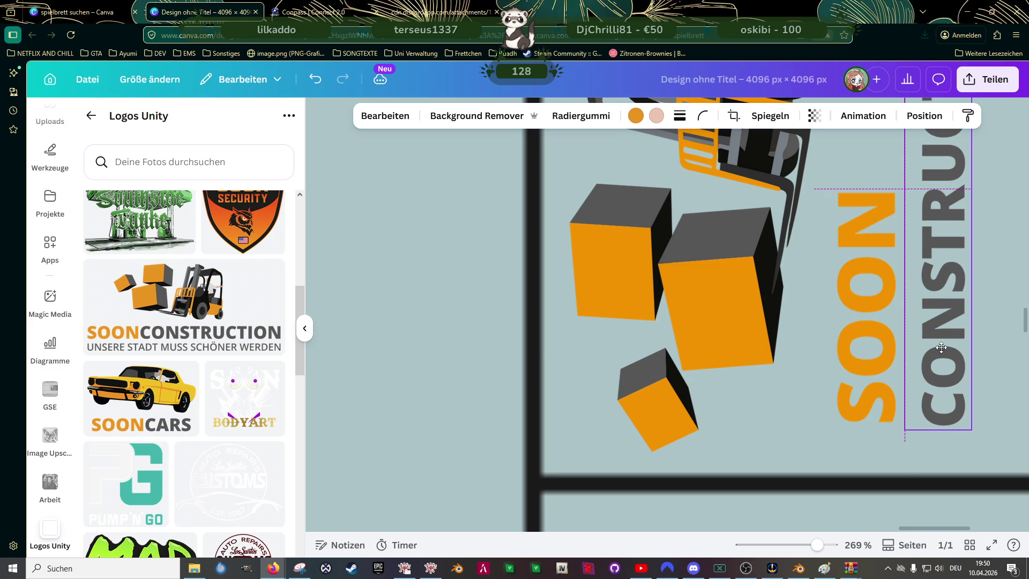
pyautogui.keyDown('ctrl'); pyautogui.scroll(-5, 937, 339); pyautogui.keyUp('ctrl')
pyautogui.keyDown('ctrl'); pyautogui.scroll(-2, 938, 339); pyautogui.keyUp('ctrl')
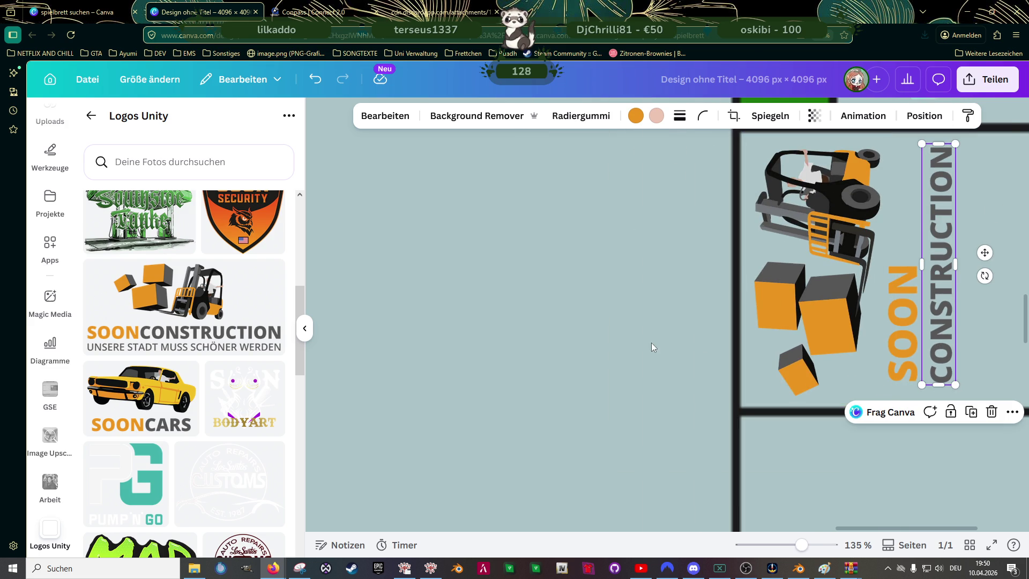
pyautogui.click(665, 337)
pyautogui.keyDown('ctrl'); pyautogui.scroll(-3, 680, 332); pyautogui.keyUp('ctrl')
pyautogui.keyDown('ctrl'); pyautogui.scroll(-1, 679, 332); pyautogui.keyUp('ctrl')
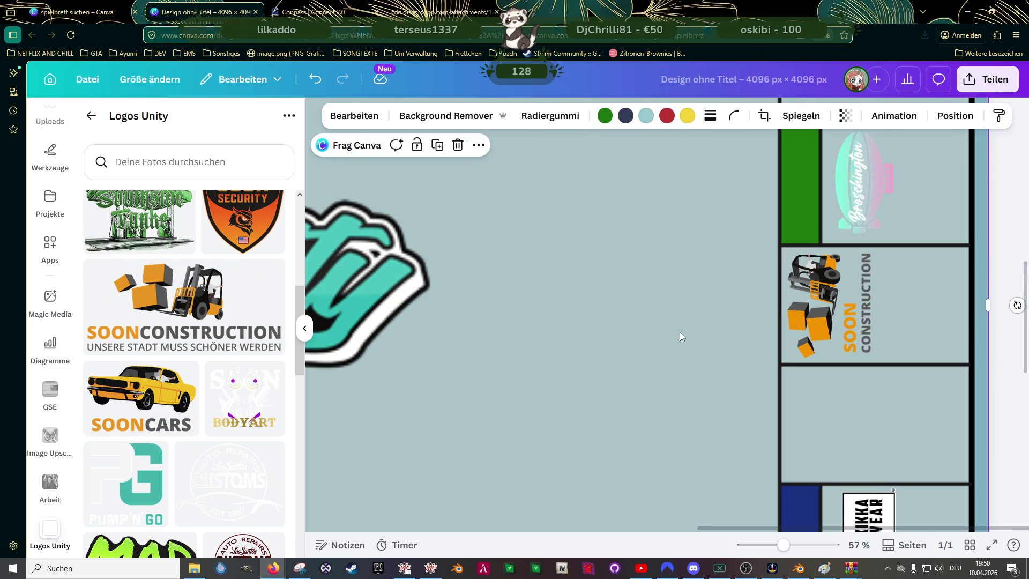
# - Pull the forklift image's right edge inward so it clears the SOON CONSTRUCTION lettering
pyautogui.keyDown('ctrl'); pyautogui.scroll(-1, 679, 333); pyautogui.keyUp('ctrl')
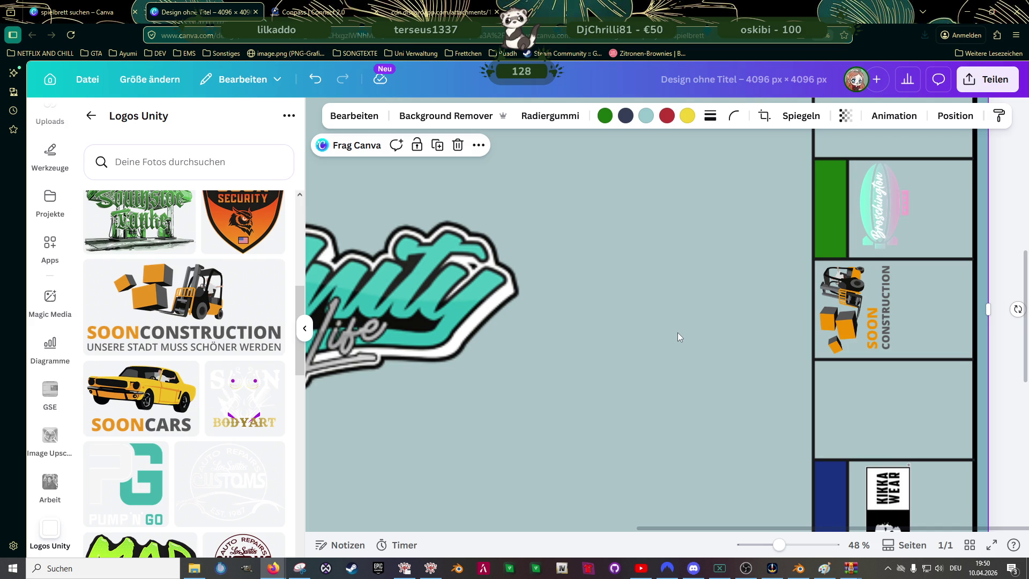
pyautogui.keyDown('ctrl'); pyautogui.scroll(-3, 677, 332); pyautogui.keyUp('ctrl')
pyautogui.keyDown('ctrl'); pyautogui.scroll(-1, 673, 348); pyautogui.keyUp('ctrl')
pyautogui.scroll(3, 729, 378)
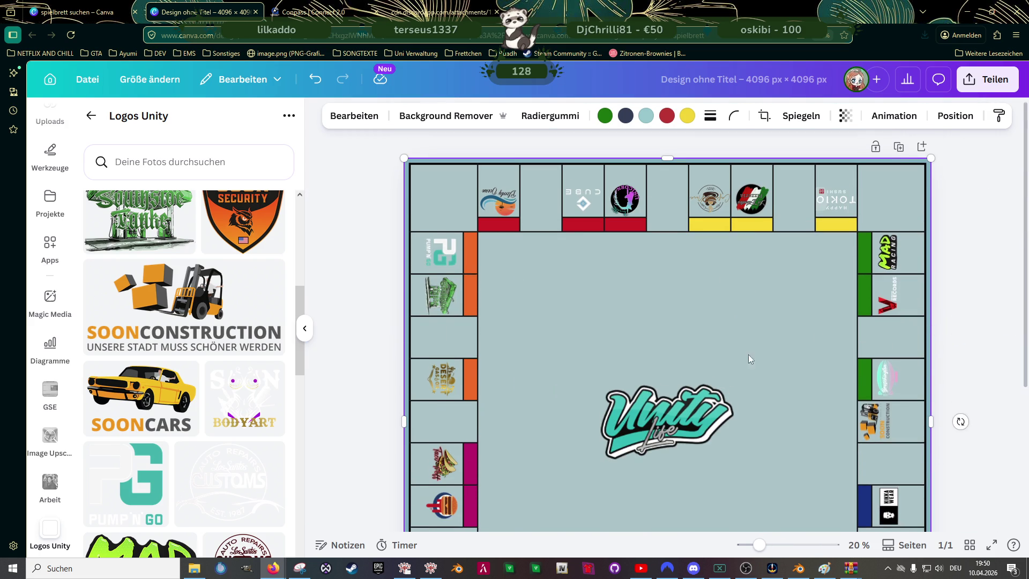
pyautogui.scroll(-1, 706, 336)
pyautogui.keyDown('ctrl'); pyautogui.scroll(3, 882, 392); pyautogui.keyUp('ctrl')
pyautogui.keyDown('ctrl'); pyautogui.scroll(3, 906, 388); pyautogui.keyUp('ctrl')
pyautogui.click(968, 344)
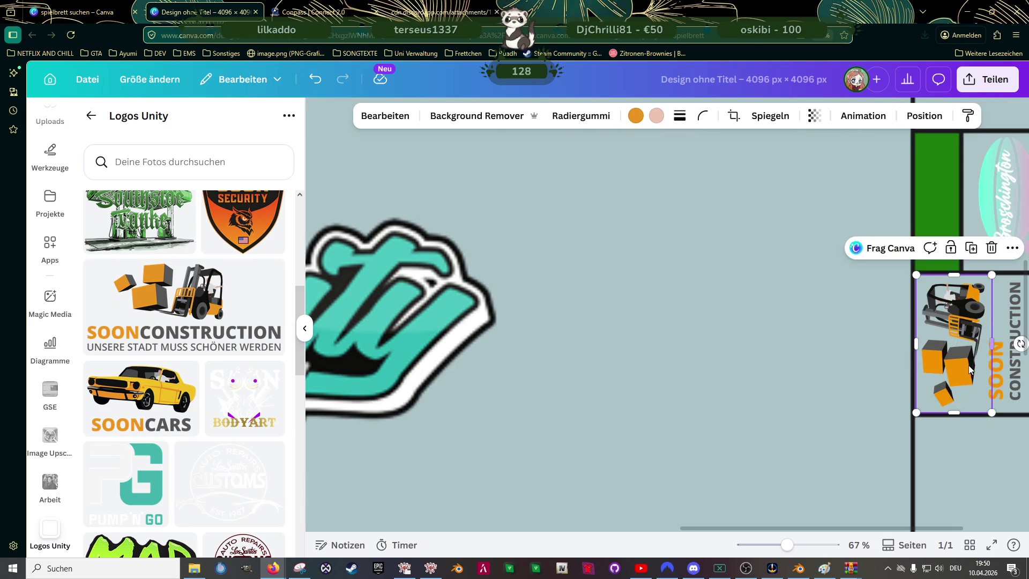
pyautogui.keyDown('ctrl'); pyautogui.scroll(3, 962, 359); pyautogui.keyUp('ctrl')
pyautogui.hscroll(2, 958, 364)
pyautogui.hscroll(3, 865, 362)
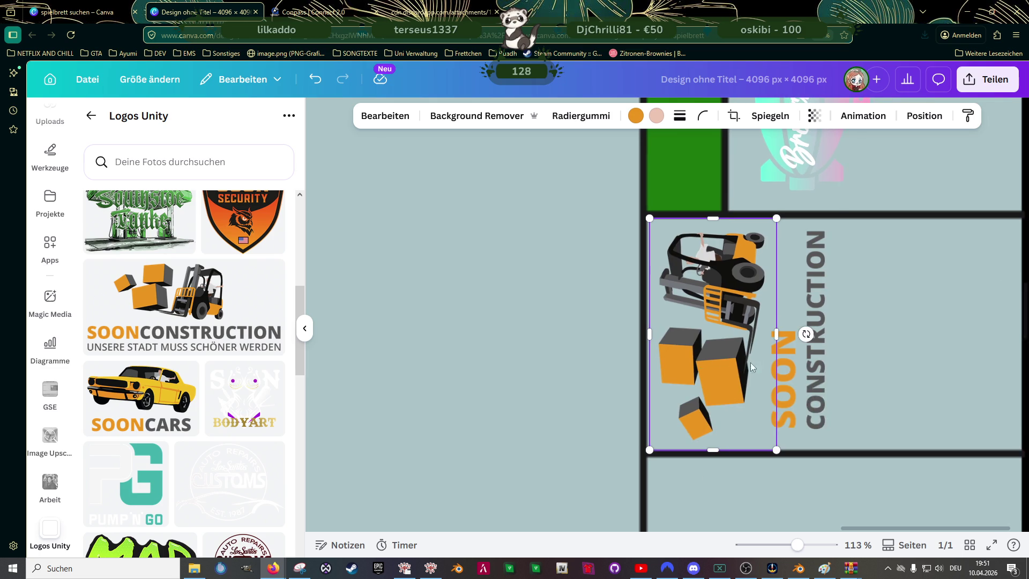
pyautogui.keyDown('ctrl'); pyautogui.scroll(3, 754, 352); pyautogui.keyUp('ctrl')
pyautogui.keyDown('ctrl'); pyautogui.scroll(2, 802, 315); pyautogui.keyUp('ctrl')
pyautogui.moveTo(803, 315); pyautogui.dragTo(781, 316)
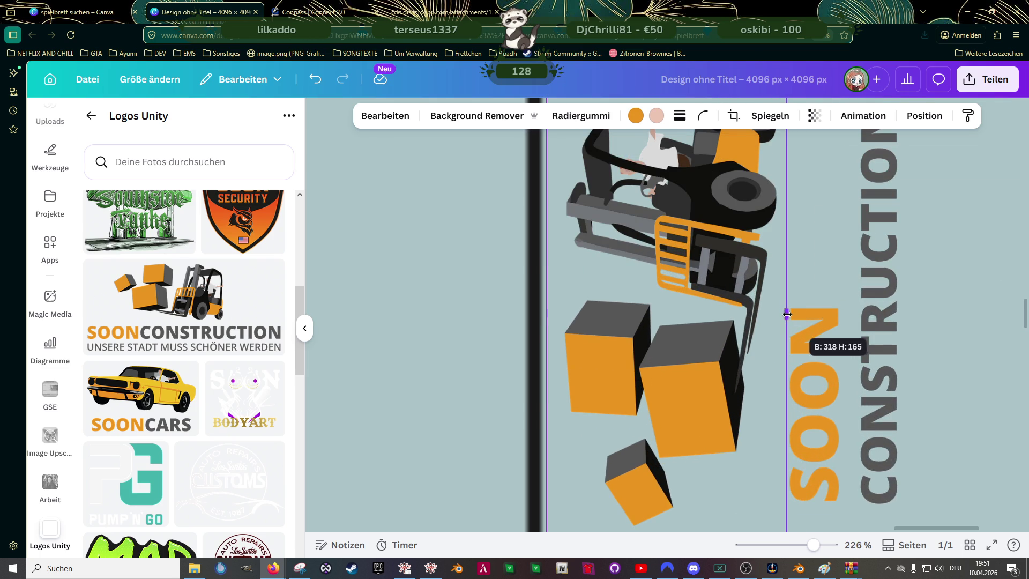
pyautogui.keyDown('ctrl'); pyautogui.scroll(-3, 762, 319); pyautogui.keyUp('ctrl')
pyautogui.keyDown('ctrl'); pyautogui.scroll(-2, 643, 332); pyautogui.keyUp('ctrl')
pyautogui.click(583, 350)
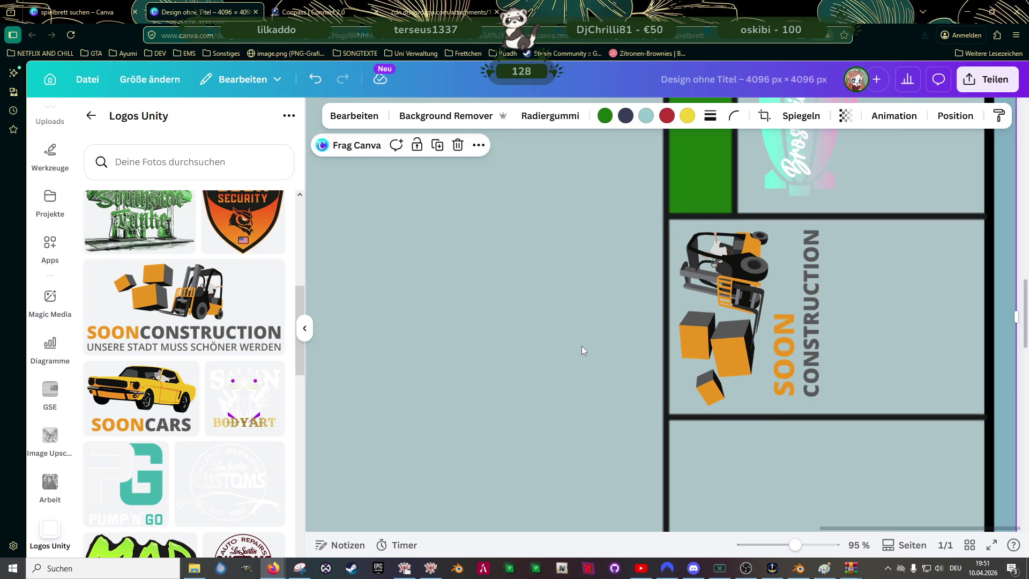
pyautogui.keyDown('ctrl'); pyautogui.scroll(-2, 582, 349); pyautogui.keyUp('ctrl')
pyautogui.keyDown('ctrl'); pyautogui.scroll(-2, 616, 335); pyautogui.keyUp('ctrl')
pyautogui.keyDown('ctrl'); pyautogui.scroll(-1, 637, 325); pyautogui.keyUp('ctrl')
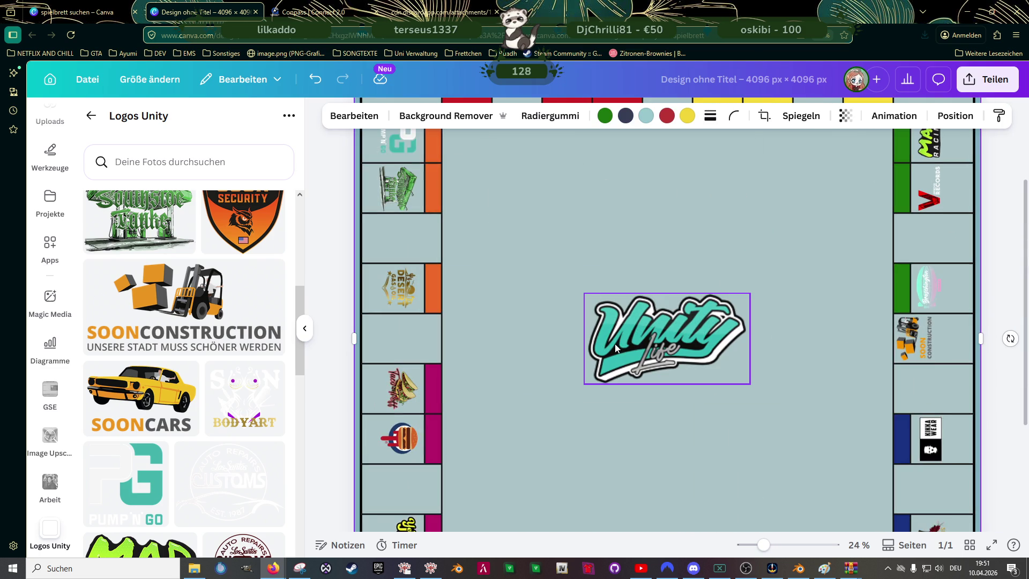
# - Add the SOONCARS logo, rotate it 180°, shrink it, and place it in a top-row field
pyautogui.moveTo(140, 396)
pyautogui.click(151, 393)
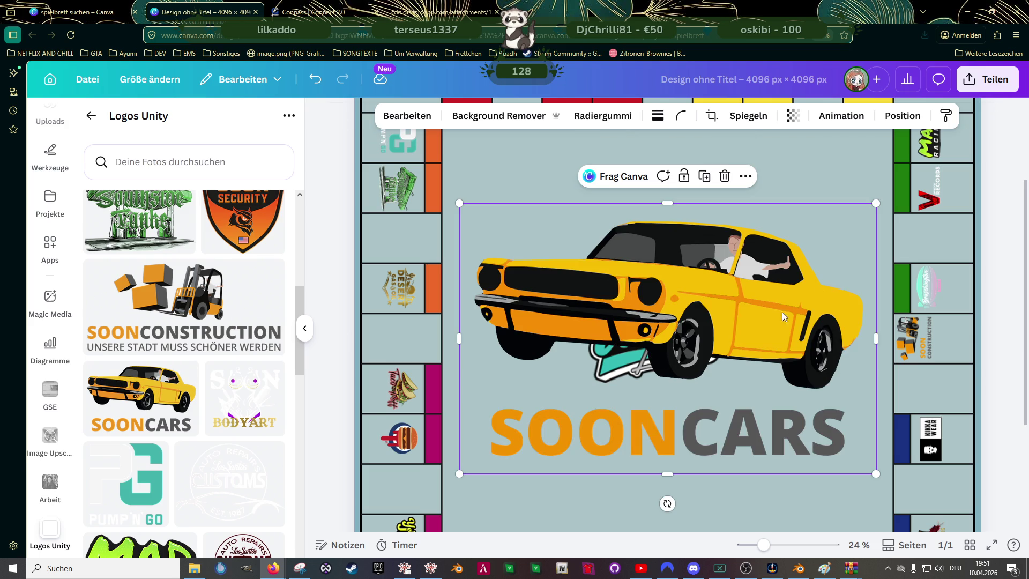
pyautogui.moveTo(876, 202)
pyautogui.mouseDown()
pyautogui.moveTo(529, 428)
pyautogui.moveTo(649, 233)
pyautogui.mouseUp()
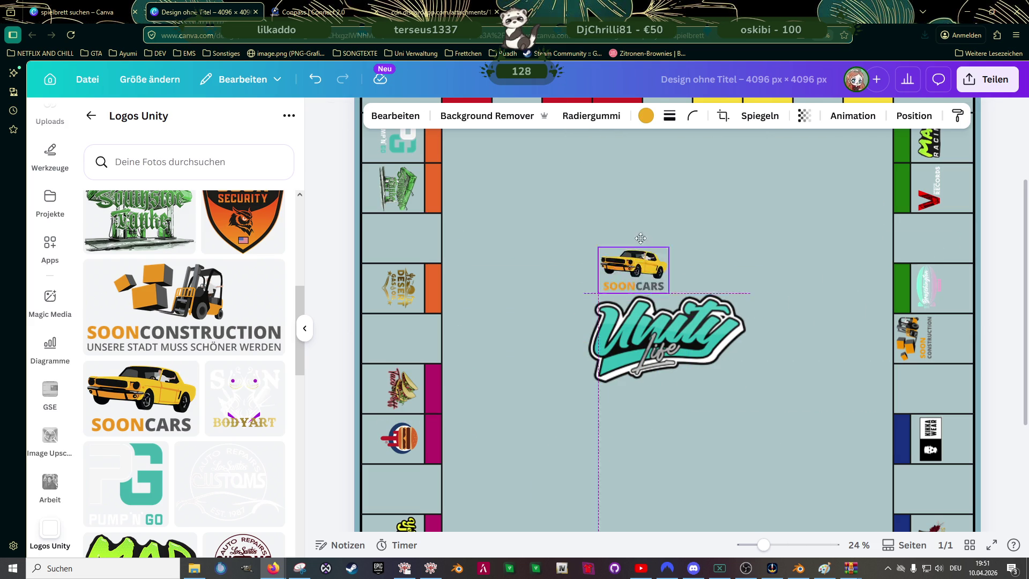
pyautogui.scroll(3, 649, 233)
pyautogui.moveTo(652, 415); pyautogui.dragTo(659, 262)
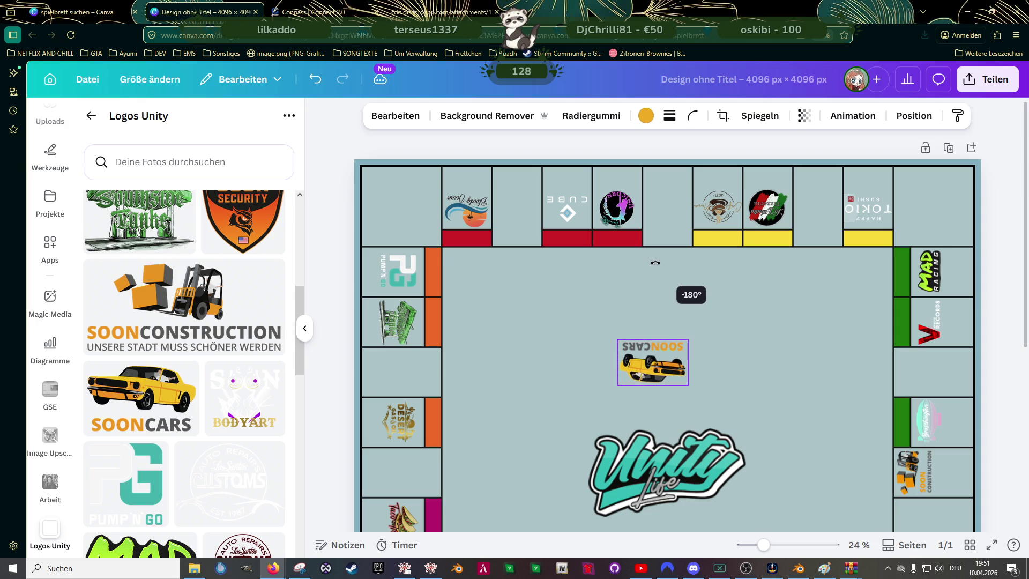
pyautogui.moveTo(689, 339)
pyautogui.mouseDown()
pyautogui.moveTo(662, 358)
pyautogui.moveTo(671, 229)
pyautogui.mouseUp()
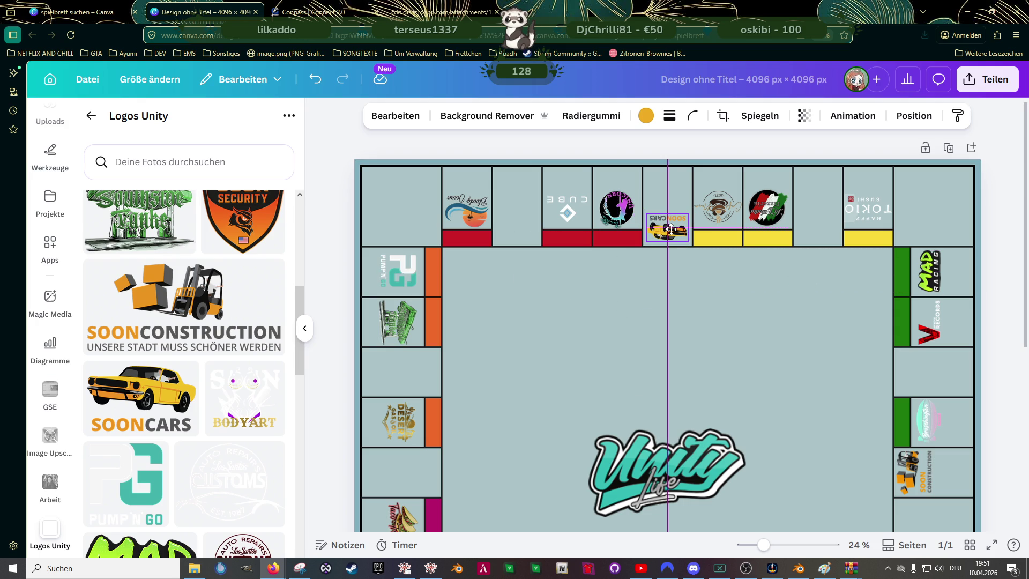
pyautogui.moveTo(670, 228); pyautogui.dragTo(670, 229)
pyautogui.click(639, 318)
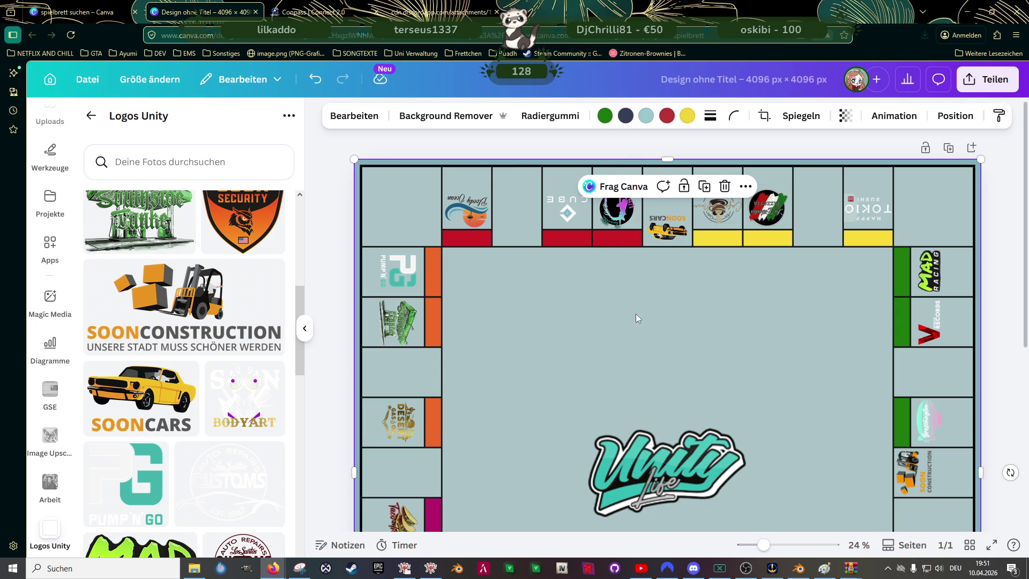
# - Add the SOON Bodyart logo to the board
pyautogui.scroll(3, 191, 386)
pyautogui.scroll(-5, 225, 391)
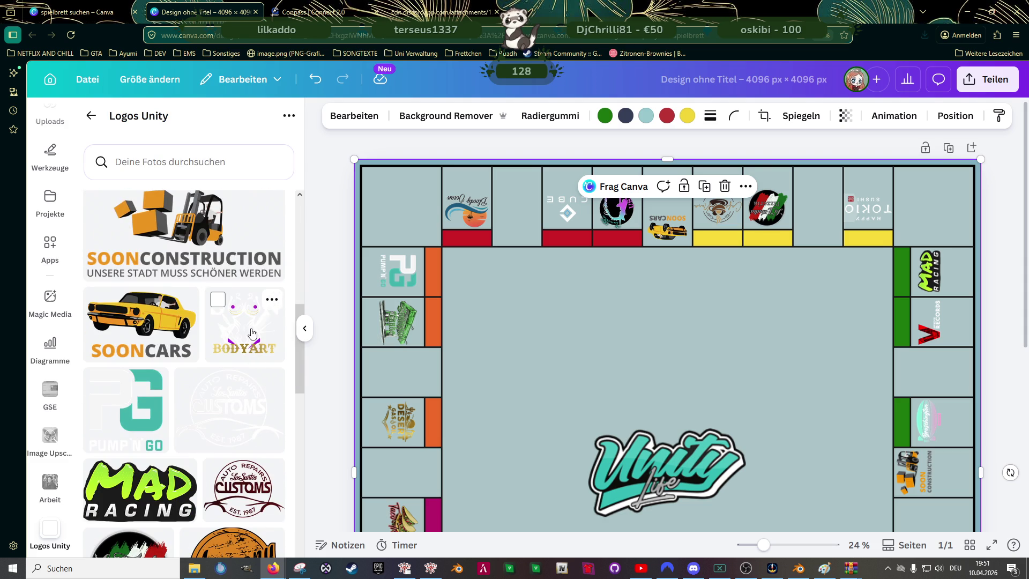
pyautogui.click(252, 333)
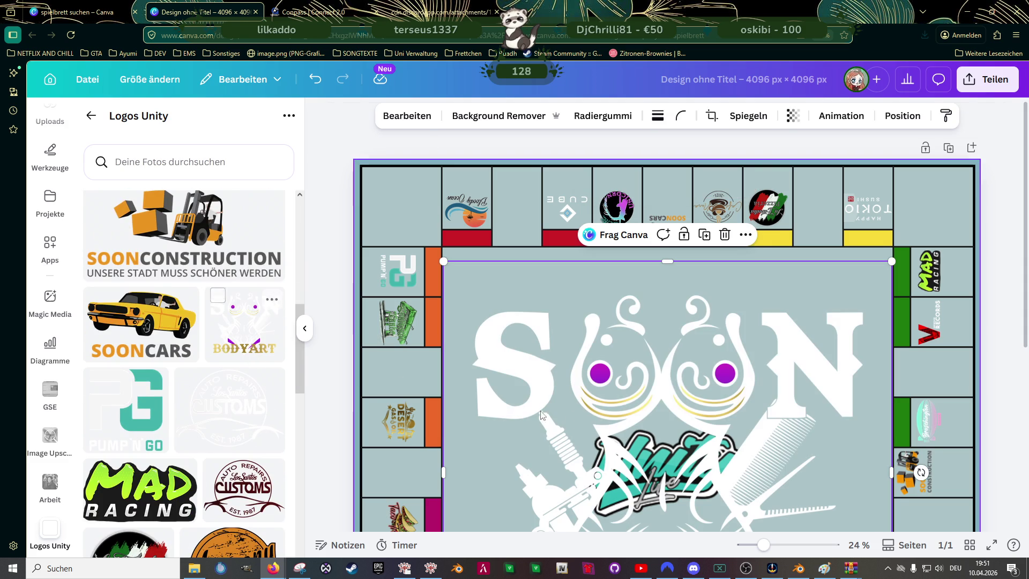
# - Check the board with the Bodyart logo, then switch to Blender's lost.blend scene
pyautogui.scroll(-3, 683, 380)
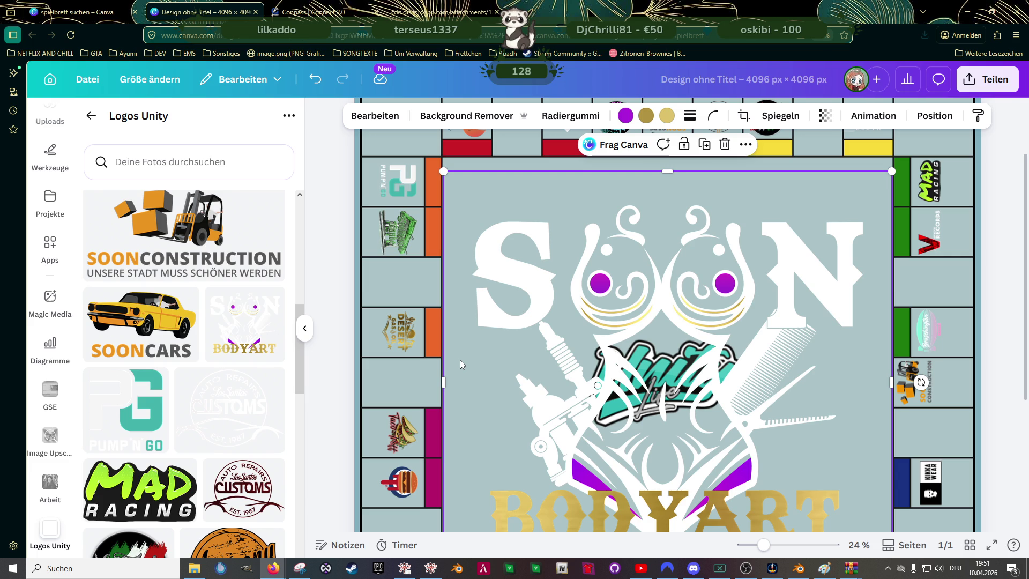
pyautogui.scroll(3, 459, 359)
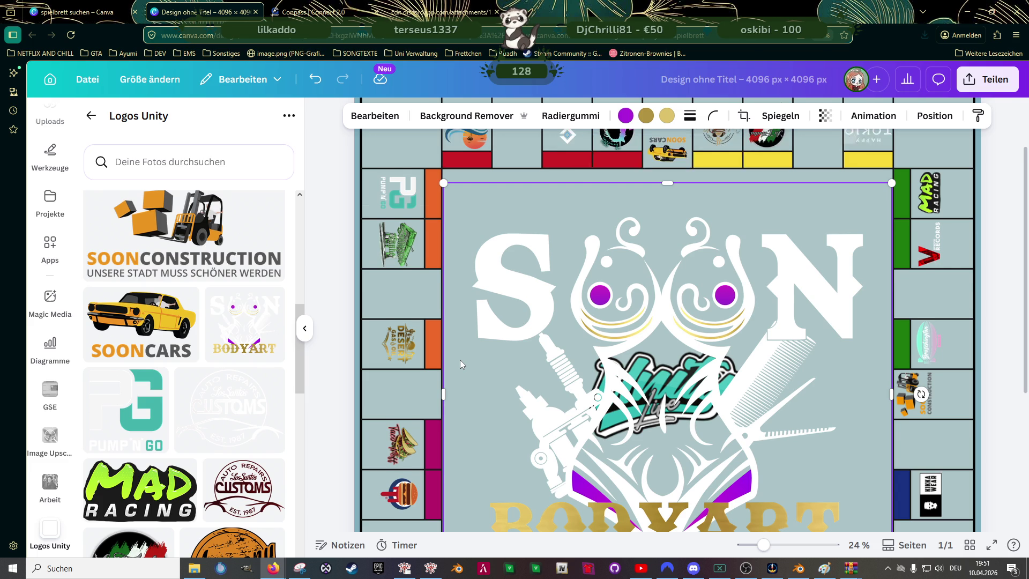
pyautogui.scroll(-2, 460, 359)
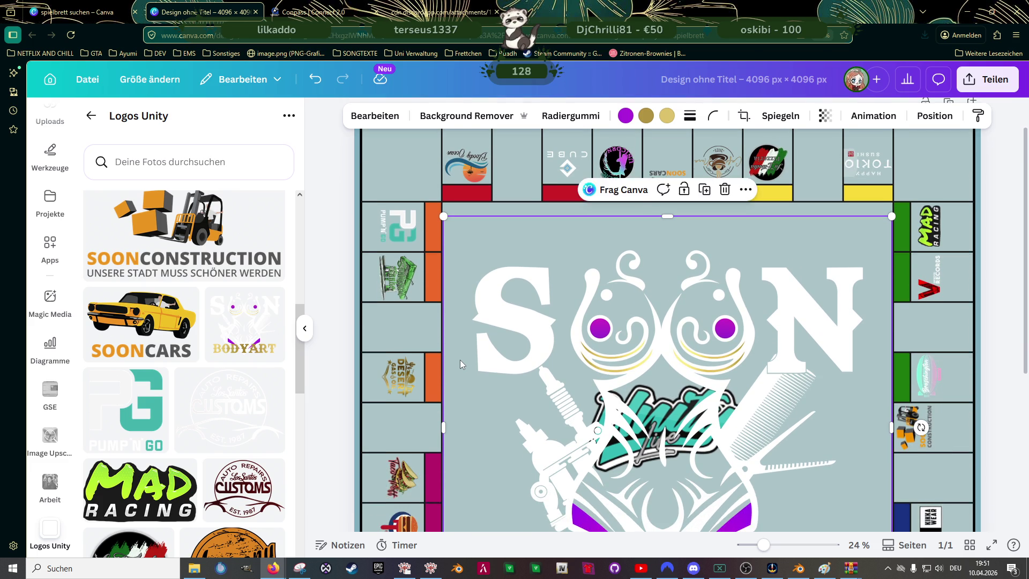
pyautogui.scroll(2, 460, 359)
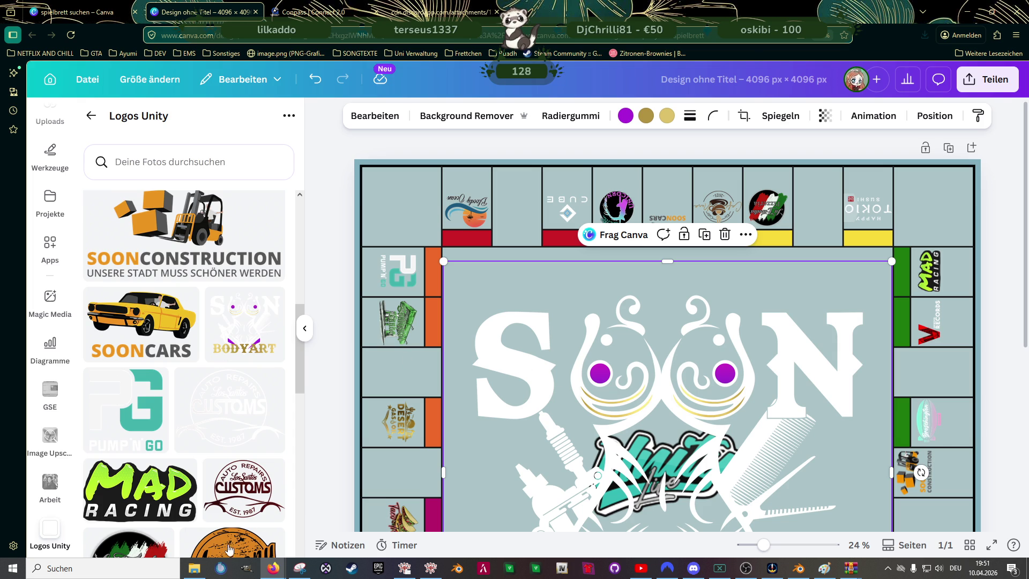
pyautogui.click(798, 568)
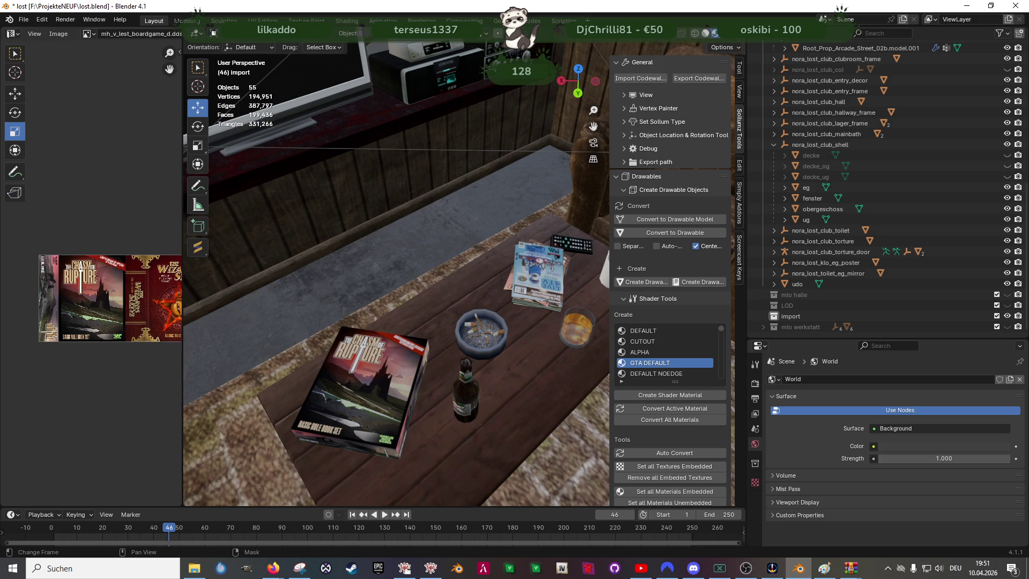
# - Leave Blender and bring the Canva game board back up in Firefox
pyautogui.click(694, 568)
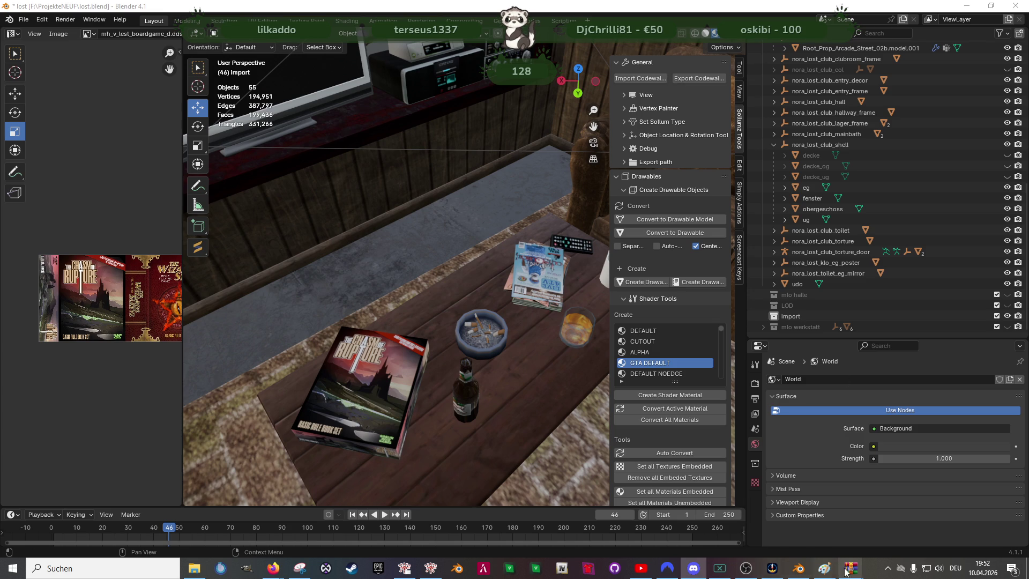
pyautogui.moveTo(273, 568)
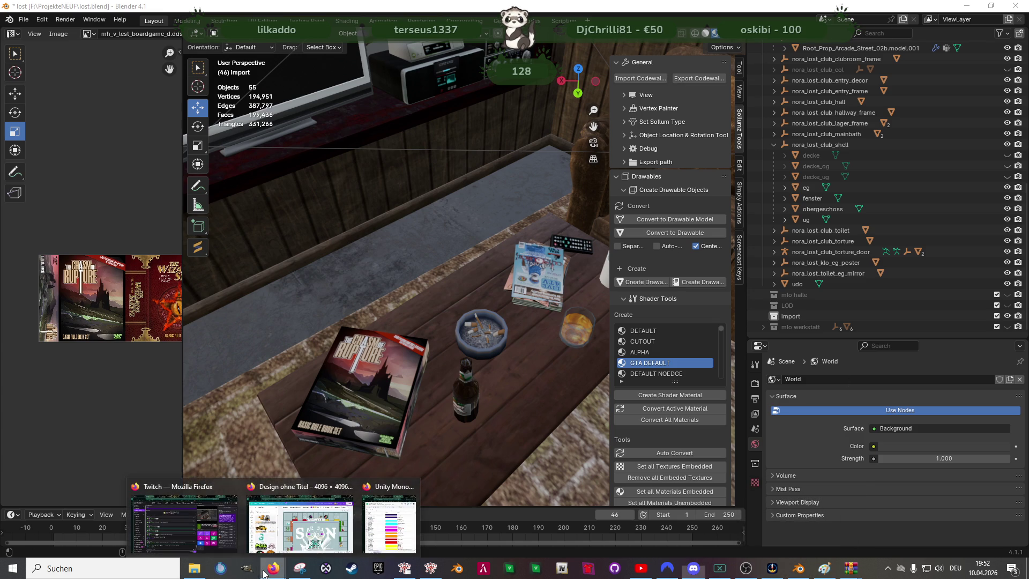
pyautogui.click(319, 536)
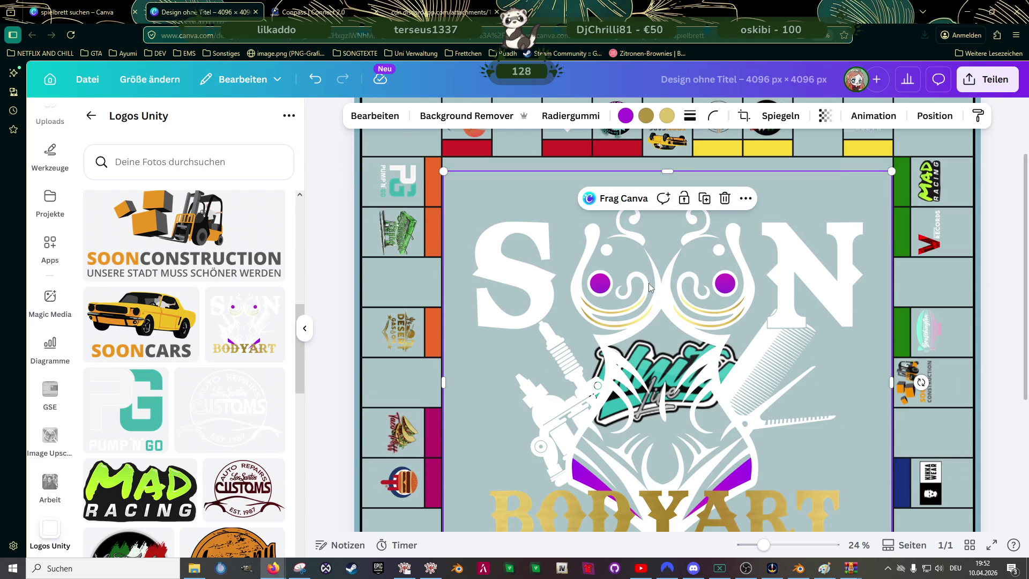
# - Delete the large SOON Bodyart logo from the centre of the board
pyautogui.scroll(-2, 658, 327)
pyautogui.scroll(-2, 651, 300)
pyautogui.press('Delete')
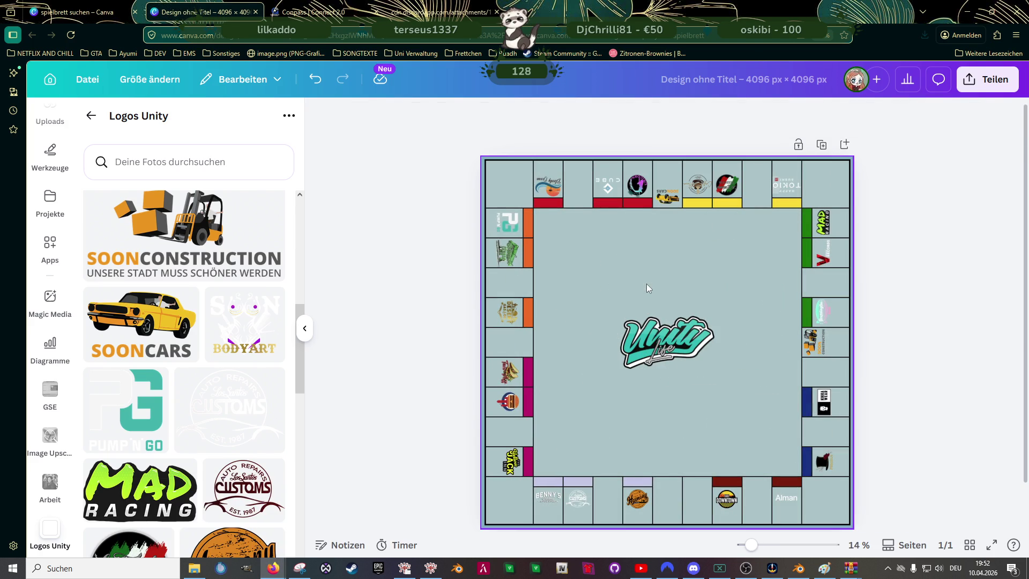
pyautogui.scroll(1, 699, 209)
pyautogui.scroll(5, 699, 205)
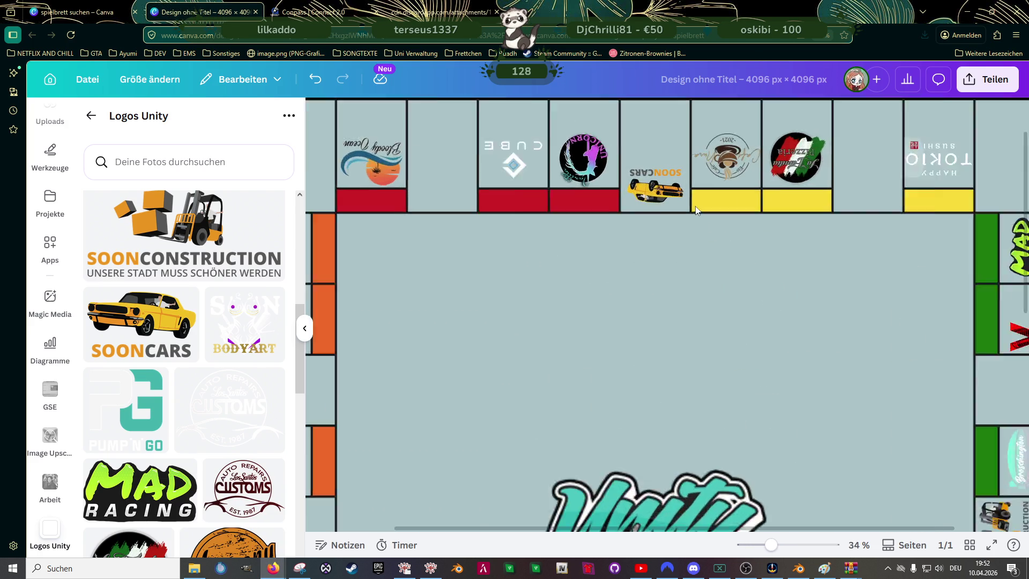
pyautogui.scroll(3, 676, 201)
# - Enlarge the upside-down SOON CARS logo to fill its top-row field and crop it to the car
pyautogui.click(673, 204)
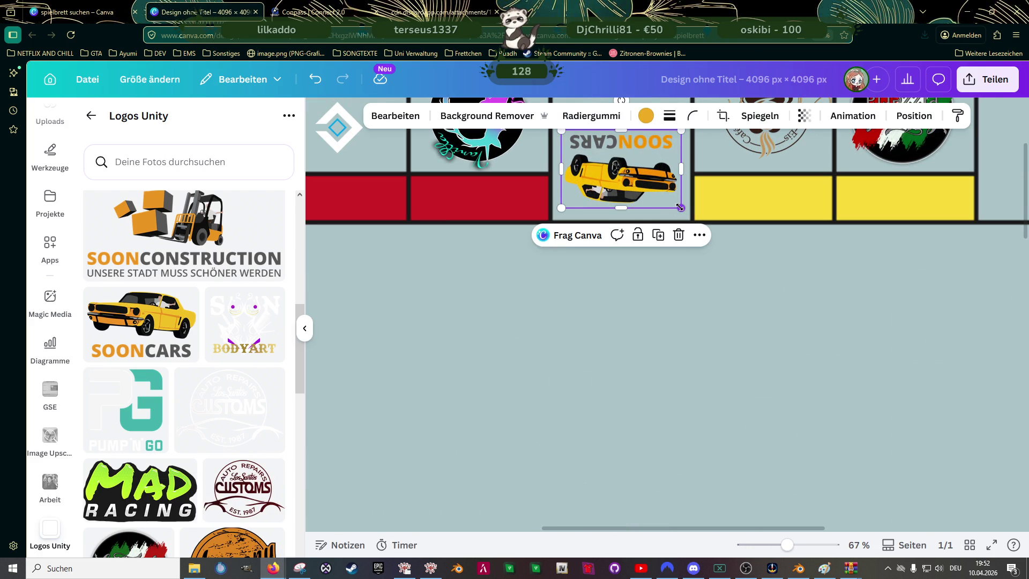
pyautogui.moveTo(681, 208); pyautogui.dragTo(690, 211)
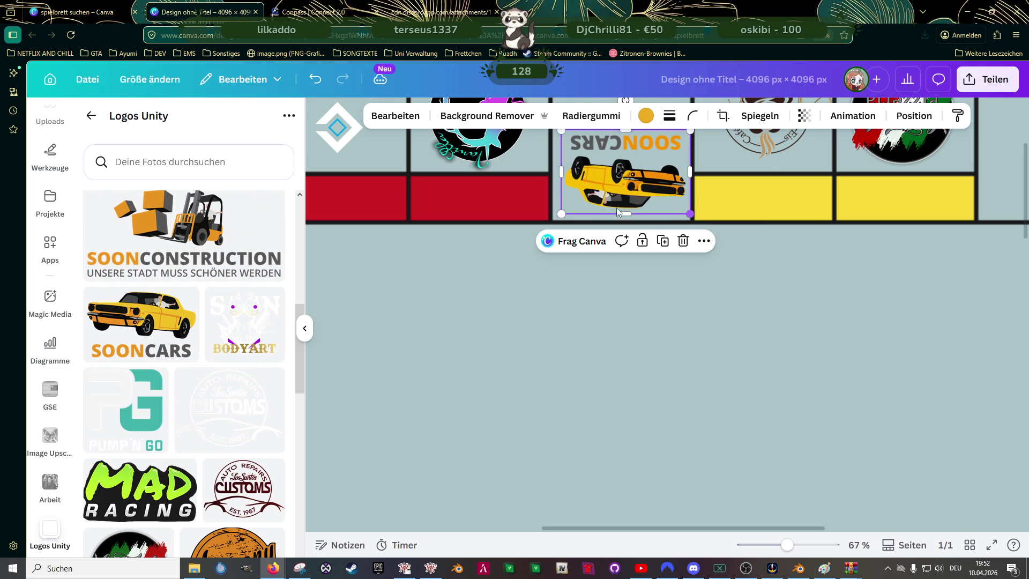
pyautogui.moveTo(560, 214); pyautogui.dragTo(552, 219)
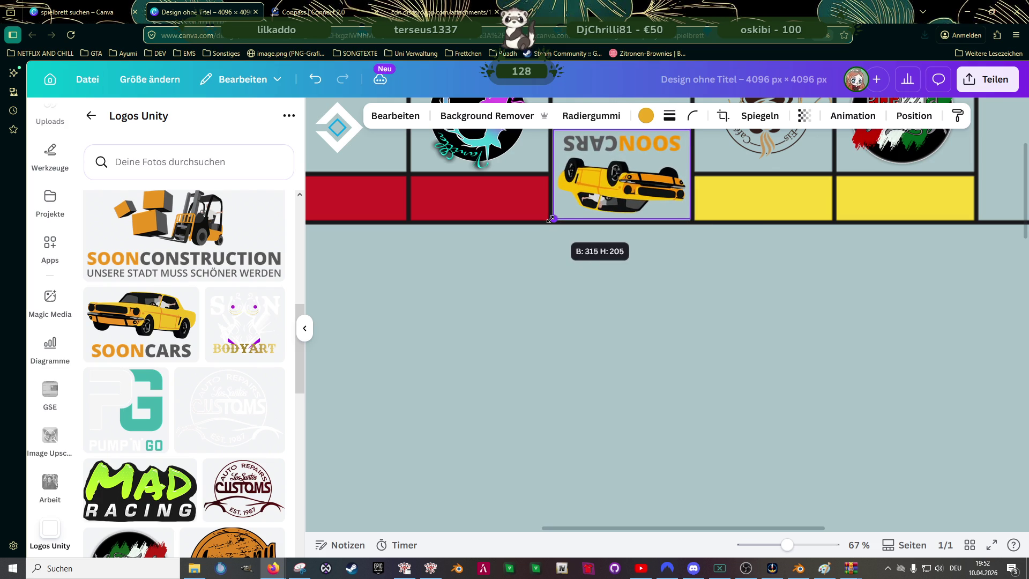
pyautogui.scroll(2, 590, 241)
pyautogui.moveTo(648, 274); pyautogui.dragTo(647, 277)
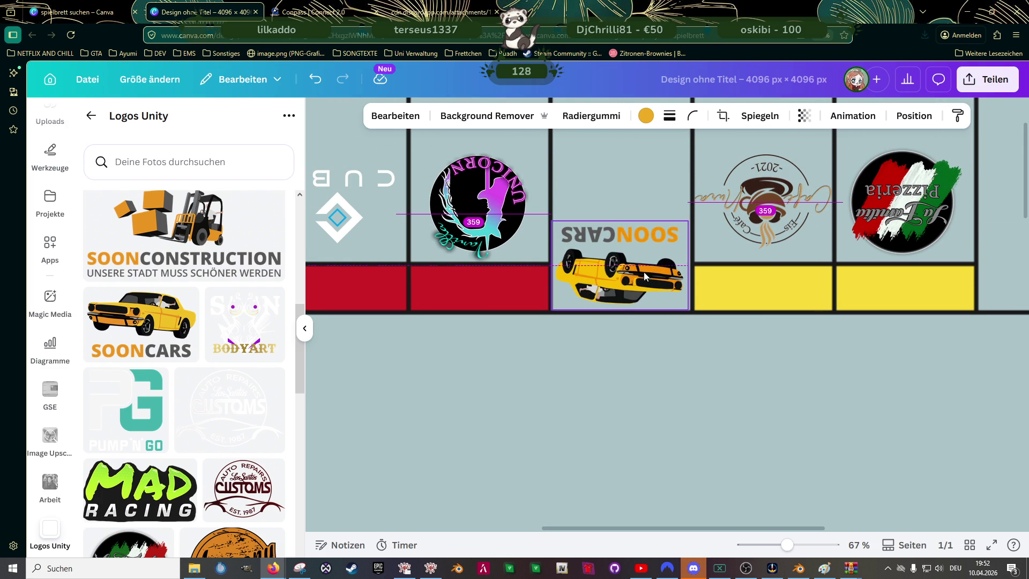
pyautogui.moveTo(619, 221); pyautogui.dragTo(619, 244)
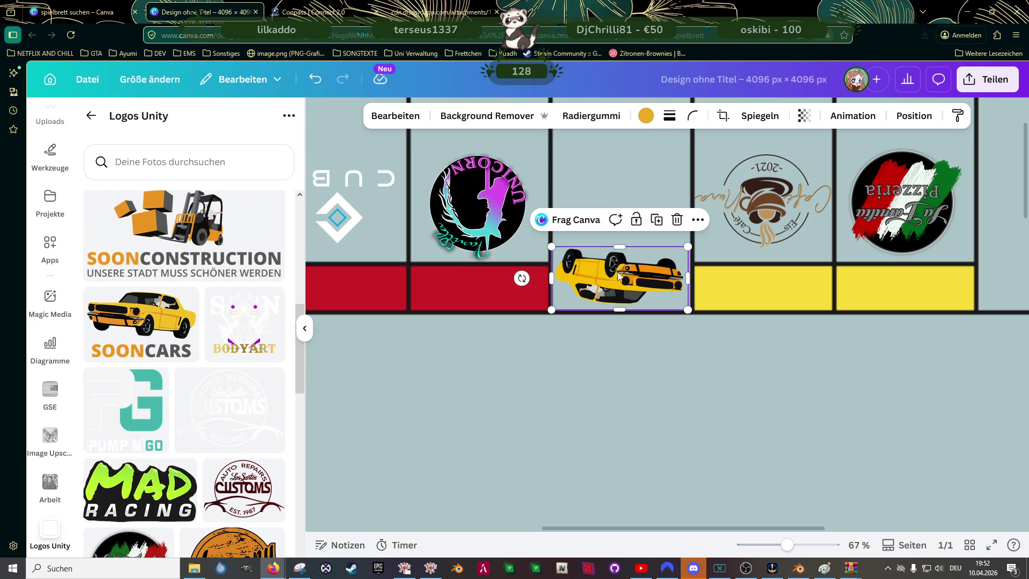
pyautogui.moveTo(618, 281)
pyautogui.mouseDown()
pyautogui.moveTo(625, 288)
pyautogui.moveTo(626, 161)
pyautogui.mouseUp()
# - Duplicate the logo and crop the copies down to the separate SOON and CARS lettering
pyautogui.hotkey('ctrl', 'd')
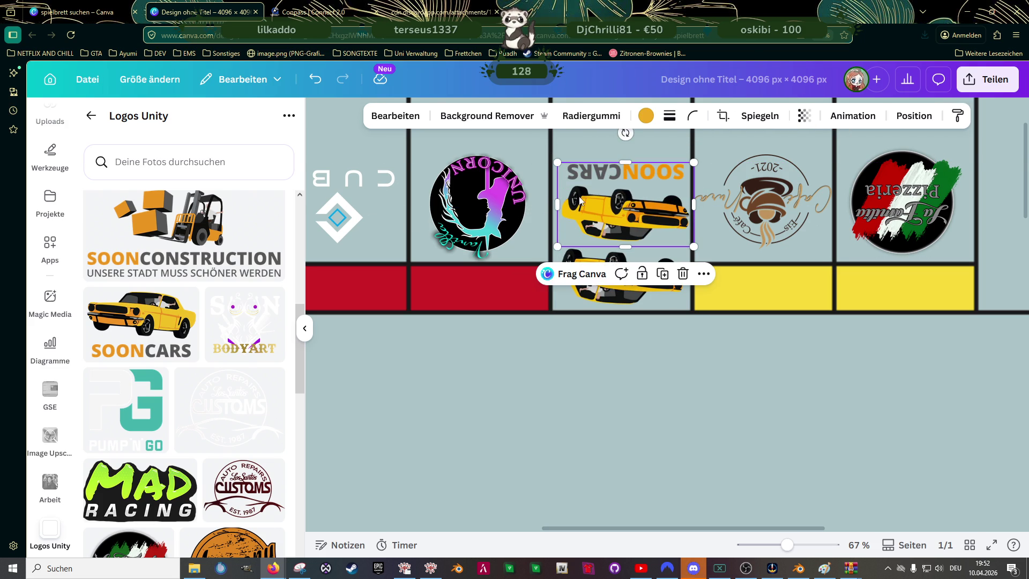
pyautogui.moveTo(557, 204); pyautogui.dragTo(618, 199)
pyautogui.moveTo(664, 245)
pyautogui.mouseDown()
pyautogui.moveTo(664, 186)
pyautogui.moveTo(609, 193)
pyautogui.moveTo(634, 247)
pyautogui.moveTo(613, 210)
pyautogui.moveTo(519, 205)
pyautogui.mouseUp()
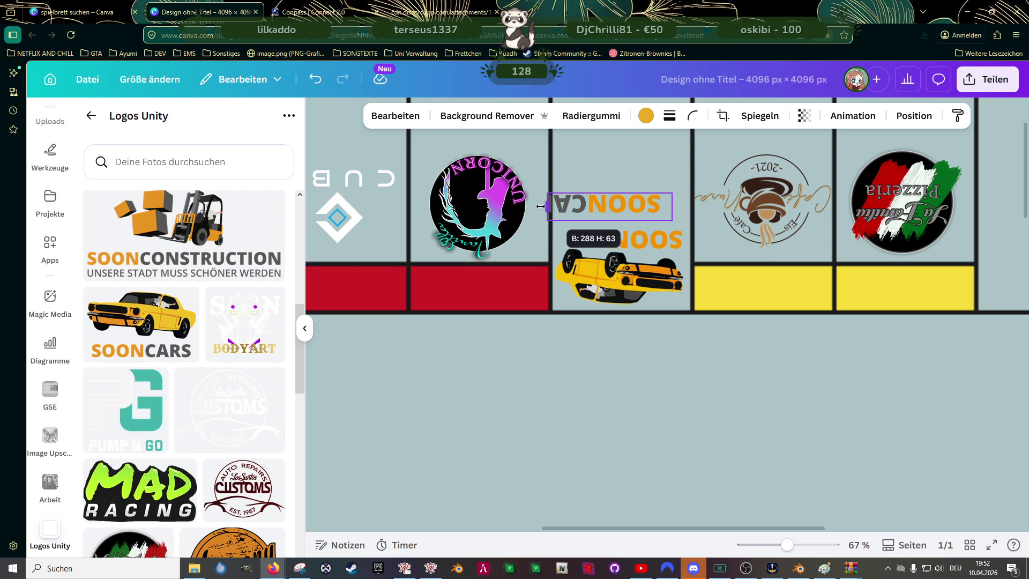
pyautogui.moveTo(672, 207)
pyautogui.mouseDown()
pyautogui.moveTo(588, 204)
pyautogui.moveTo(595, 216)
pyautogui.mouseUp()
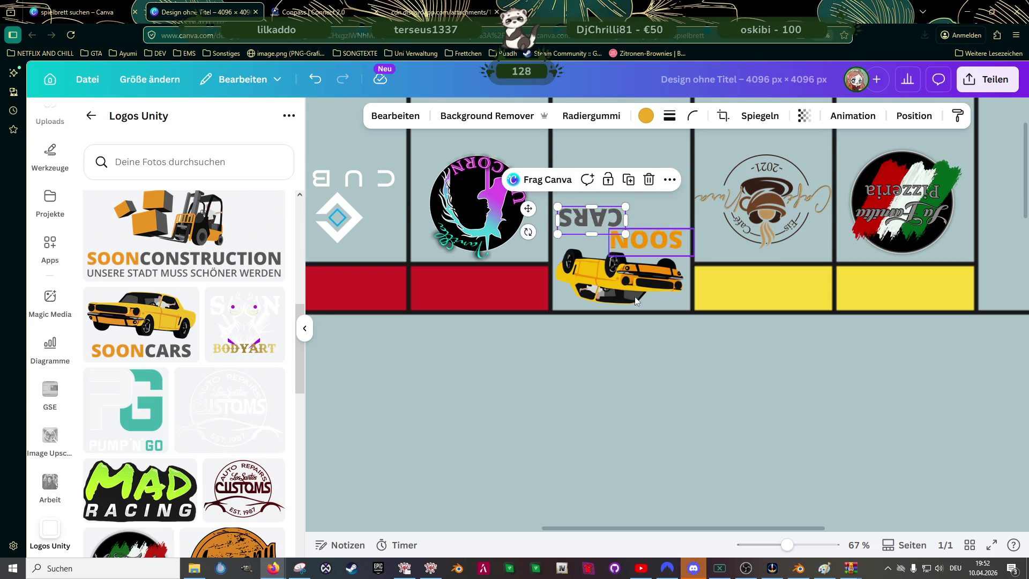
pyautogui.keyDown('ctrl'); pyautogui.scroll(-3, 670, 307); pyautogui.keyUp('ctrl')
pyautogui.keyDown('ctrl'); pyautogui.scroll(-4, 680, 320); pyautogui.keyUp('ctrl')
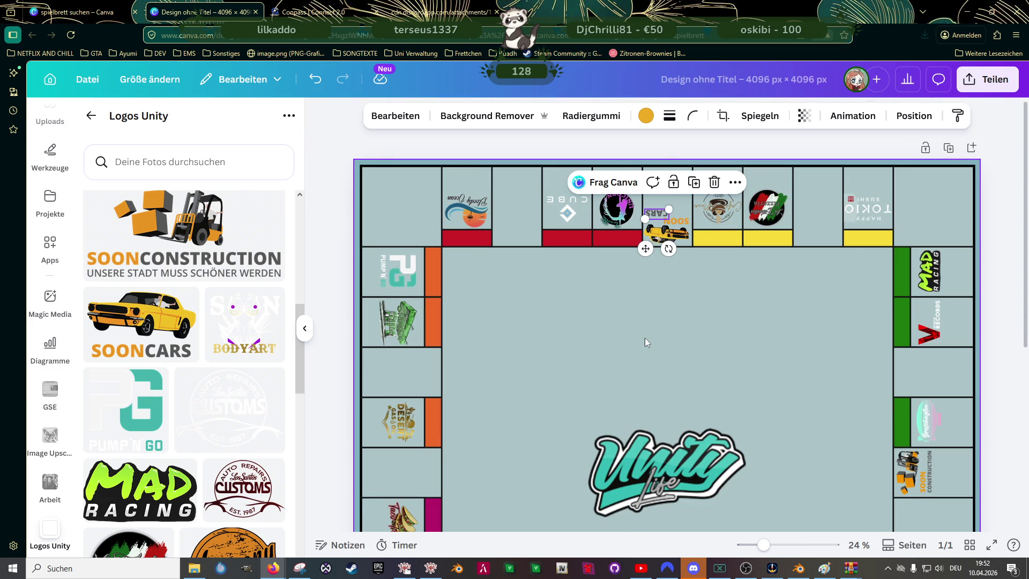
# - Trim the bottom of the upside-down CARS text piece so it fits the field
pyautogui.click(644, 337)
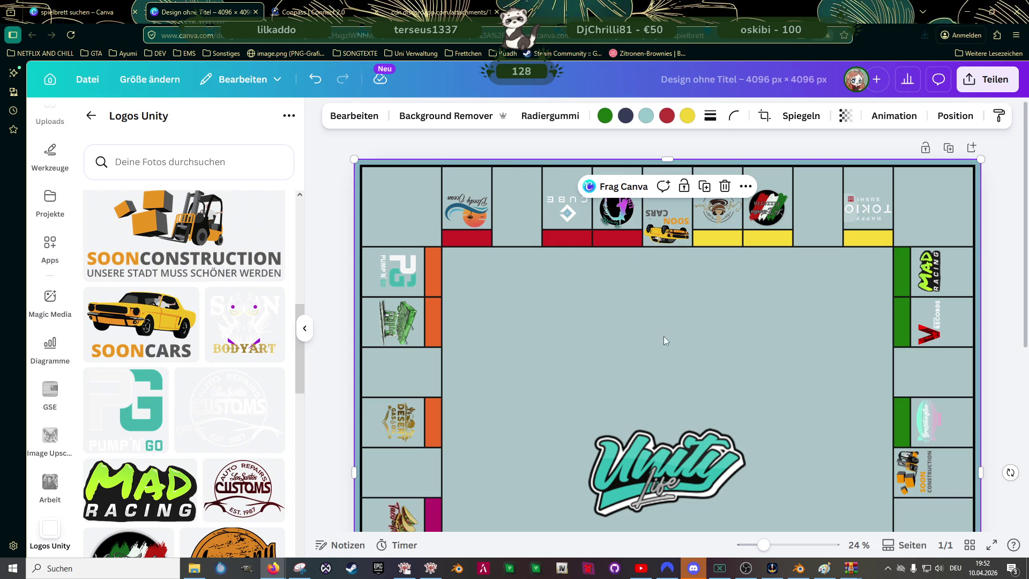
pyautogui.keyDown('ctrl'); pyautogui.scroll(3, 659, 232); pyautogui.keyUp('ctrl')
pyautogui.keyDown('ctrl'); pyautogui.scroll(3, 660, 231); pyautogui.keyUp('ctrl')
pyautogui.keyDown('ctrl'); pyautogui.scroll(2, 659, 254); pyautogui.keyUp('ctrl')
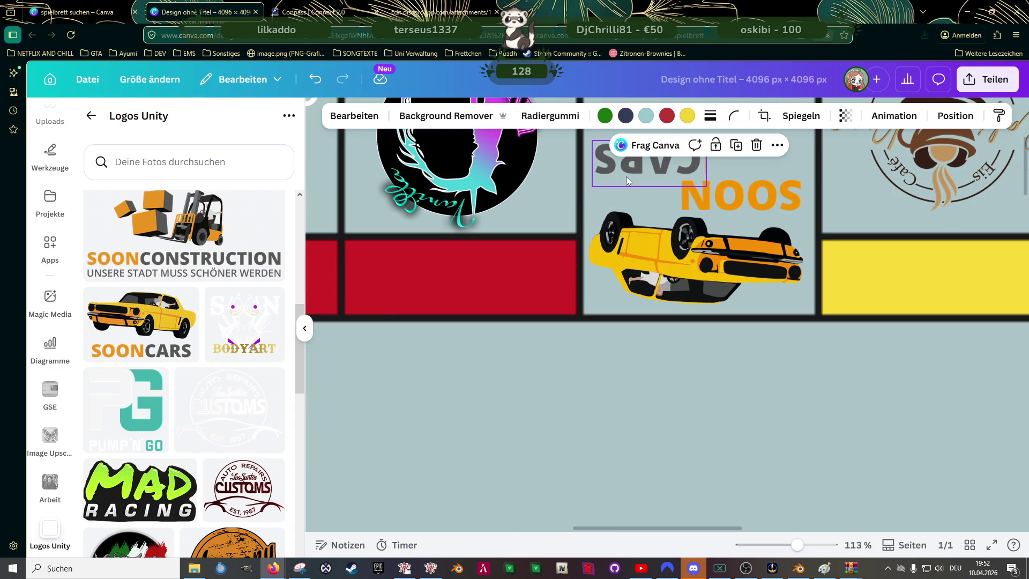
pyautogui.click(643, 179)
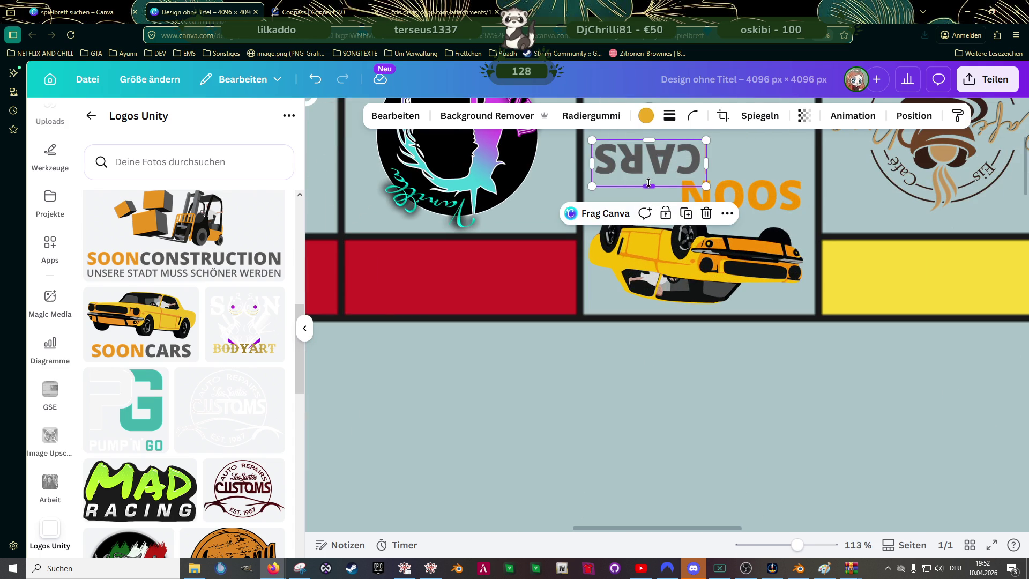
pyautogui.moveTo(642, 186); pyautogui.dragTo(643, 177)
# - Check the SOON text, CARS text and car image sit stacked inside the Soon Cars field
pyautogui.click(772, 201)
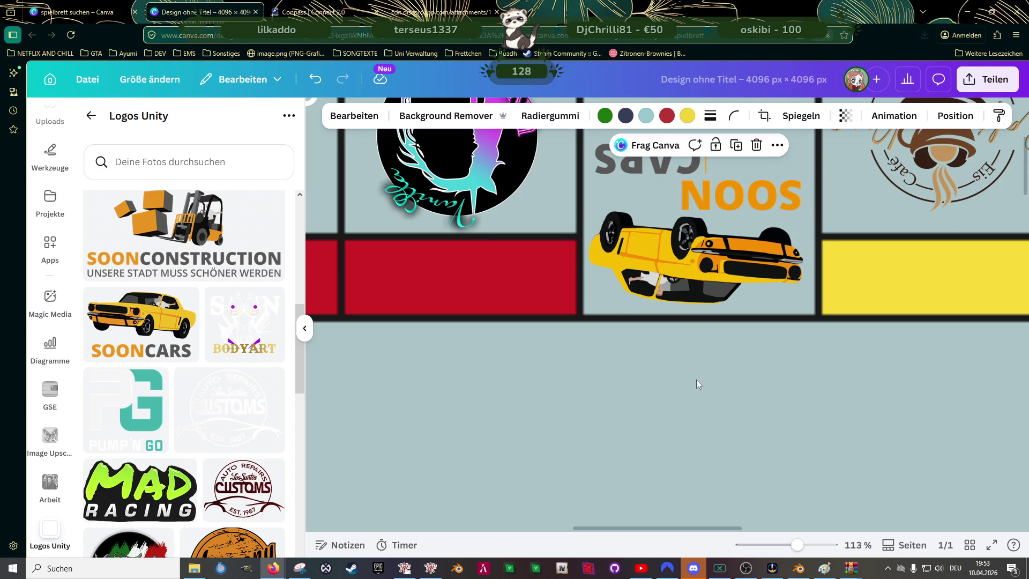
pyautogui.keyDown('ctrl'); pyautogui.scroll(-3, 691, 370); pyautogui.keyUp('ctrl')
pyautogui.keyDown('ctrl'); pyautogui.scroll(2, 683, 228); pyautogui.keyUp('ctrl')
pyautogui.click(677, 206)
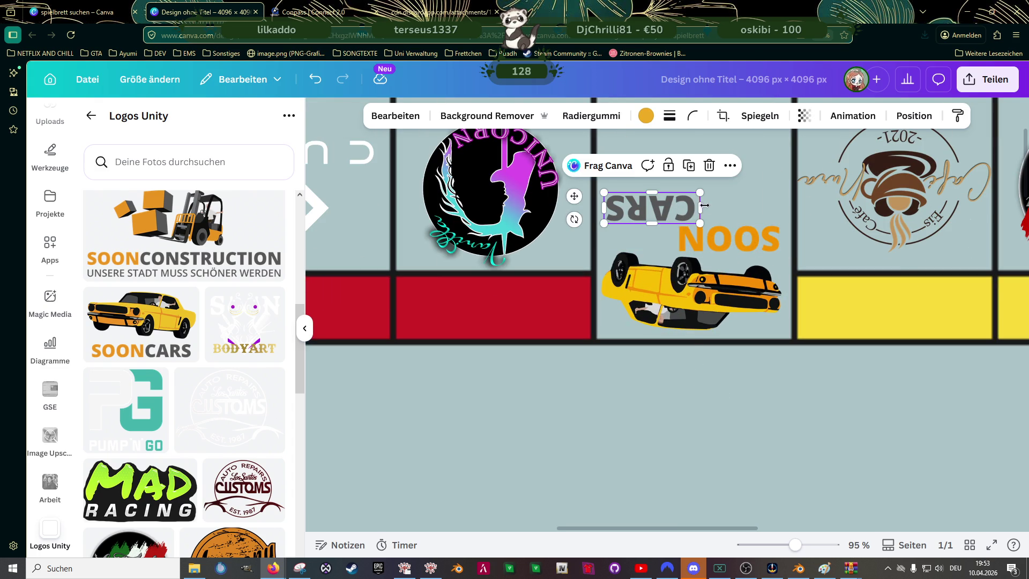
pyautogui.keyDown('ctrl'); pyautogui.scroll(3, 703, 225); pyautogui.keyUp('ctrl')
pyautogui.keyDown('ctrl'); pyautogui.scroll(2, 704, 225); pyautogui.keyUp('ctrl')
pyautogui.click(563, 303)
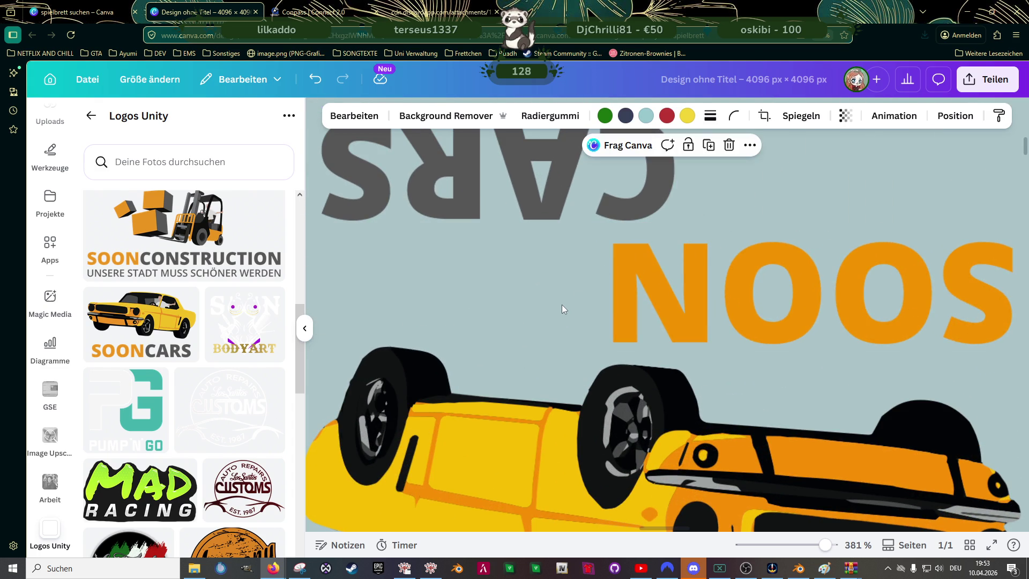
pyautogui.keyDown('ctrl'); pyautogui.scroll(-3, 566, 302); pyautogui.keyUp('ctrl')
pyautogui.keyDown('ctrl'); pyautogui.scroll(-2, 567, 301); pyautogui.keyUp('ctrl')
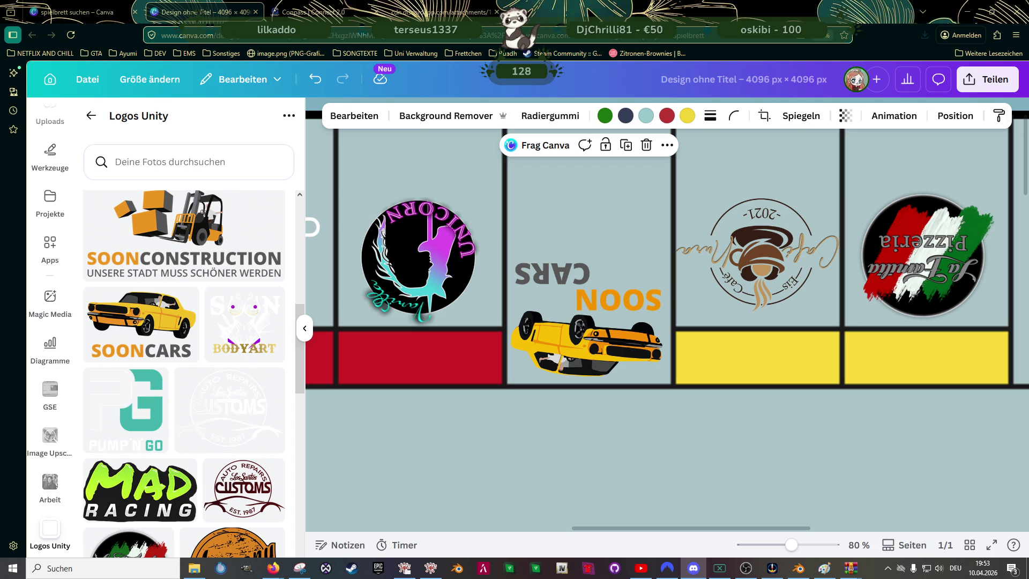
pyautogui.scroll(3, 237, 281)
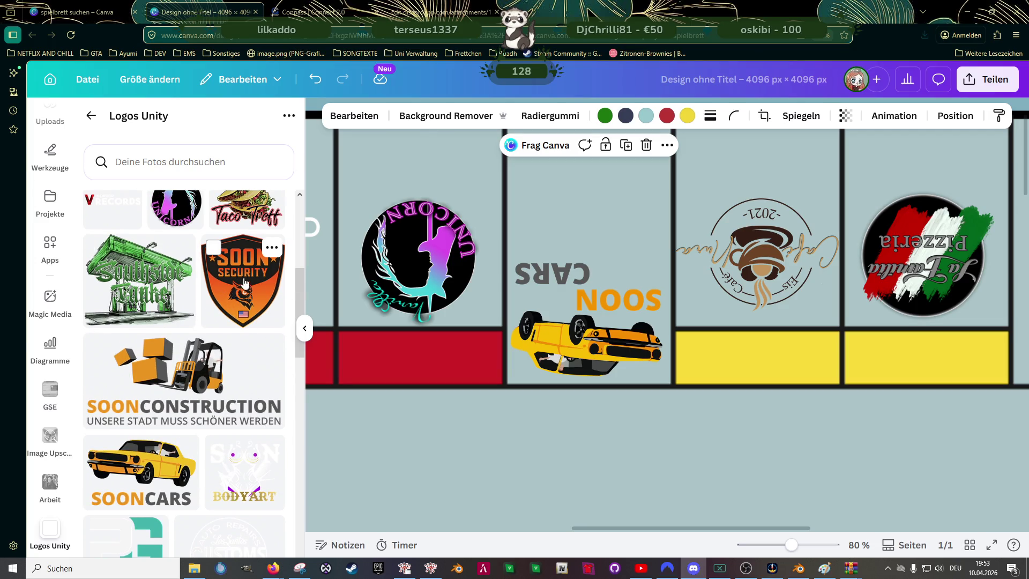
pyautogui.moveTo(184, 381)
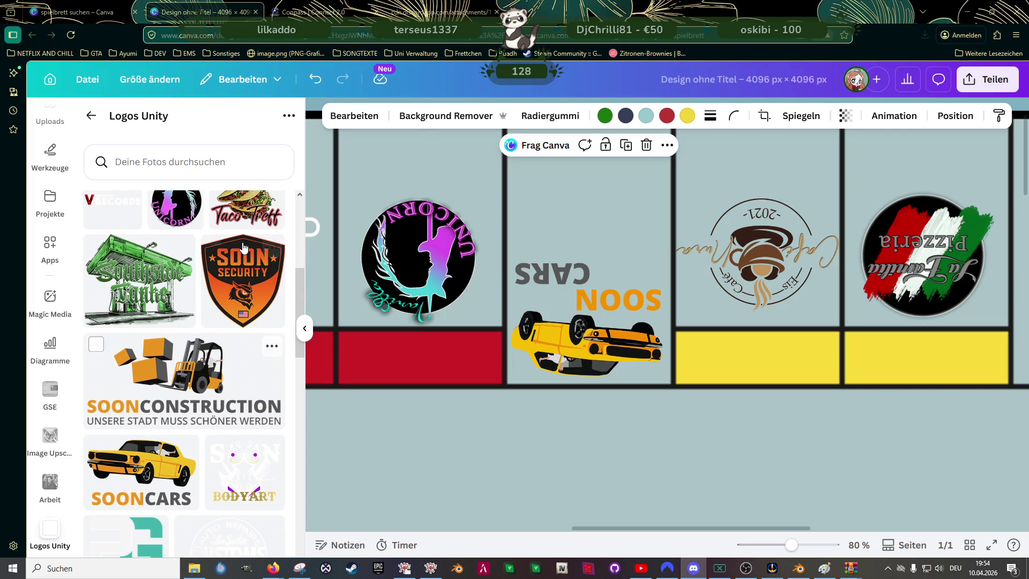
pyautogui.click(586, 401)
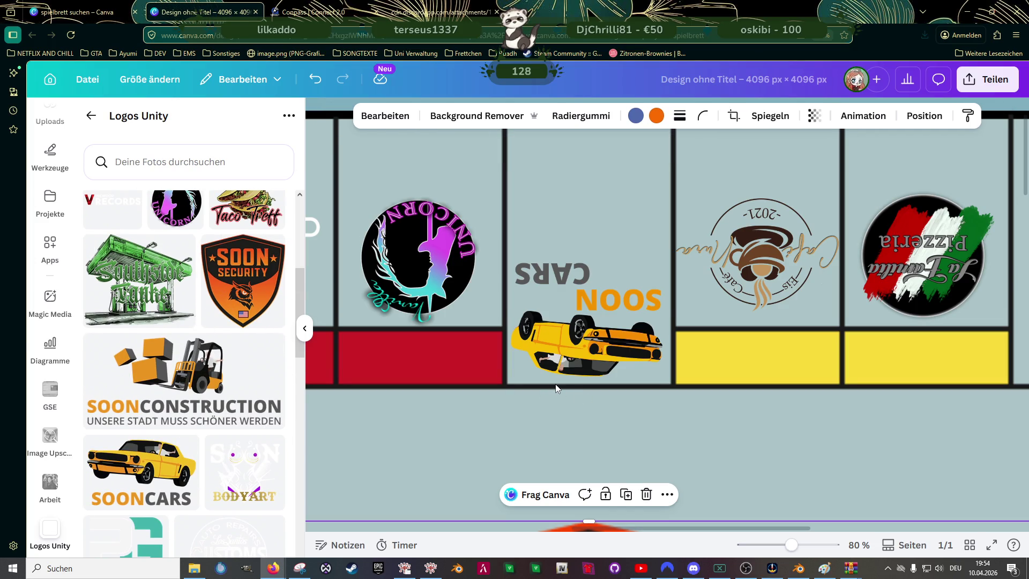
pyautogui.scroll(-4, 592, 381)
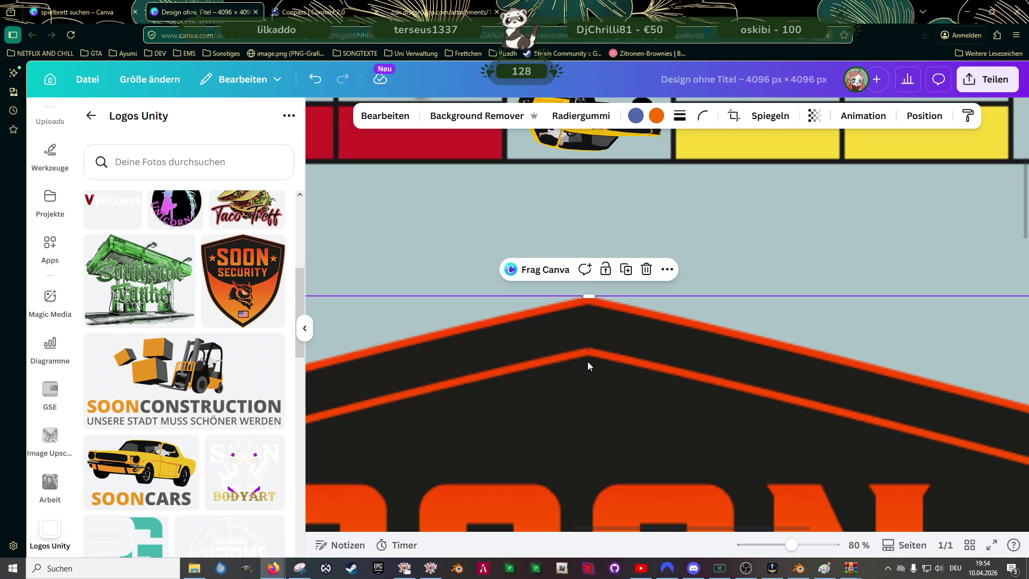
pyautogui.scroll(-3, 588, 361)
pyautogui.scroll(-2, 581, 362)
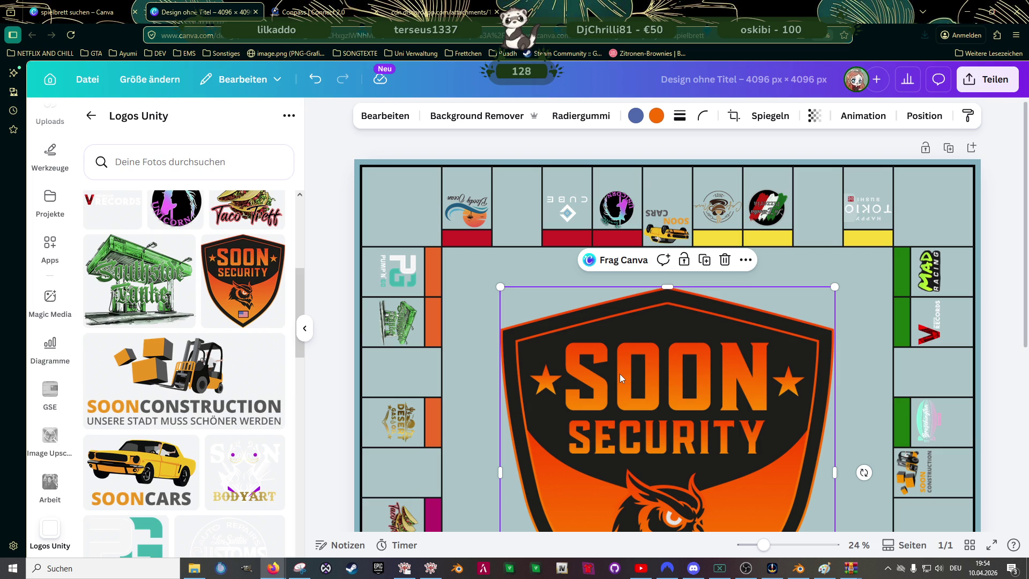
pyautogui.press('Delete')
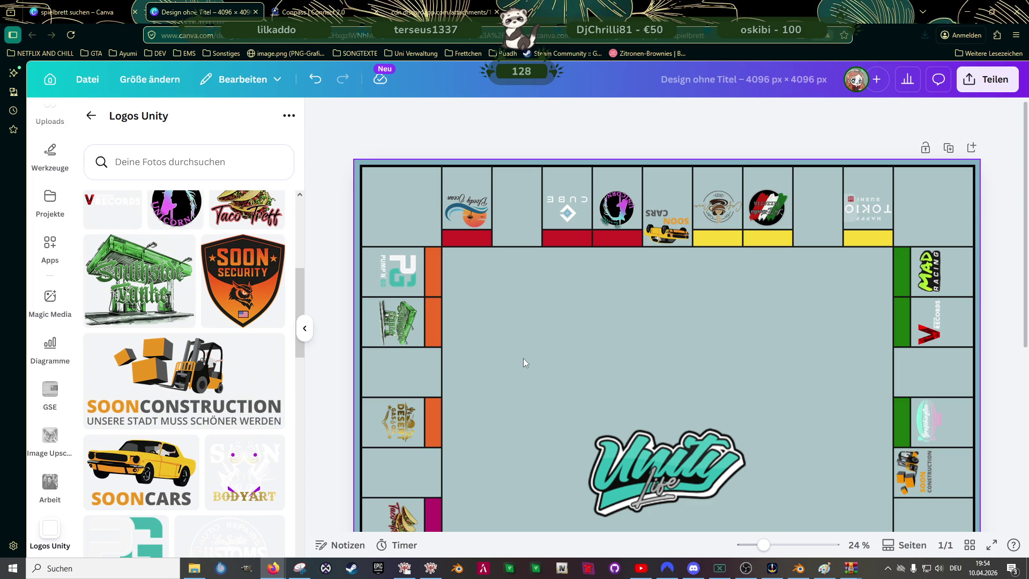
pyautogui.scroll(-5, 255, 403)
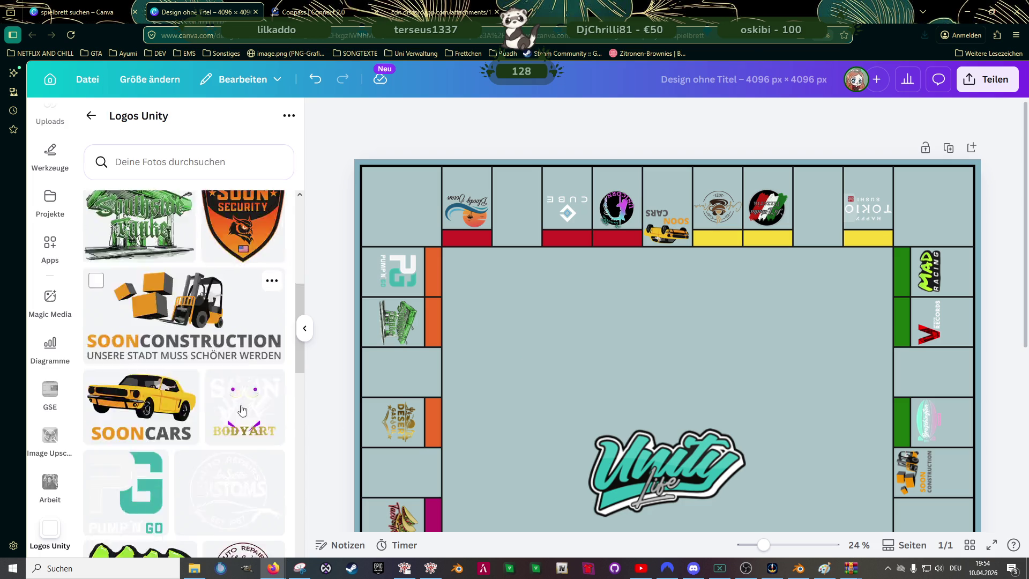
pyautogui.scroll(-2, 256, 403)
pyautogui.scroll(-1, 253, 410)
pyautogui.scroll(-2, 250, 418)
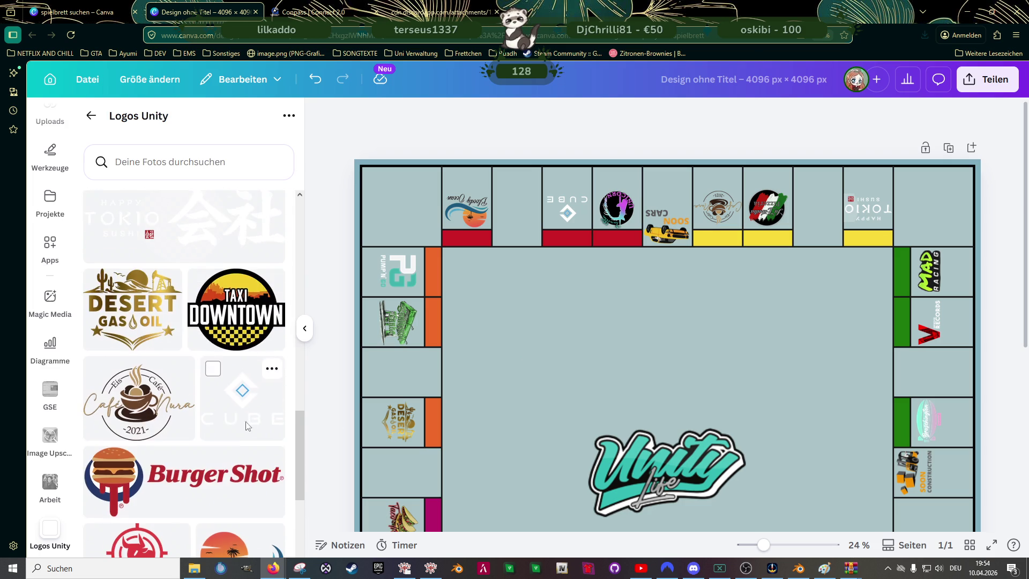
pyautogui.scroll(-3, 247, 427)
pyautogui.scroll(-4, 247, 427)
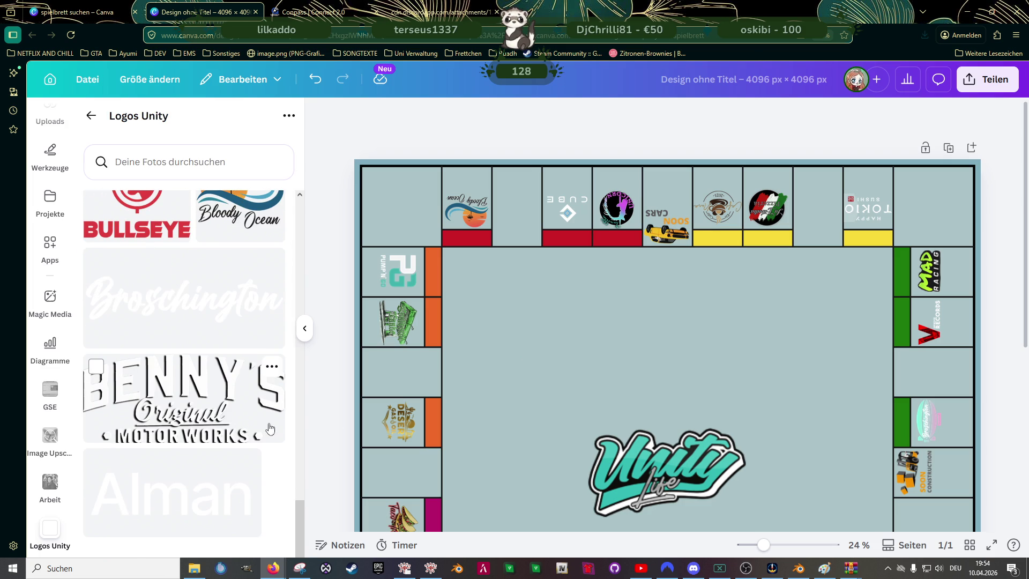
pyautogui.scroll(-1, 589, 409)
pyautogui.scroll(-3, 595, 397)
pyautogui.scroll(-2, 602, 387)
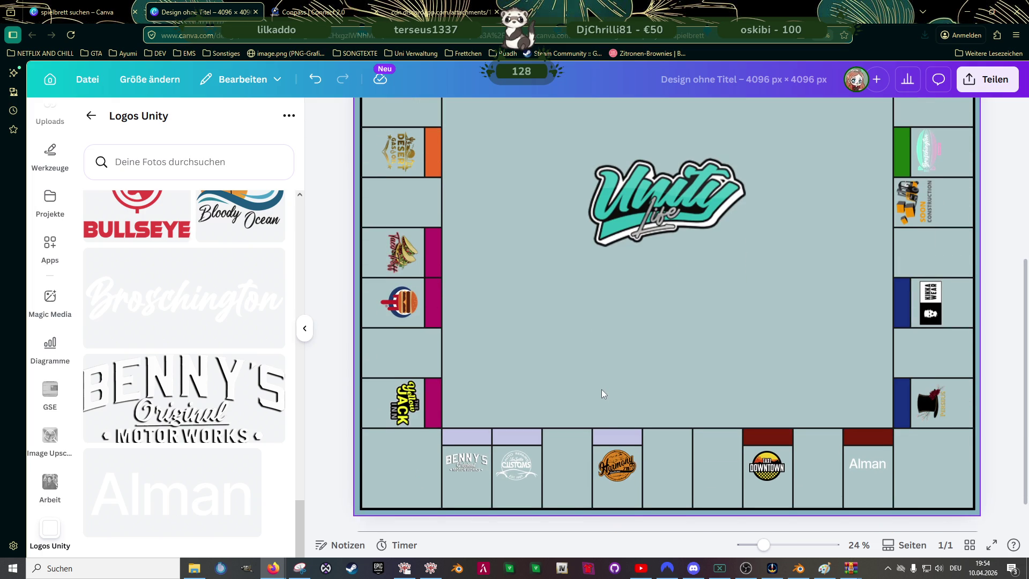
pyautogui.scroll(2, 621, 371)
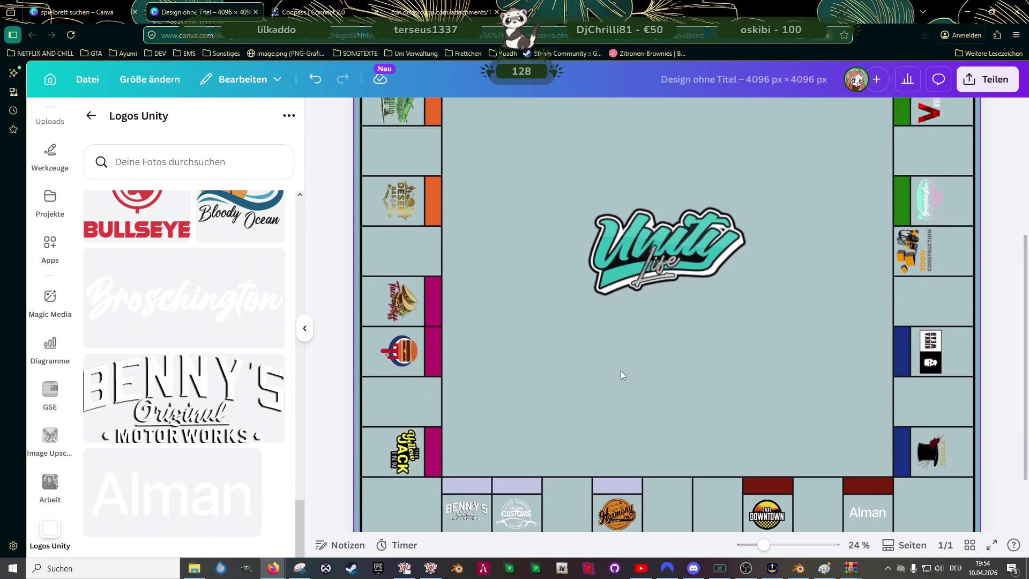
pyautogui.scroll(1, 636, 372)
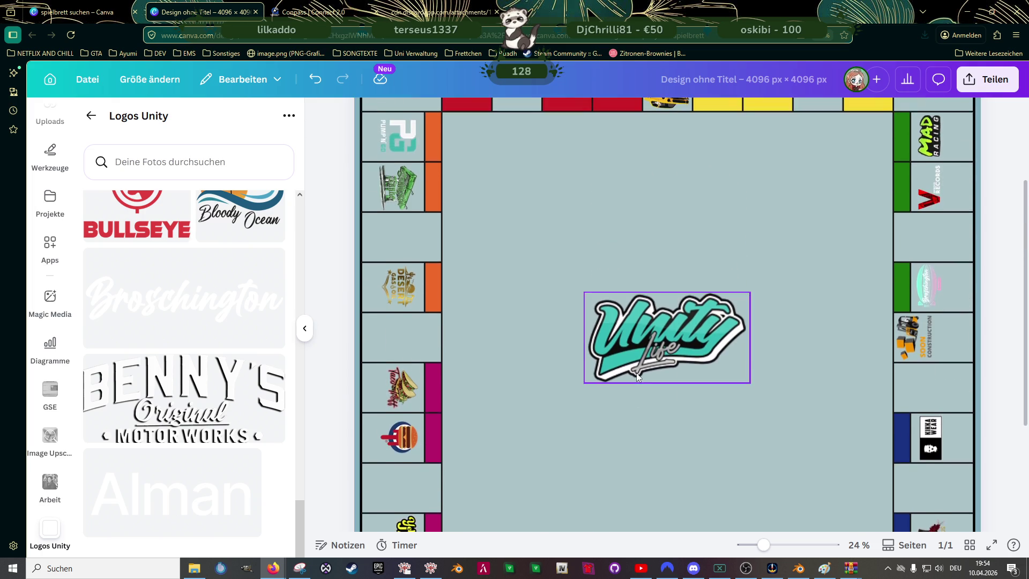
pyautogui.scroll(3, 636, 372)
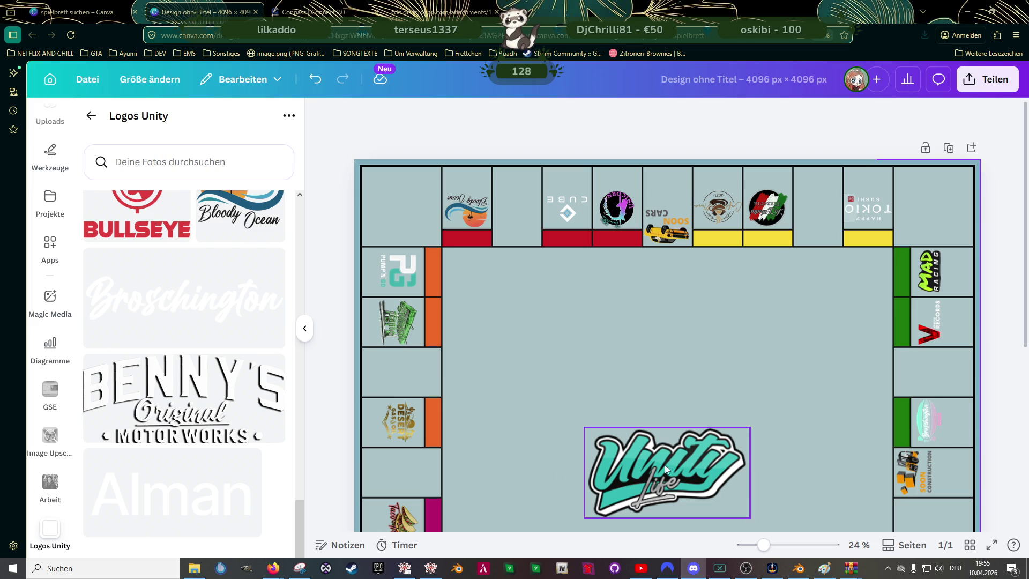
# - Delete the yellow car and the SOON CARS text pieces from the top row
pyautogui.click(670, 233)
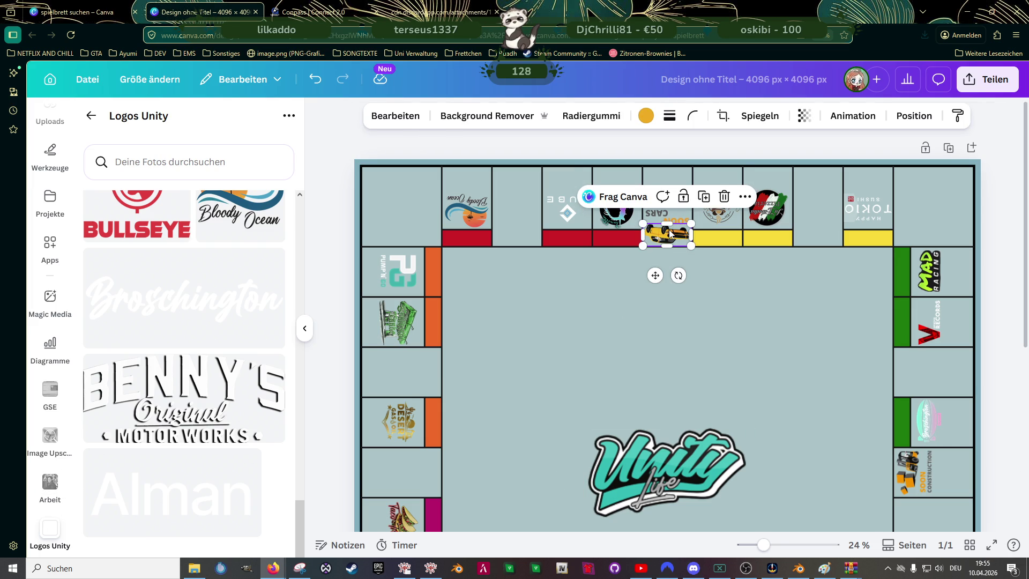
pyautogui.press('Delete')
pyautogui.click(659, 209)
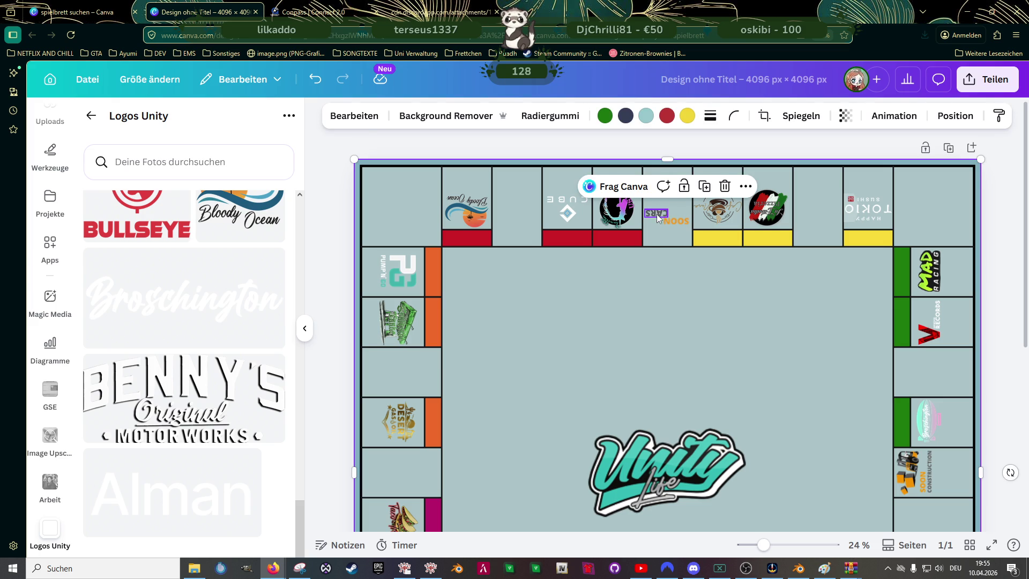
pyautogui.press('Delete')
pyautogui.click(672, 220)
pyautogui.scroll(-1, 816, 375)
pyautogui.scroll(-3, 816, 374)
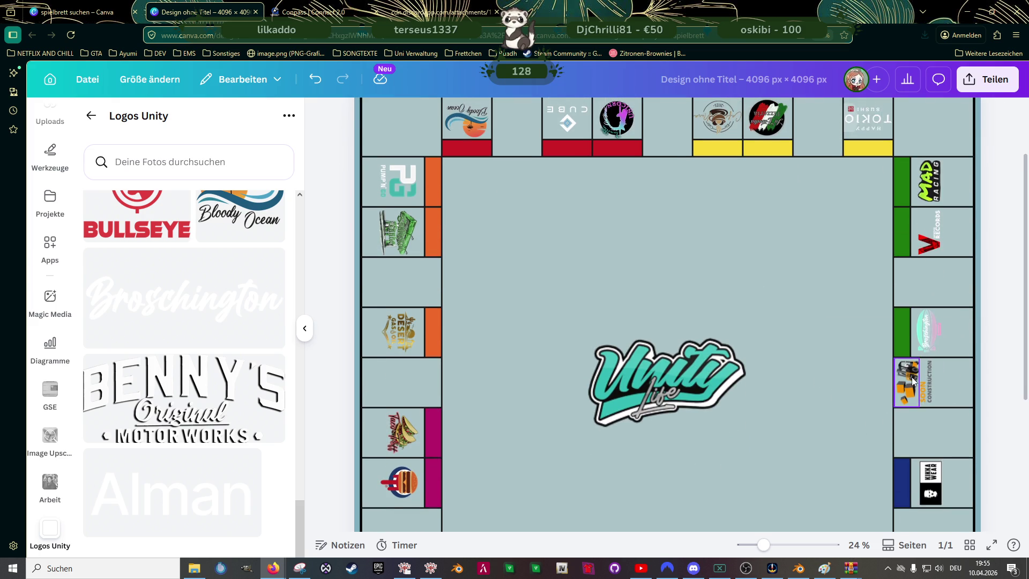
# - Delete the SOON CONSTRUCTION logo from the right column and review the board
pyautogui.click(929, 386)
pyautogui.press('Delete')
pyautogui.click(924, 394)
pyautogui.press('Delete')
pyautogui.scroll(-1, 803, 374)
pyautogui.scroll(-9, 801, 373)
pyautogui.scroll(1, 790, 378)
pyautogui.scroll(1, 782, 383)
pyautogui.scroll(6, 775, 382)
pyautogui.scroll(3, 772, 382)
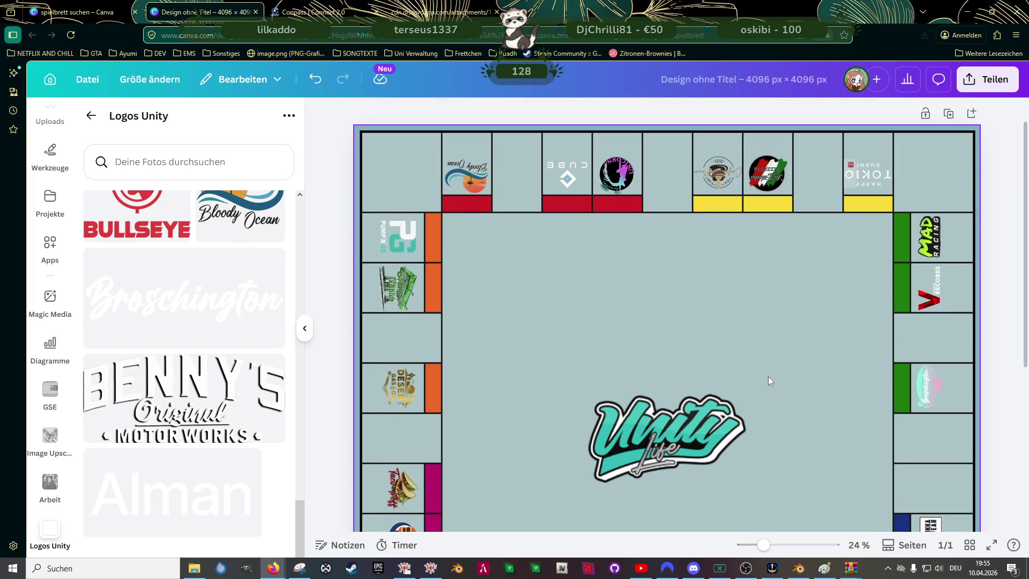
pyautogui.scroll(-6, 504, 352)
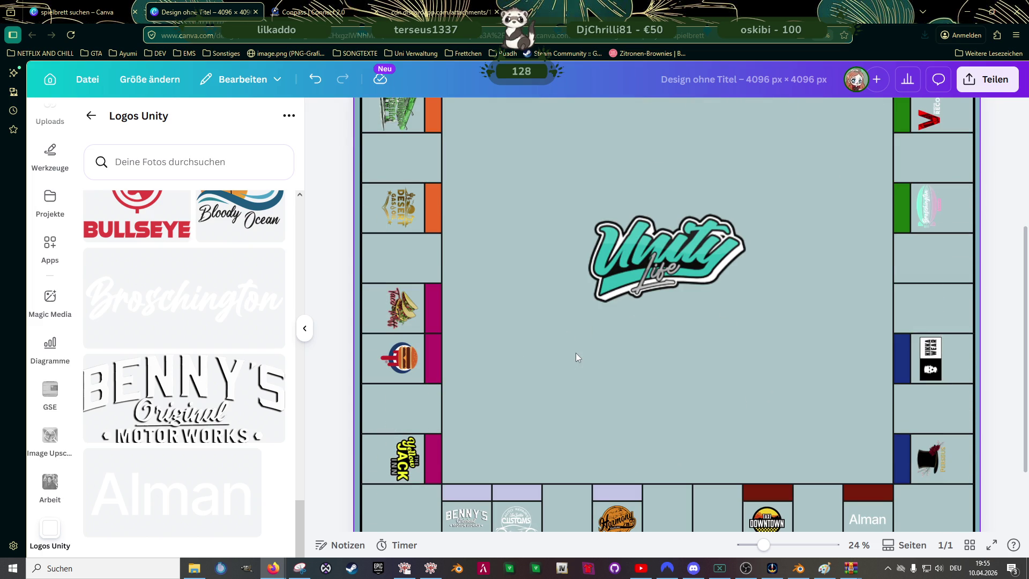
pyautogui.scroll(-2, 576, 352)
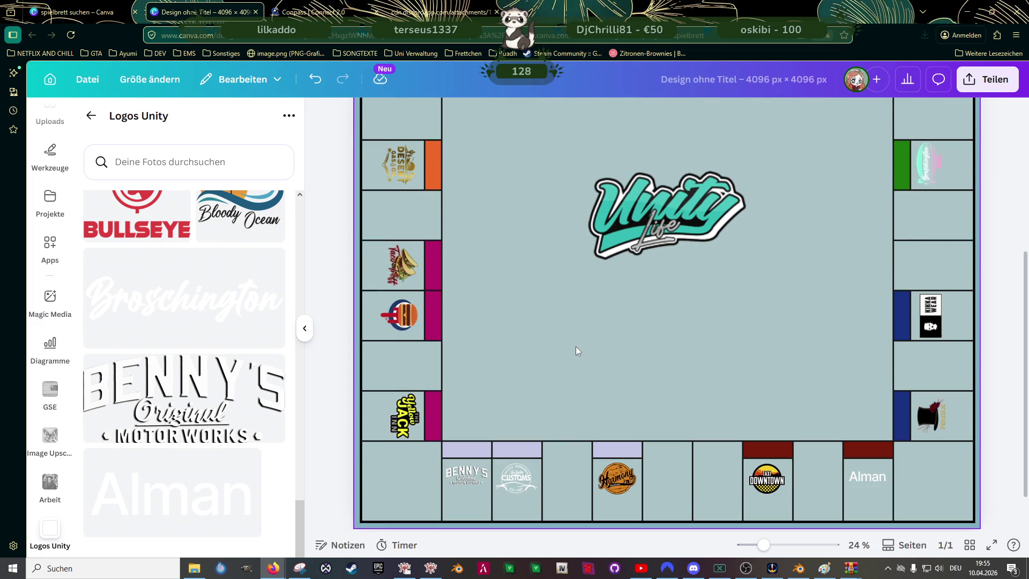
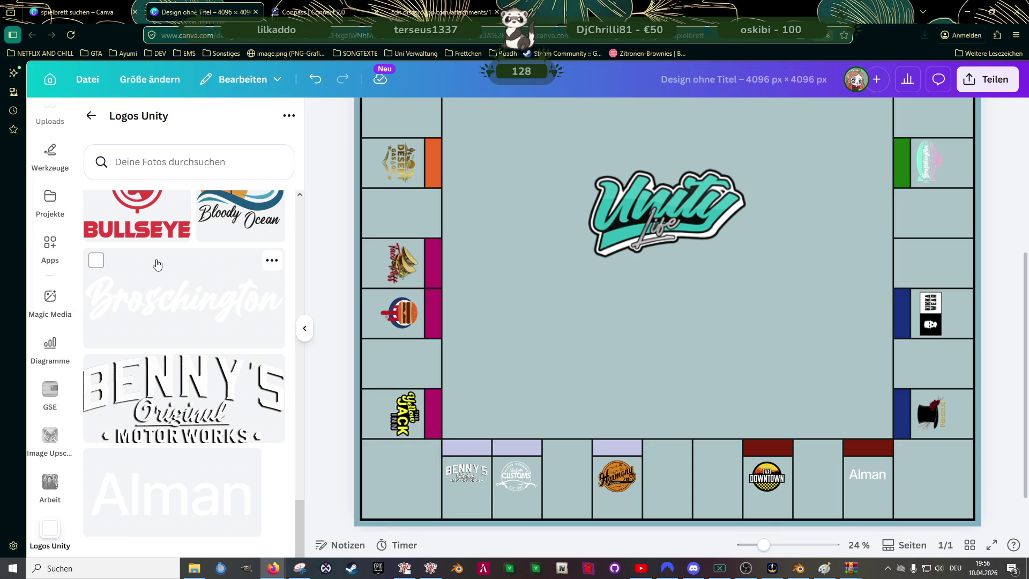
# - Scroll back up the Logos Unity uploads panel and switch to the Elemente graphics library
pyautogui.scroll(1, 161, 289)
pyautogui.scroll(2, 166, 289)
pyautogui.scroll(3, 184, 312)
pyautogui.scroll(3, 185, 312)
pyautogui.scroll(3, 187, 319)
pyautogui.scroll(2, 188, 324)
pyautogui.scroll(3, 190, 331)
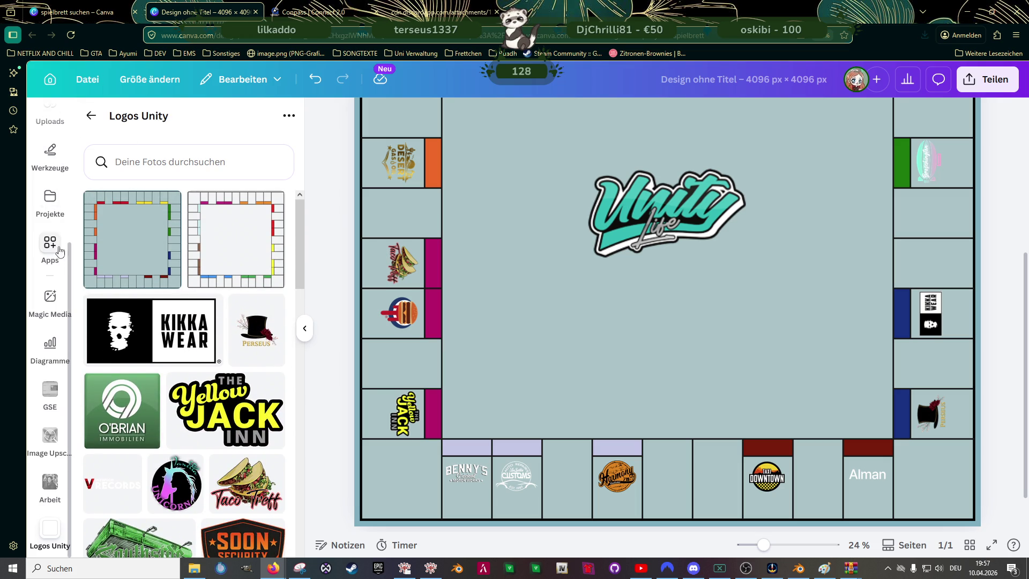
pyautogui.scroll(1, 59, 246)
pyautogui.scroll(2, 59, 241)
pyautogui.scroll(2, 53, 226)
pyautogui.click(50, 167)
# - Search the elements for 'pictogramm park', then for 'park', and browse the results
pyautogui.click(152, 126)
pyautogui.write('pi')
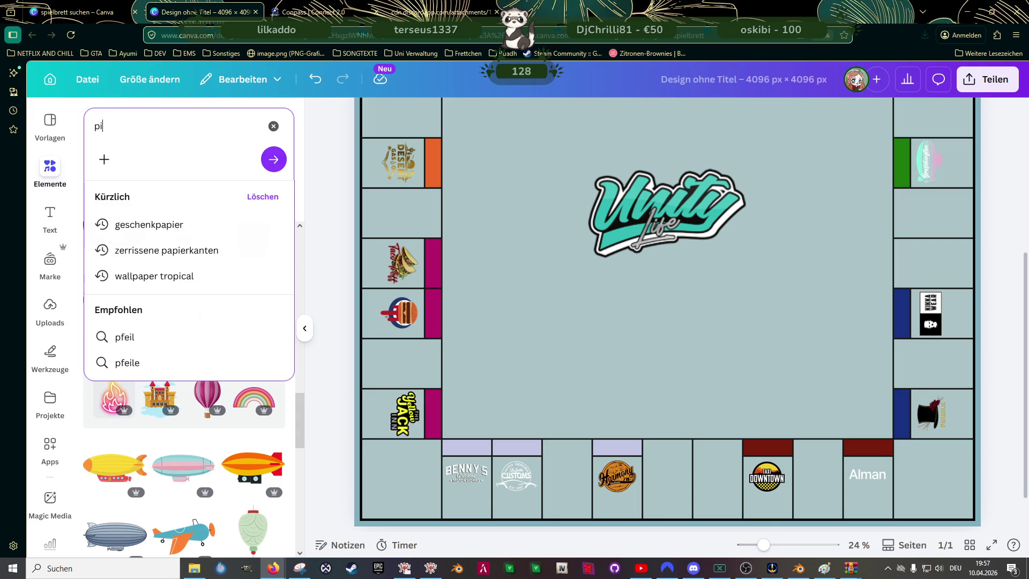
pyautogui.write('ctogramm')
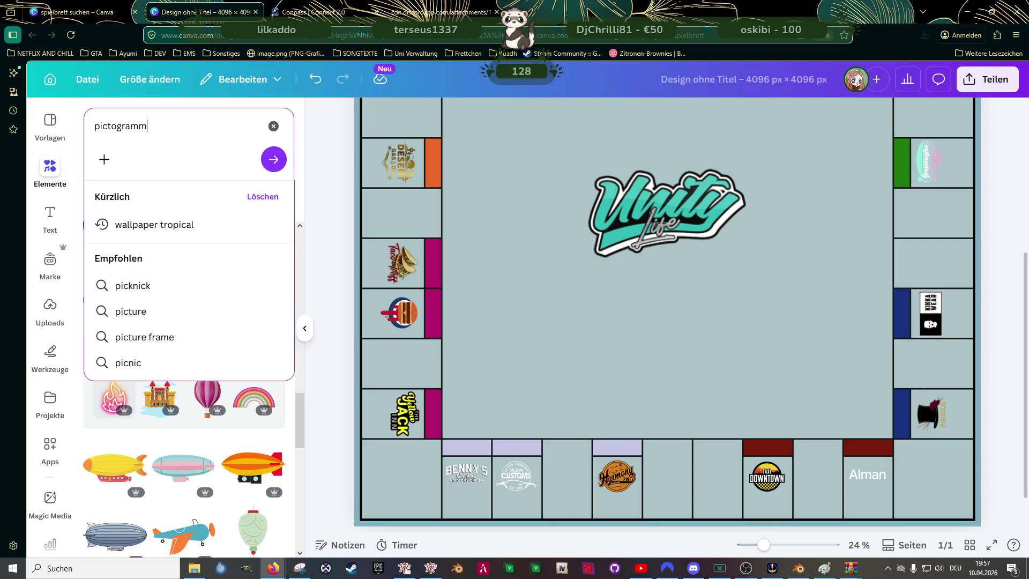
pyautogui.write(' park')
pyautogui.press('Return')
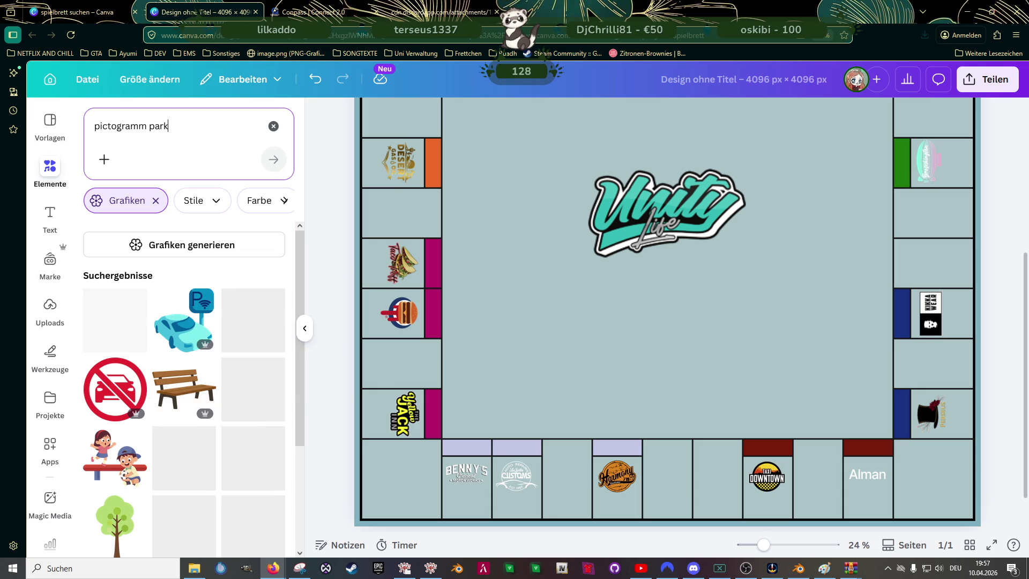
pyautogui.scroll(-3, 232, 327)
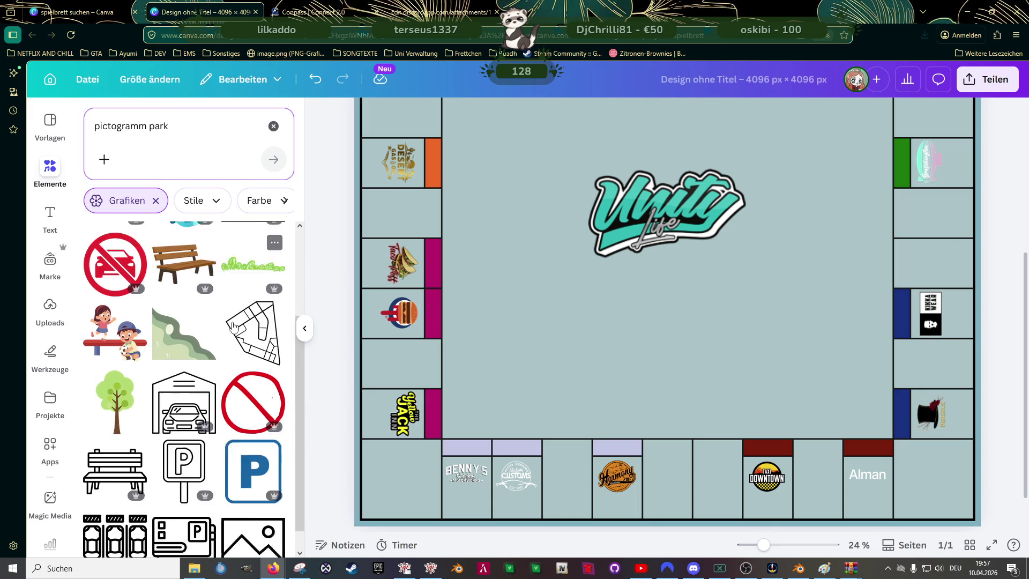
pyautogui.scroll(-3, 233, 327)
pyautogui.scroll(-3, 232, 327)
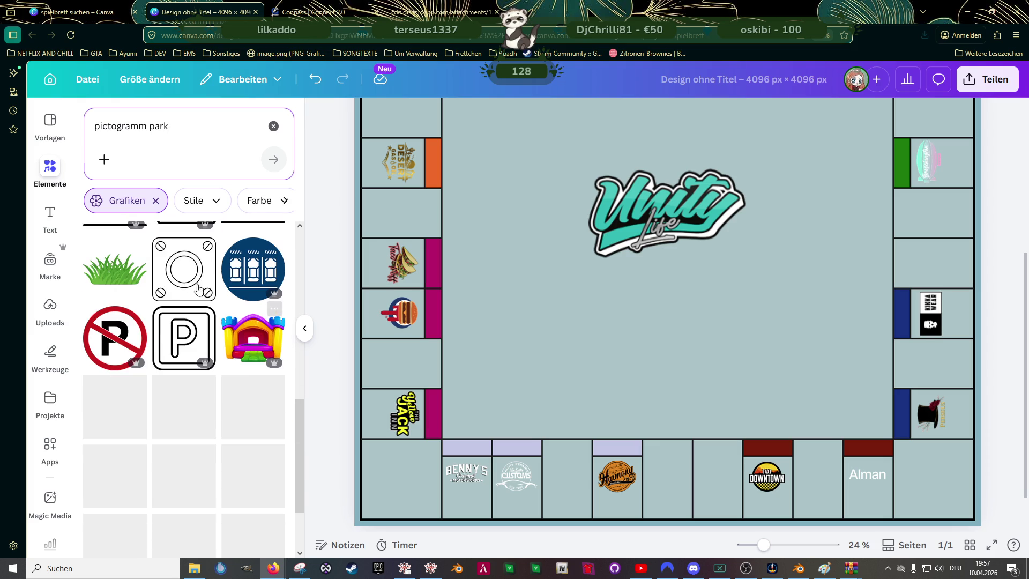
pyautogui.click(186, 134)
pyautogui.write('p')
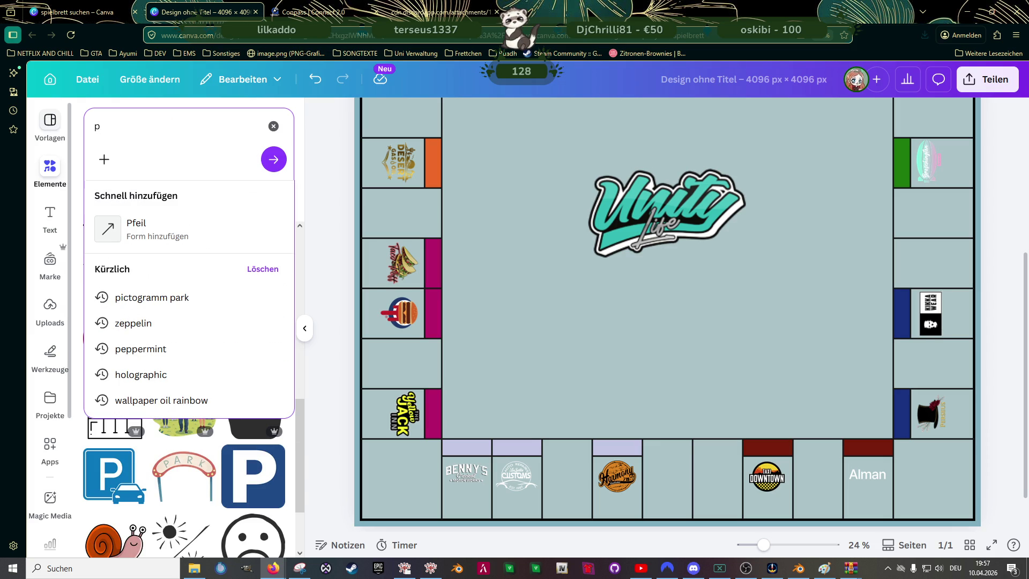
pyautogui.write('ark')
pyautogui.press('Return')
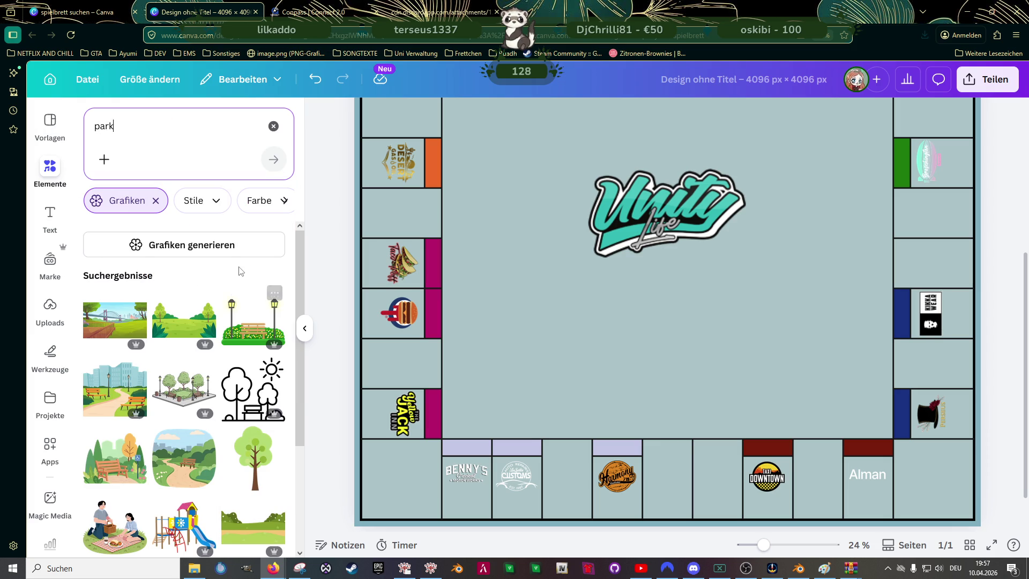
pyautogui.scroll(-2, 239, 278)
pyautogui.scroll(-2, 240, 278)
pyautogui.scroll(-1, 236, 306)
pyautogui.scroll(-2, 237, 308)
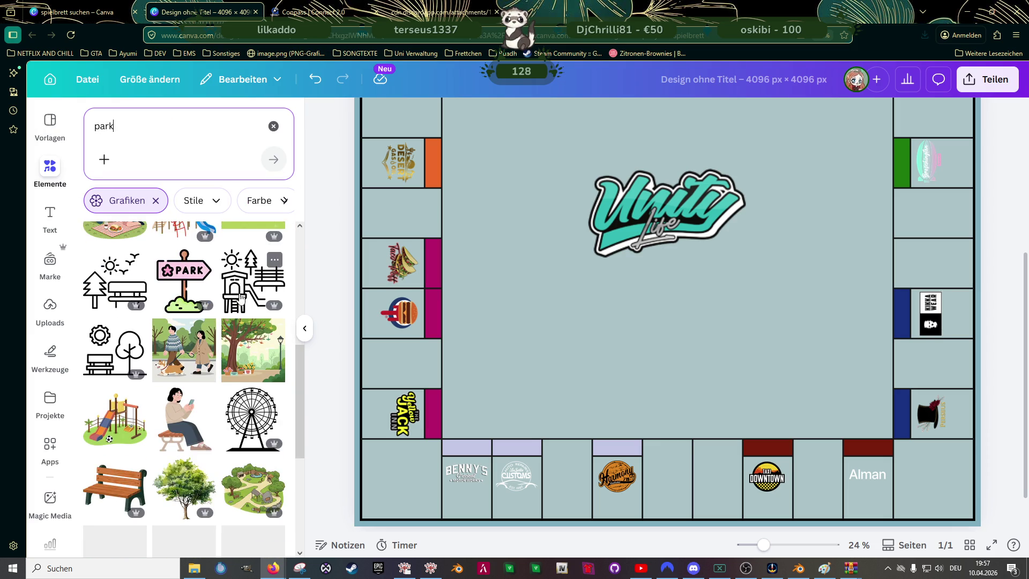
pyautogui.scroll(-1, 236, 315)
# - Add the Ferris wheel graphic, shrink it to a small icon and place it upper-left of the logo
pyautogui.click(244, 324)
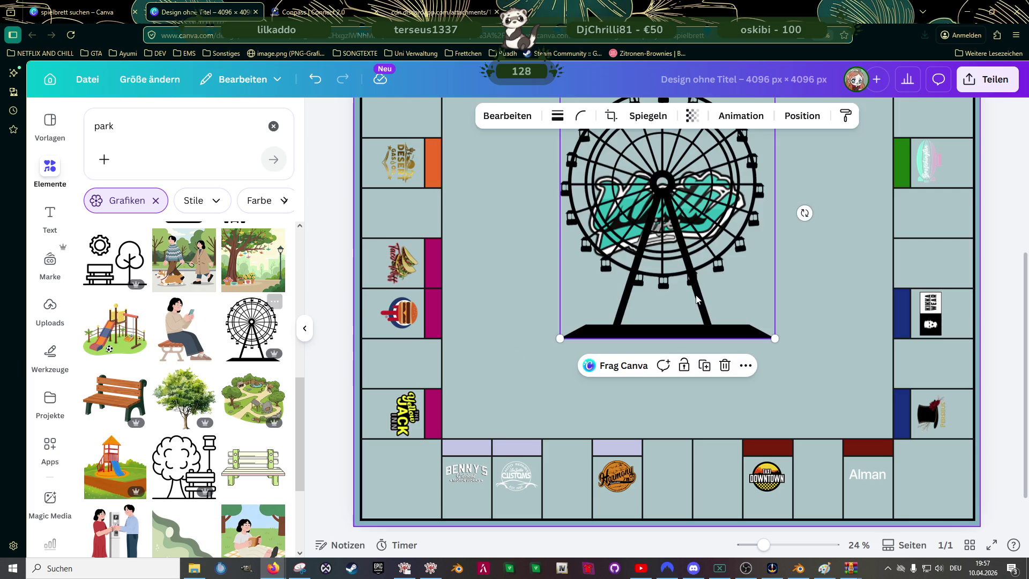
pyautogui.scroll(3, 706, 220)
pyautogui.moveTo(772, 223); pyautogui.dragTo(618, 407)
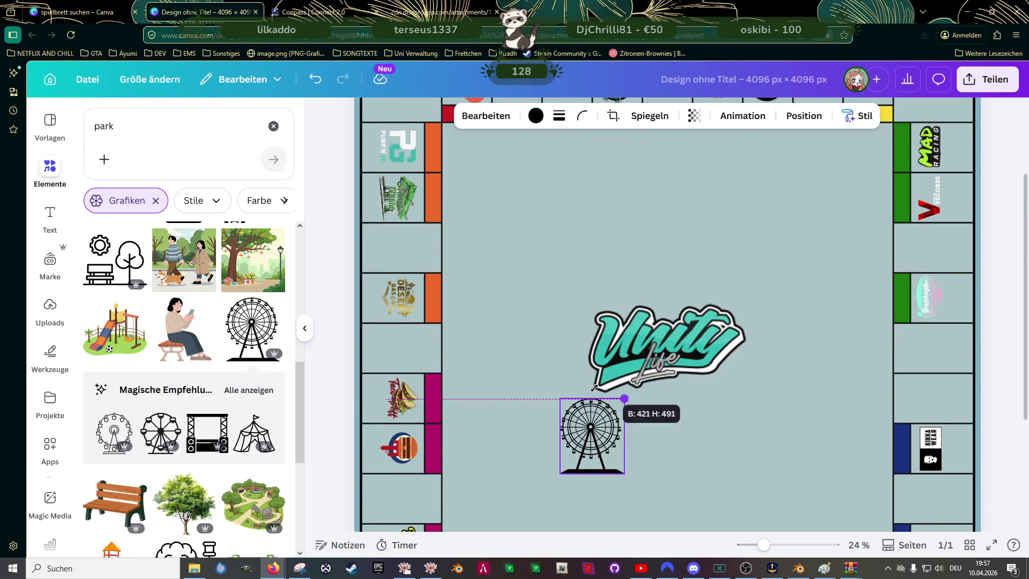
pyautogui.moveTo(592, 446); pyautogui.dragTo(529, 211)
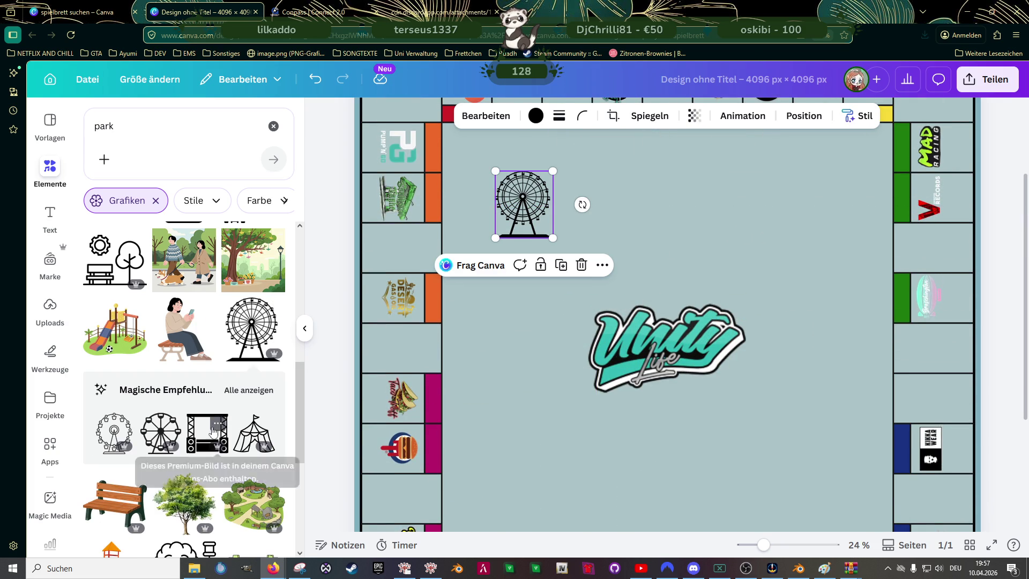
pyautogui.click(239, 390)
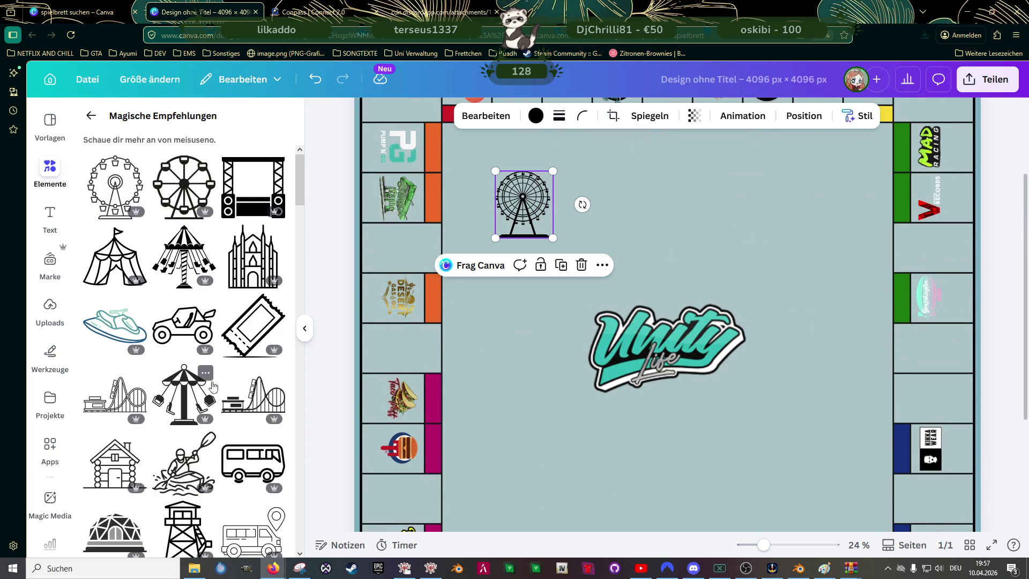
pyautogui.scroll(-2, 213, 386)
pyautogui.scroll(-2, 212, 386)
pyautogui.scroll(-1, 213, 386)
pyautogui.scroll(-1, 213, 386)
pyautogui.scroll(-1, 213, 387)
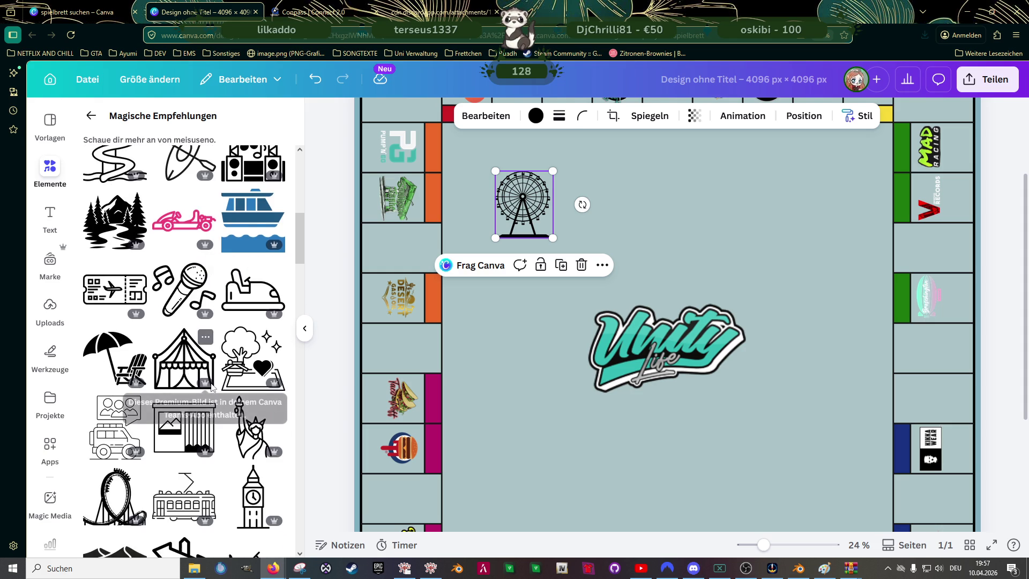
pyautogui.scroll(-2, 220, 396)
pyautogui.scroll(-1, 229, 403)
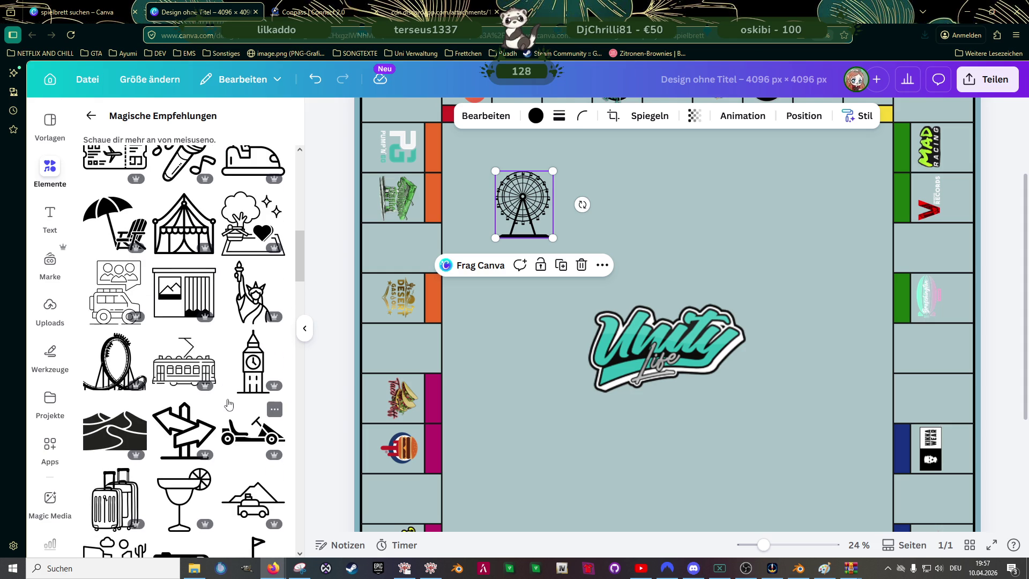
pyautogui.scroll(-1, 172, 364)
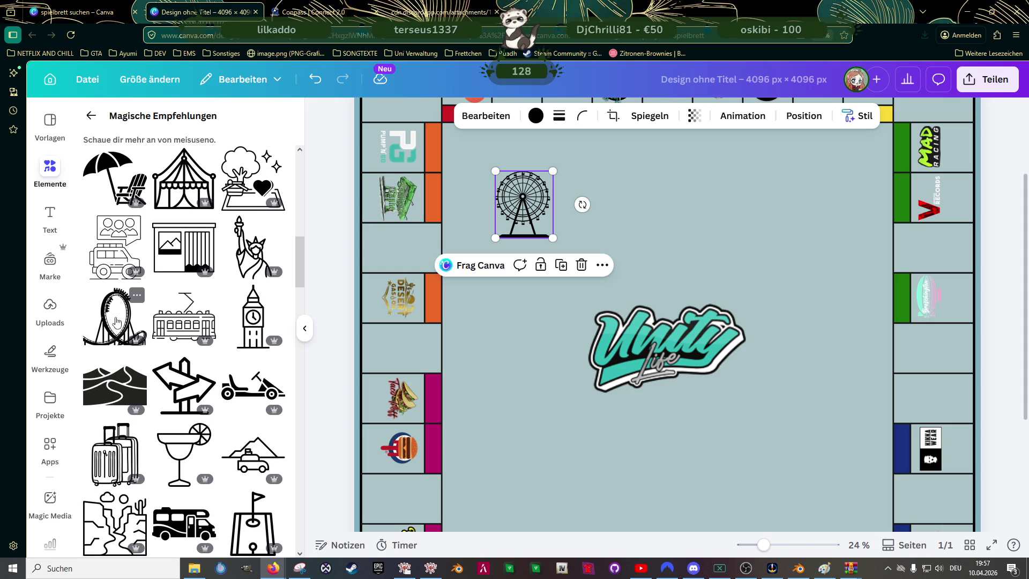
pyautogui.scroll(-2, 161, 337)
pyautogui.scroll(-1, 194, 351)
pyautogui.scroll(-2, 194, 351)
pyautogui.scroll(-1, 193, 350)
pyautogui.scroll(6, 192, 350)
pyautogui.scroll(6, 190, 349)
pyautogui.scroll(5, 191, 349)
pyautogui.scroll(1, 188, 343)
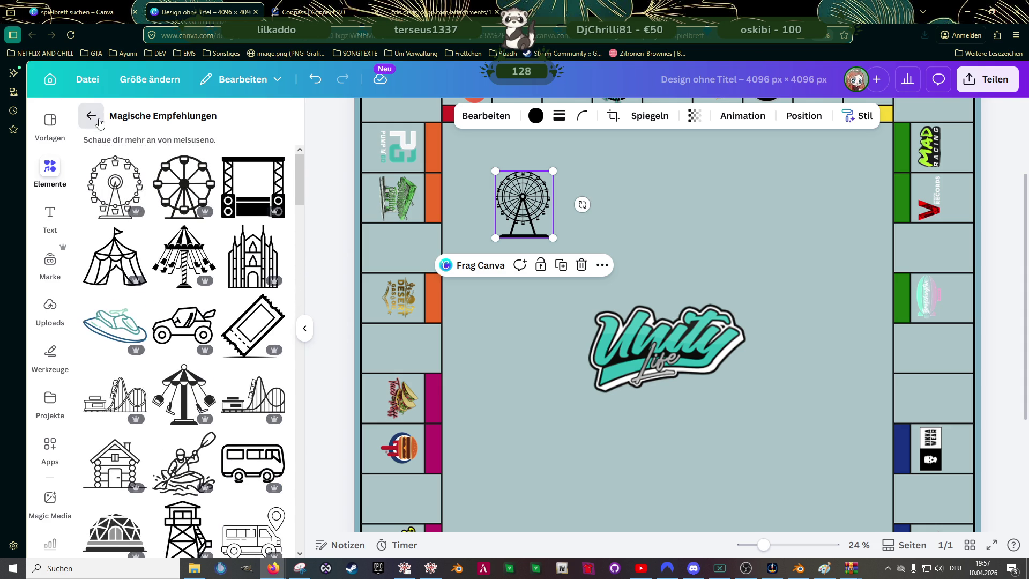
pyautogui.click(100, 119)
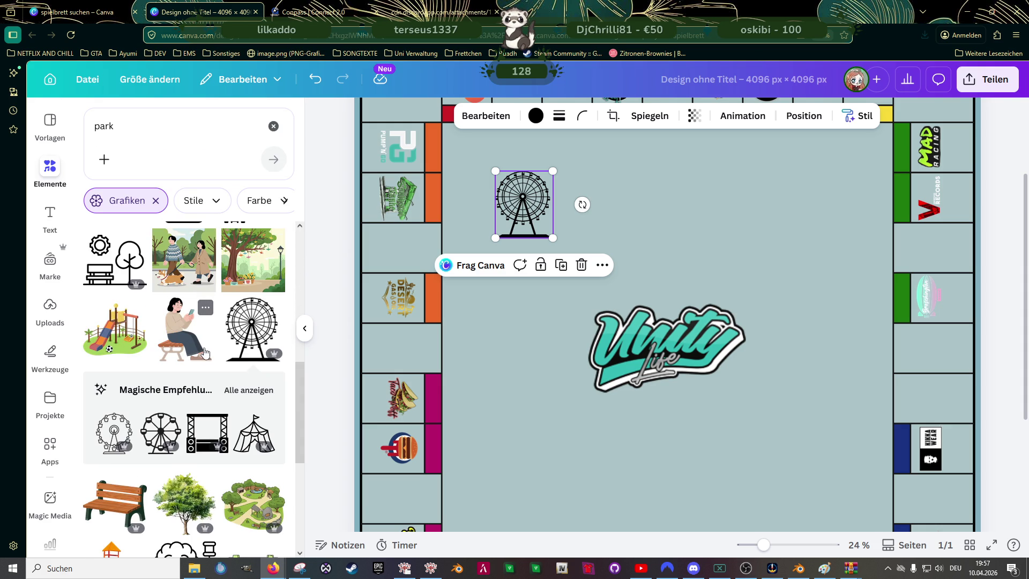
# - Search the elements for 'koreanischer pavillion' and browse through the results
pyautogui.scroll(-1, 205, 352)
pyautogui.doubleClick(104, 126)
pyautogui.write('koreanischer pavbill')
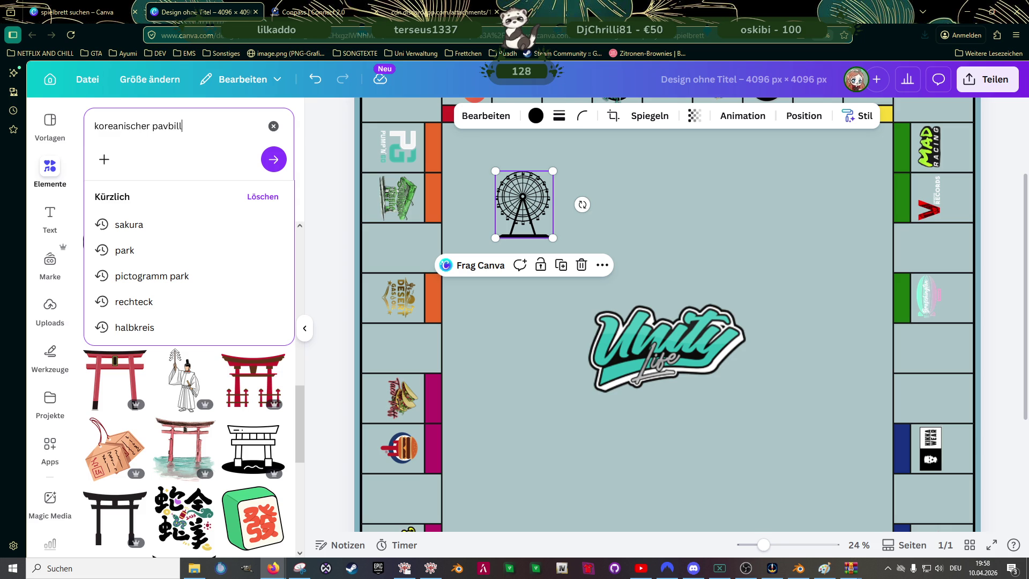
pyautogui.press('BackSpace')
pyautogui.press('BackSpace')
pyautogui.press('BackSpace')
pyautogui.press('BackSpace')
pyautogui.press('BackSpace')
pyautogui.write('illio')
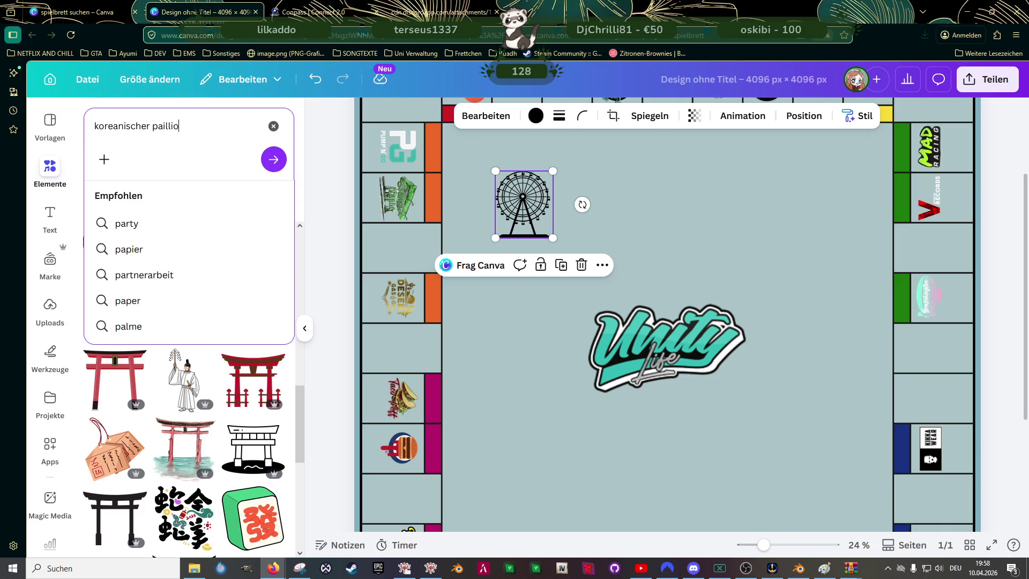
pyautogui.write('n')
pyautogui.press('Return')
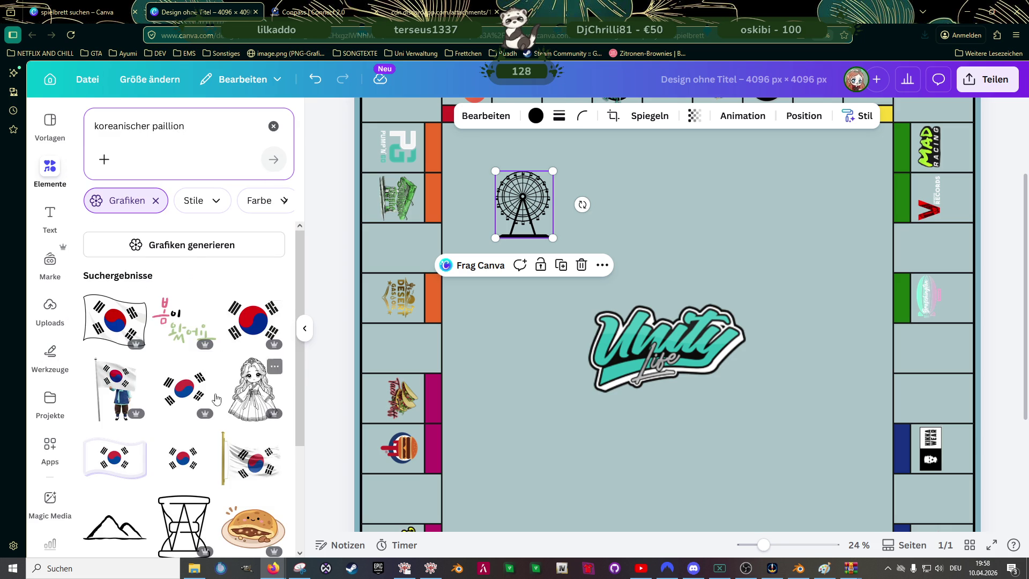
pyautogui.scroll(-2, 217, 395)
pyautogui.scroll(-1, 214, 391)
pyautogui.scroll(-3, 212, 386)
pyautogui.scroll(-4, 208, 379)
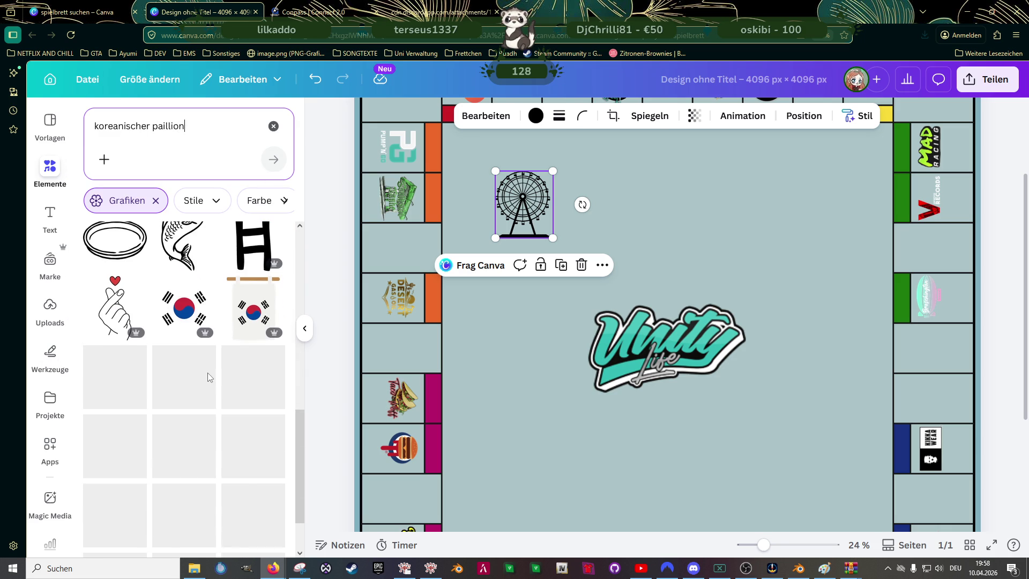
pyautogui.scroll(-1, 208, 379)
pyautogui.scroll(-4, 209, 378)
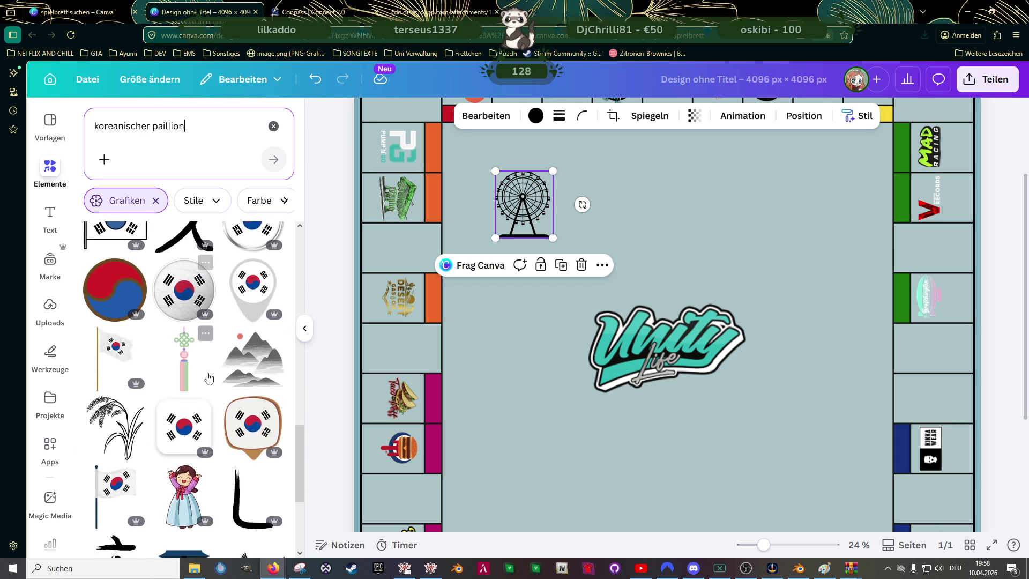
pyautogui.scroll(-2, 208, 379)
pyautogui.scroll(-2, 206, 381)
pyautogui.scroll(-1, 201, 383)
pyautogui.scroll(-1, 197, 386)
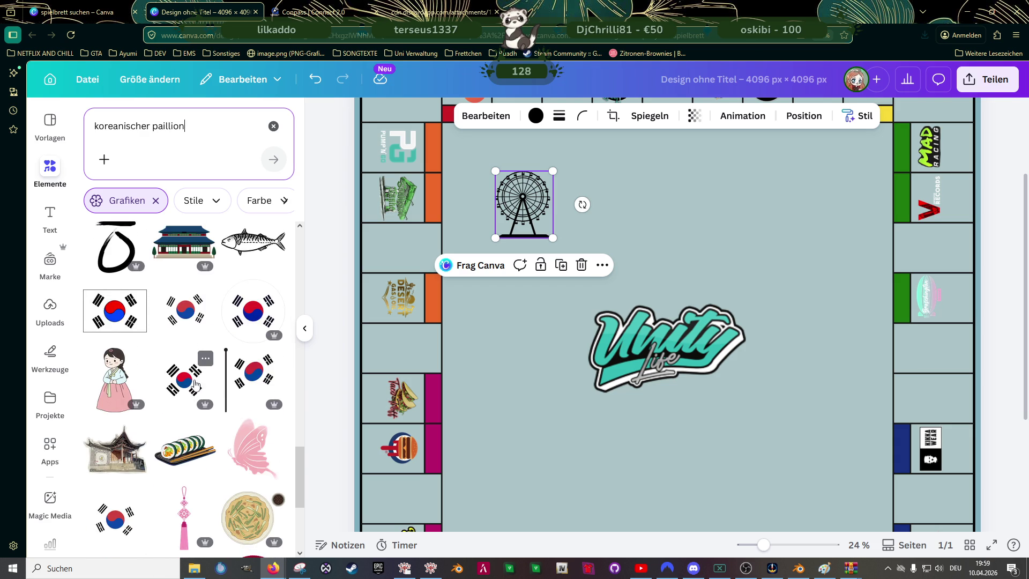
pyautogui.scroll(-2, 195, 385)
pyautogui.scroll(-1, 195, 384)
pyautogui.scroll(-1, 194, 381)
pyautogui.scroll(-2, 193, 378)
pyautogui.scroll(-1, 191, 379)
pyautogui.scroll(-2, 192, 382)
pyautogui.scroll(-2, 191, 384)
pyautogui.scroll(-2, 192, 386)
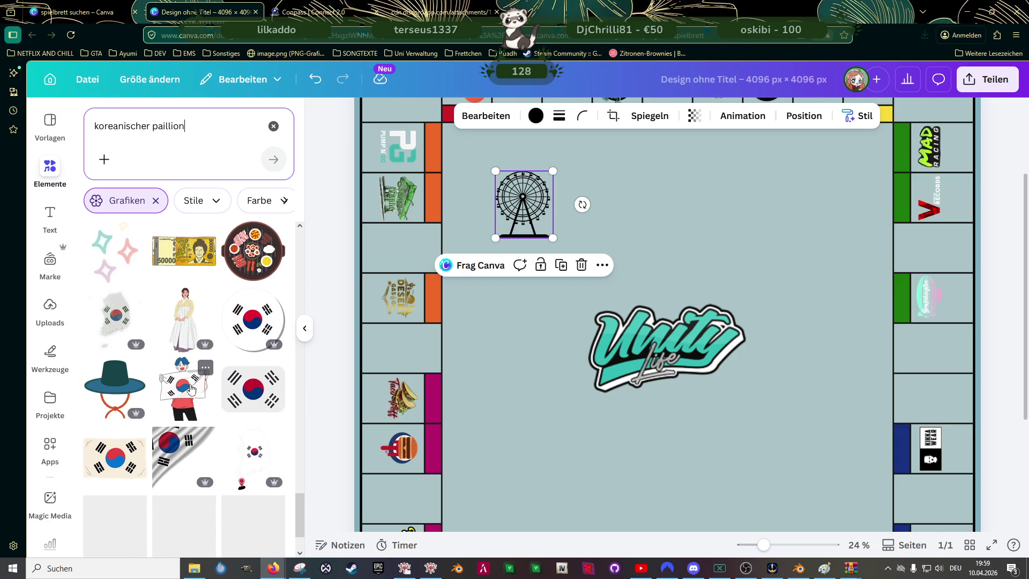
pyautogui.scroll(-3, 190, 387)
pyautogui.scroll(-2, 188, 397)
pyautogui.scroll(-1, 189, 400)
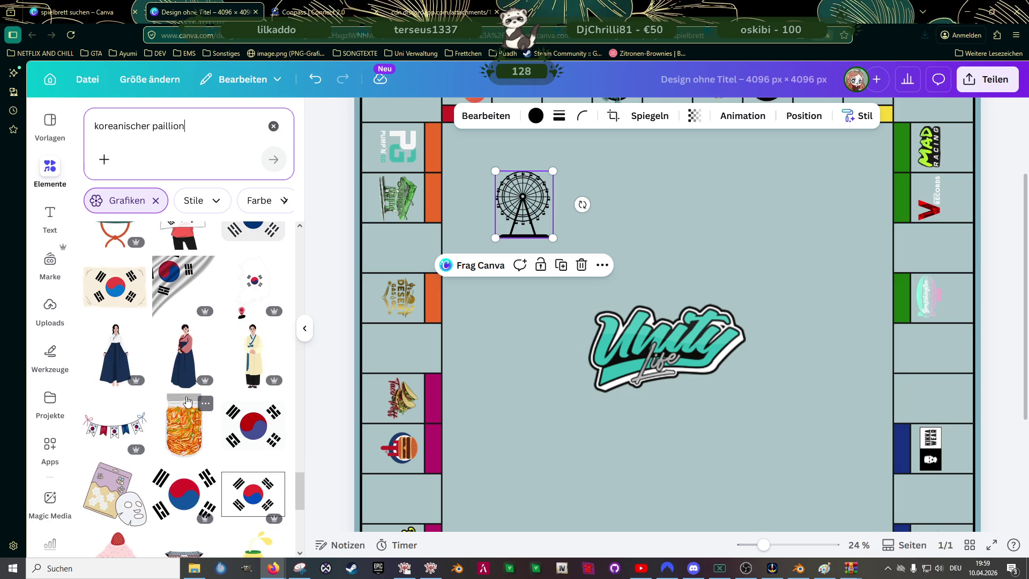
pyautogui.scroll(-1, 188, 402)
# - Change the search to 'shinto pavillion' and browse the shrine graphics
pyautogui.moveTo(185, 126); pyautogui.dragTo(103, 133)
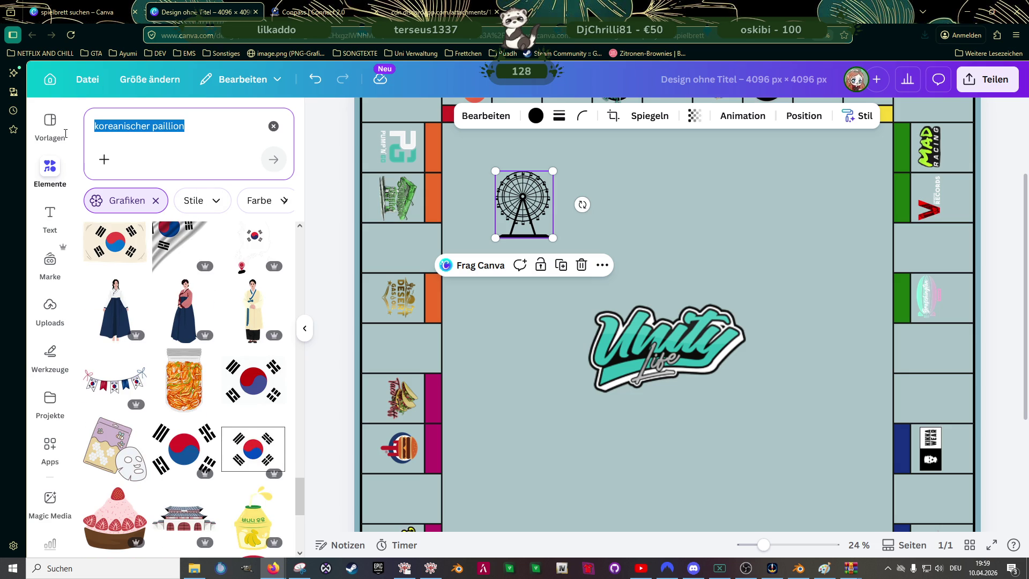
pyautogui.click(124, 126)
pyautogui.doubleClick(149, 125)
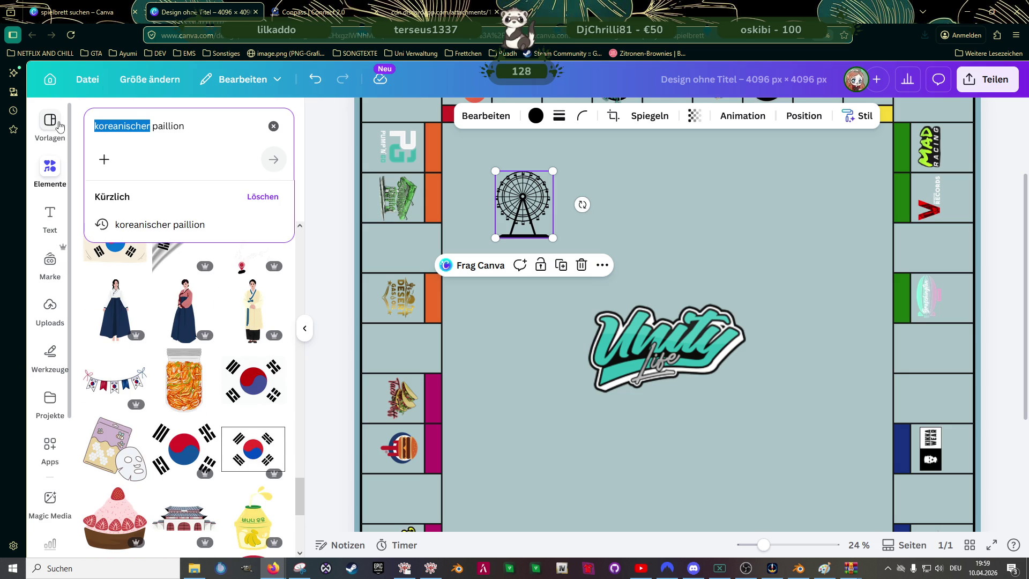
pyautogui.write('shinto')
pyautogui.press('Return')
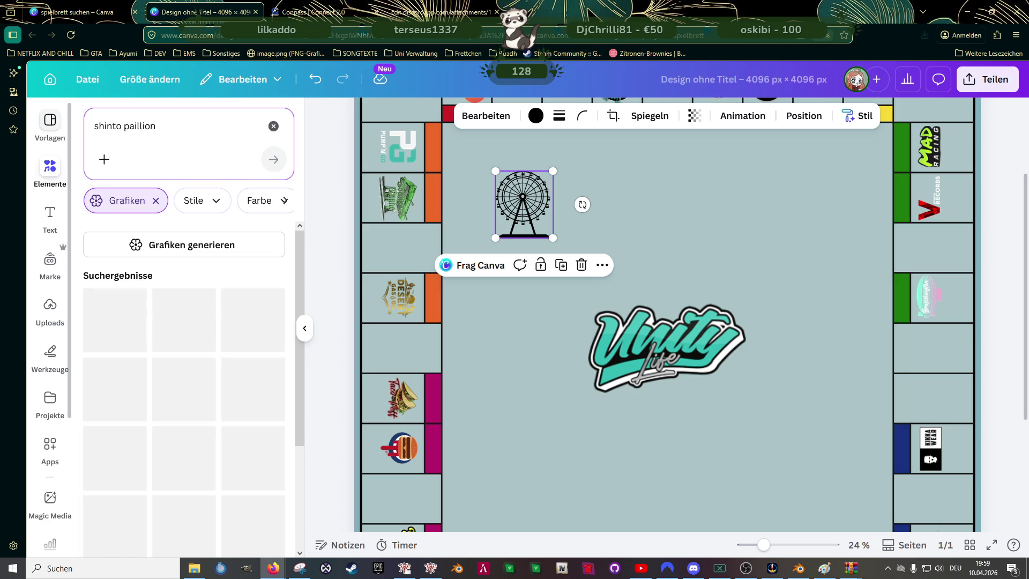
pyautogui.scroll(-2, 244, 343)
pyautogui.scroll(-1, 244, 343)
pyautogui.scroll(-1, 244, 343)
pyautogui.scroll(-1, 244, 343)
pyautogui.scroll(-1, 244, 343)
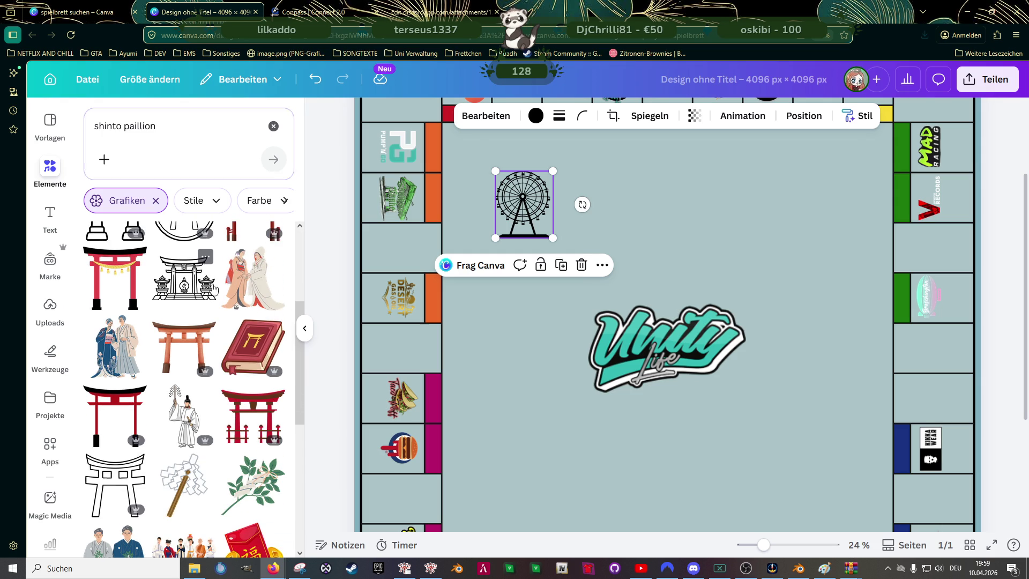
# - Add the shrine-and-torii graphic, shrink it to match the Ferris wheel and place it beside it
pyautogui.click(184, 278)
pyautogui.moveTo(780, 272); pyautogui.dragTo(666, 352)
pyautogui.moveTo(587, 399); pyautogui.dragTo(611, 214)
pyautogui.moveTo(684, 165); pyautogui.dragTo(674, 171)
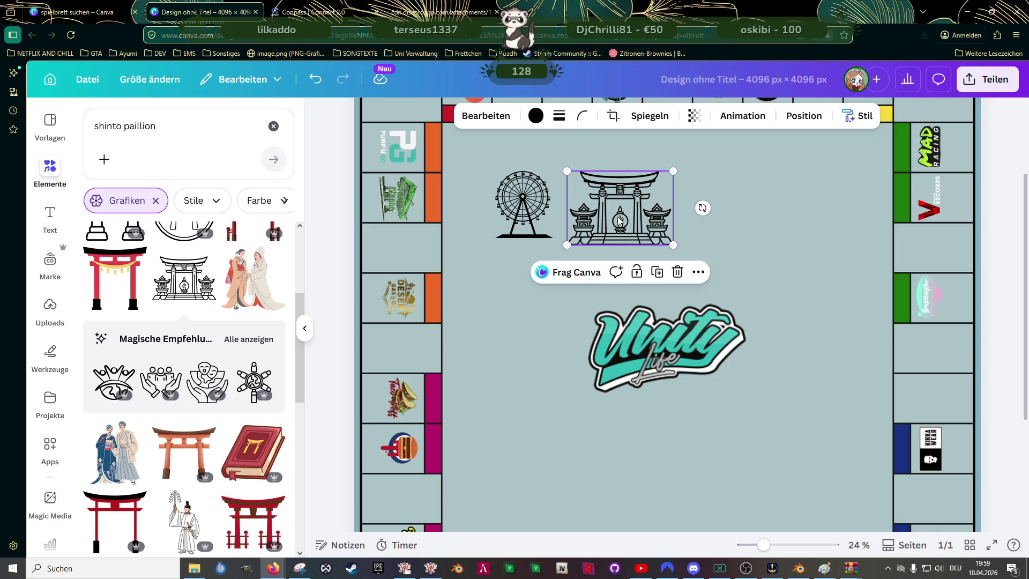
pyautogui.moveTo(627, 219); pyautogui.dragTo(622, 212)
pyautogui.moveTo(668, 163); pyautogui.dragTo(663, 176)
pyautogui.click(168, 131)
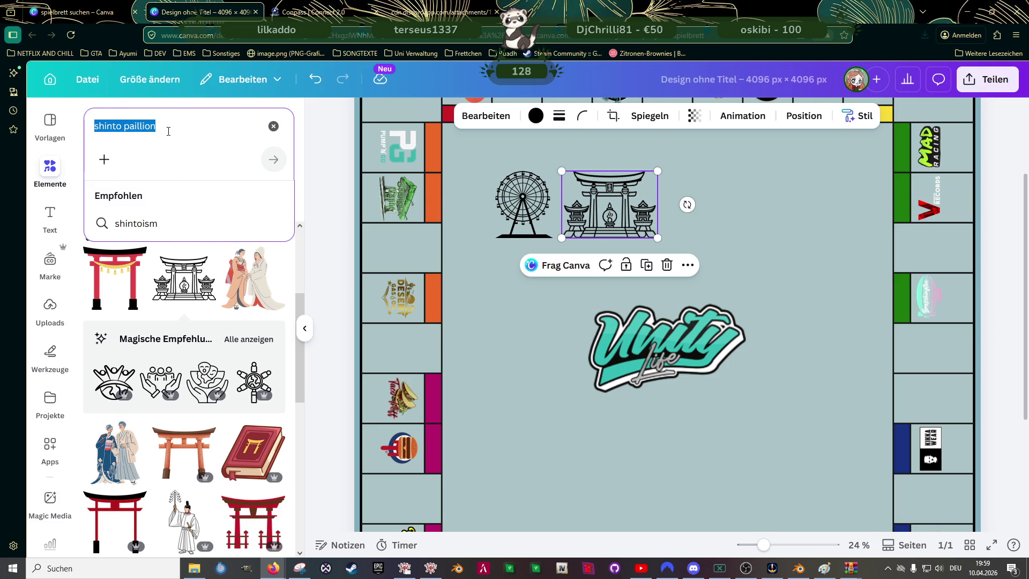
# - Search for 'berg' and add a small black mountain graphic right of the torii gate
pyautogui.write('p')
pyautogui.press('BackSpace')
pyautogui.write('berg')
pyautogui.press('Return')
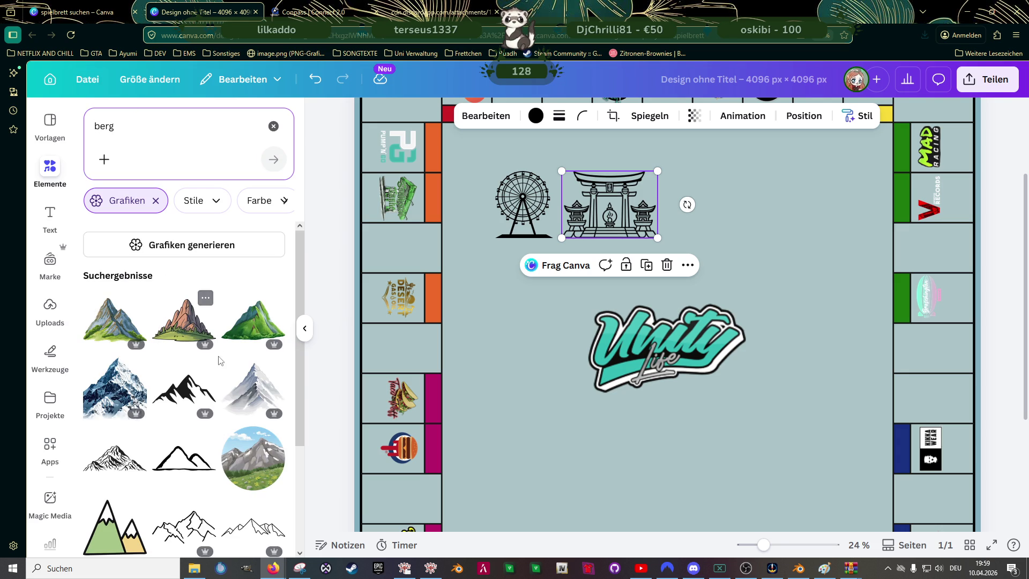
pyautogui.scroll(-1, 207, 370)
pyautogui.scroll(-1, 207, 370)
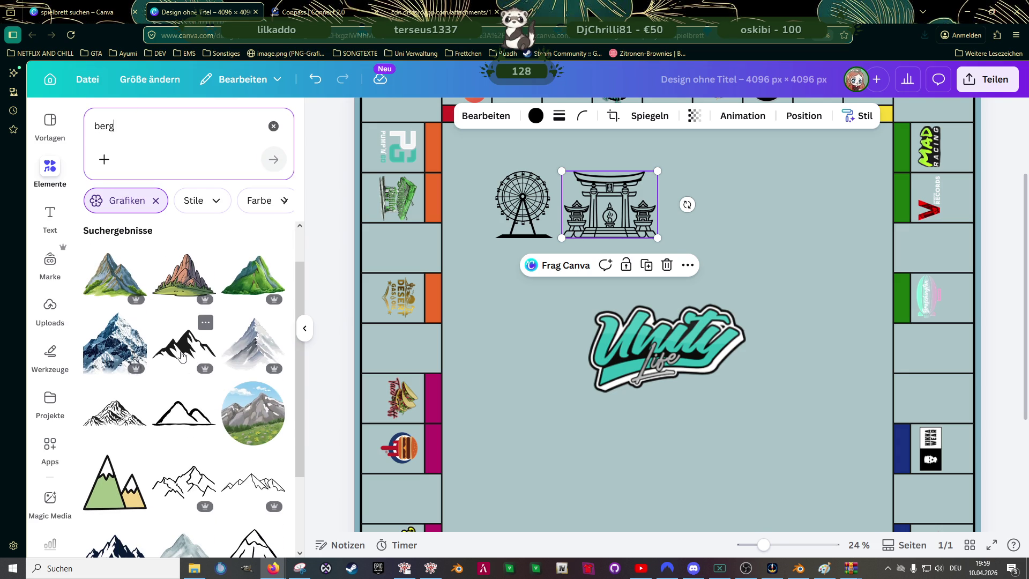
pyautogui.click(206, 357)
pyautogui.moveTo(794, 291); pyautogui.dragTo(637, 362)
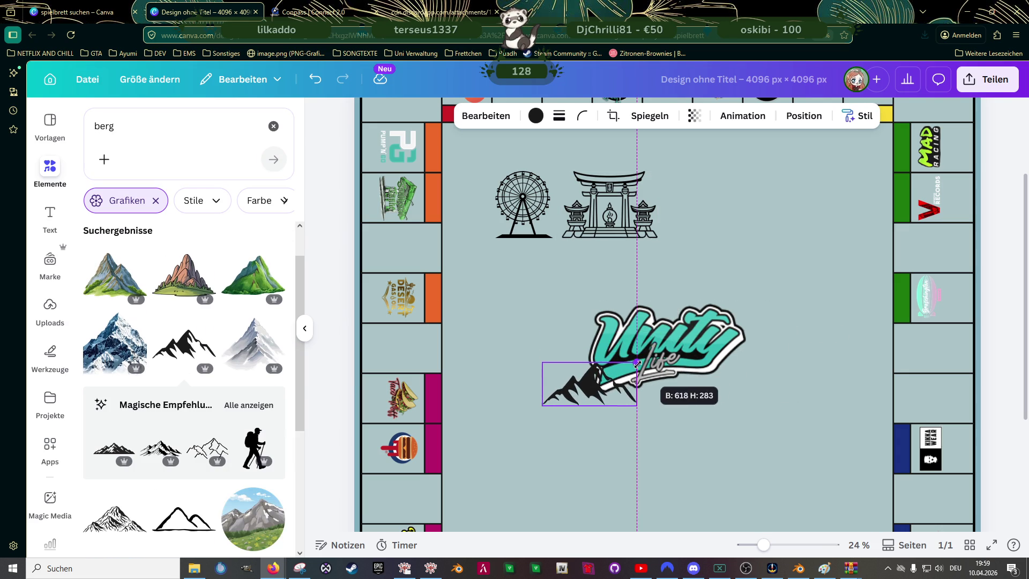
pyautogui.moveTo(578, 396); pyautogui.dragTo(702, 229)
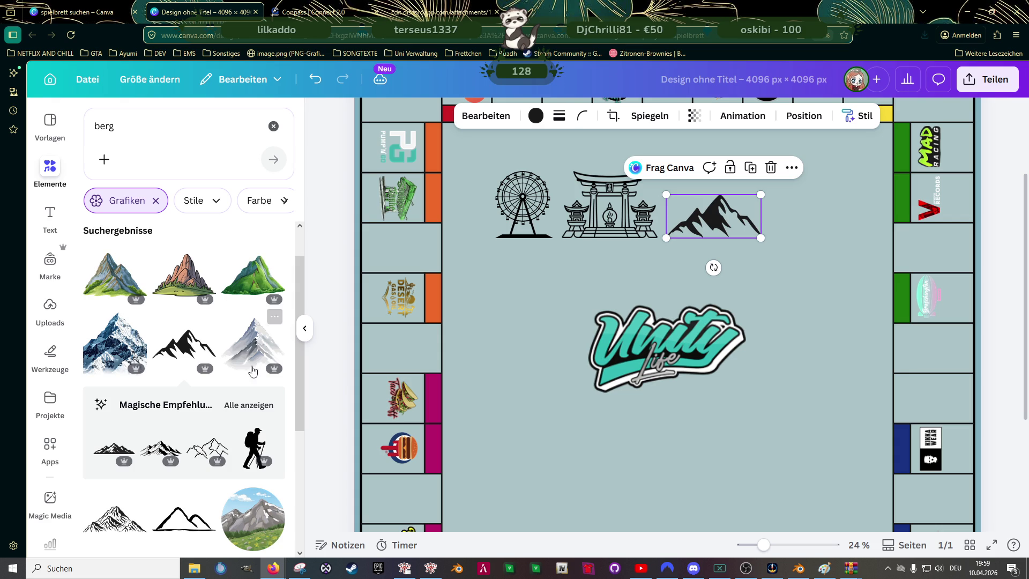
# - Add the sketched mountains-with-trees graphic, deleting the large and small dark mountain trials
pyautogui.scroll(-2, 176, 367)
pyautogui.scroll(-2, 160, 367)
pyautogui.scroll(-1, 139, 367)
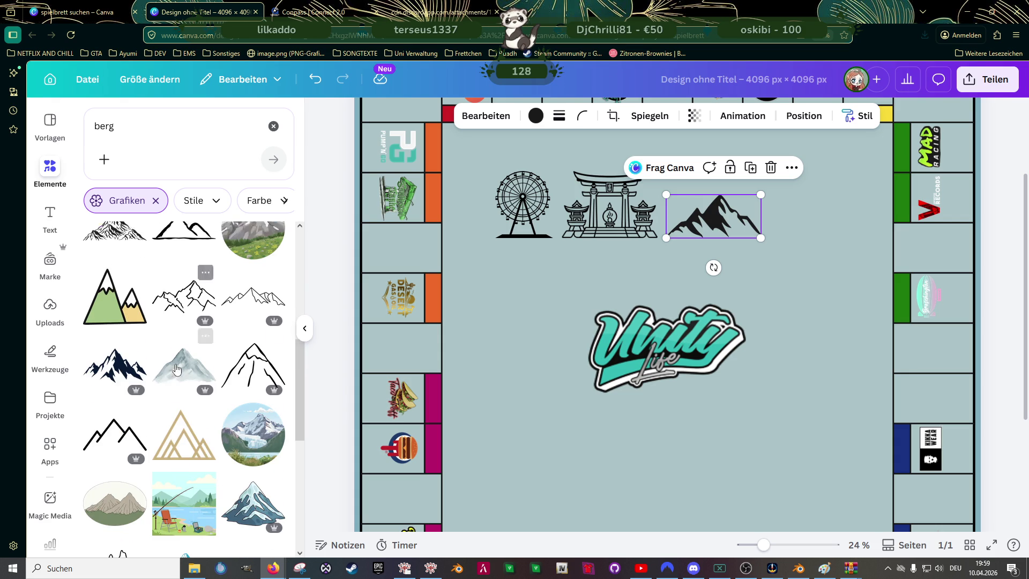
pyautogui.click(121, 366)
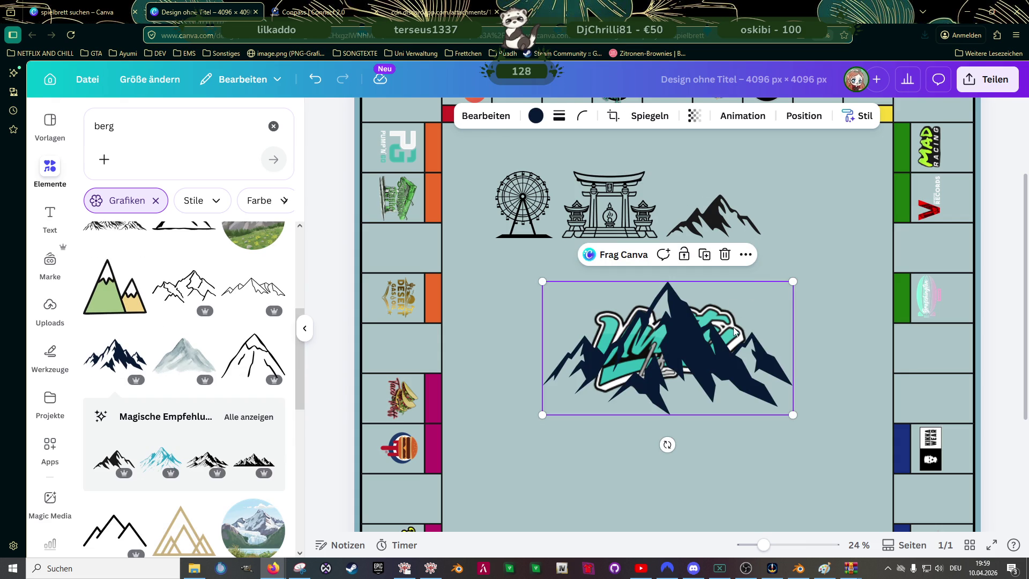
pyautogui.press('Delete')
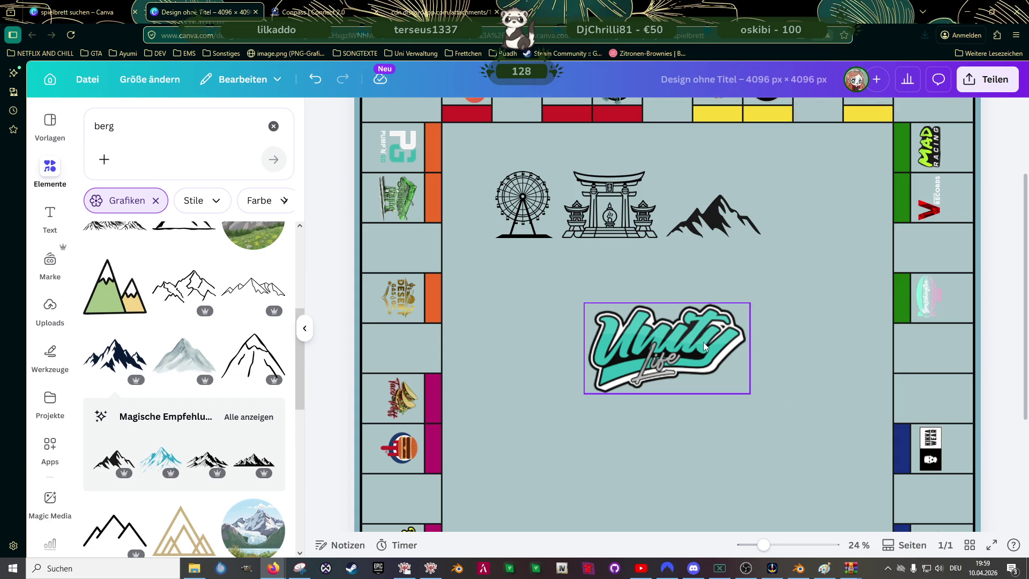
pyautogui.scroll(-4, 201, 338)
pyautogui.scroll(-1, 199, 329)
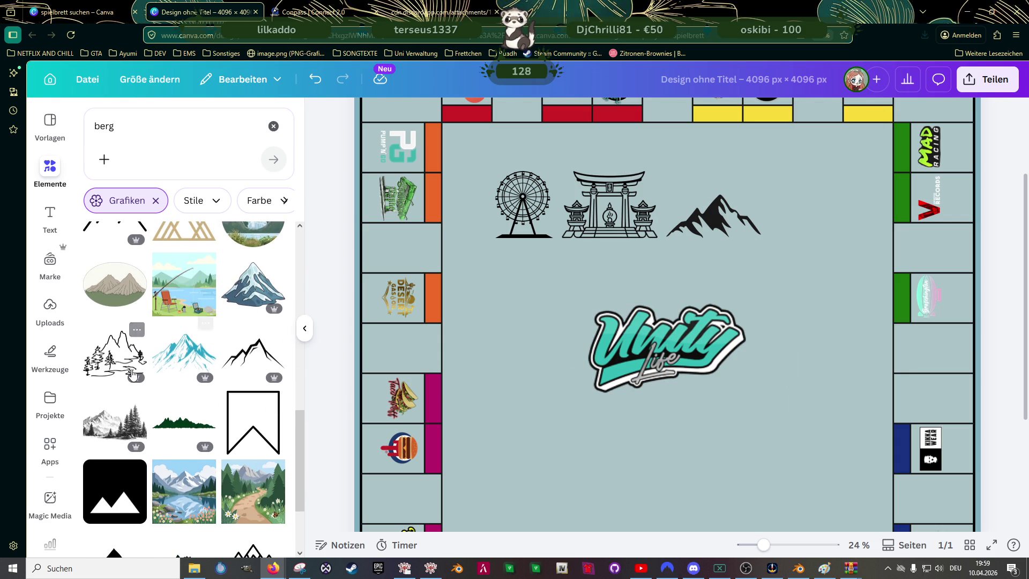
pyautogui.click(115, 356)
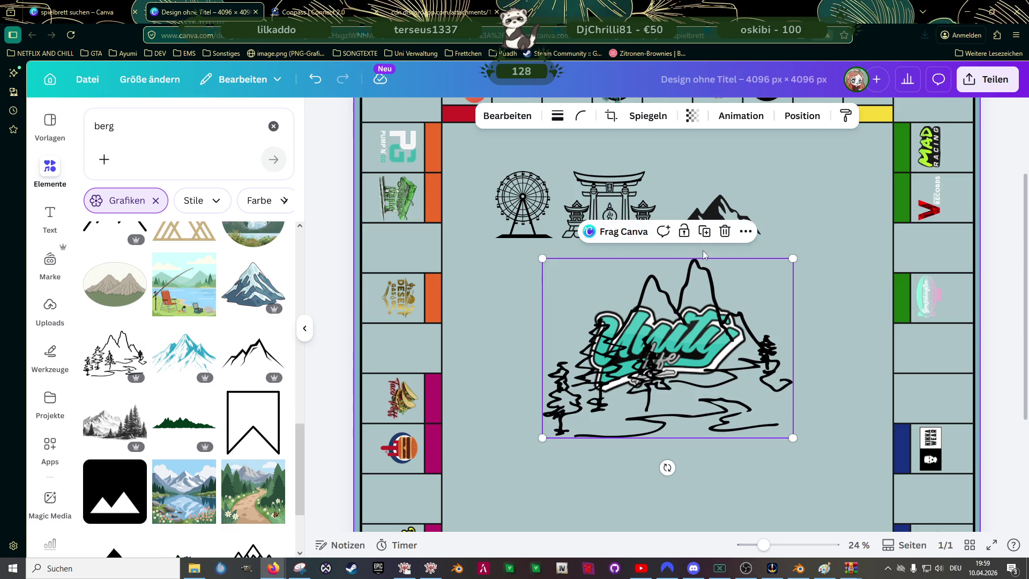
pyautogui.click(727, 209)
pyautogui.press('Delete')
# - Shrink the sketched mountain graphic and move it beside the torii gate
pyautogui.click(791, 259)
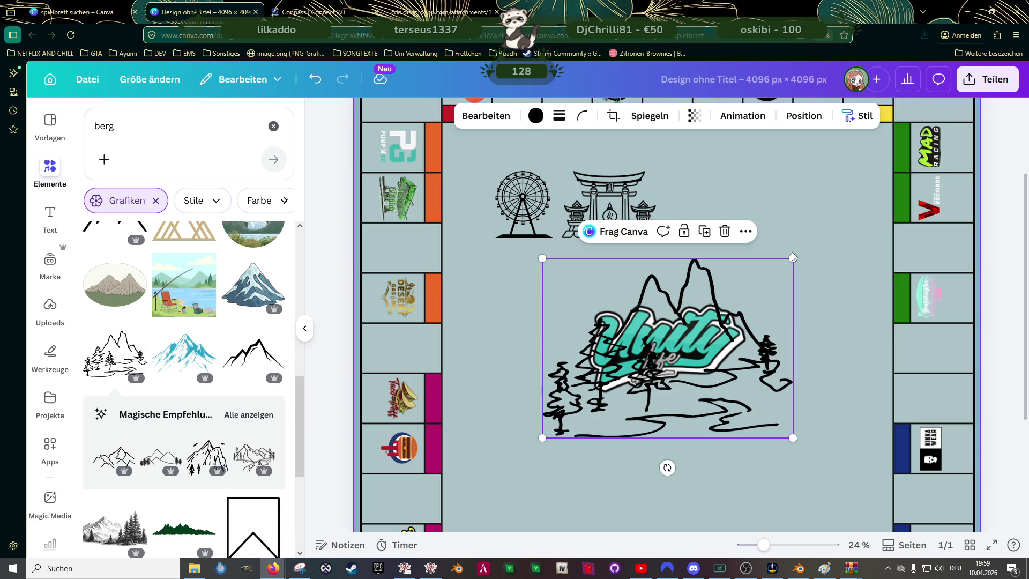
pyautogui.moveTo(791, 259); pyautogui.dragTo(653, 358)
pyautogui.moveTo(607, 407); pyautogui.dragTo(726, 220)
pyautogui.moveTo(727, 217); pyautogui.dragTo(727, 218)
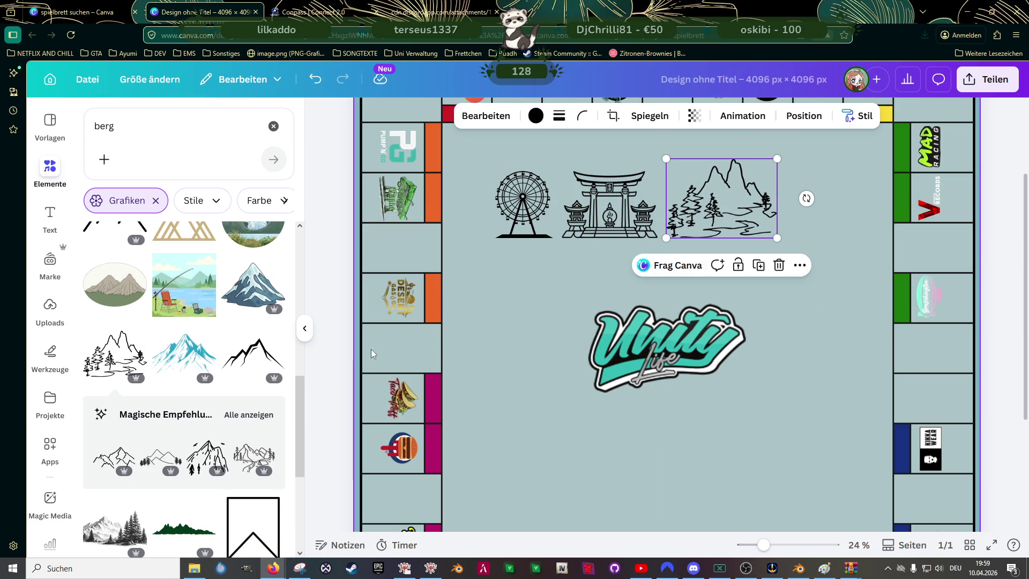
pyautogui.scroll(-3, 206, 356)
# - Search the elements for 'central park' and browse the results
pyautogui.click(149, 129)
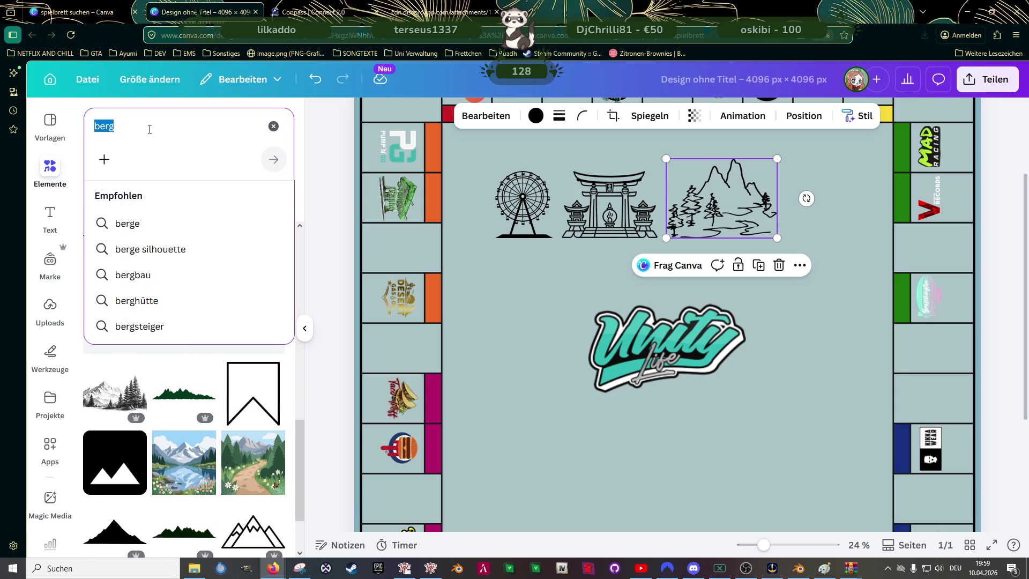
pyautogui.write('central park')
pyautogui.press('Return')
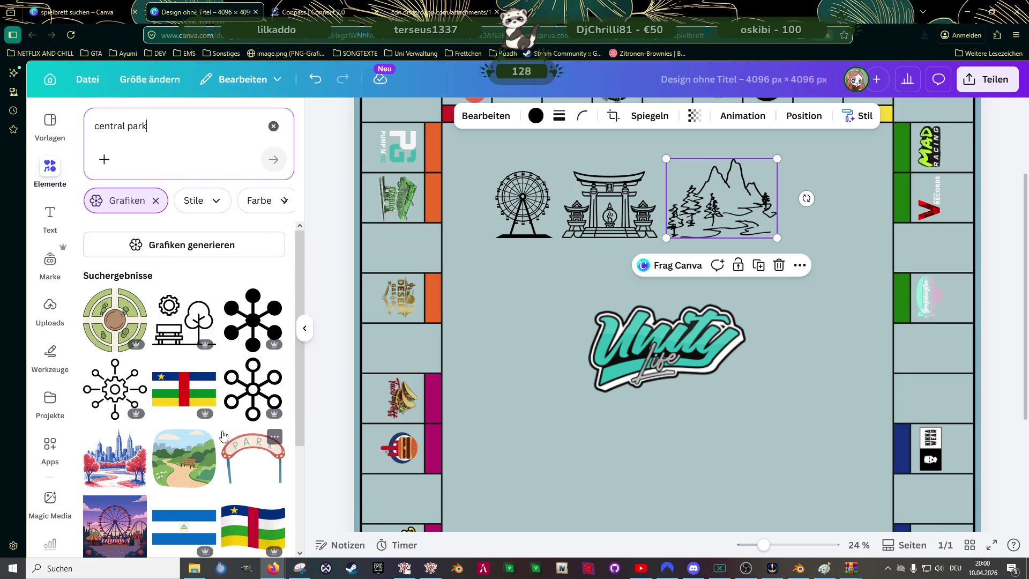
pyautogui.scroll(-2, 240, 381)
pyautogui.scroll(-2, 239, 382)
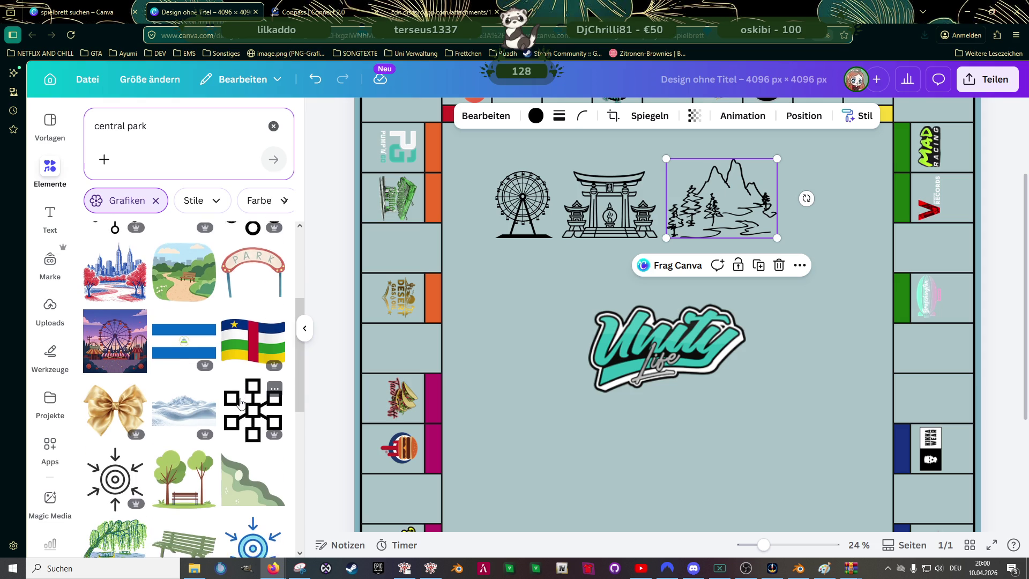
# - Add the Central Park skyline graphic, resize it and move it up and right
pyautogui.scroll(-1, 240, 403)
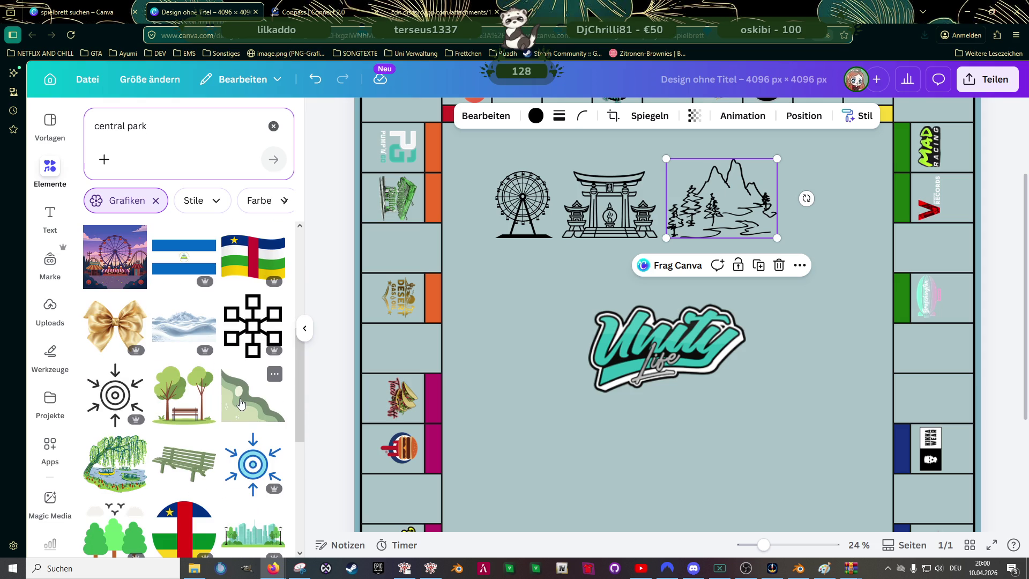
pyautogui.scroll(3, 241, 403)
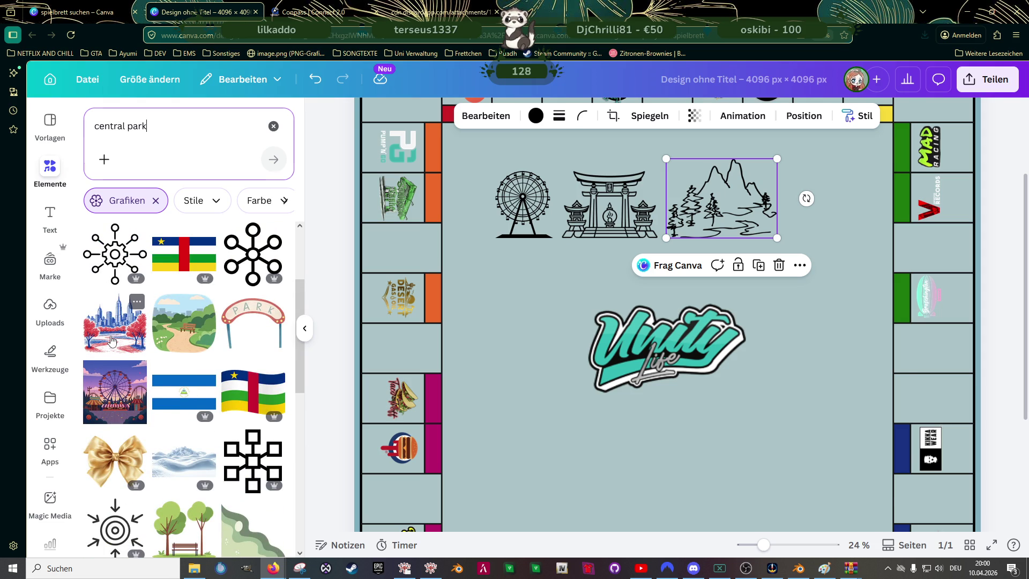
pyautogui.click(115, 321)
pyautogui.scroll(3, 697, 333)
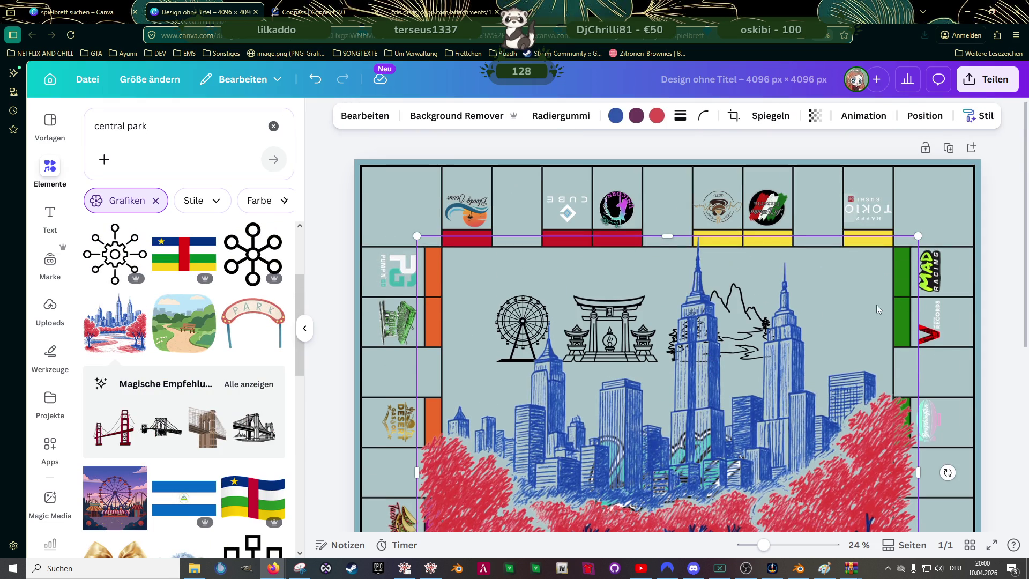
pyautogui.moveTo(915, 238); pyautogui.dragTo(658, 482)
pyautogui.scroll(-5, 597, 363)
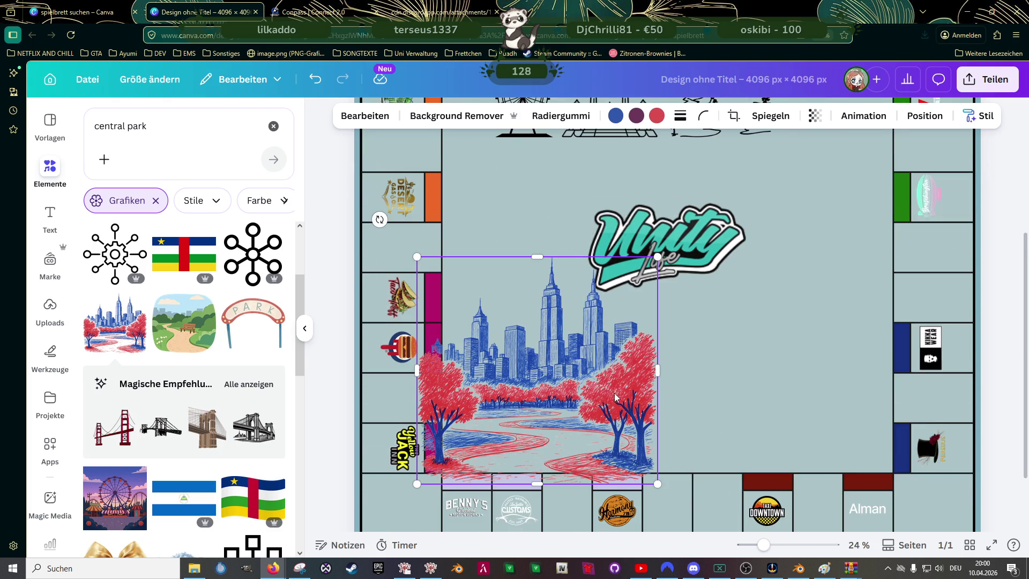
pyautogui.scroll(-1, 596, 363)
pyautogui.moveTo(596, 363); pyautogui.dragTo(667, 341)
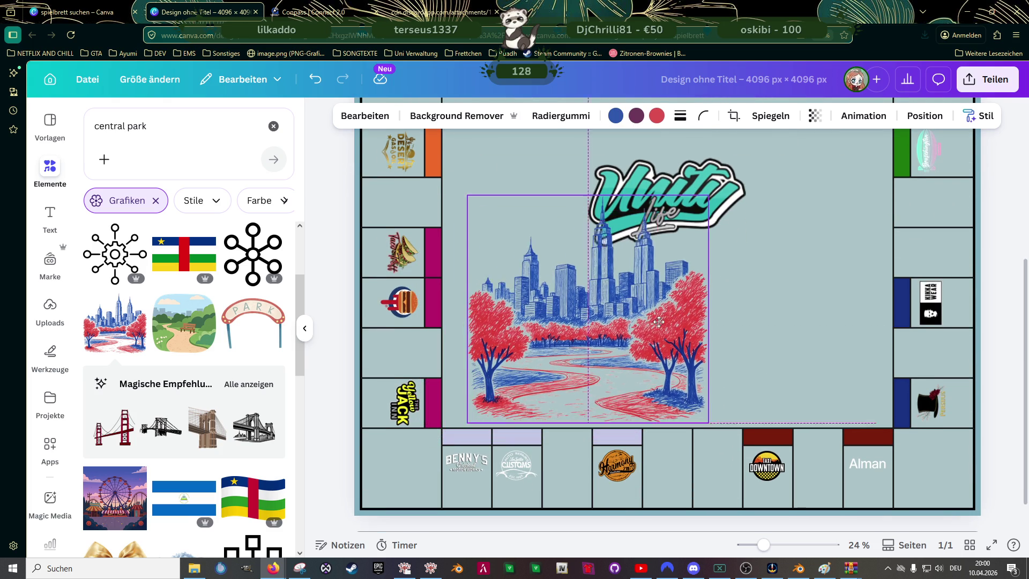
# - Drag the outdoor café drawing from the recommendations onto the board and delete the Central Park image
pyautogui.click(255, 384)
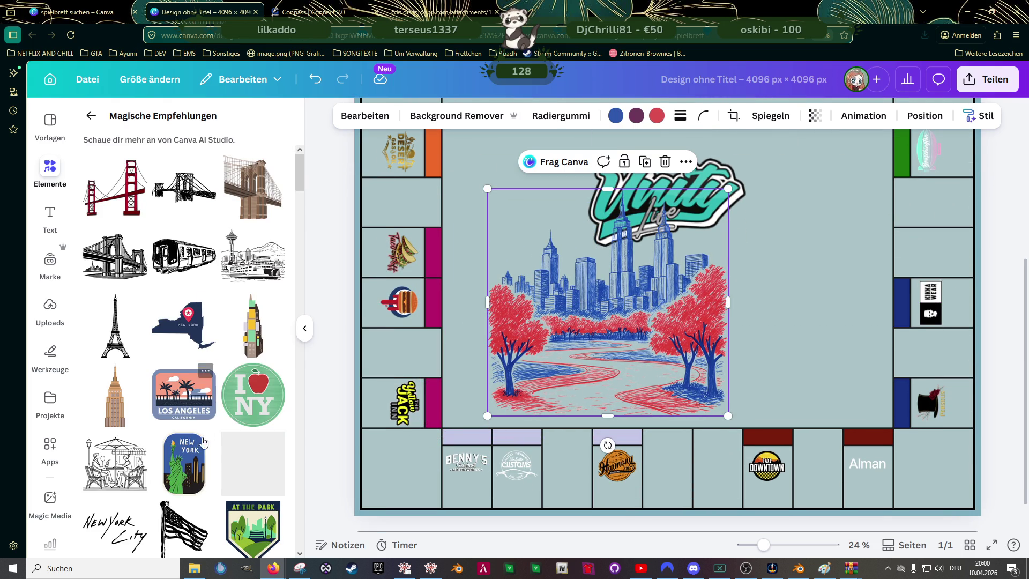
pyautogui.scroll(-2, 200, 412)
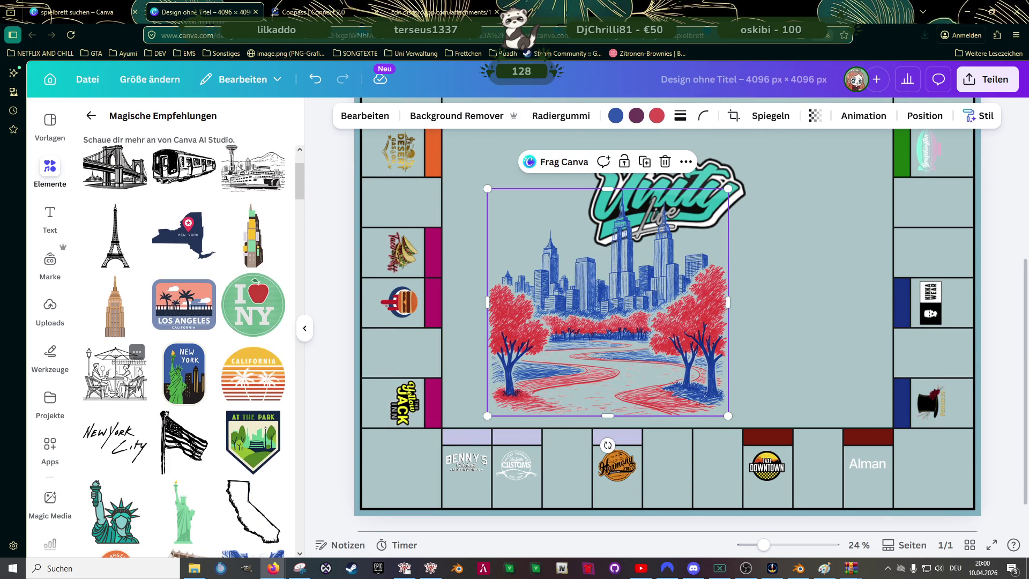
pyautogui.moveTo(115, 374); pyautogui.dragTo(653, 336)
pyautogui.click(509, 345)
pyautogui.press('Delete')
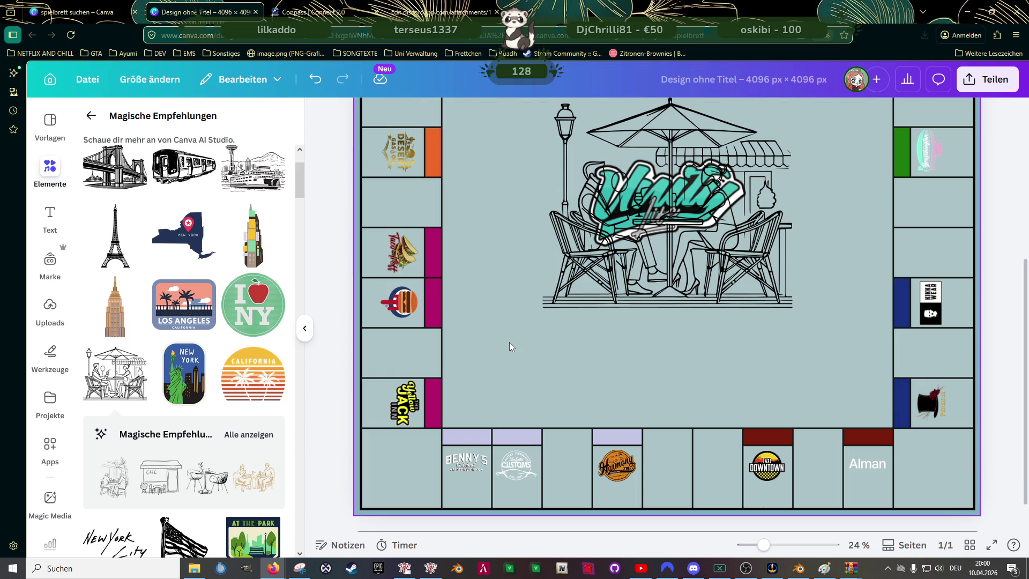
pyautogui.scroll(2, 590, 359)
pyautogui.click(694, 376)
pyautogui.moveTo(661, 367); pyautogui.dragTo(625, 394)
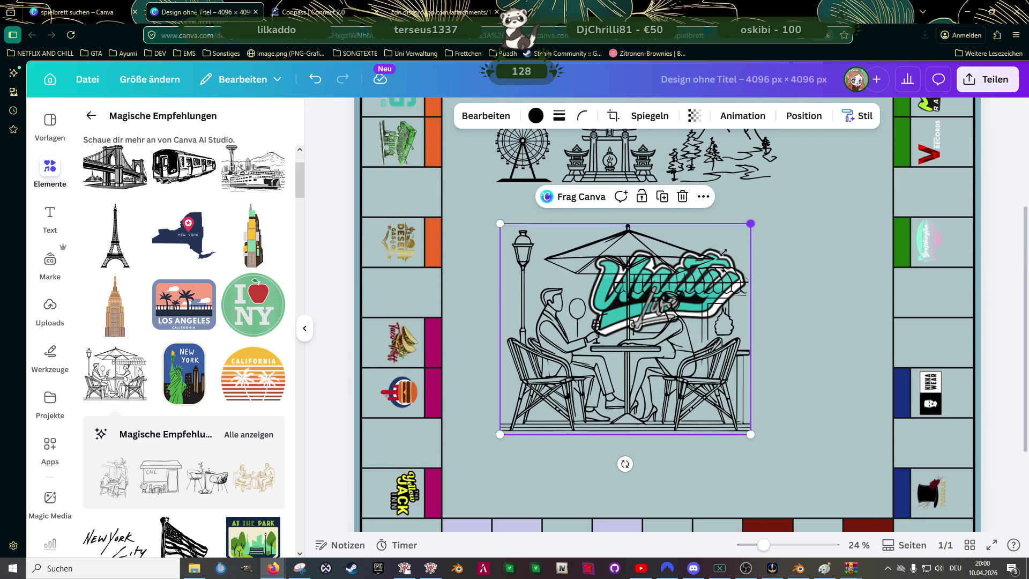
pyautogui.moveTo(751, 224); pyautogui.dragTo(609, 343)
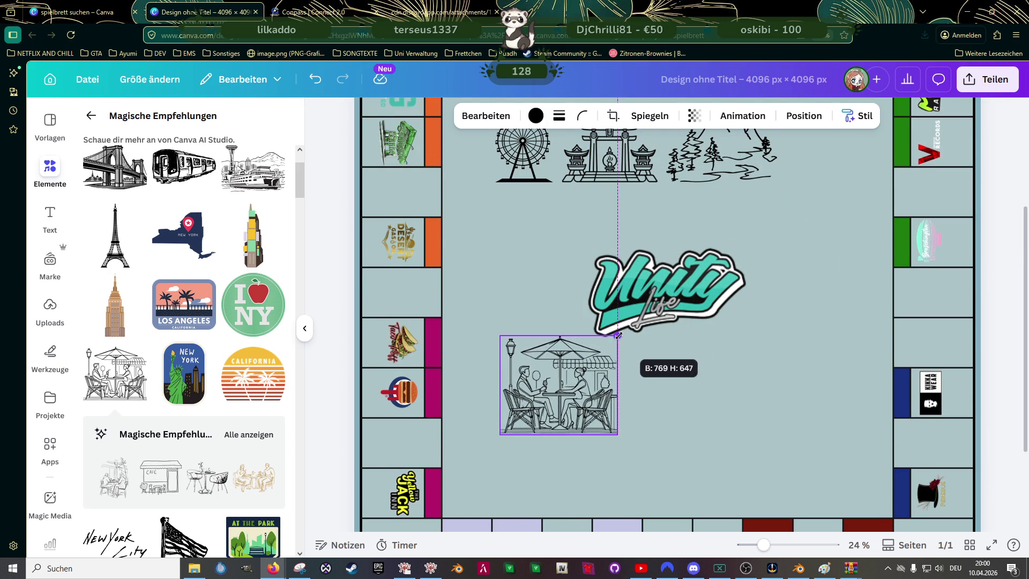
pyautogui.click(236, 435)
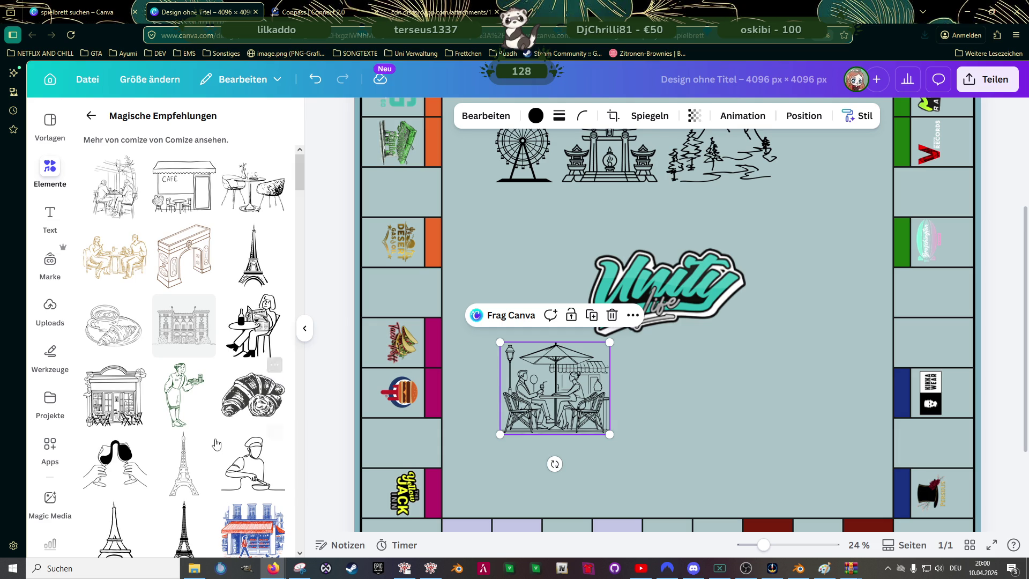
pyautogui.scroll(-5, 215, 443)
pyautogui.scroll(-3, 215, 443)
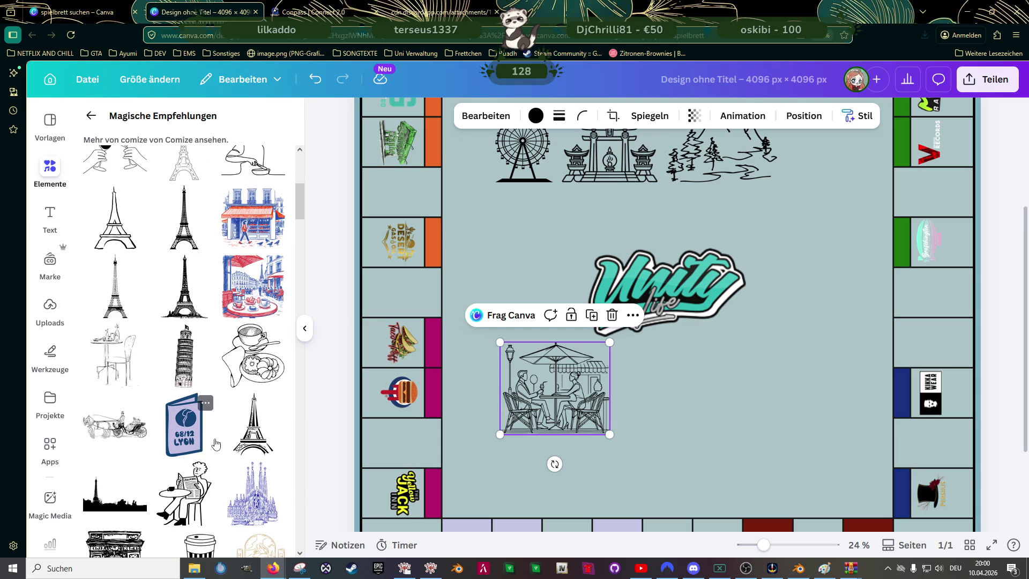
pyautogui.scroll(-3, 215, 444)
pyautogui.scroll(-2, 215, 443)
pyautogui.scroll(-2, 215, 444)
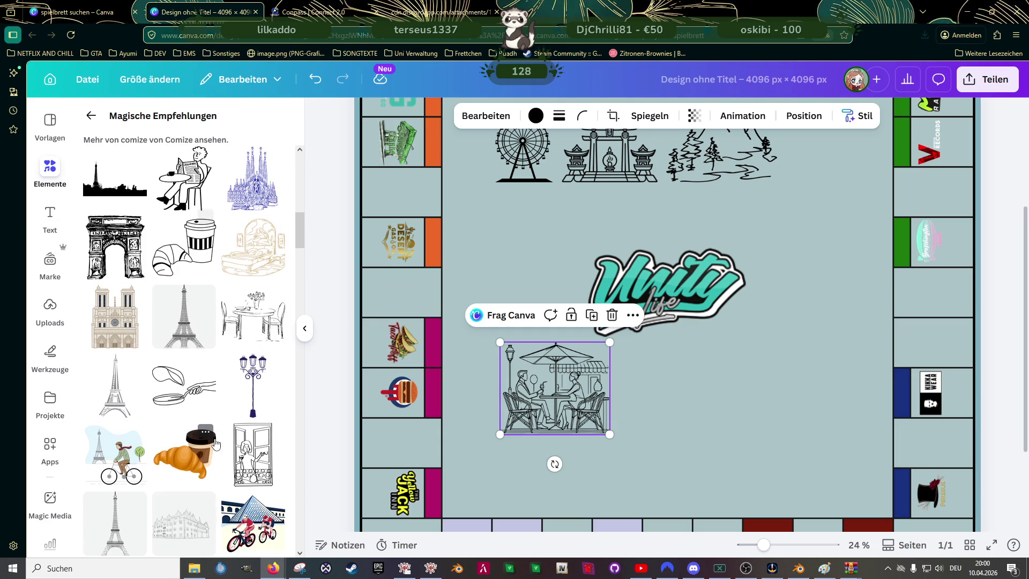
pyautogui.scroll(-2, 215, 443)
pyautogui.scroll(-2, 215, 444)
pyautogui.scroll(-1, 215, 444)
pyautogui.scroll(-2, 214, 444)
pyautogui.scroll(-2, 217, 443)
pyautogui.scroll(-2, 217, 443)
pyautogui.scroll(-1, 216, 443)
pyautogui.scroll(-2, 217, 443)
pyautogui.scroll(-2, 217, 443)
pyautogui.scroll(-2, 216, 442)
pyautogui.scroll(-2, 218, 450)
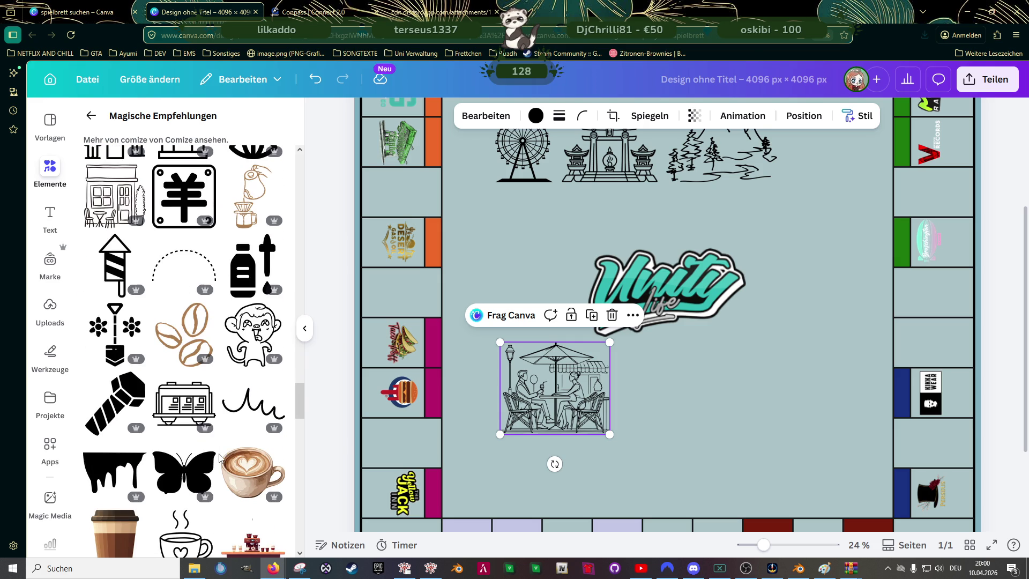
pyautogui.scroll(-2, 220, 456)
pyautogui.scroll(-2, 219, 456)
pyautogui.scroll(-2, 220, 455)
pyautogui.scroll(-2, 220, 455)
pyautogui.scroll(-2, 219, 456)
pyautogui.scroll(-2, 219, 456)
pyautogui.scroll(-2, 219, 456)
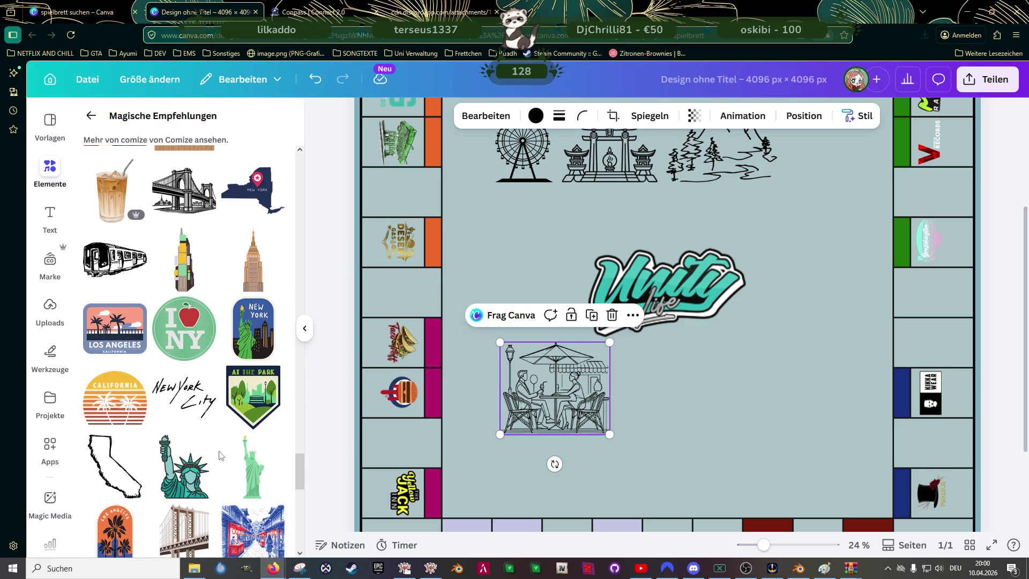
pyautogui.scroll(3, 538, 426)
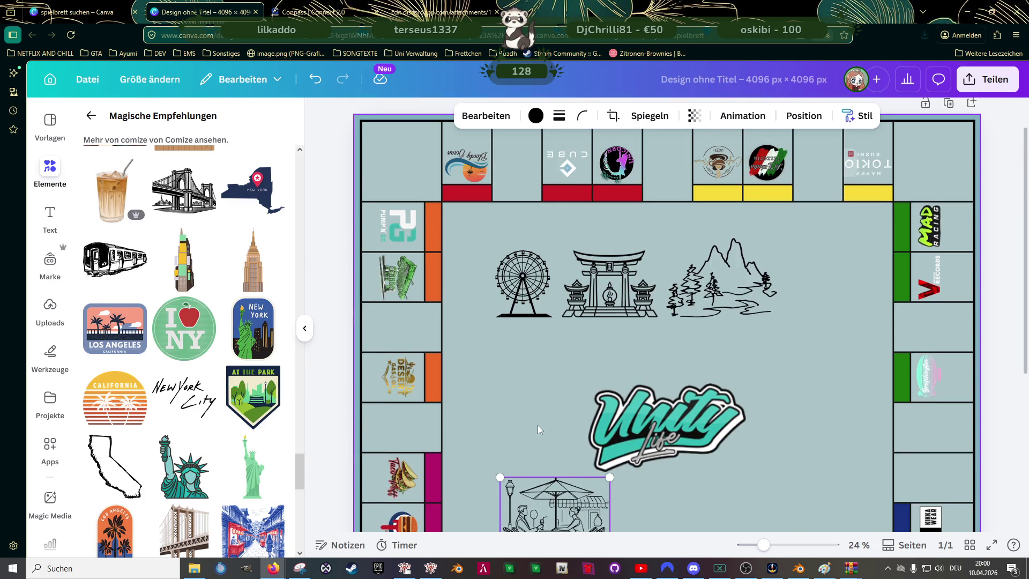
pyautogui.scroll(-2, 538, 425)
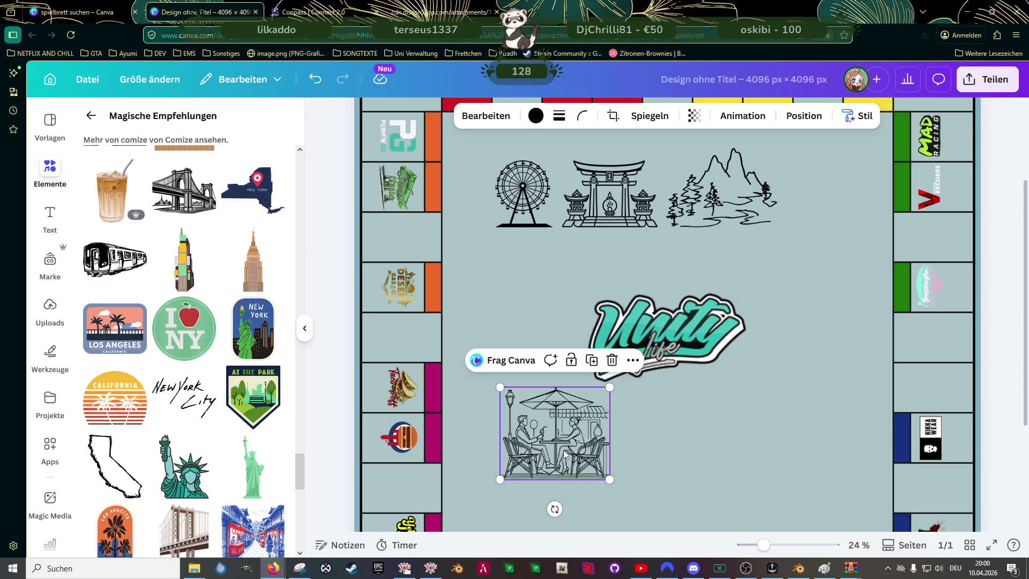
pyautogui.press('Delete')
# - Delete the Ferris wheel, torii gate and mountain landscape sketches from above the logo
pyautogui.click(546, 188)
pyautogui.press('Delete')
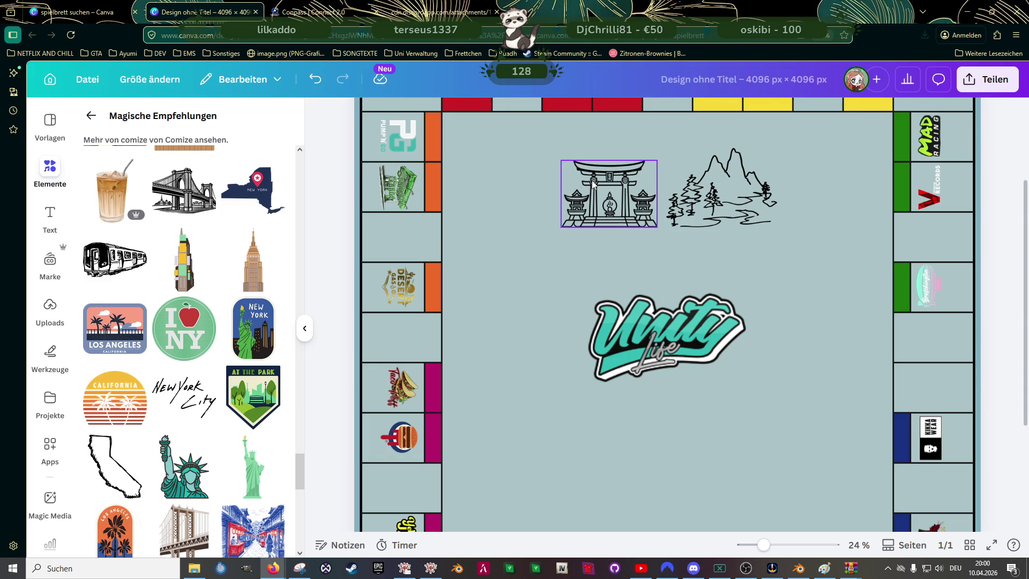
pyautogui.click(593, 185)
pyautogui.press('Delete')
pyautogui.click(713, 193)
pyautogui.press('Delete')
pyautogui.scroll(3, 621, 257)
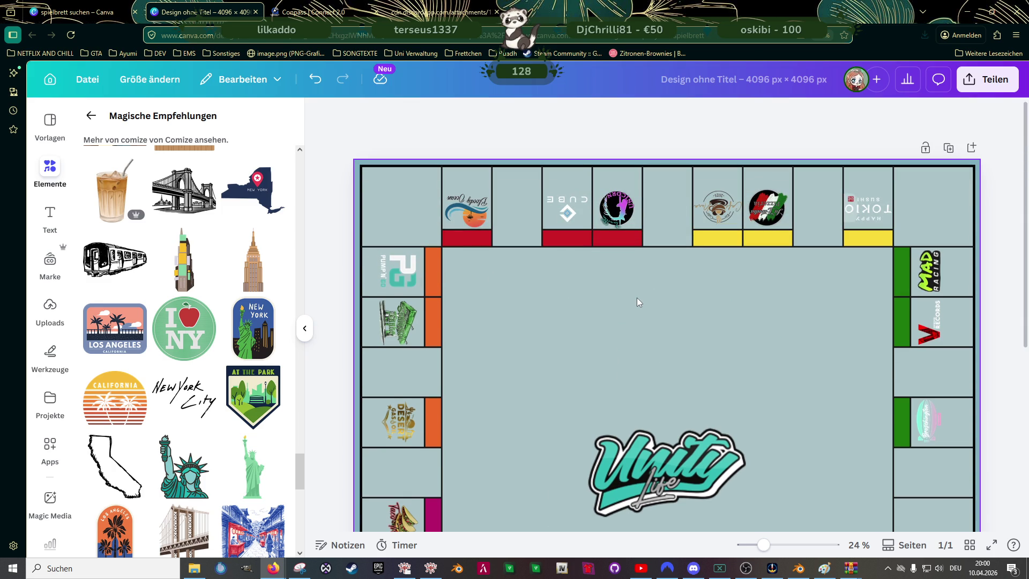
pyautogui.scroll(-3, 612, 317)
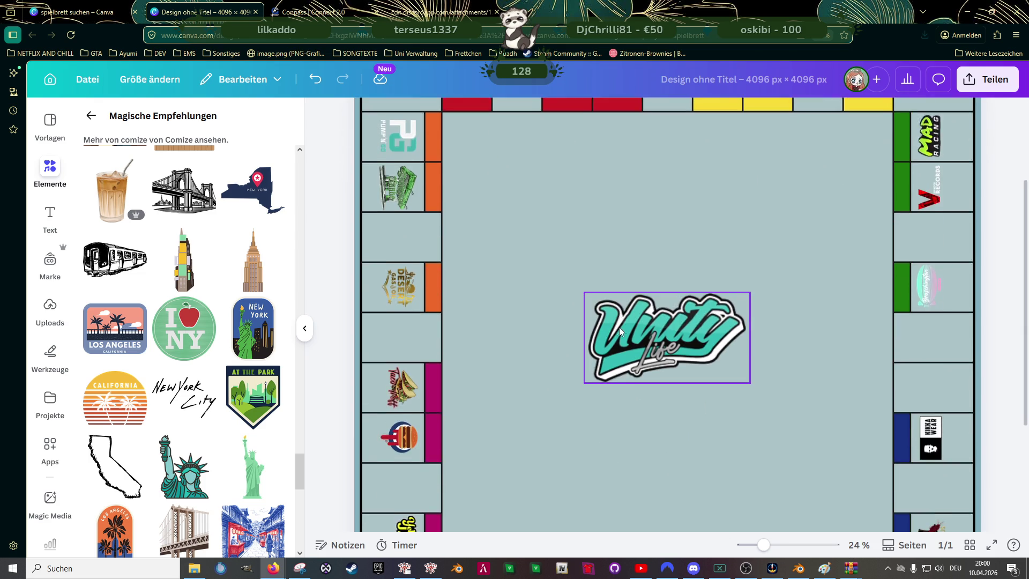
pyautogui.scroll(-2, 617, 327)
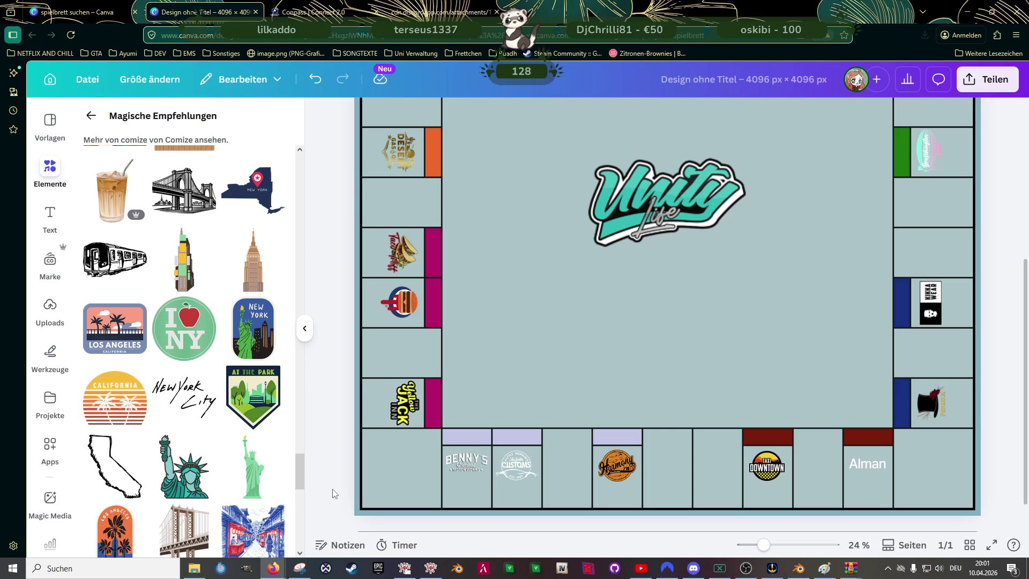
pyautogui.scroll(-3, 236, 448)
pyautogui.scroll(-1, 246, 449)
pyautogui.scroll(-1, 249, 449)
pyautogui.scroll(-3, 250, 449)
pyautogui.scroll(-1, 248, 455)
pyautogui.scroll(-1, 247, 461)
pyautogui.scroll(-1, 246, 463)
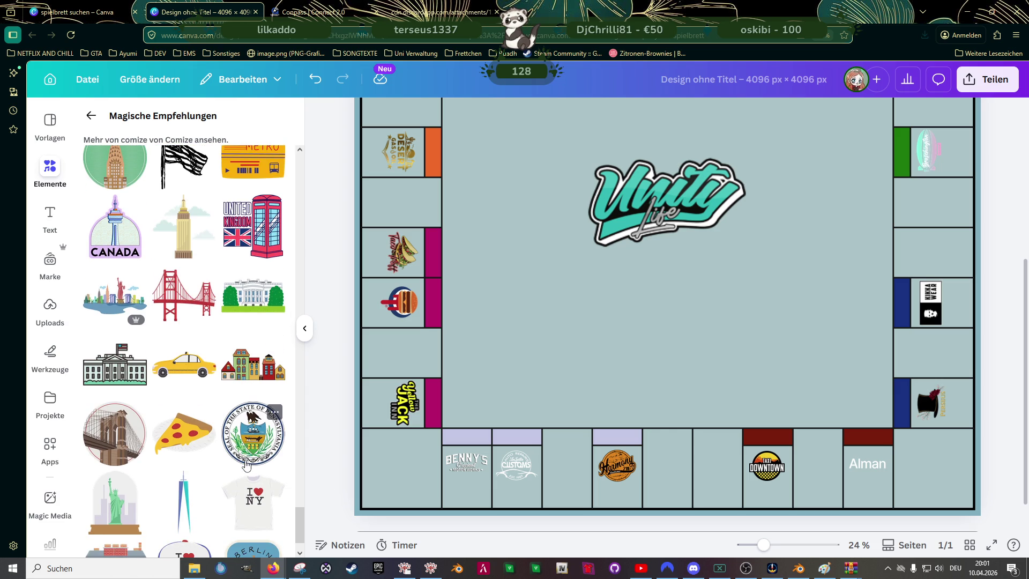
pyautogui.scroll(-1, 247, 465)
pyautogui.scroll(2, 246, 469)
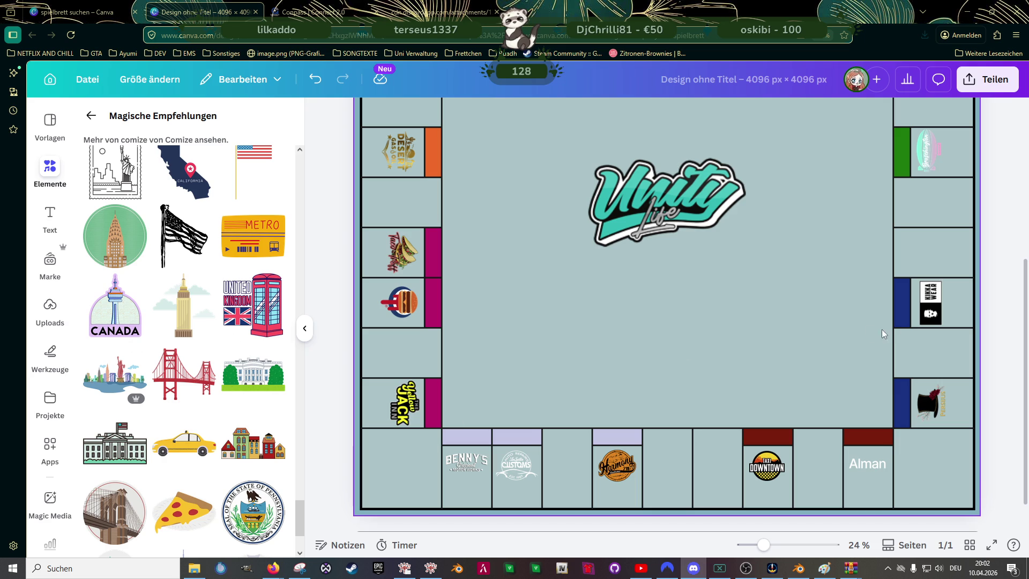
pyautogui.scroll(3, 830, 329)
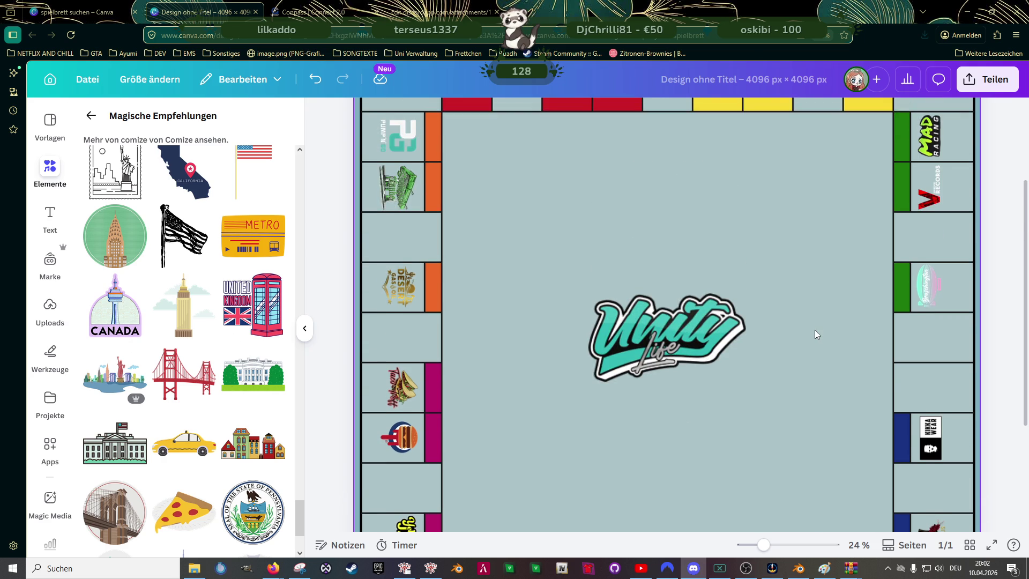
pyautogui.scroll(-2, 814, 329)
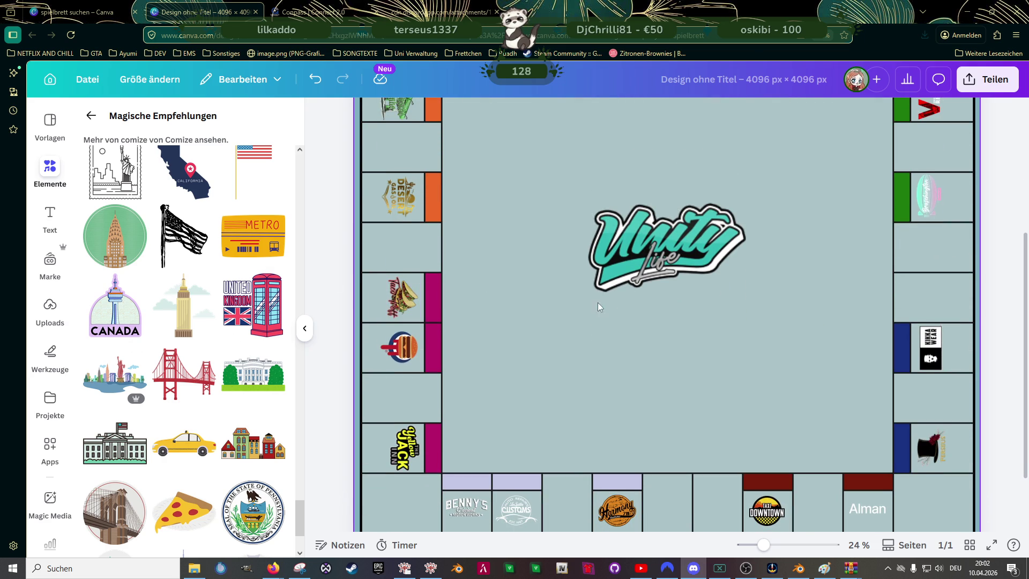
pyautogui.scroll(-2, 602, 306)
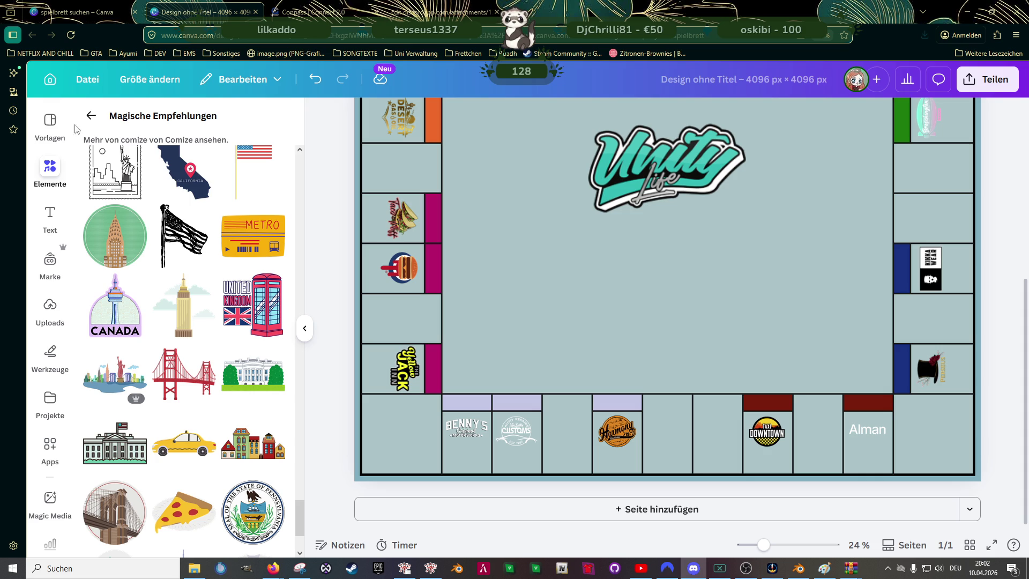
# - Search the elements for 'cop auto' and add the cartoon policeman graphic to the board
pyautogui.click(92, 118)
pyautogui.click(153, 128)
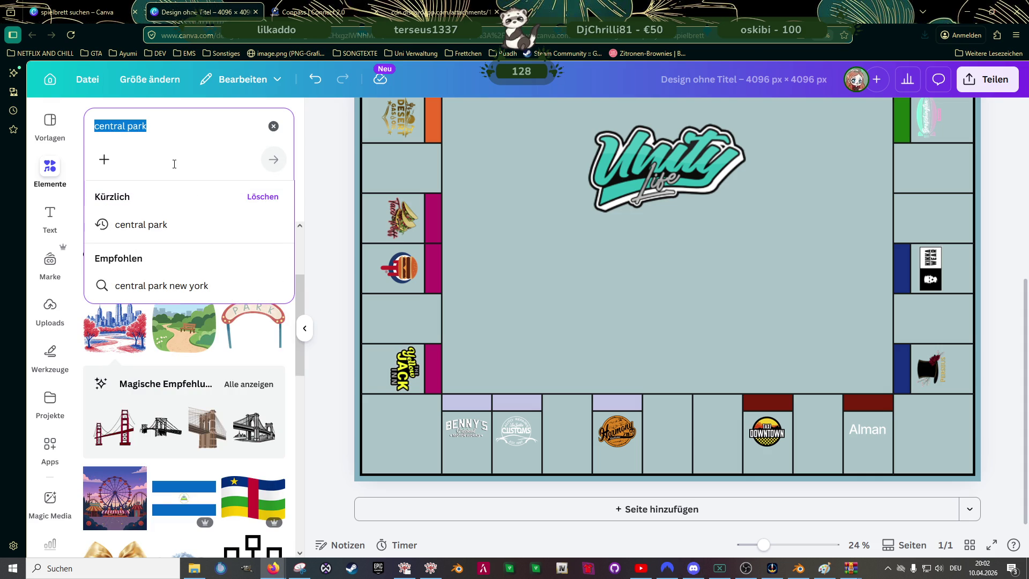
pyautogui.write('cop auto')
pyautogui.press('Return')
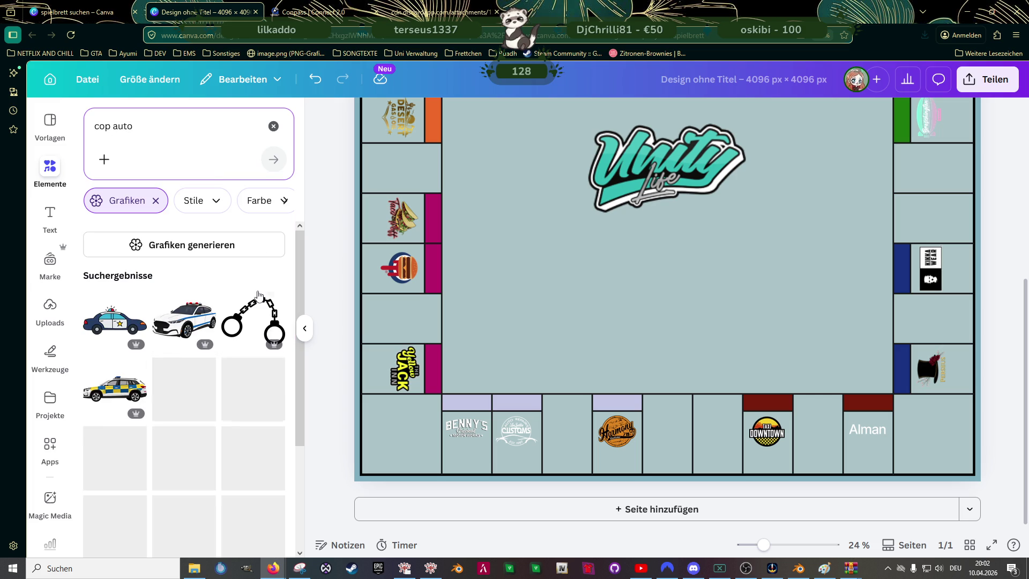
pyautogui.scroll(-1, 199, 348)
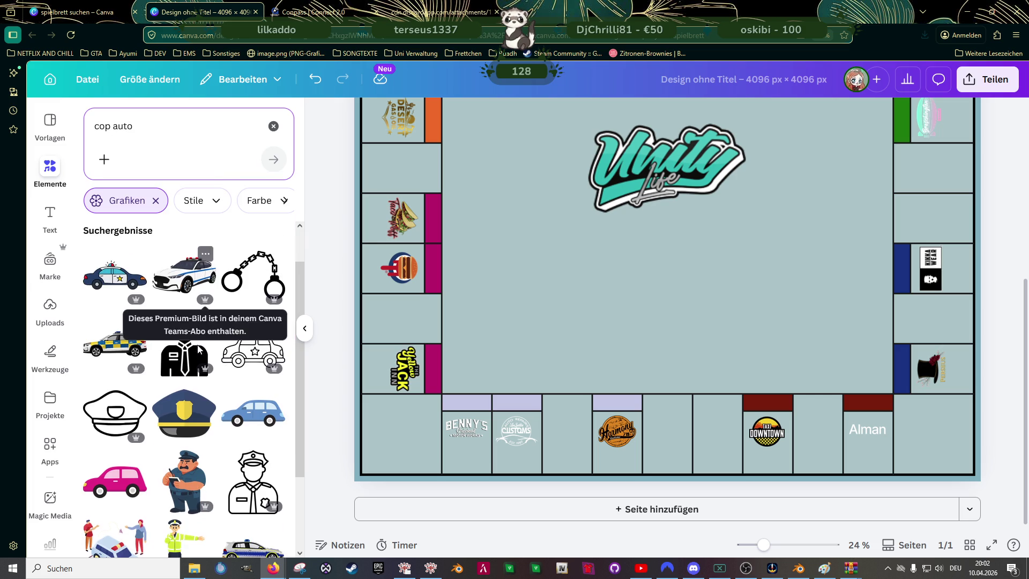
pyautogui.click(185, 437)
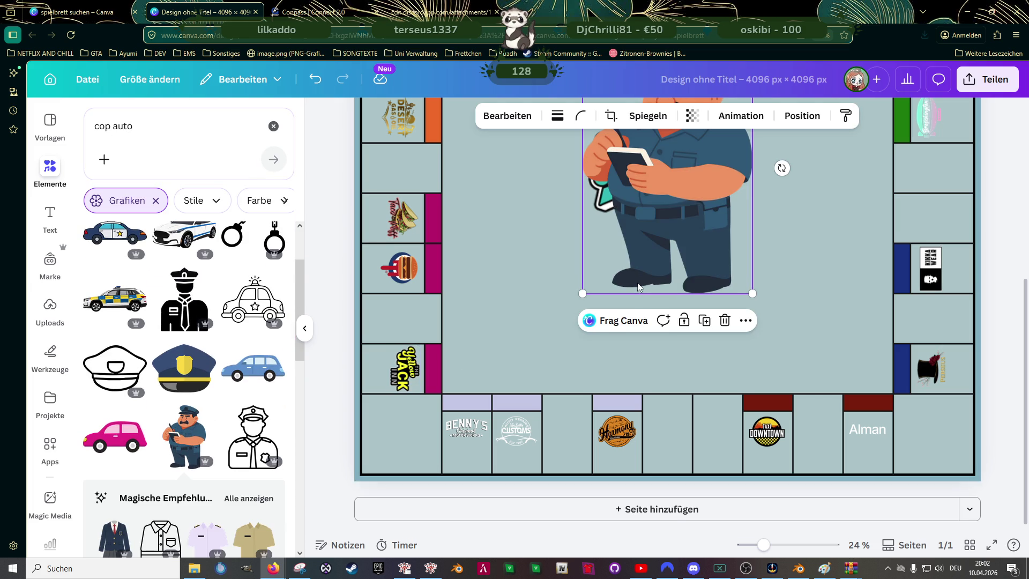
# - Shrink the policeman and move it to the board's upper-right inner area
pyautogui.moveTo(752, 178); pyautogui.dragTo(645, 336)
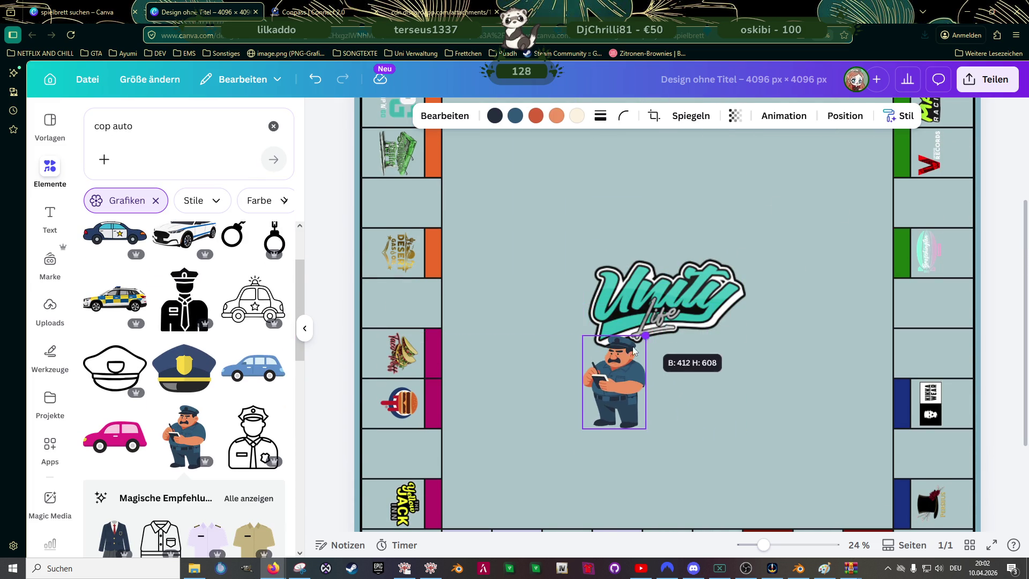
pyautogui.moveTo(616, 383); pyautogui.dragTo(796, 193)
pyautogui.click(159, 139)
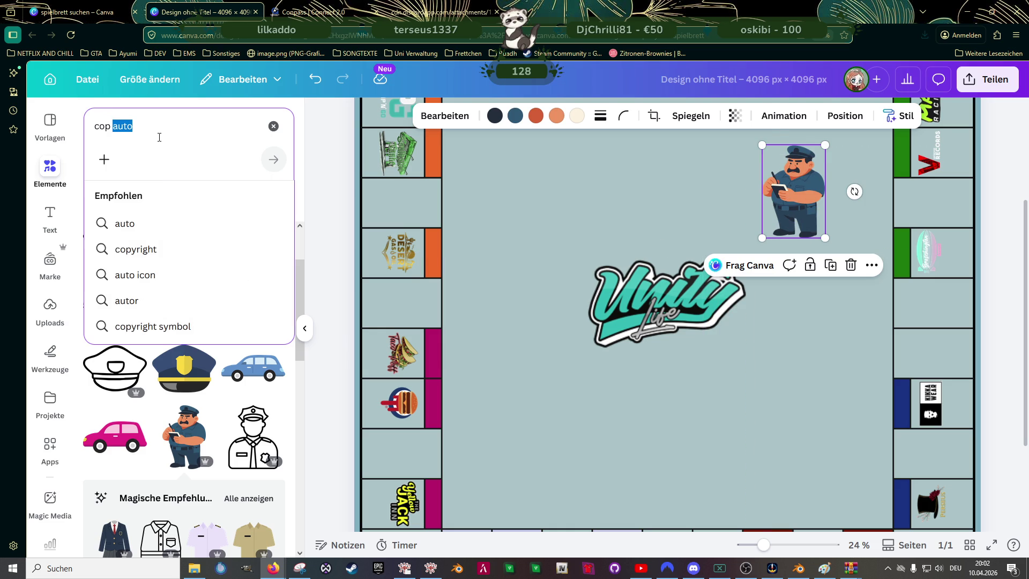
# - Search the elements for 'state prison' and add the jailed-child graphic
pyautogui.write('state pri')
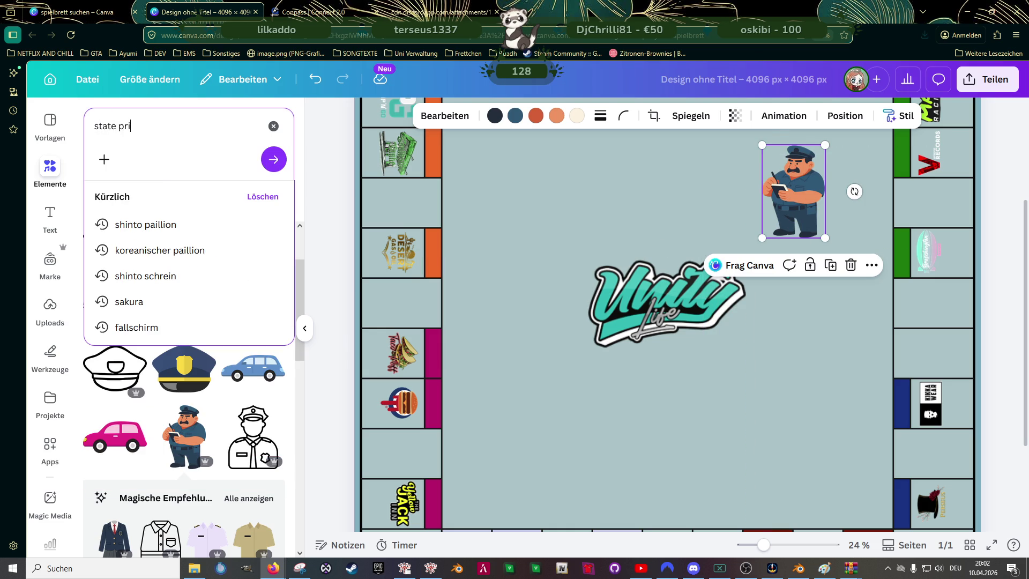
pyautogui.write('spn')
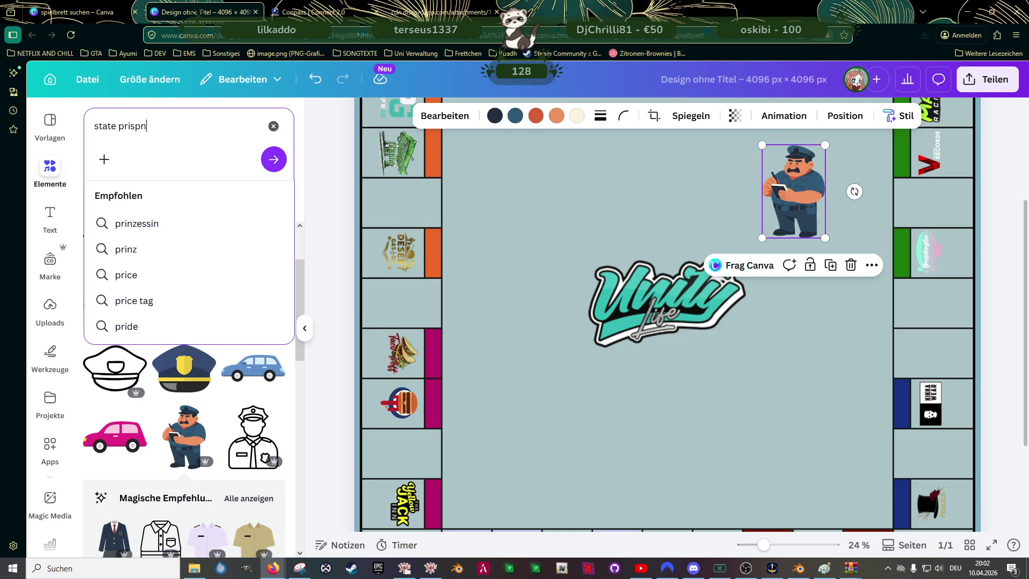
pyautogui.write('on')
pyautogui.press('Return')
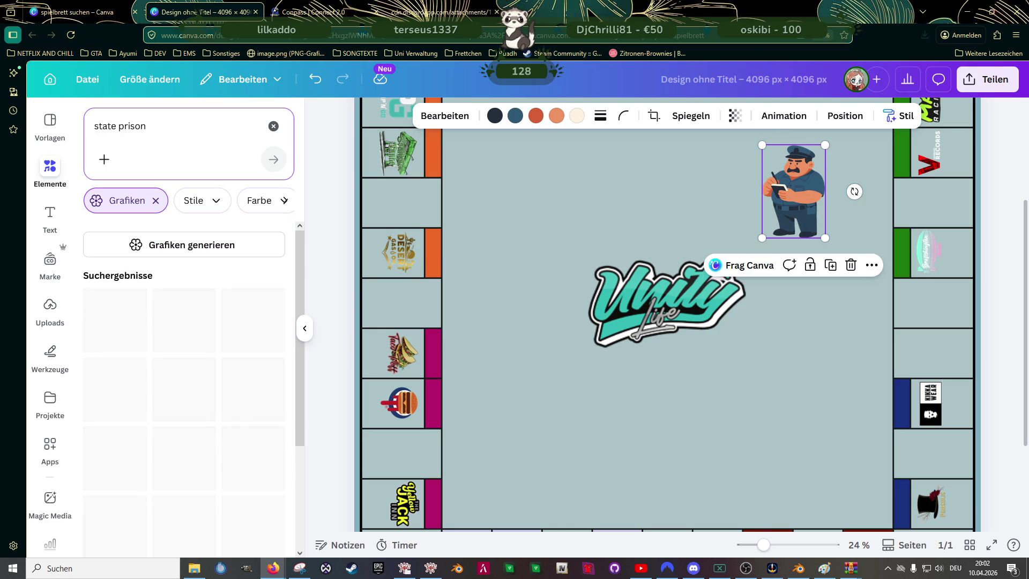
pyautogui.scroll(-2, 182, 311)
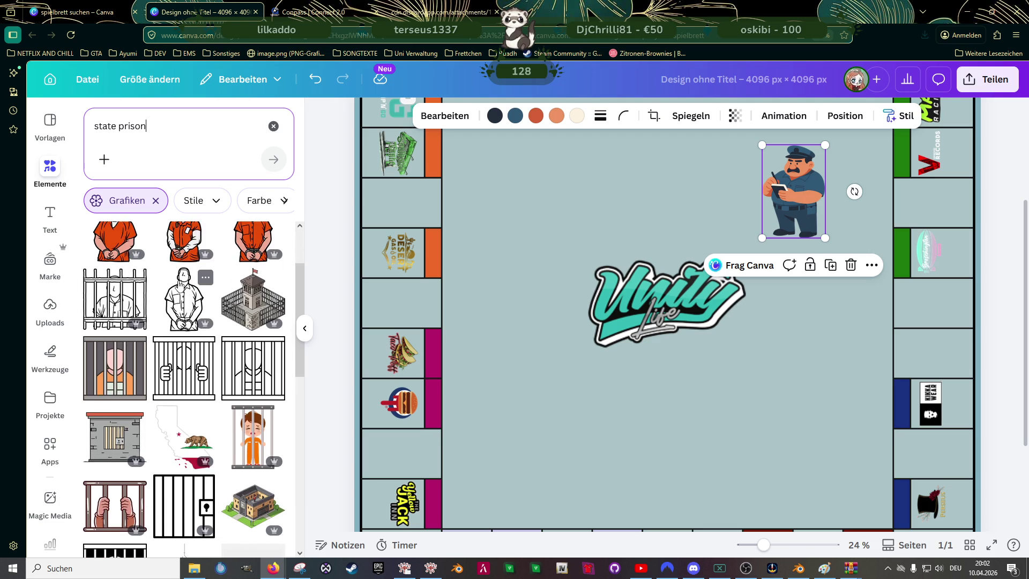
pyautogui.scroll(-1, 215, 327)
pyautogui.scroll(-1, 236, 340)
pyautogui.click(243, 345)
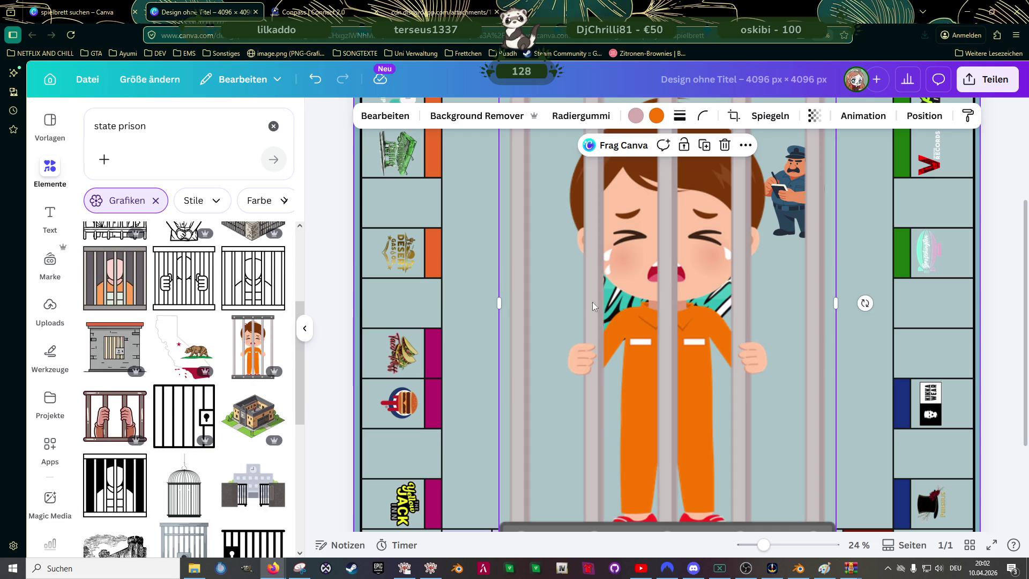
pyautogui.scroll(2, 656, 280)
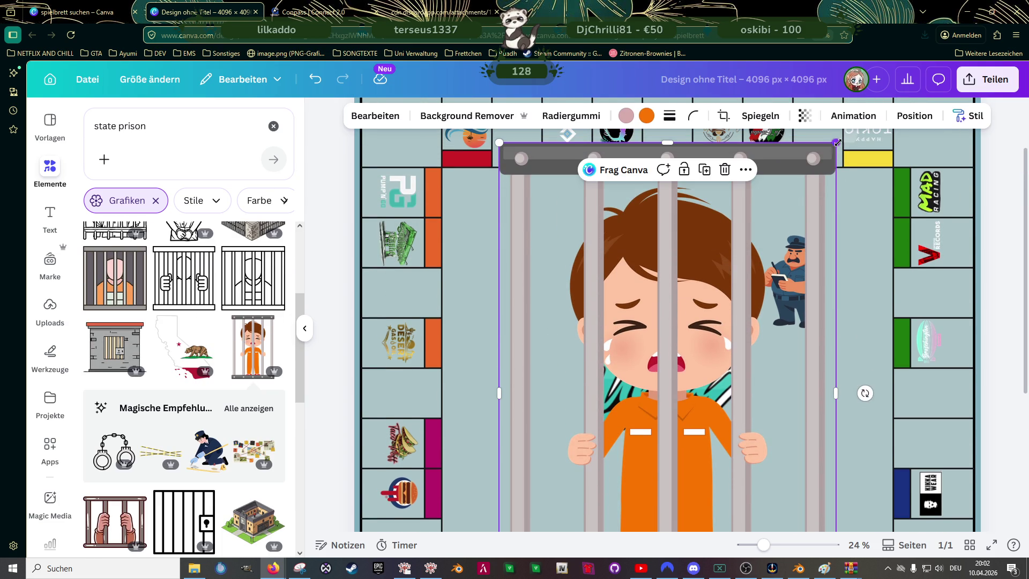
# - Shrink the jail graphic to corner size and place it in the bottom-left corner square
pyautogui.moveTo(835, 142); pyautogui.dragTo(642, 432)
pyautogui.scroll(-5, 586, 329)
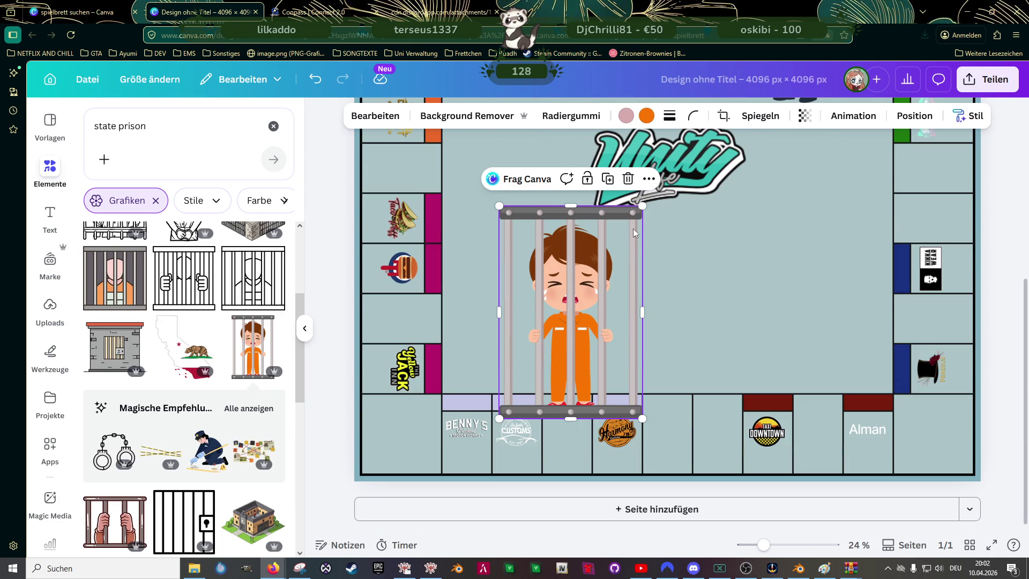
pyautogui.moveTo(643, 205)
pyautogui.mouseDown()
pyautogui.moveTo(562, 357)
pyautogui.moveTo(557, 334)
pyautogui.mouseUp()
pyautogui.moveTo(524, 407)
pyautogui.mouseDown()
pyautogui.moveTo(405, 461)
pyautogui.moveTo(413, 417)
pyautogui.mouseUp()
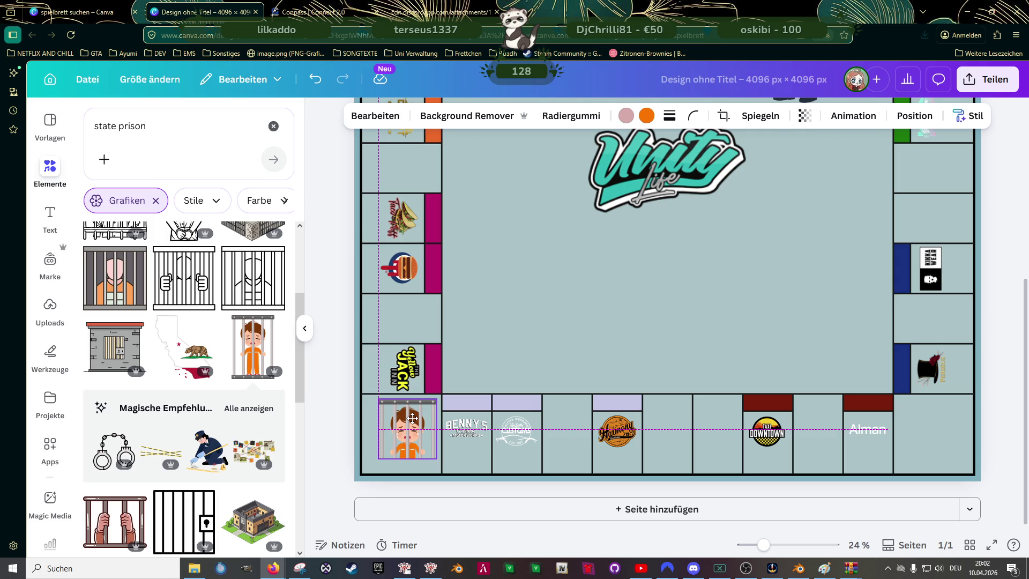
pyautogui.moveTo(413, 418); pyautogui.dragTo(411, 418)
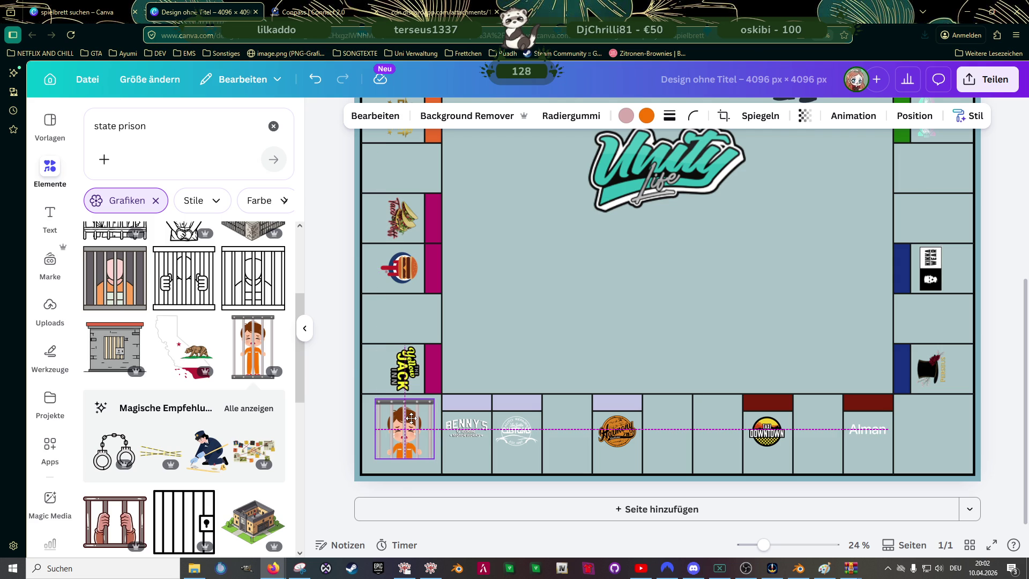
pyautogui.moveTo(411, 417); pyautogui.dragTo(411, 417)
pyautogui.click(539, 335)
# - Duplicate the jail graphic and stretch the copy to make the cage's bottom bar taller
pyautogui.scroll(4, 618, 306)
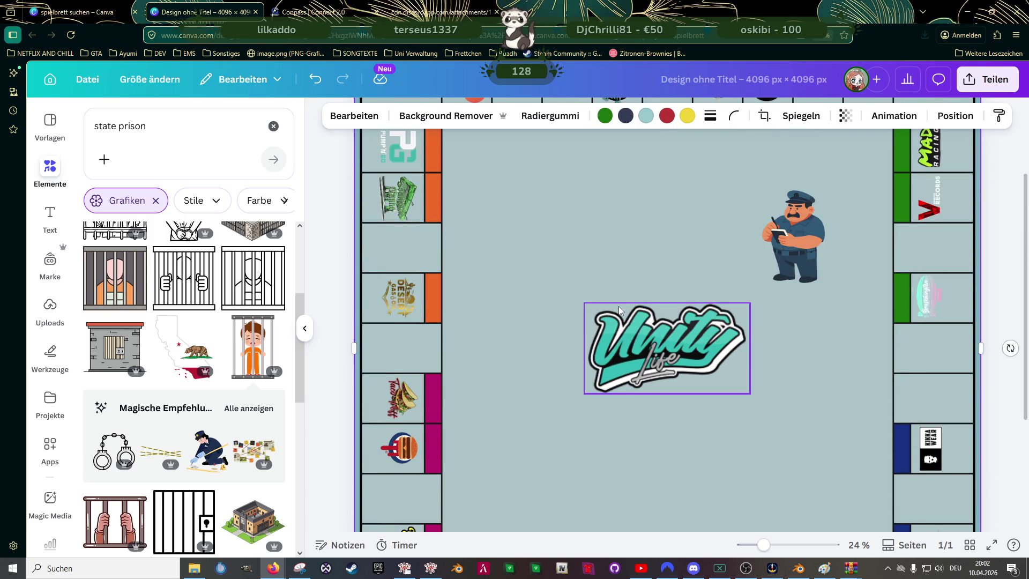
pyautogui.scroll(-4, 618, 306)
pyautogui.scroll(2, 621, 304)
pyautogui.scroll(2, 699, 279)
pyautogui.scroll(-3, 694, 281)
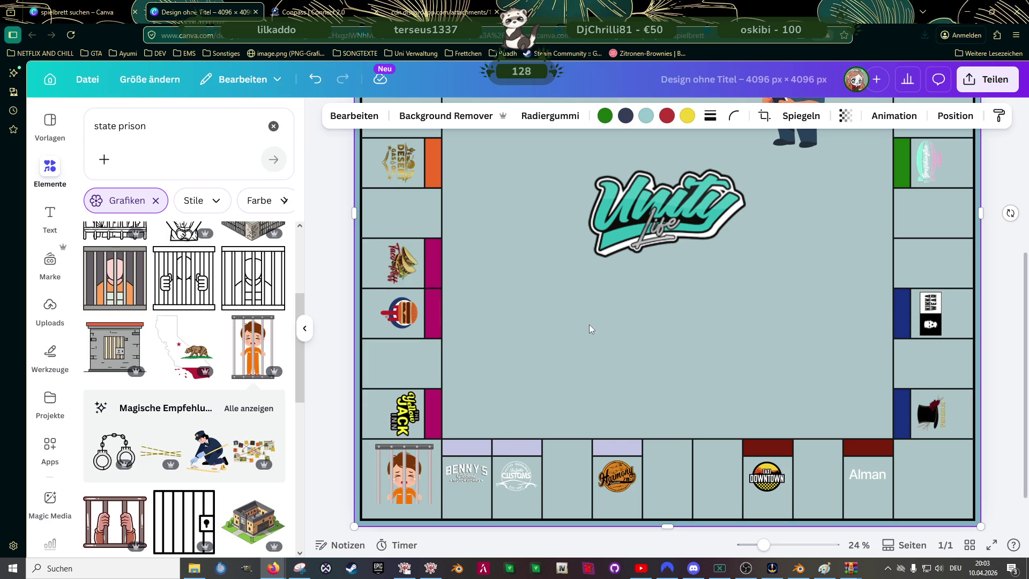
pyautogui.keyDown('ctrl'); pyautogui.scroll(3, 420, 473); pyautogui.keyUp('ctrl')
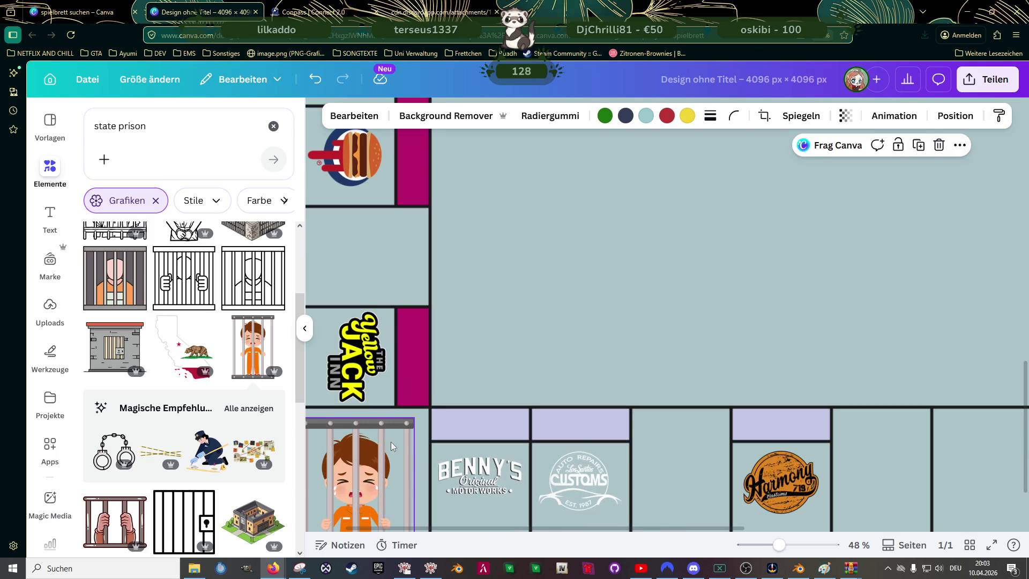
pyautogui.scroll(-2, 394, 429)
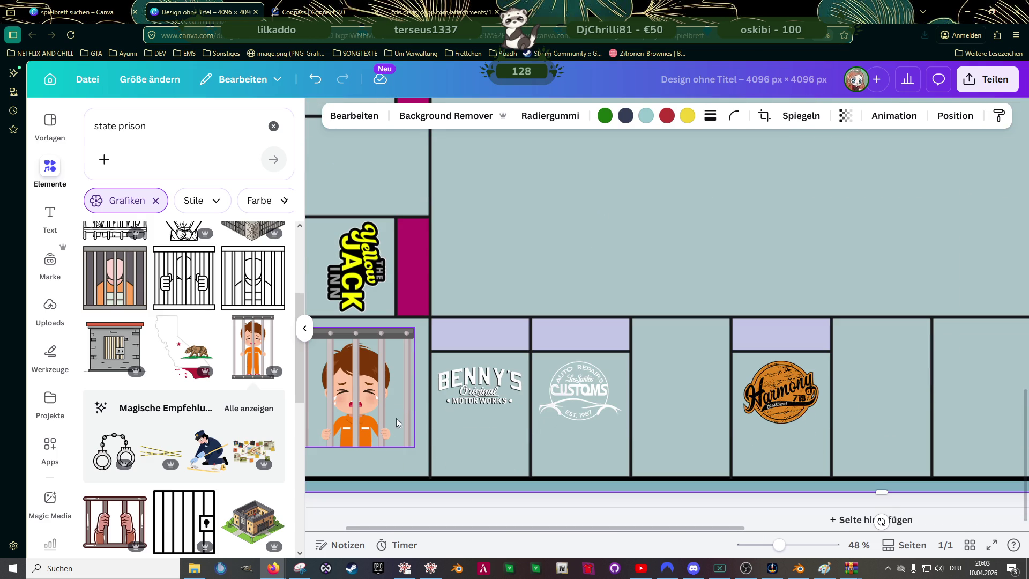
pyautogui.click(364, 339)
pyautogui.moveTo(363, 340); pyautogui.dragTo(527, 232)
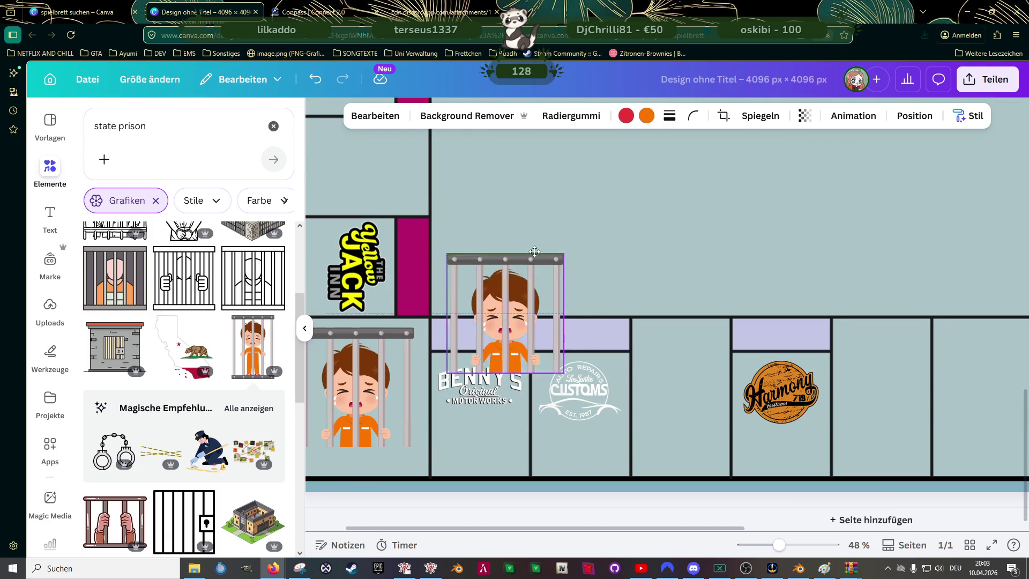
pyautogui.moveTo(530, 231); pyautogui.dragTo(367, 482)
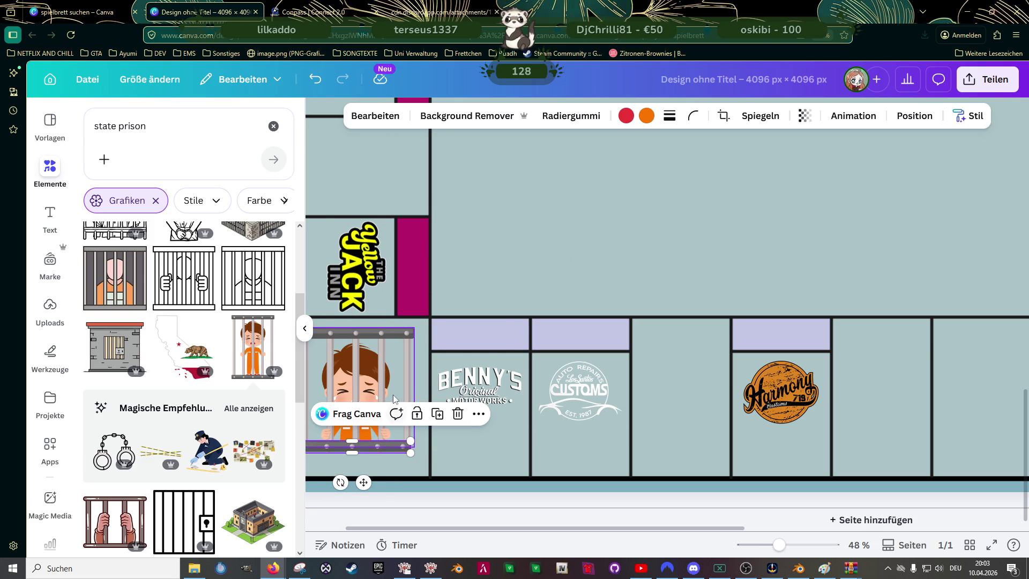
# - Resize the cage's bottom bar so it fits the cage
pyautogui.scroll(-2, 390, 345)
pyautogui.scroll(1, 365, 415)
pyautogui.scroll(1, 372, 410)
pyautogui.scroll(1, 409, 406)
pyautogui.scroll(2, 412, 403)
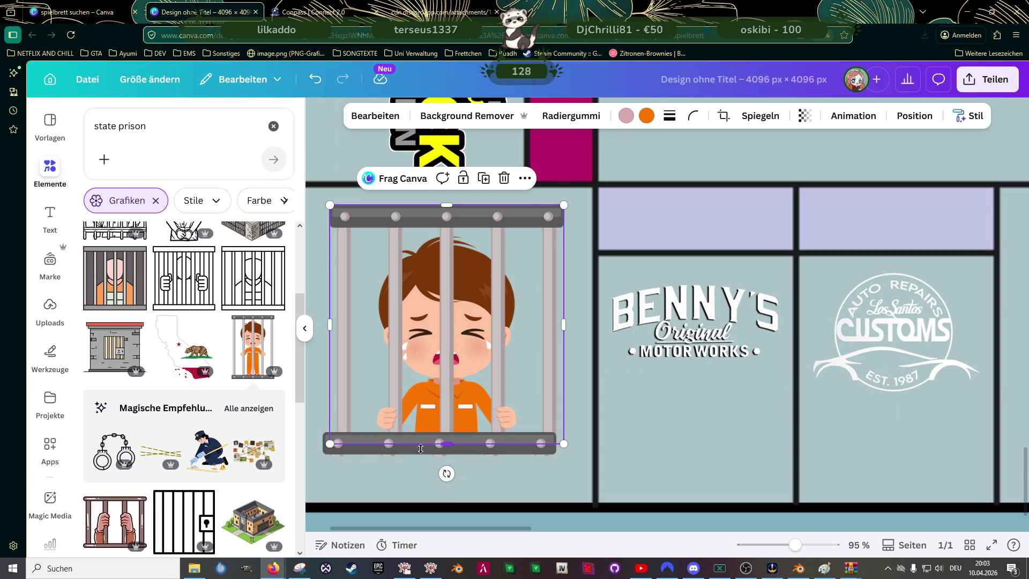
pyautogui.click(420, 449)
pyautogui.moveTo(438, 454); pyautogui.dragTo(425, 445)
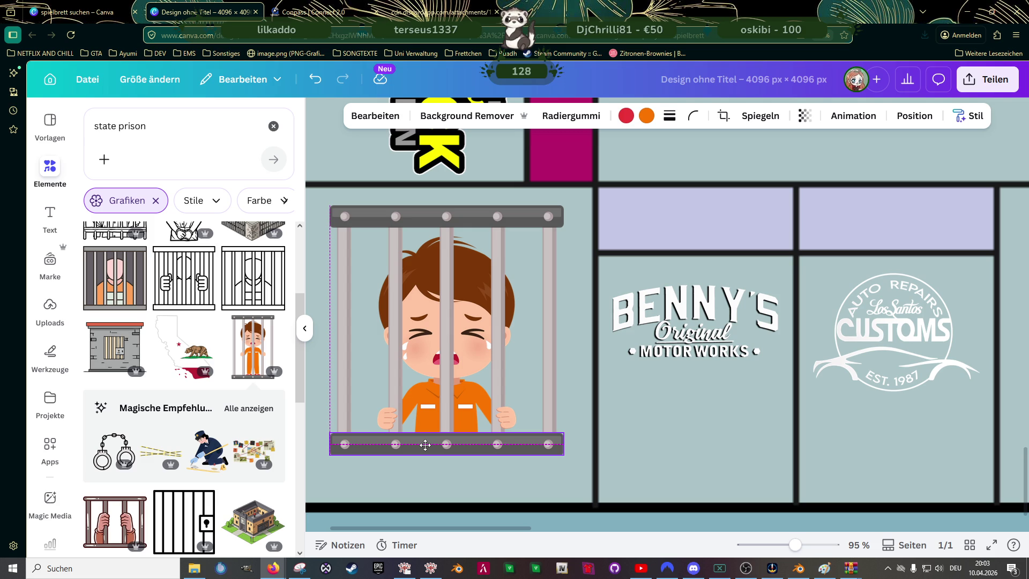
pyautogui.scroll(1, 674, 256)
pyautogui.scroll(1, 759, 218)
pyautogui.click(758, 217)
# - Group the cage graphic and its bars into one piece
pyautogui.scroll(-5, 757, 217)
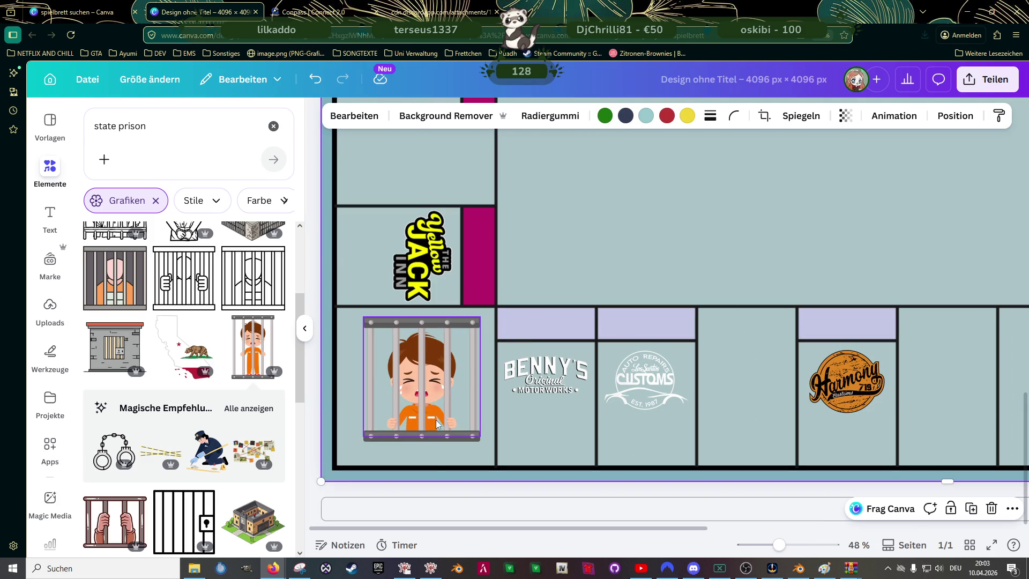
pyautogui.click(420, 340)
pyautogui.keyDown('shift'); pyautogui.click(424, 325); pyautogui.keyUp('shift')
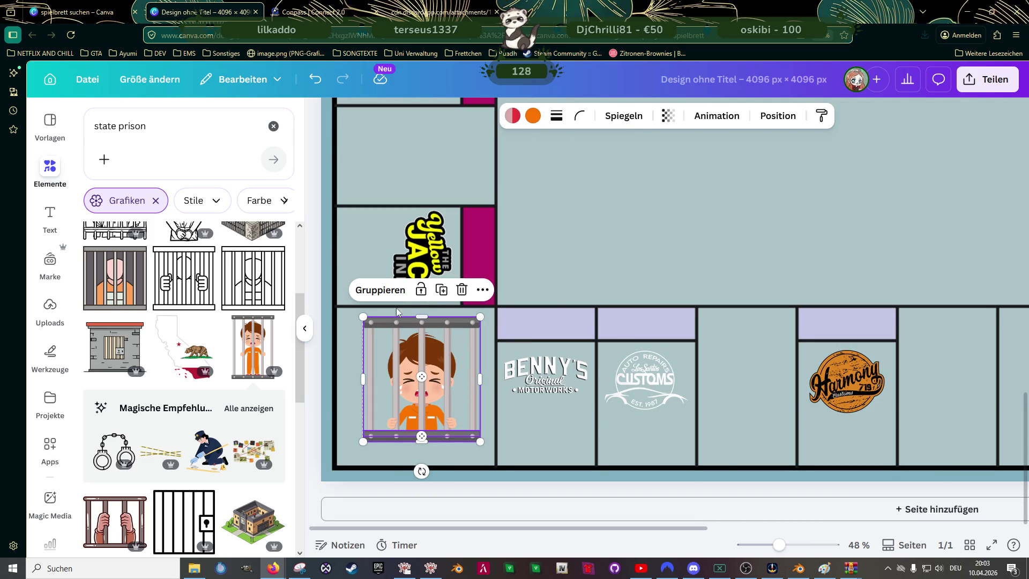
pyautogui.click(381, 290)
pyautogui.click(670, 282)
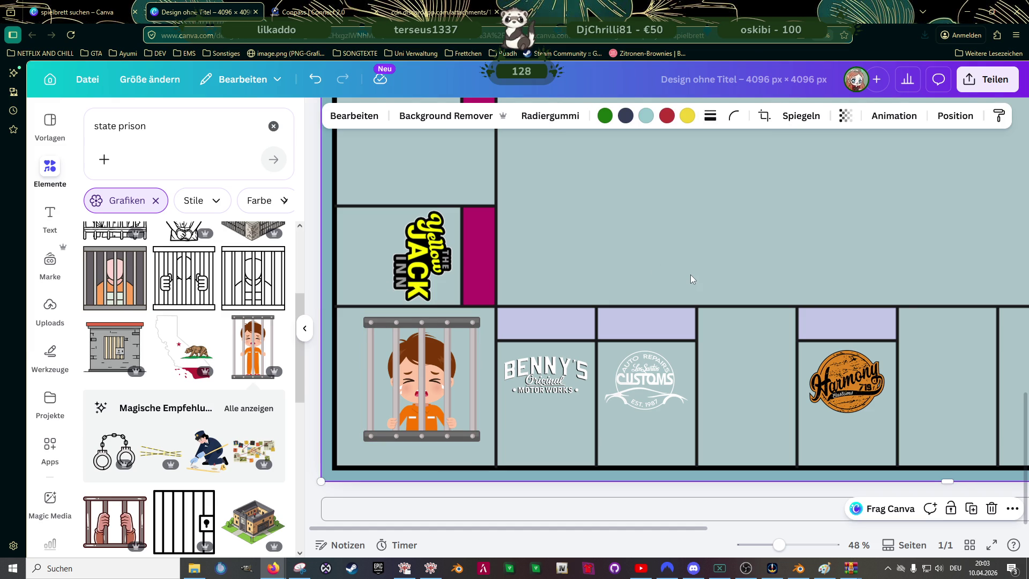
# - Align the grouped jail graphic within the bottom-left corner tile
pyautogui.scroll(1, 681, 288)
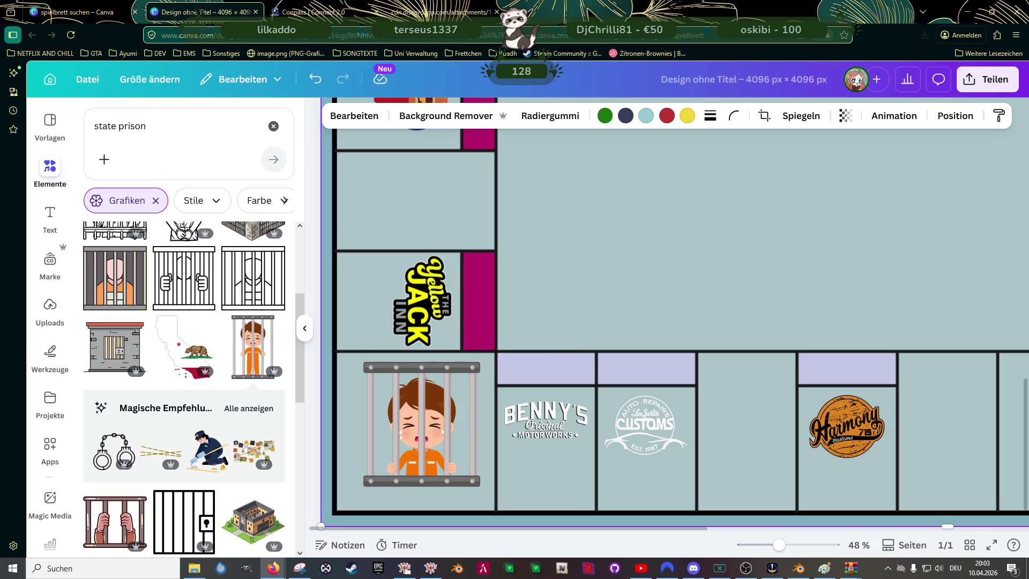
pyautogui.click(417, 435)
pyautogui.moveTo(417, 435); pyautogui.dragTo(427, 423)
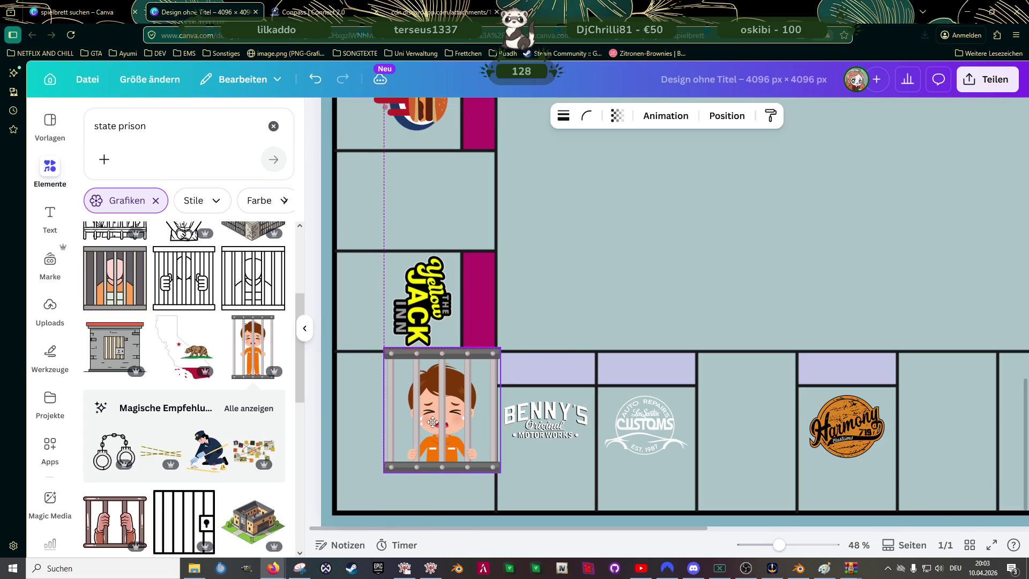
pyautogui.moveTo(431, 423); pyautogui.dragTo(431, 423)
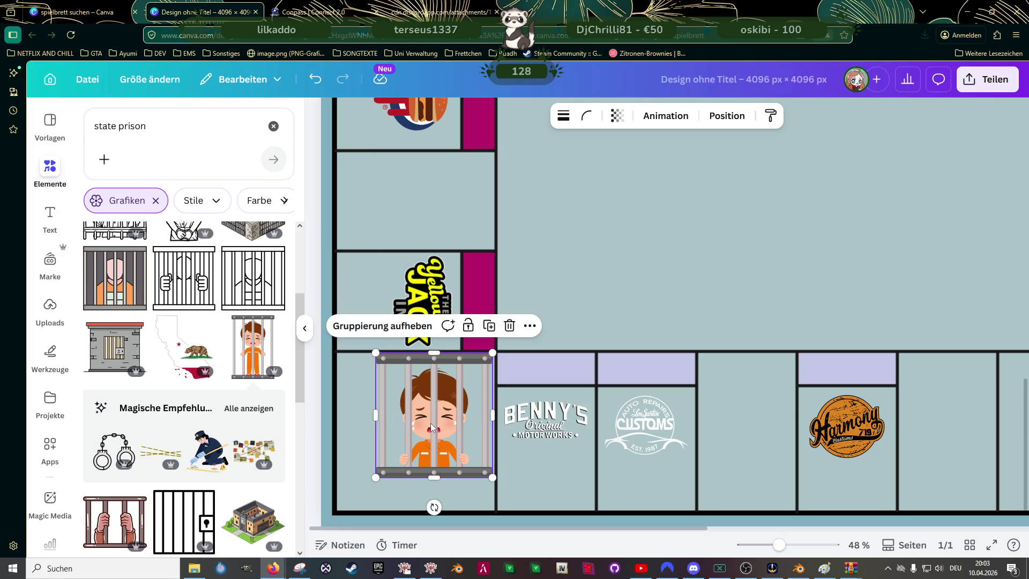
pyautogui.scroll(5, 433, 417)
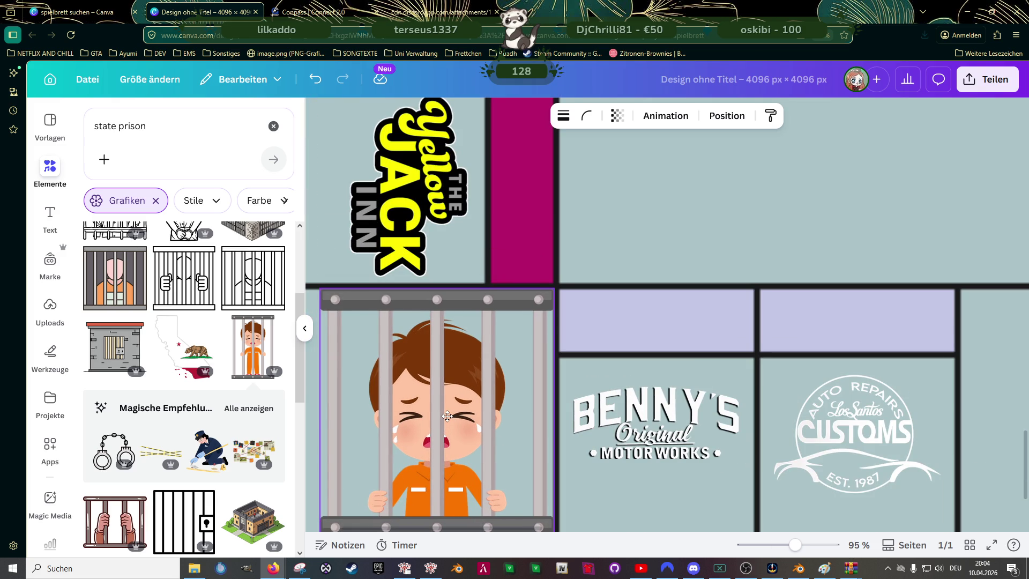
pyautogui.scroll(-3, 445, 418)
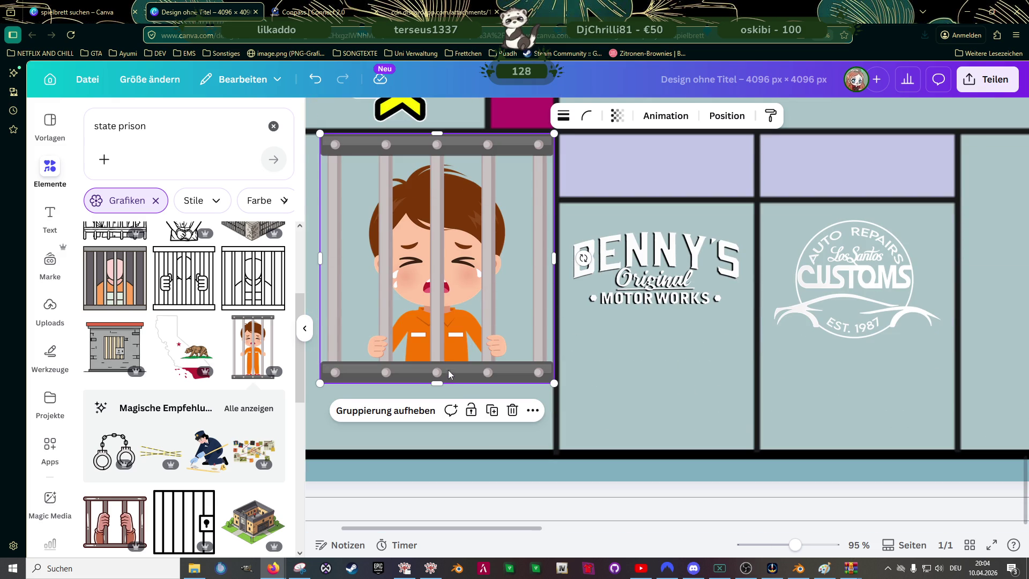
pyautogui.scroll(-3, 451, 306)
pyautogui.scroll(-2, 451, 306)
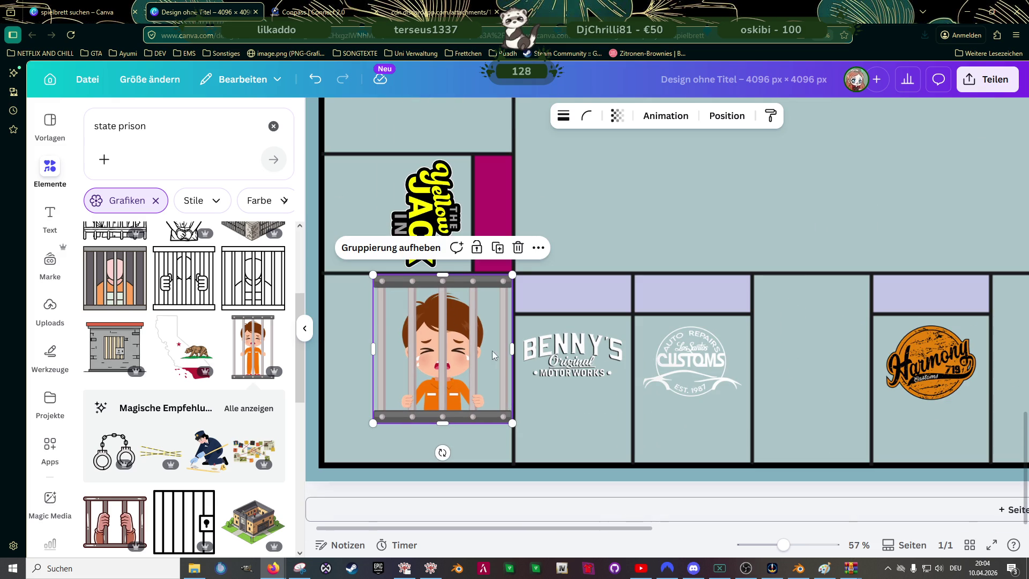
pyautogui.click(619, 193)
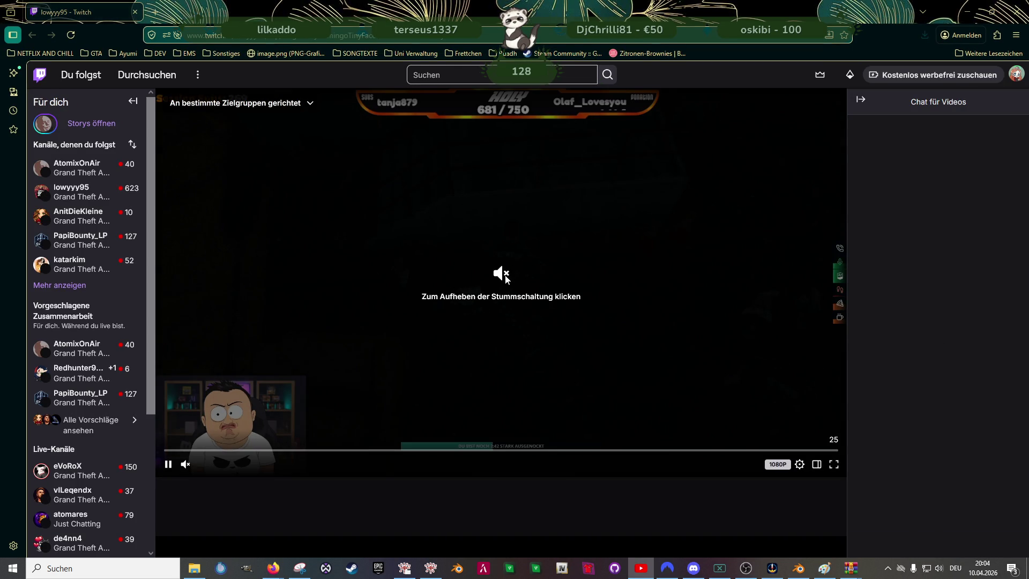
# - Reload and unmute the GTA Twitch stream, then close the Twitch window
pyautogui.click(466, 307)
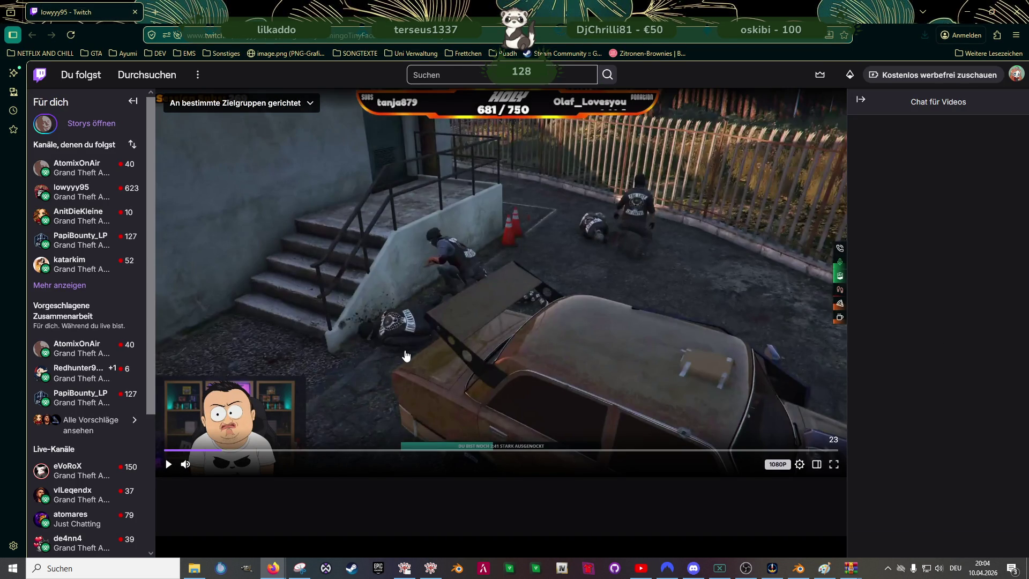
pyautogui.click(168, 465)
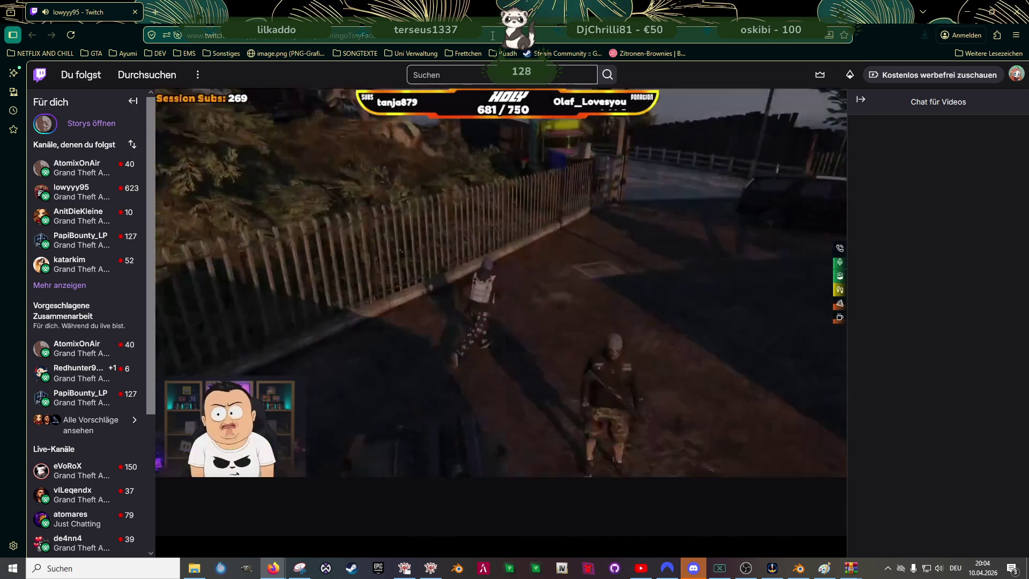
pyautogui.click(492, 34)
pyautogui.press('Return')
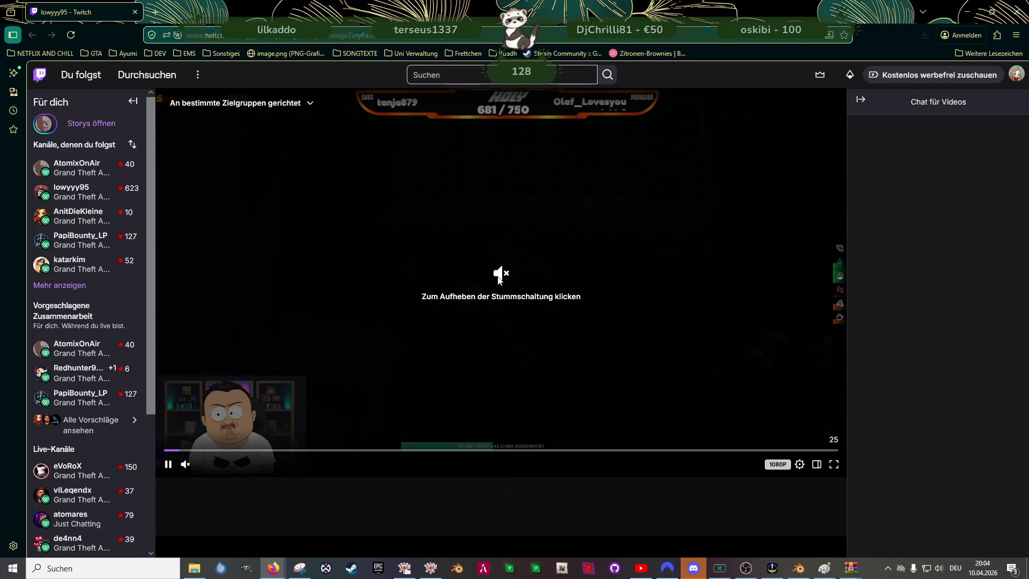
pyautogui.click(339, 283)
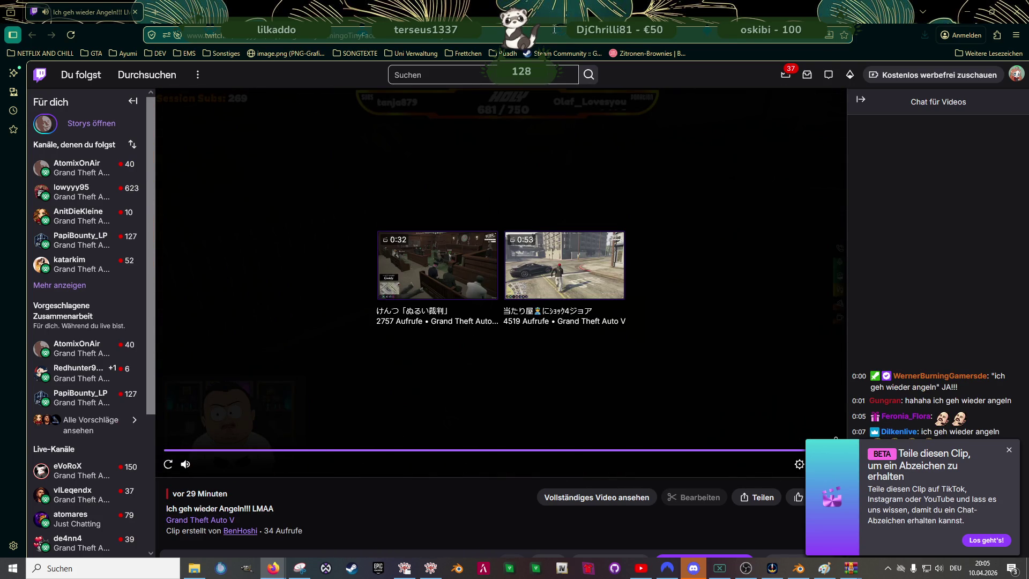
pyautogui.click(1019, 13)
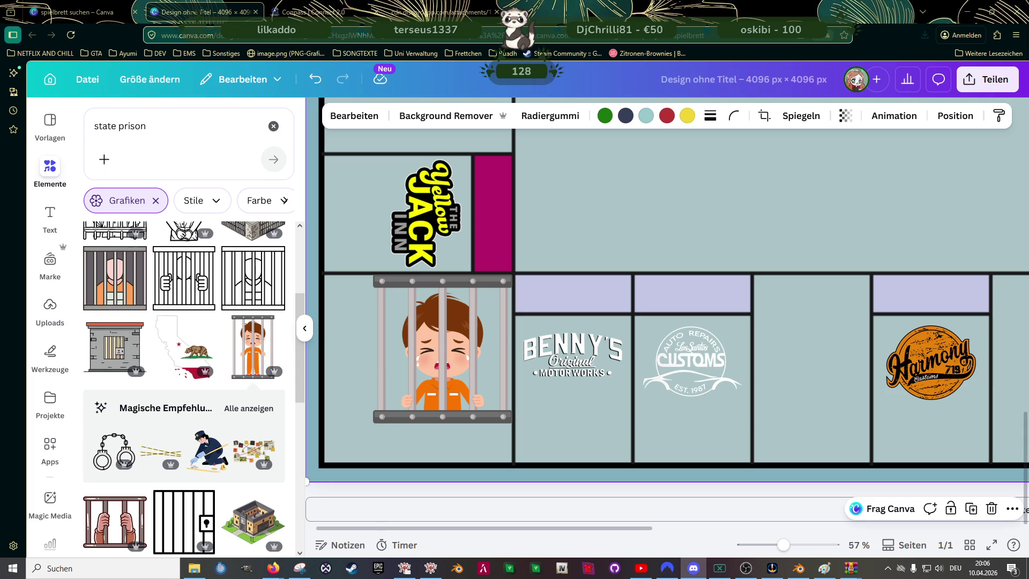
# - Tilt the police officer into the board's top-right corner tile, then bring up the Monopoly reference
pyautogui.keyDown('ctrl'); pyautogui.scroll(-3, 541, 316); pyautogui.keyUp('ctrl')
pyautogui.keyDown('ctrl'); pyautogui.scroll(-3, 541, 316); pyautogui.keyUp('ctrl')
pyautogui.click(742, 287)
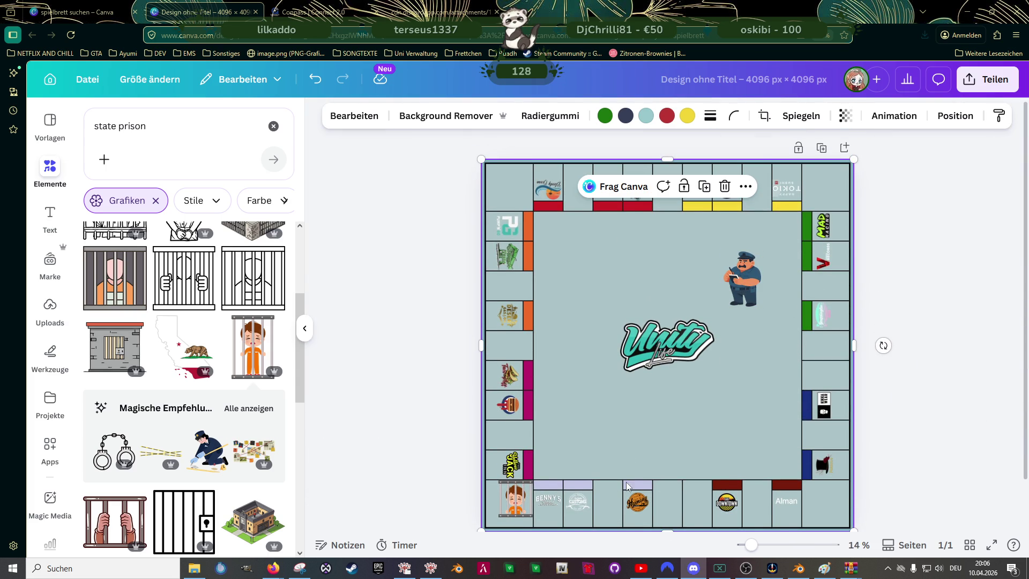
pyautogui.click(745, 287)
pyautogui.moveTo(731, 337)
pyautogui.mouseDown()
pyautogui.moveTo(744, 256)
pyautogui.moveTo(742, 276)
pyautogui.moveTo(816, 192)
pyautogui.mouseUp()
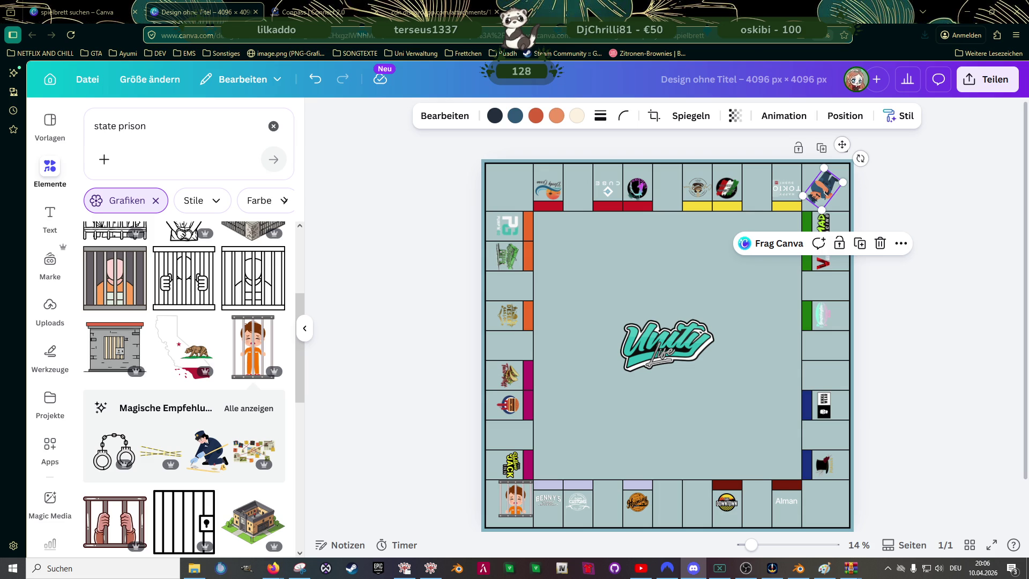
pyautogui.click(381, 317)
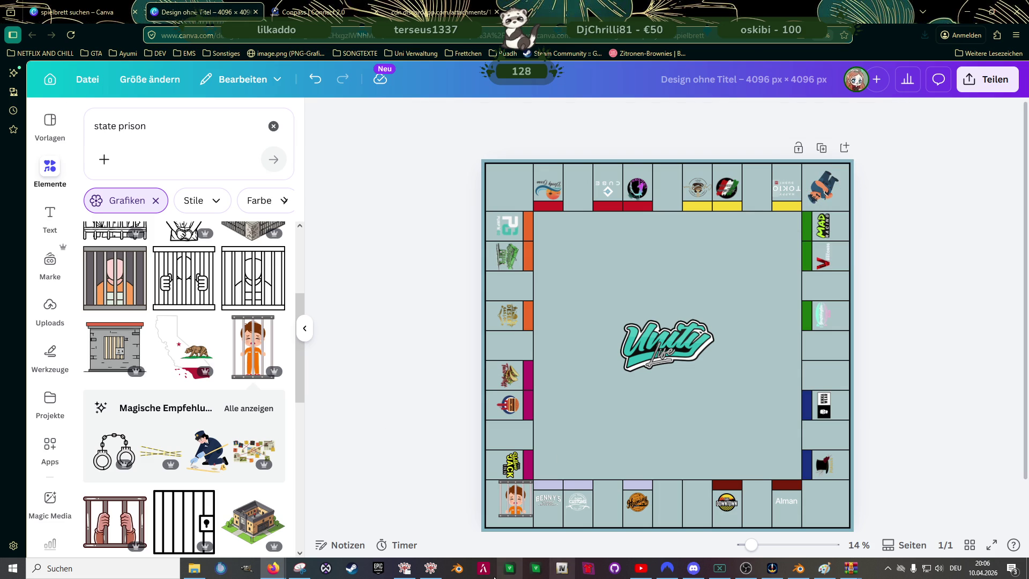
pyautogui.click(300, 568)
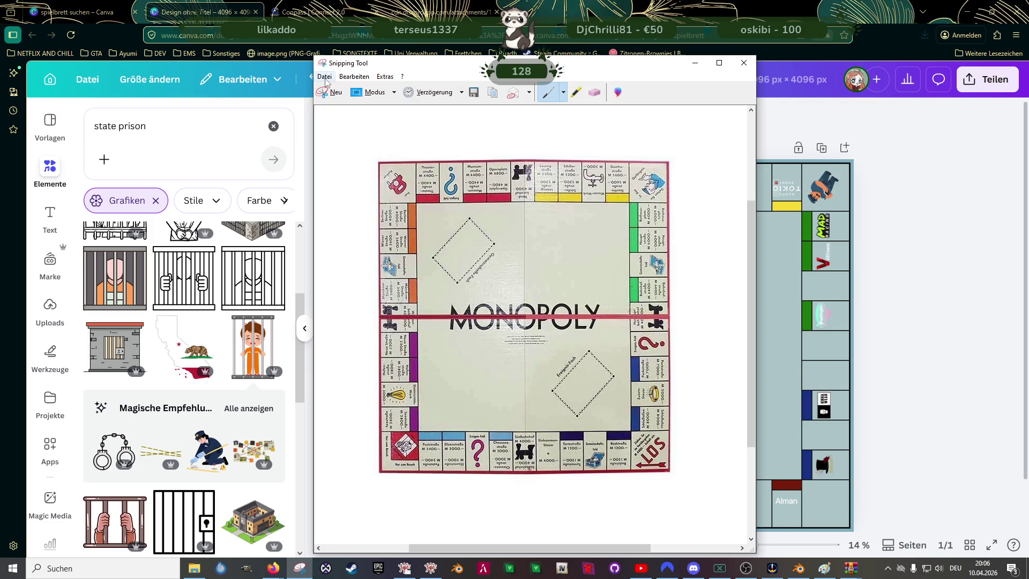
# - Snip the finished board, then dismiss the Snipping Tool to return to the Canva design
pyautogui.click(333, 99)
pyautogui.moveTo(443, 142); pyautogui.dragTo(899, 539)
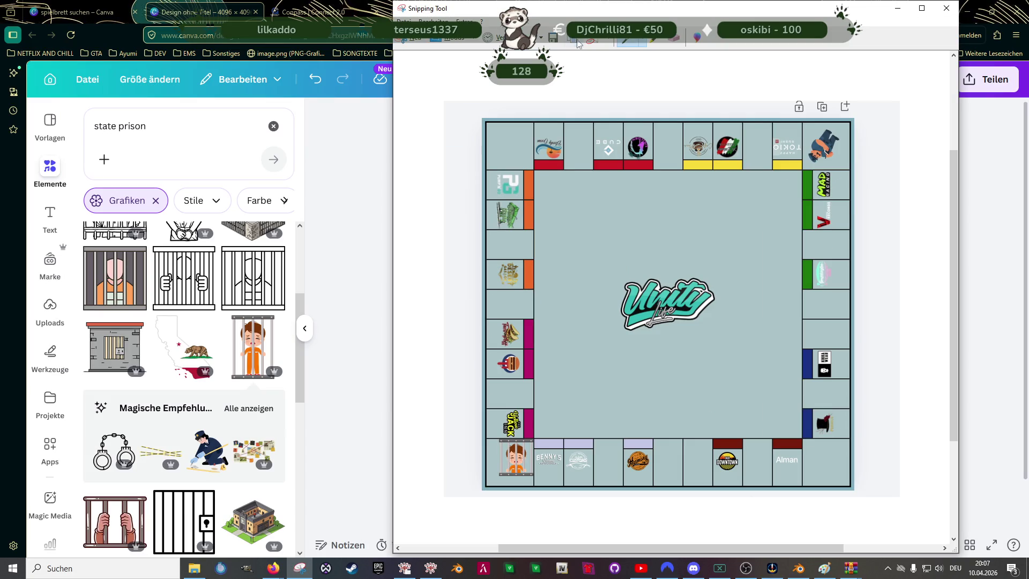
pyautogui.hotkey('alt', 'Tab')
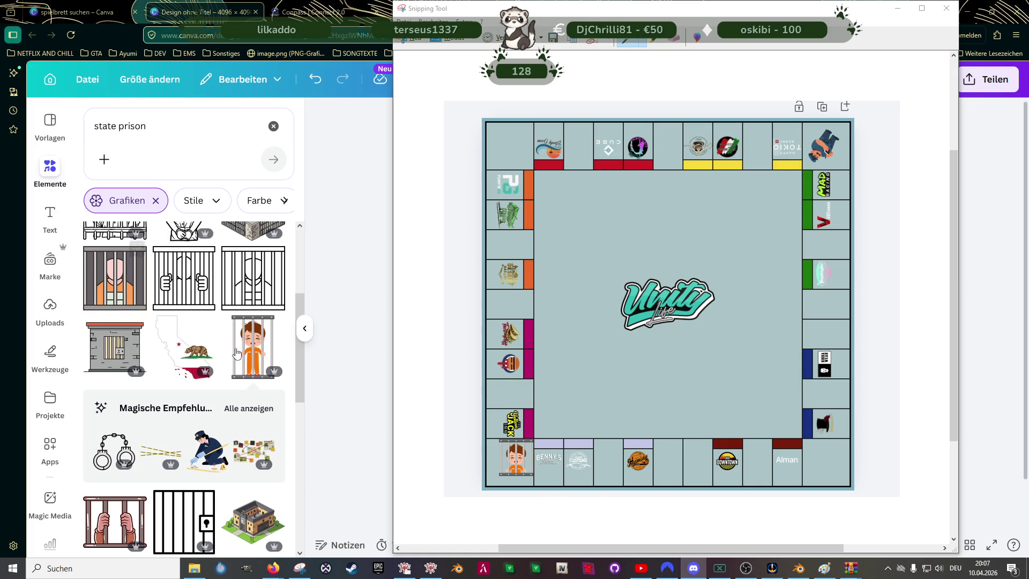
pyautogui.click(365, 364)
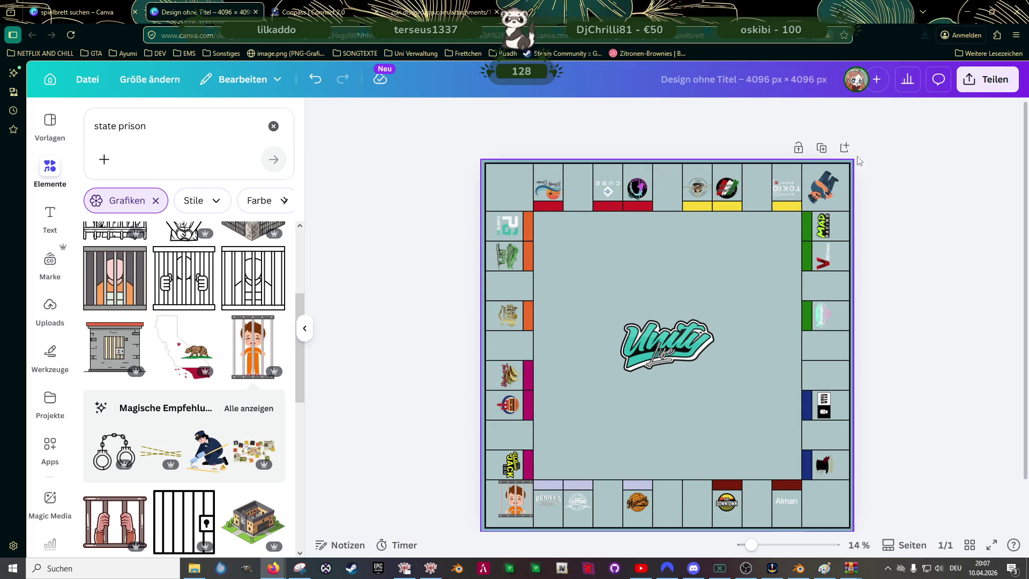
# - Search the elements for 'cop' and browse the police graphic results
pyautogui.click(161, 127)
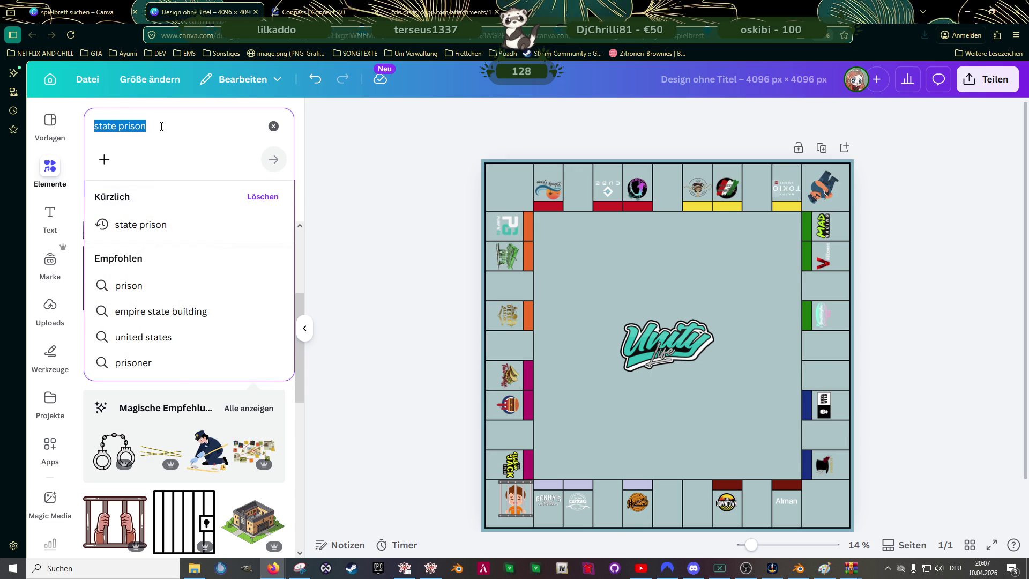
pyautogui.write('cop')
pyautogui.press('Return')
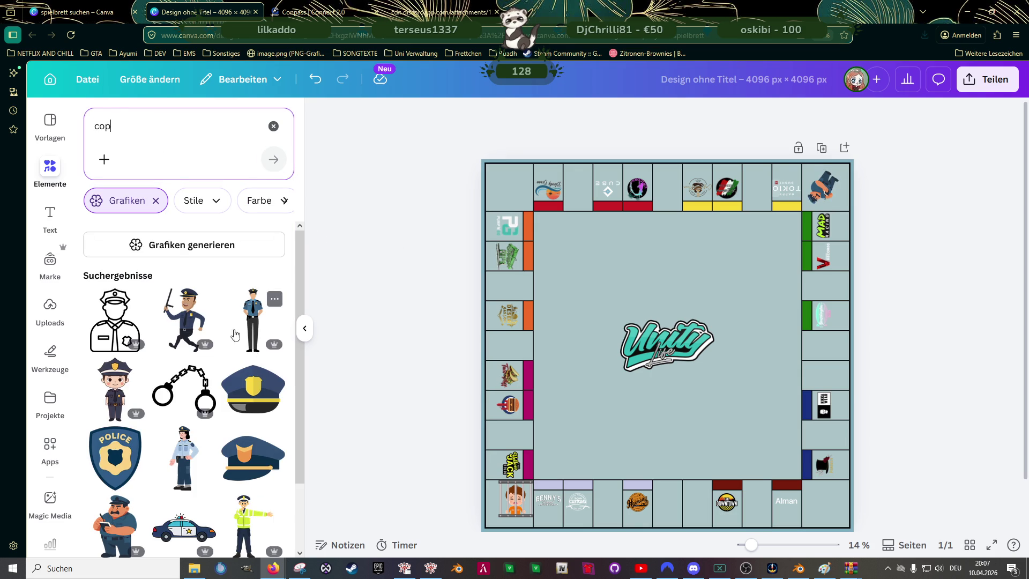
pyautogui.scroll(-1, 236, 394)
pyautogui.scroll(-1, 244, 394)
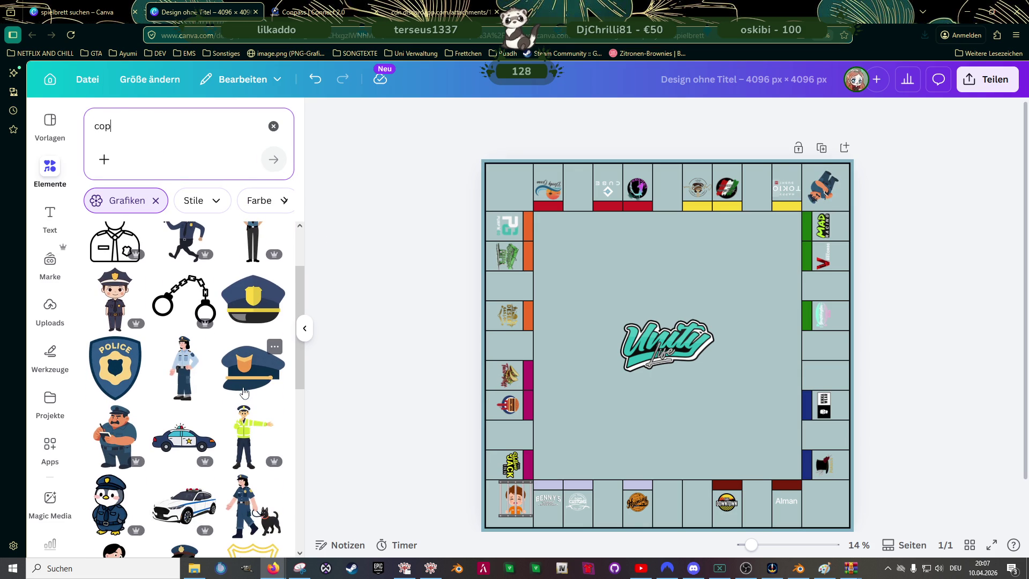
pyautogui.scroll(-1, 243, 382)
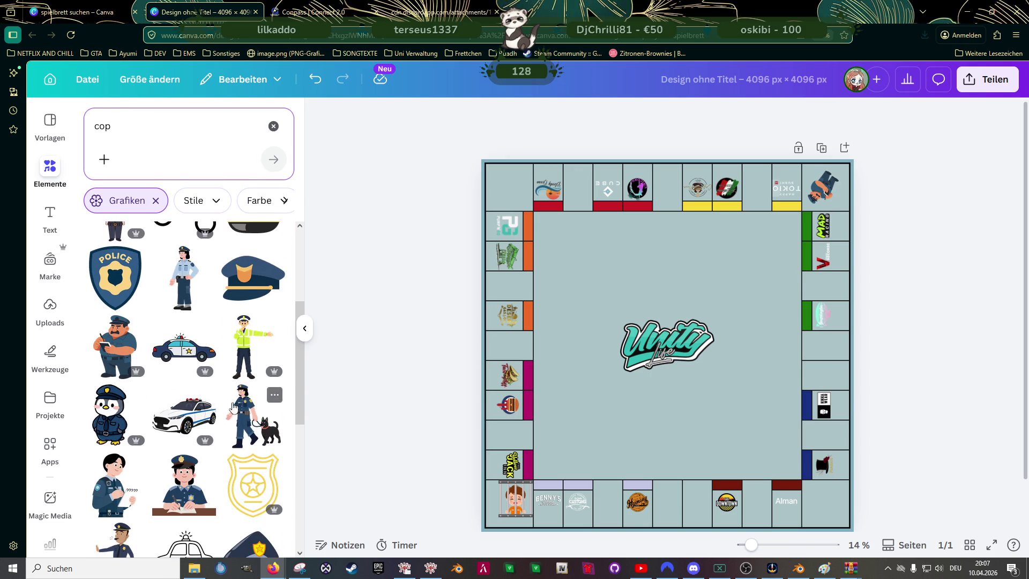
pyautogui.scroll(-1, 236, 396)
pyautogui.scroll(-1, 230, 409)
pyautogui.scroll(-1, 231, 409)
pyautogui.scroll(-1, 230, 407)
pyautogui.scroll(-1, 231, 407)
pyautogui.scroll(-1, 232, 406)
pyautogui.scroll(-1, 231, 405)
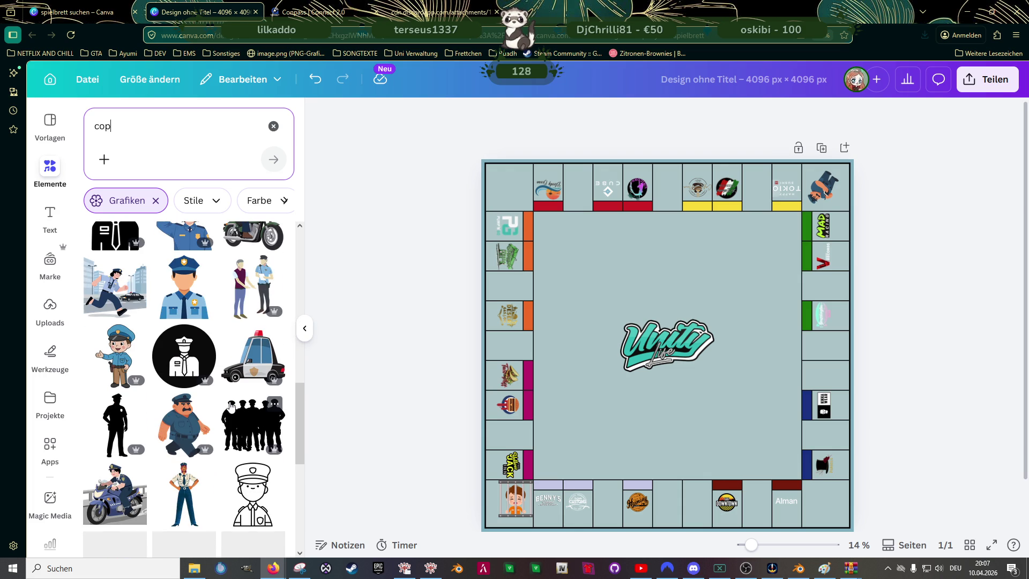
pyautogui.scroll(-1, 231, 408)
pyautogui.scroll(-1, 231, 406)
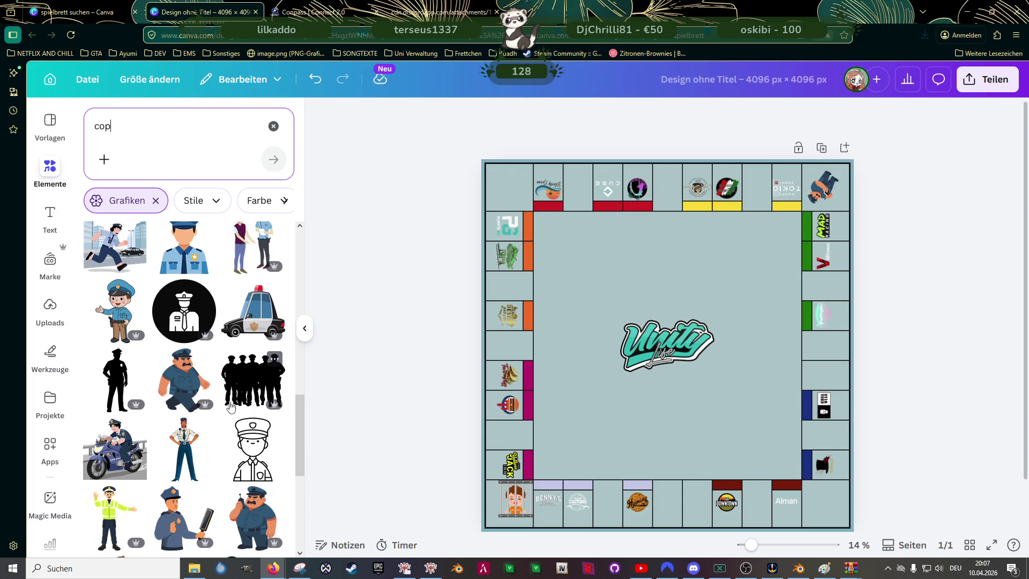
pyautogui.scroll(3, 583, 443)
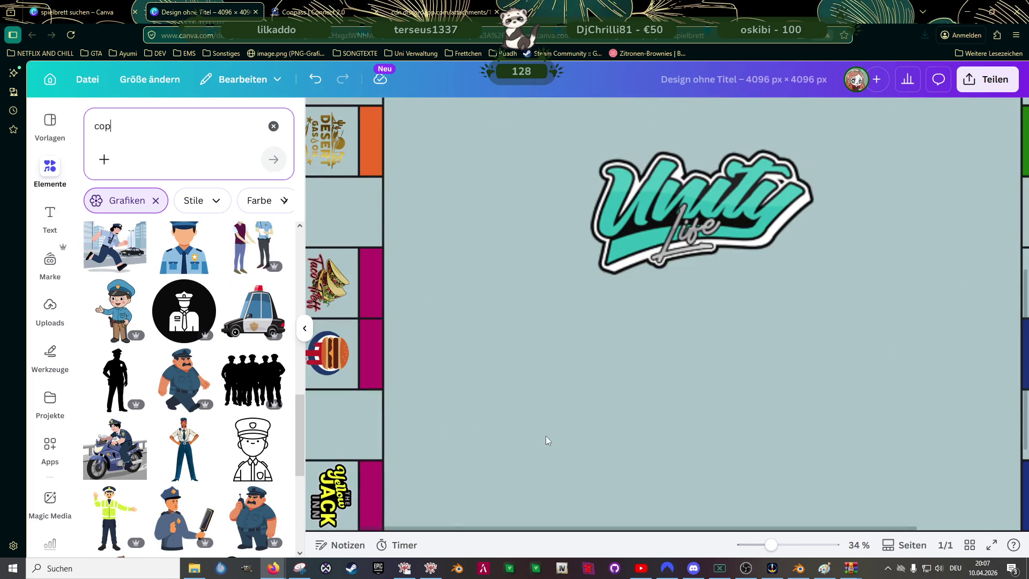
pyautogui.scroll(-1, 482, 295)
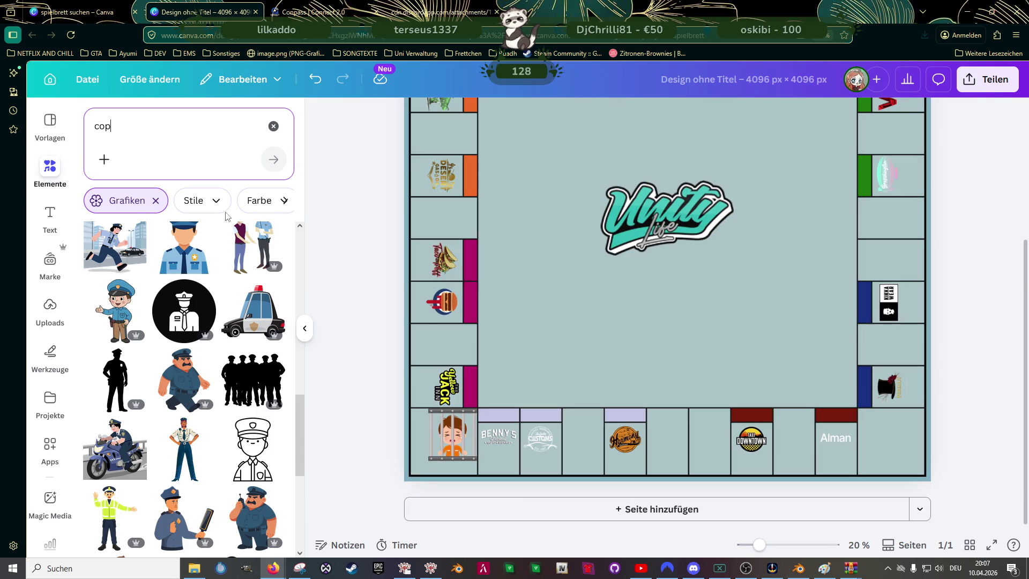
# - Search 'quadrat' and add the large orange square graphic to the board
pyautogui.click(118, 121)
pyautogui.write('quadra')
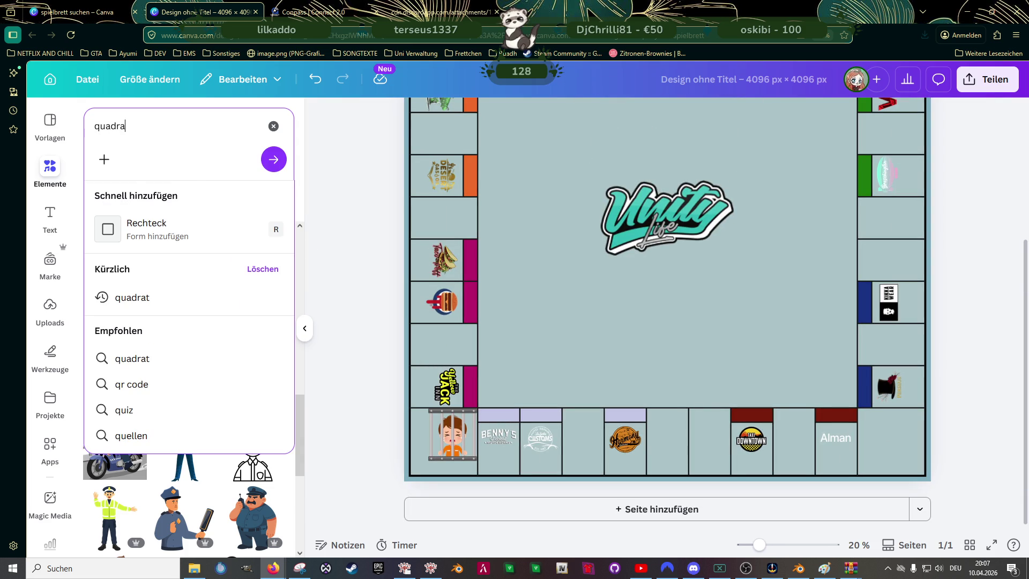
pyautogui.write('t')
pyautogui.press('Return')
pyautogui.scroll(-1, 213, 311)
pyautogui.scroll(-2, 213, 300)
pyautogui.scroll(-3, 217, 334)
pyautogui.scroll(-3, 186, 361)
pyautogui.scroll(-1, 184, 358)
pyautogui.scroll(-2, 183, 356)
pyautogui.scroll(-3, 187, 355)
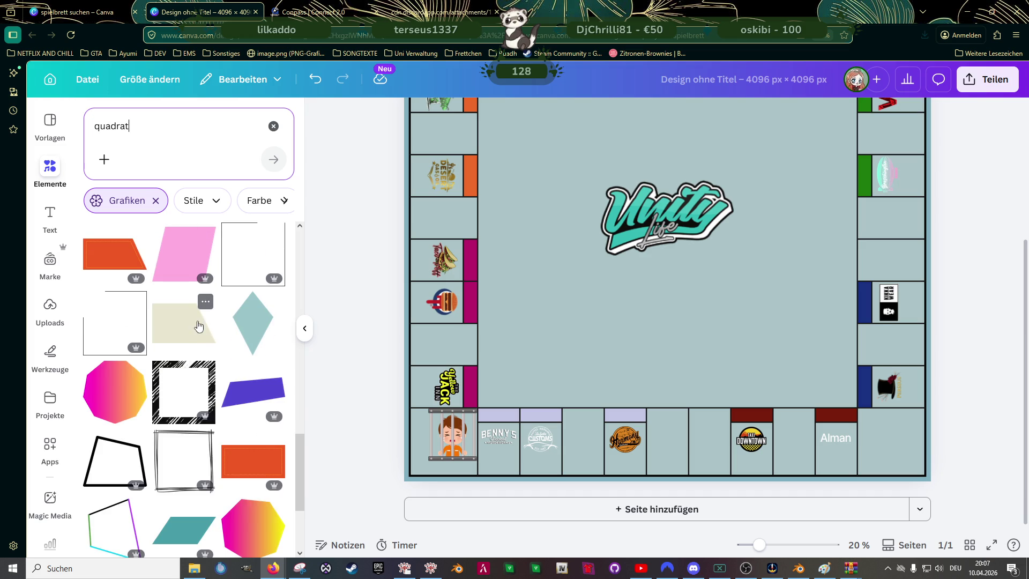
pyautogui.scroll(-2, 189, 351)
pyautogui.scroll(-1, 189, 348)
pyautogui.scroll(5, 190, 344)
pyautogui.scroll(10, 191, 344)
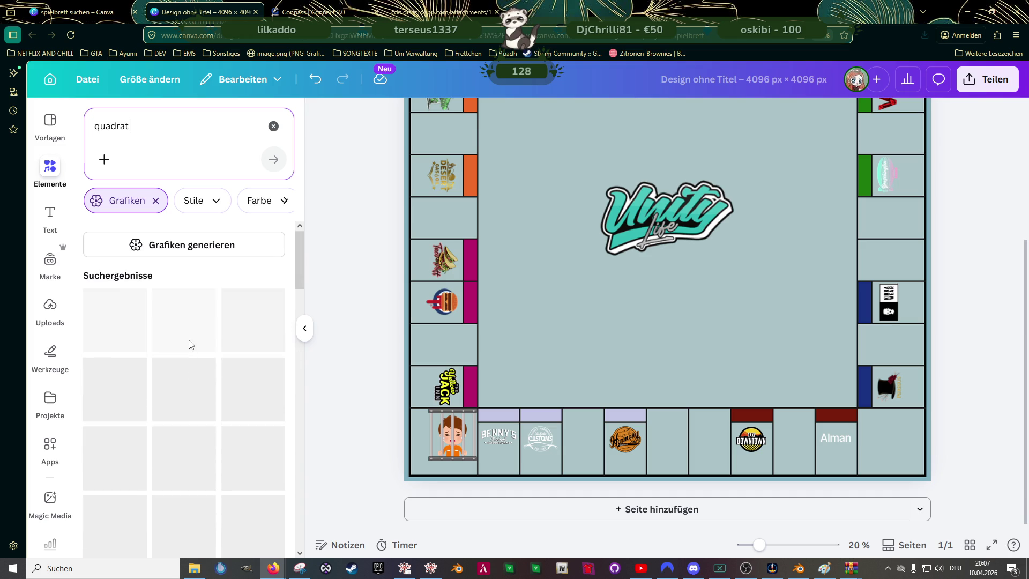
pyautogui.scroll(-1, 210, 376)
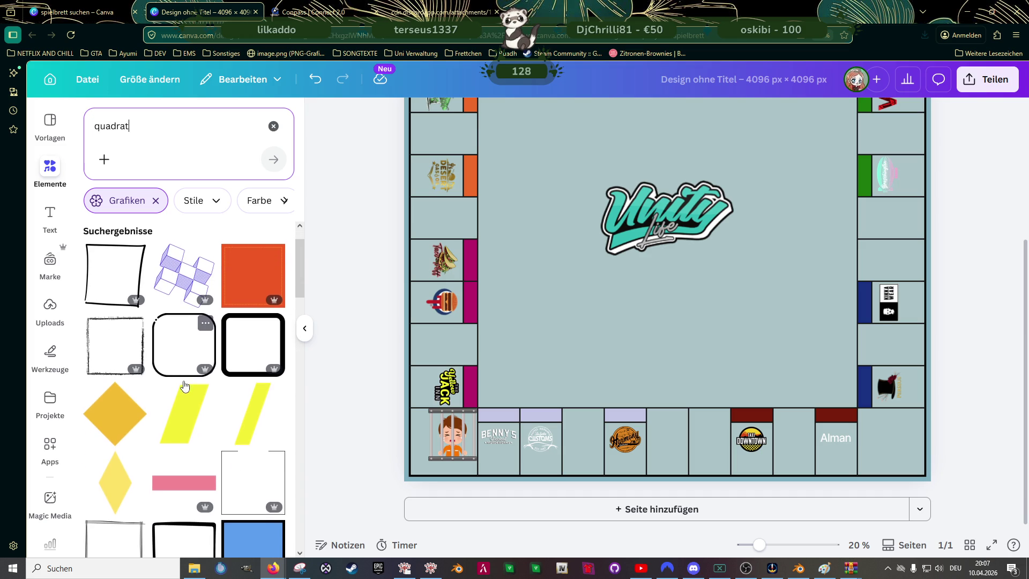
pyautogui.click(242, 275)
# - Enlarge the orange square to 863 px and recolour it light blue from the brand palette
pyautogui.scroll(2, 715, 205)
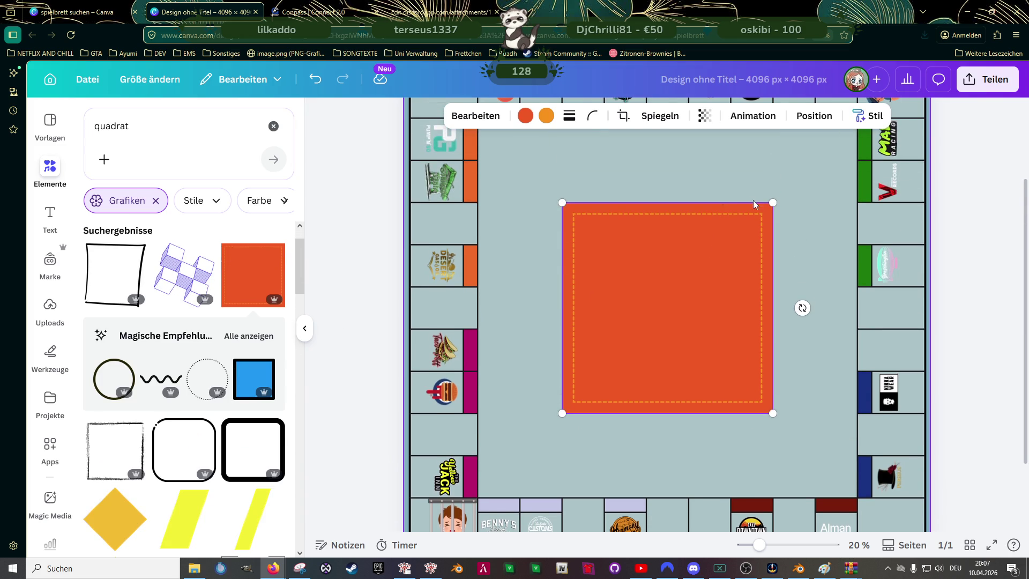
pyautogui.moveTo(772, 202); pyautogui.dragTo(658, 302)
pyautogui.click(546, 117)
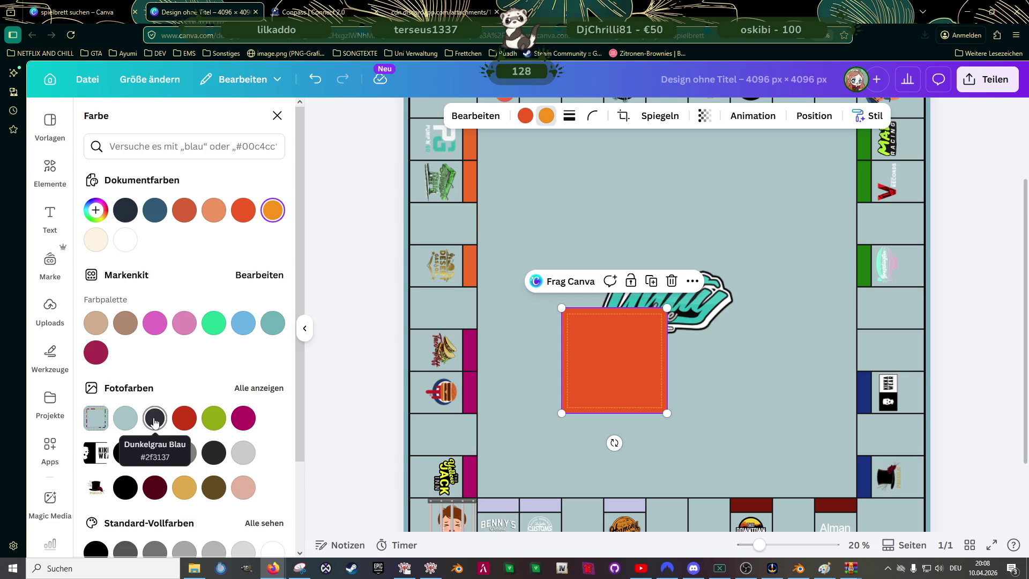
pyautogui.click(250, 336)
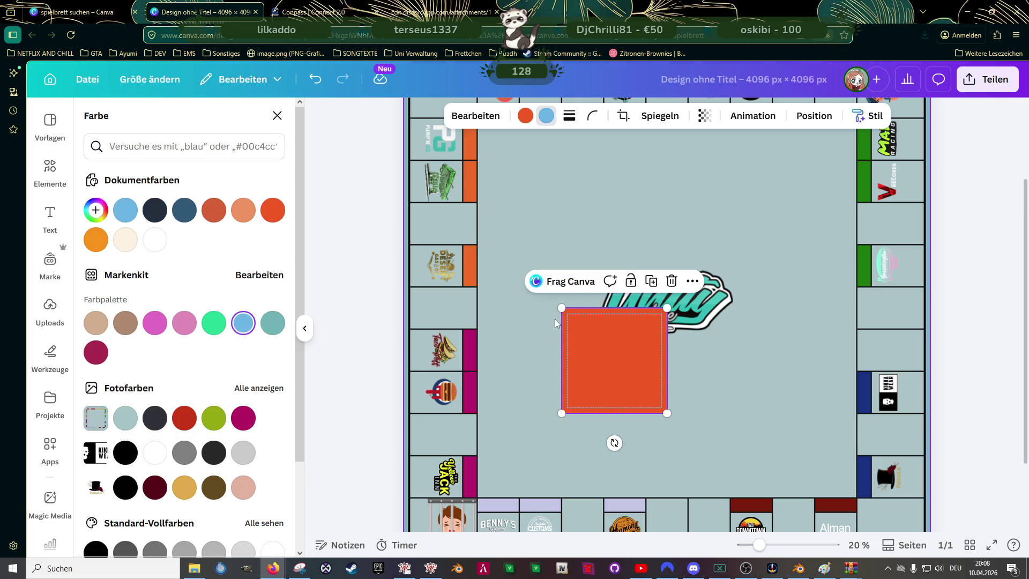
pyautogui.click(528, 110)
pyautogui.click(242, 323)
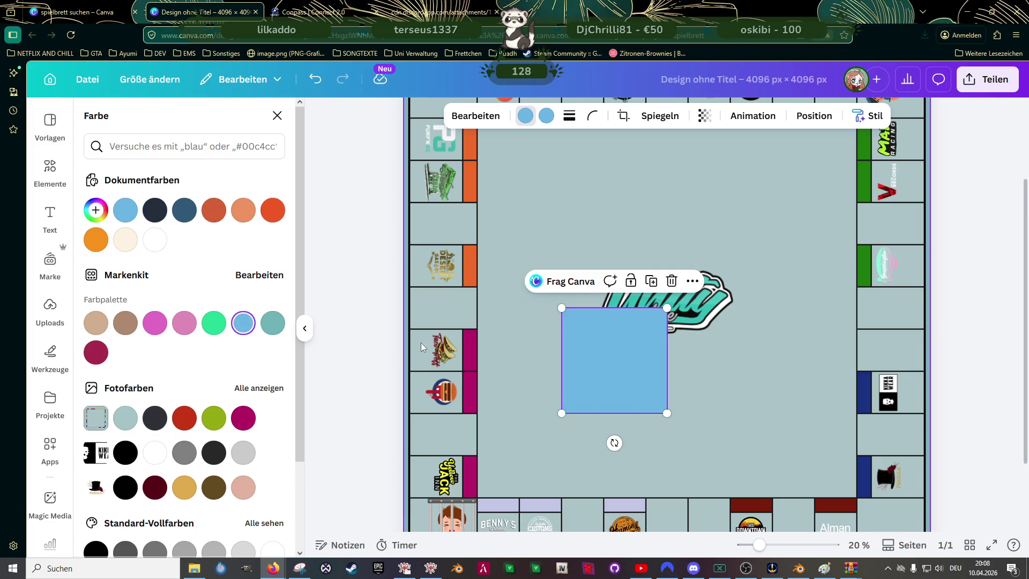
# - Move the blue square into the bottom-left corner field and shrink it to about 375 px
pyautogui.scroll(-1, 538, 348)
pyautogui.moveTo(667, 263); pyautogui.dragTo(449, 462)
pyautogui.scroll(1, 446, 461)
pyautogui.scroll(2, 423, 436)
pyautogui.scroll(2, 457, 425)
pyautogui.scroll(1, 489, 369)
pyautogui.scroll(-1, 488, 374)
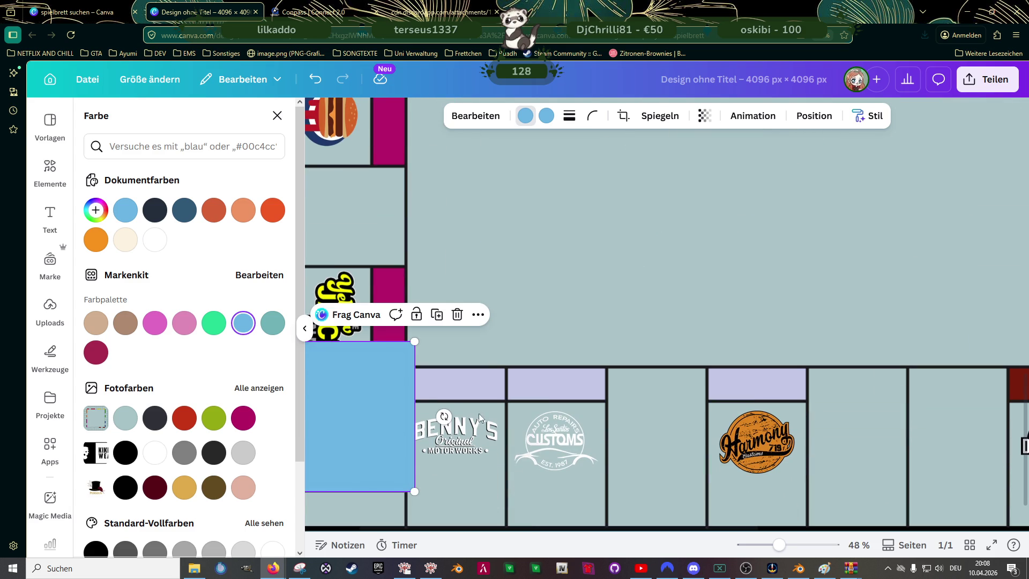
pyautogui.moveTo(547, 337); pyautogui.dragTo(637, 309)
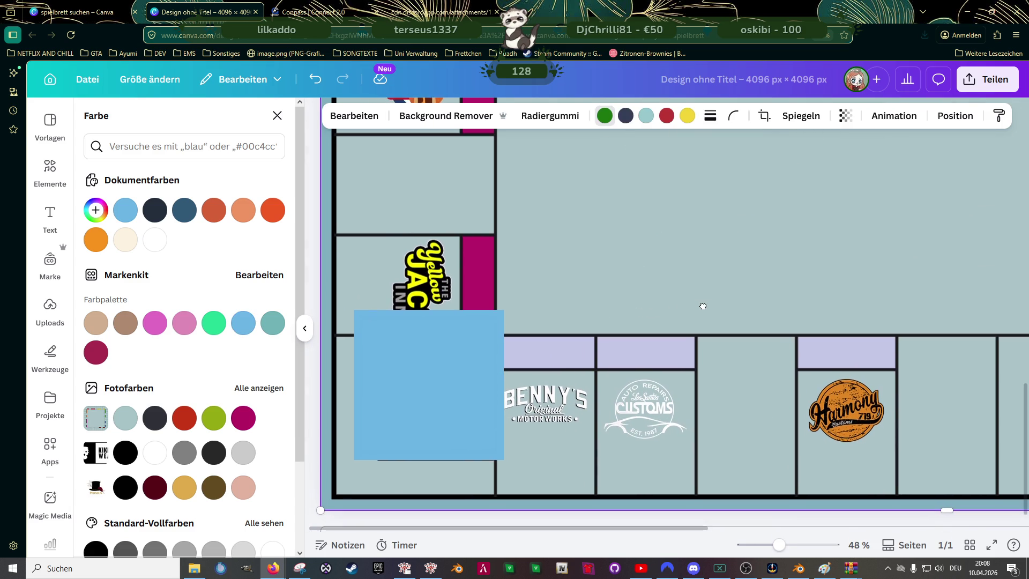
pyautogui.moveTo(480, 355); pyautogui.dragTo(470, 381)
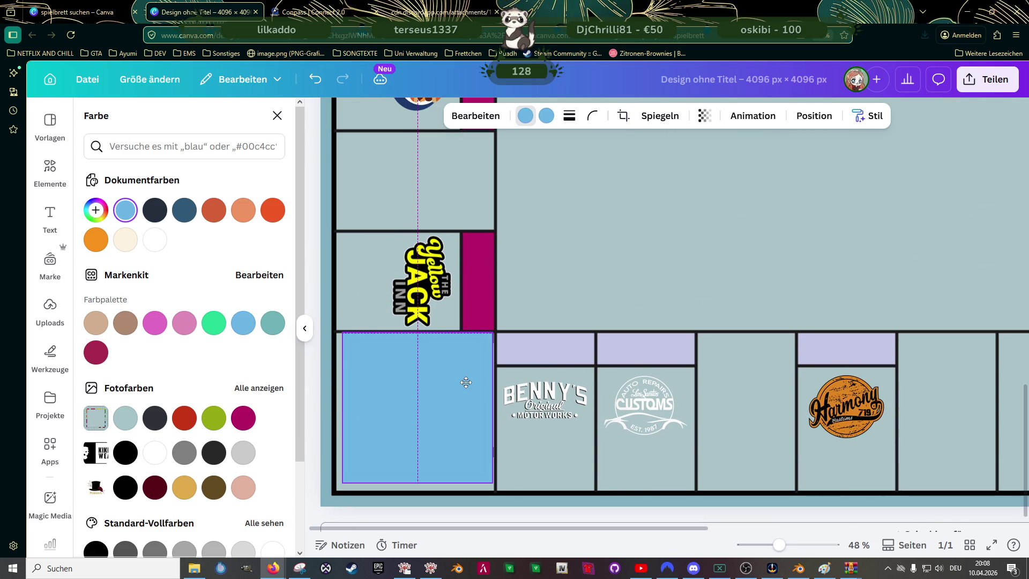
pyautogui.moveTo(344, 481); pyautogui.dragTo(375, 459)
pyautogui.scroll(5, 418, 408)
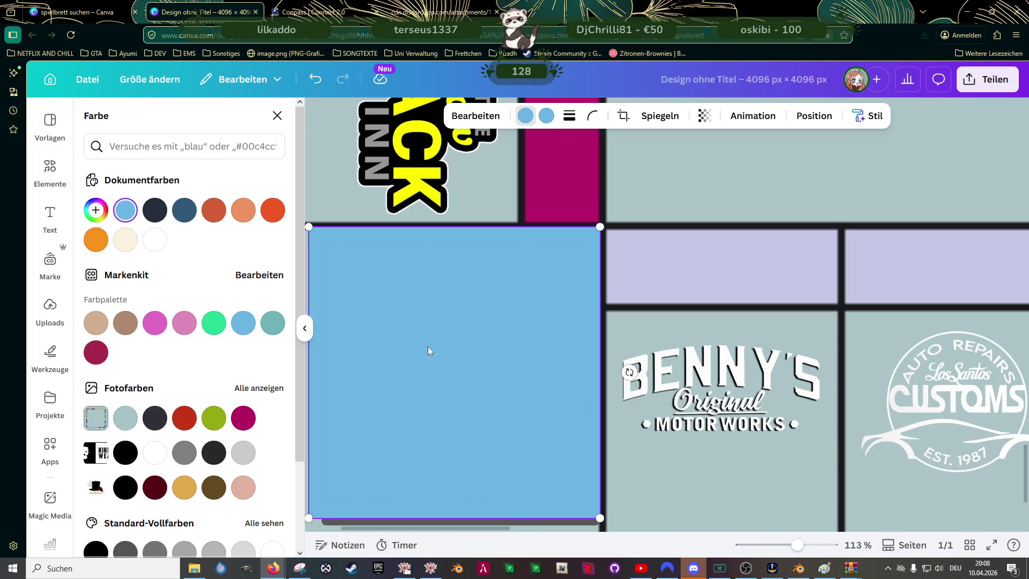
pyautogui.scroll(-1, 453, 352)
pyautogui.scroll(-1, 453, 351)
pyautogui.scroll(-2, 427, 388)
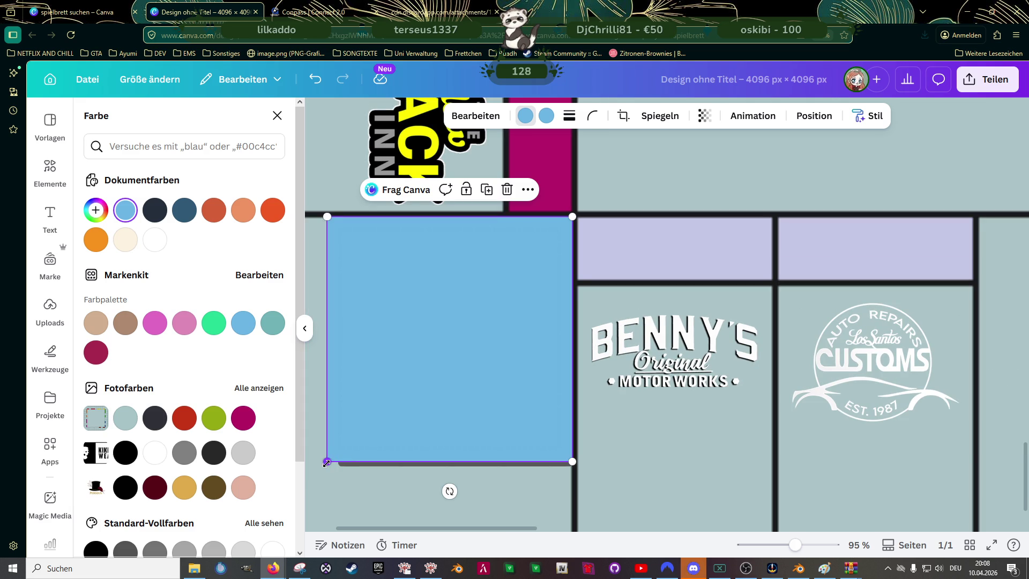
pyautogui.moveTo(336, 460); pyautogui.dragTo(350, 446)
# - Enlarge the blue square to 420 px, nudge it down, and send it behind the jail image
pyautogui.click(372, 462)
pyautogui.click(395, 388)
pyautogui.rightClick(395, 387)
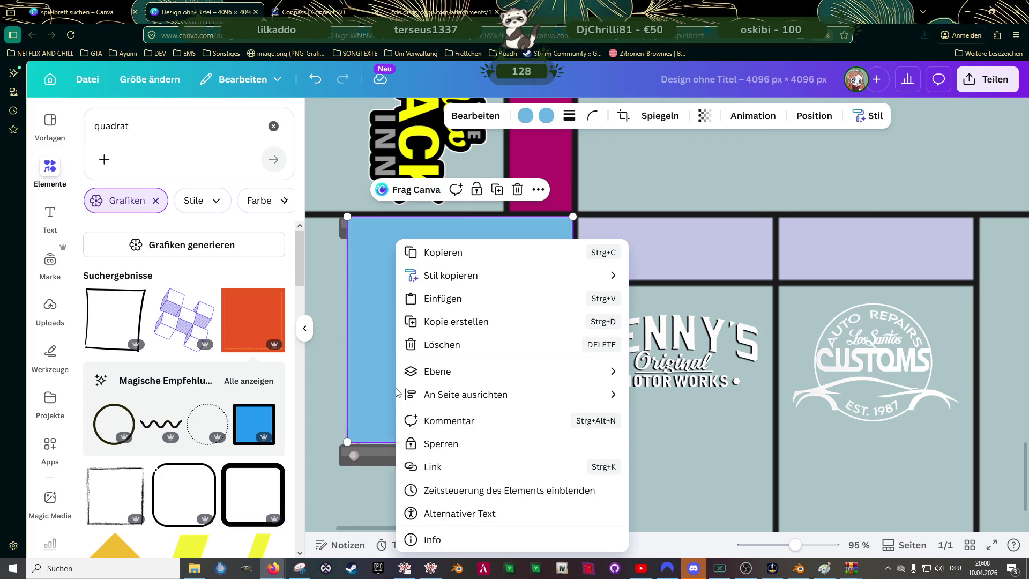
pyautogui.click(365, 365)
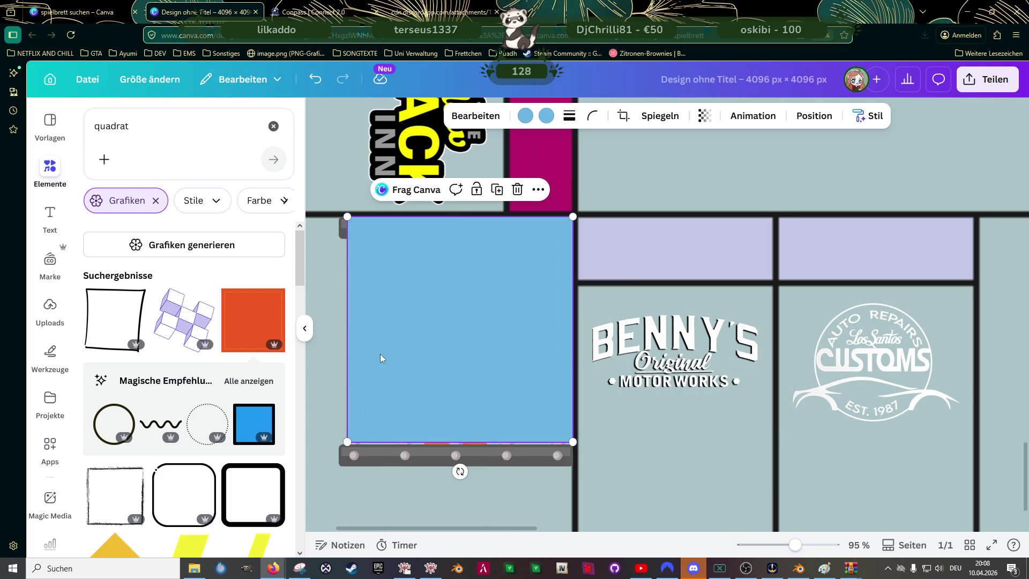
pyautogui.scroll(-5, 378, 359)
pyautogui.moveTo(359, 414)
pyautogui.mouseDown()
pyautogui.moveTo(340, 424)
pyautogui.moveTo(350, 419)
pyautogui.mouseUp()
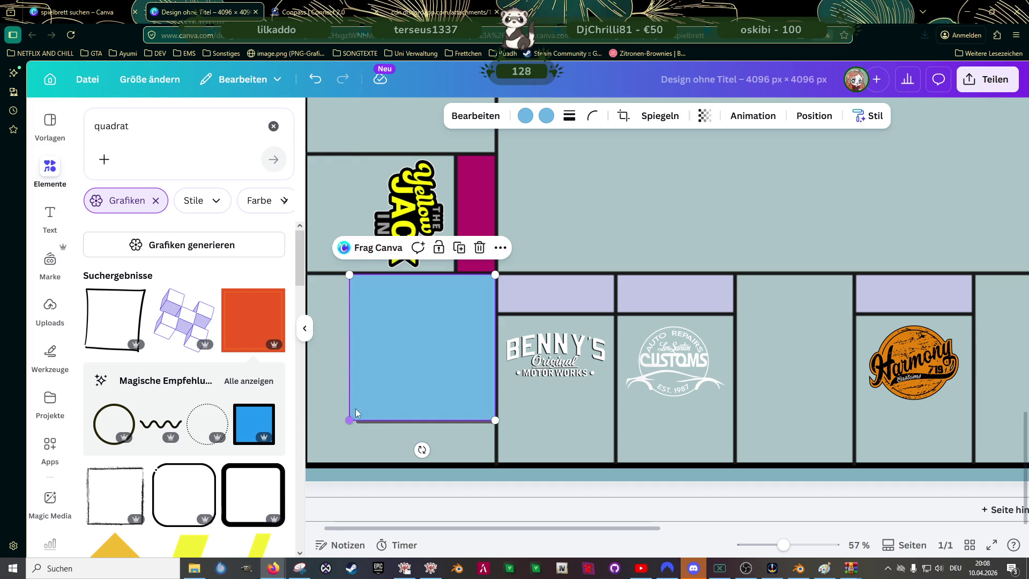
pyautogui.moveTo(396, 349); pyautogui.dragTo(397, 352)
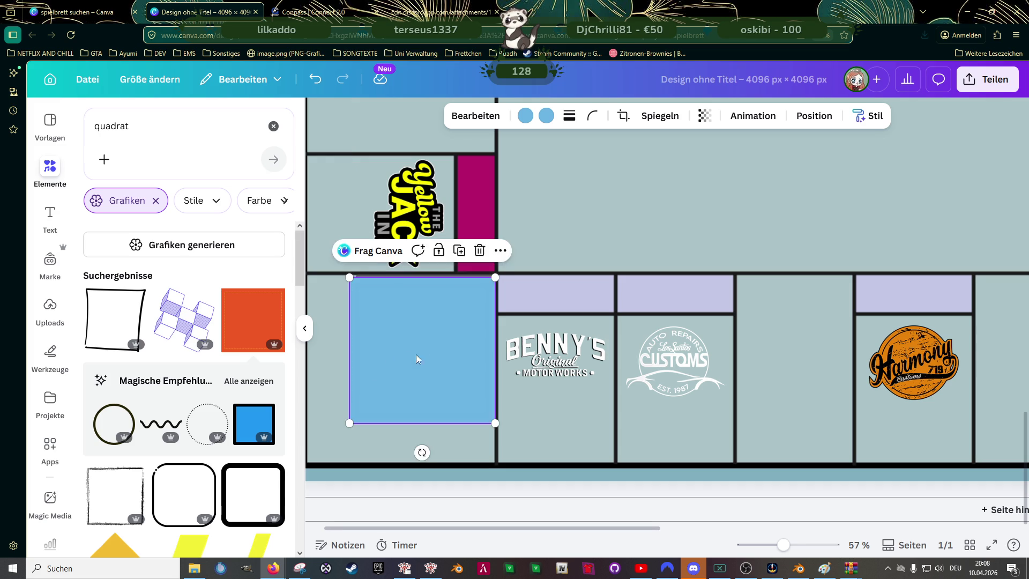
pyautogui.scroll(5, 407, 355)
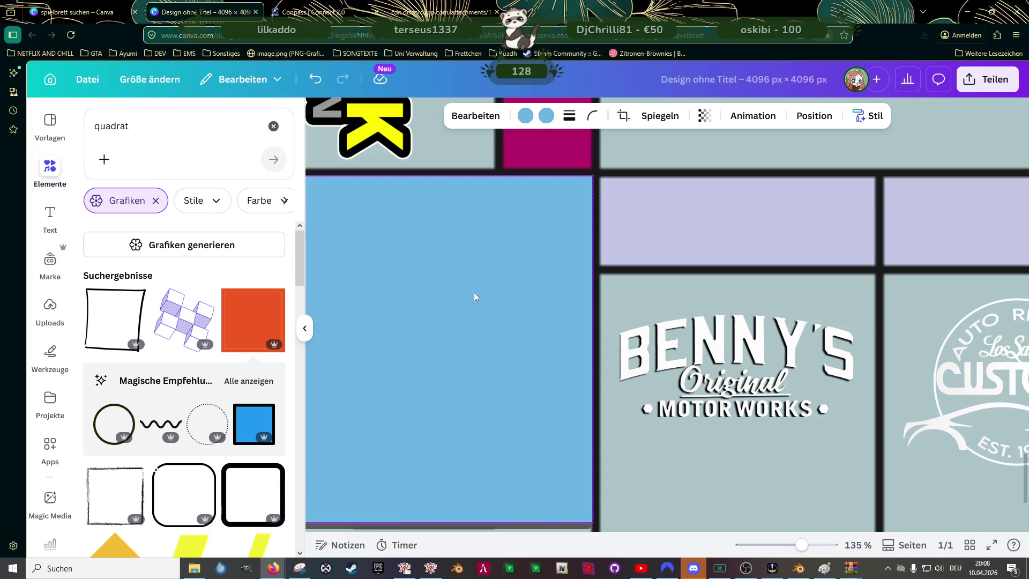
pyautogui.scroll(-3, 483, 335)
pyautogui.rightClick(463, 325)
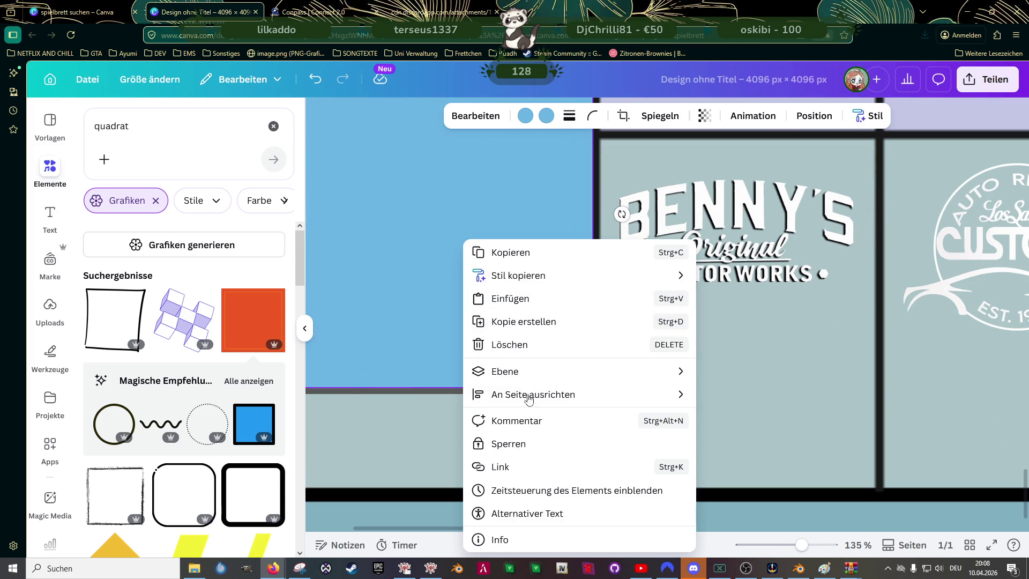
pyautogui.moveTo(578, 372)
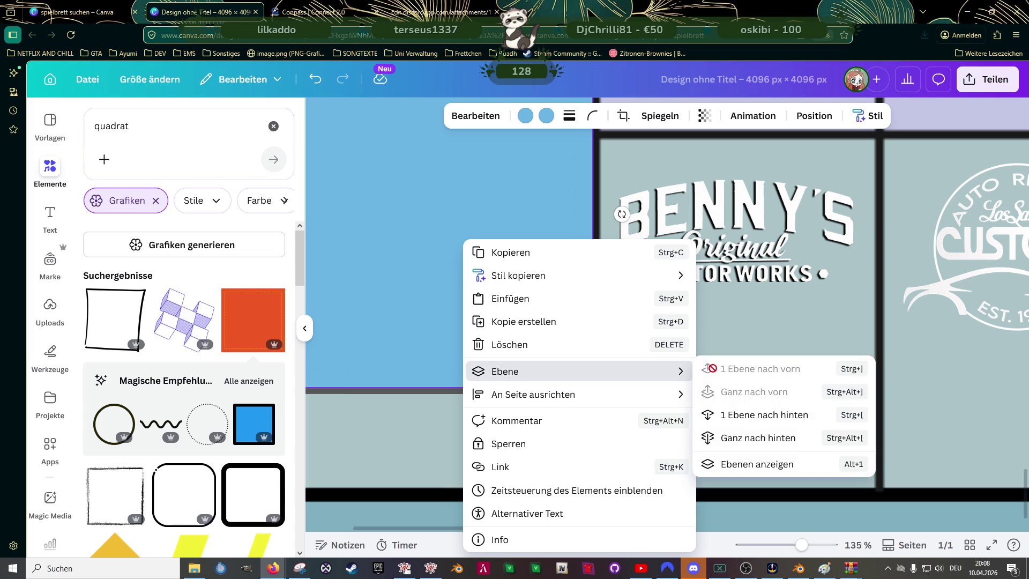
pyautogui.click(744, 418)
# - Position the jail picture in the corner and resize it by its edges to about 401×408
pyautogui.click(516, 331)
pyautogui.scroll(-2, 500, 311)
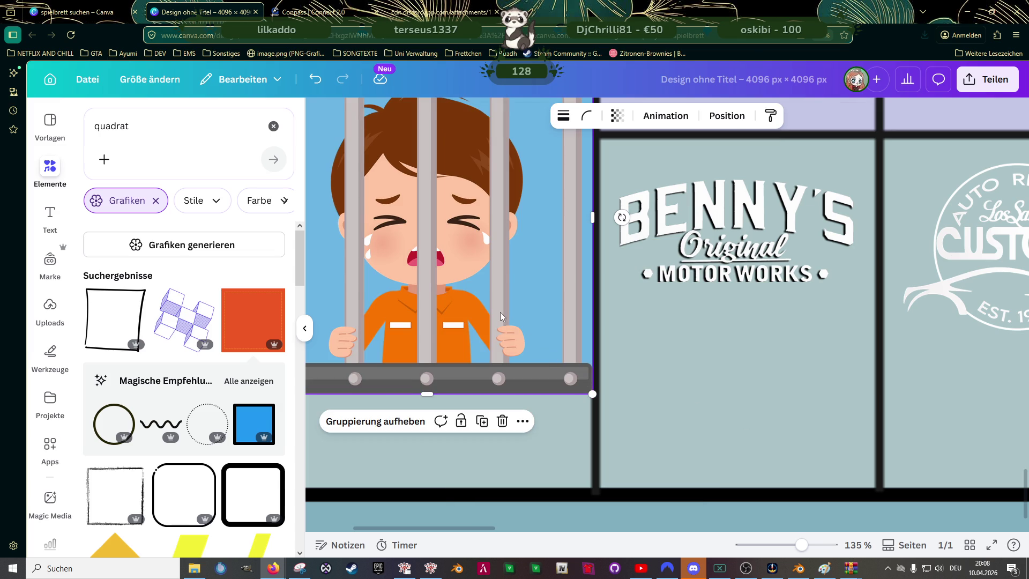
pyautogui.scroll(-1, 500, 316)
pyautogui.moveTo(499, 289); pyautogui.dragTo(456, 271)
pyautogui.scroll(-2, 471, 284)
pyautogui.moveTo(442, 384); pyautogui.dragTo(442, 379)
pyautogui.moveTo(557, 255); pyautogui.dragTo(561, 255)
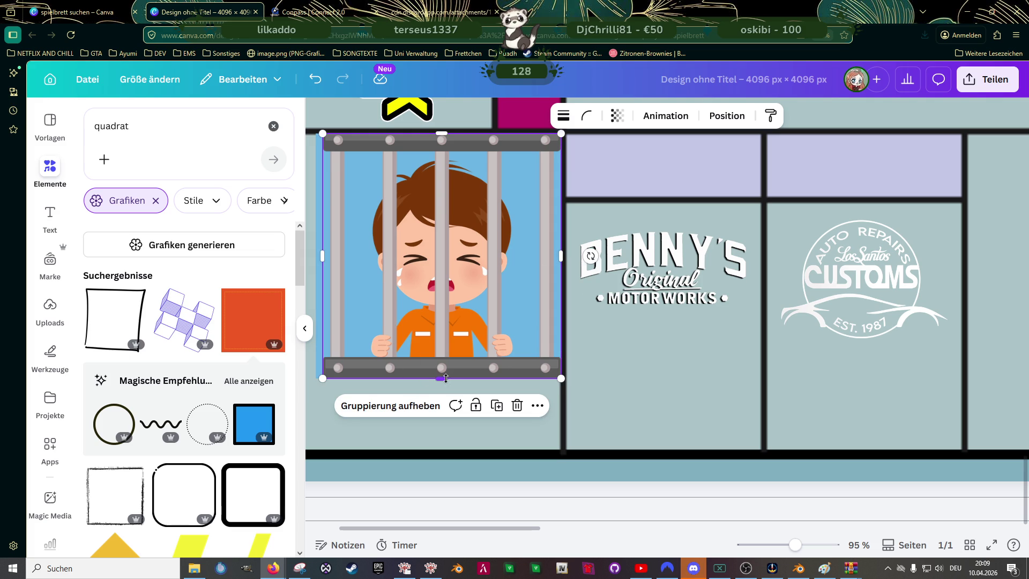
pyautogui.moveTo(446, 379); pyautogui.dragTo(446, 379)
pyautogui.moveTo(321, 255); pyautogui.dragTo(316, 256)
pyautogui.moveTo(565, 255); pyautogui.dragTo(562, 257)
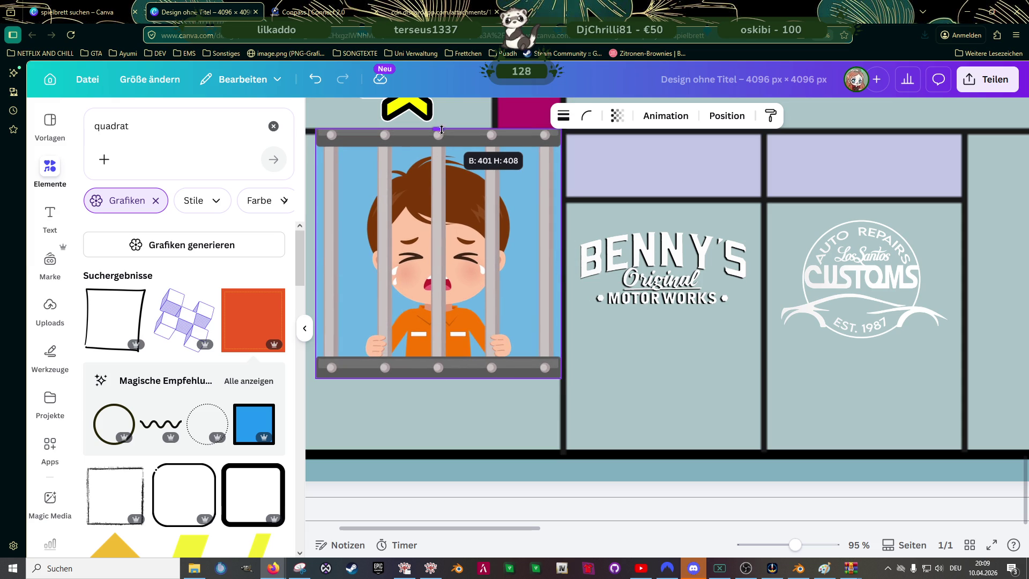
pyautogui.moveTo(442, 131); pyautogui.dragTo(442, 131)
pyautogui.scroll(-3, 458, 265)
pyautogui.scroll(-3, 459, 265)
pyautogui.scroll(-3, 466, 278)
pyautogui.scroll(-2, 467, 279)
pyautogui.click(368, 318)
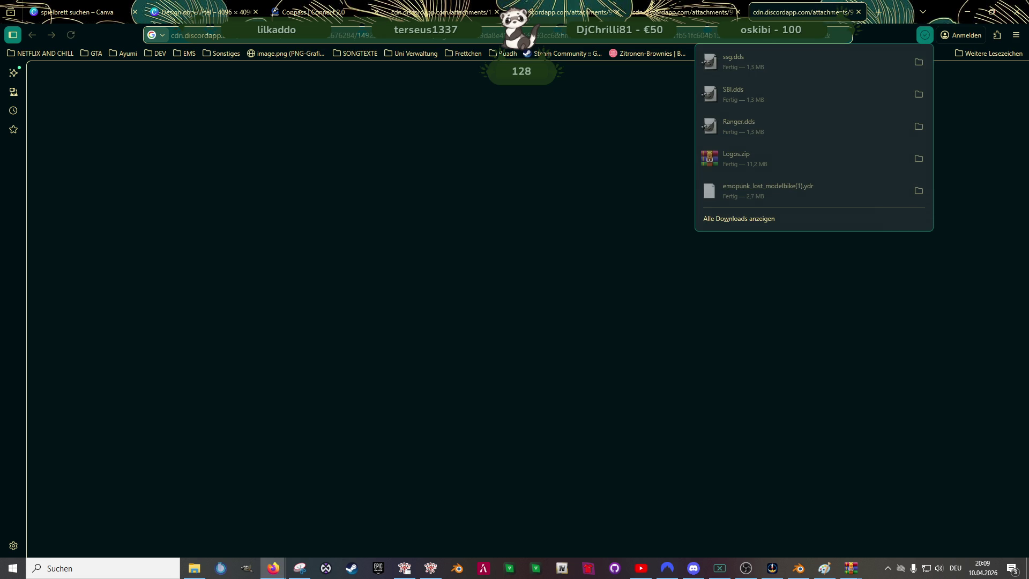
# - Save the SASPR image, the next image, and the lspd image as PNGs in Downloads
pyautogui.hotkey('alt', 'Tab')
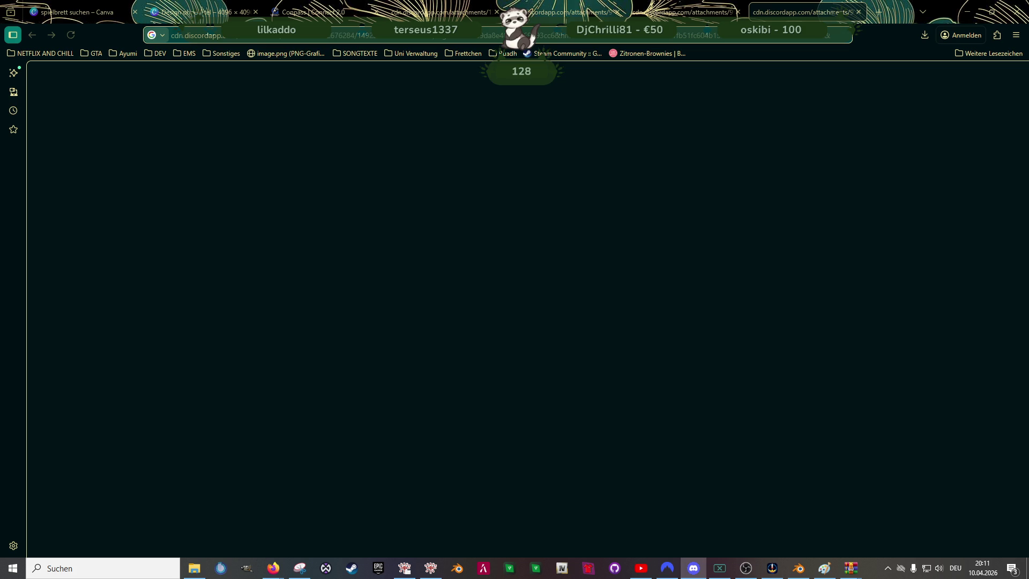
pyautogui.hotkey('ctrl', 's')
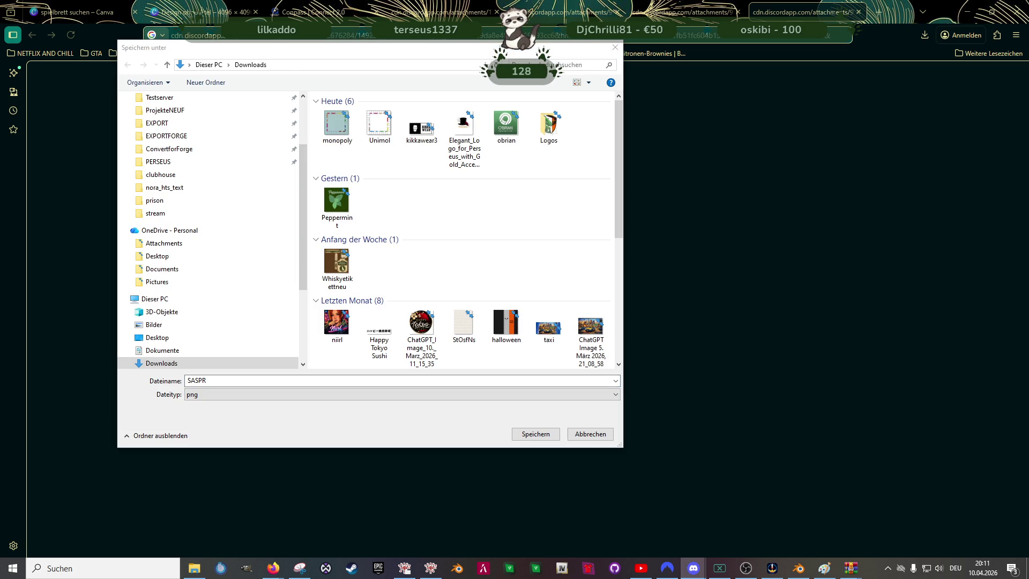
pyautogui.click(532, 433)
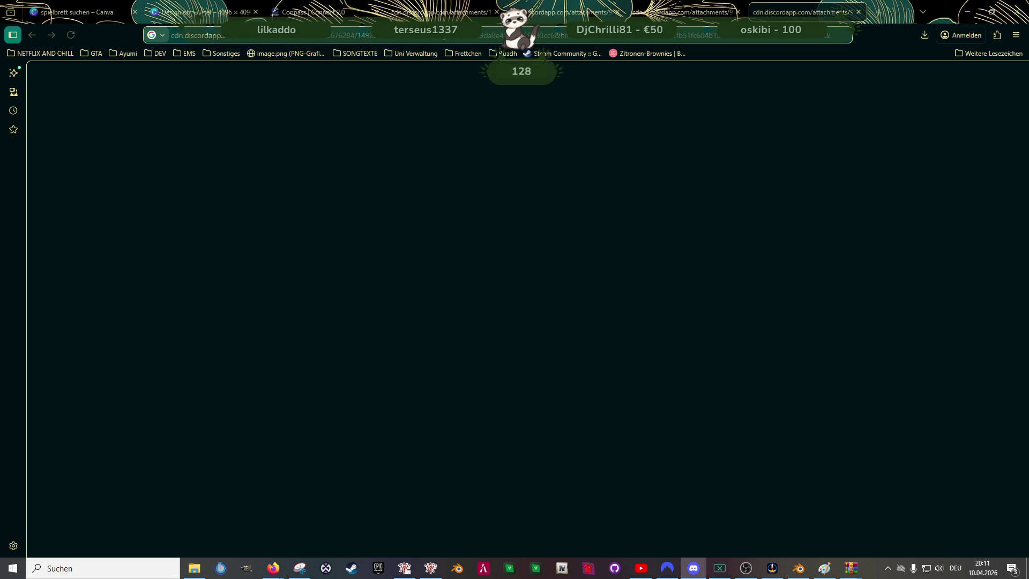
pyautogui.hotkey('ctrl', 's')
pyautogui.click(534, 435)
pyautogui.hotkey('ctrl', 's')
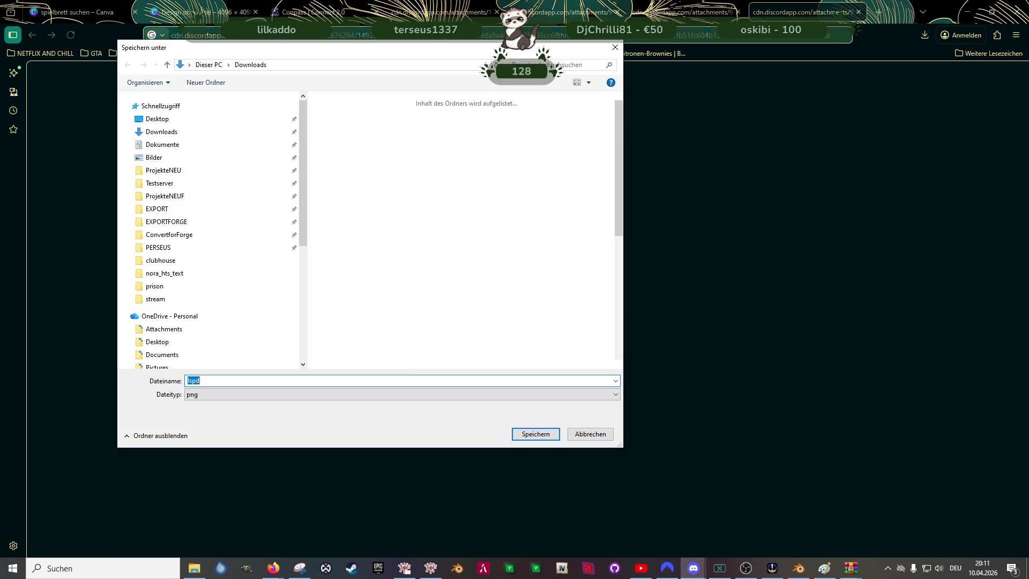
pyautogui.click(538, 435)
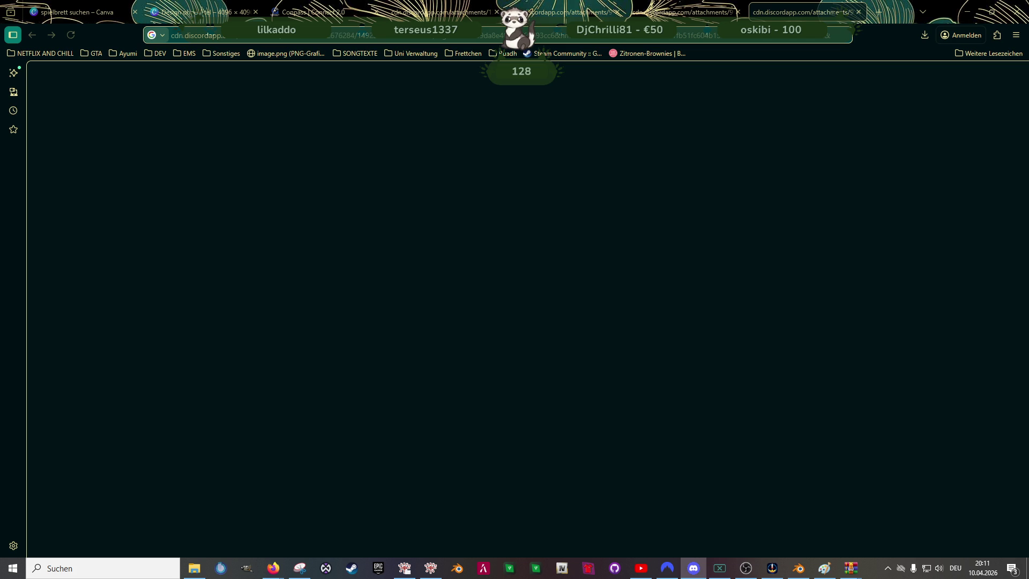
# - Close the four Discord image tabs and the Conpass page to return to the Canva board
pyautogui.click(482, 12)
pyautogui.click(496, 12)
pyautogui.click(496, 12)
pyautogui.click(496, 12)
pyautogui.click(496, 12)
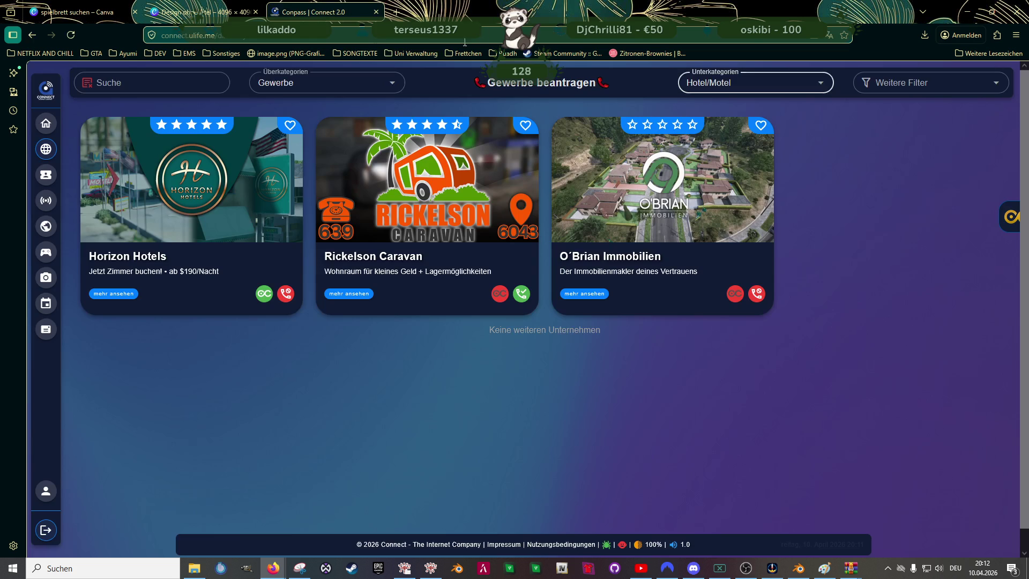
pyautogui.click(376, 11)
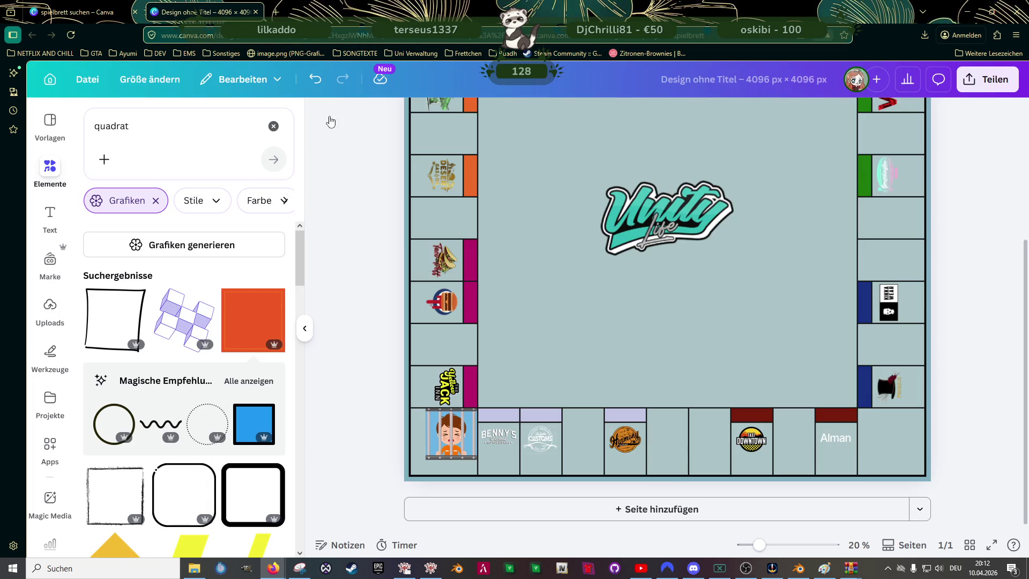
pyautogui.scroll(2, 654, 303)
pyautogui.click(667, 307)
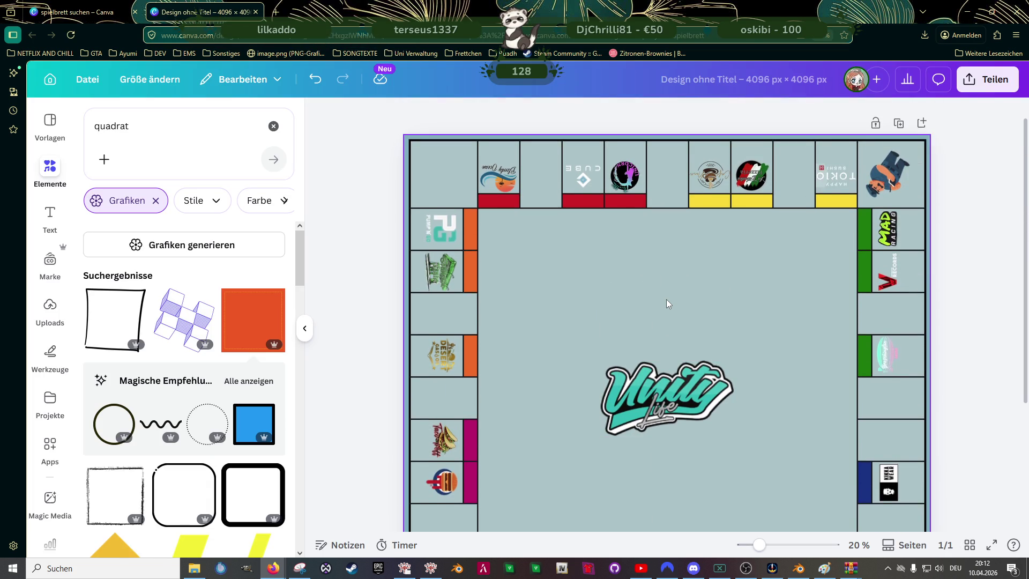
pyautogui.scroll(-1, 667, 303)
pyautogui.scroll(-3, 667, 300)
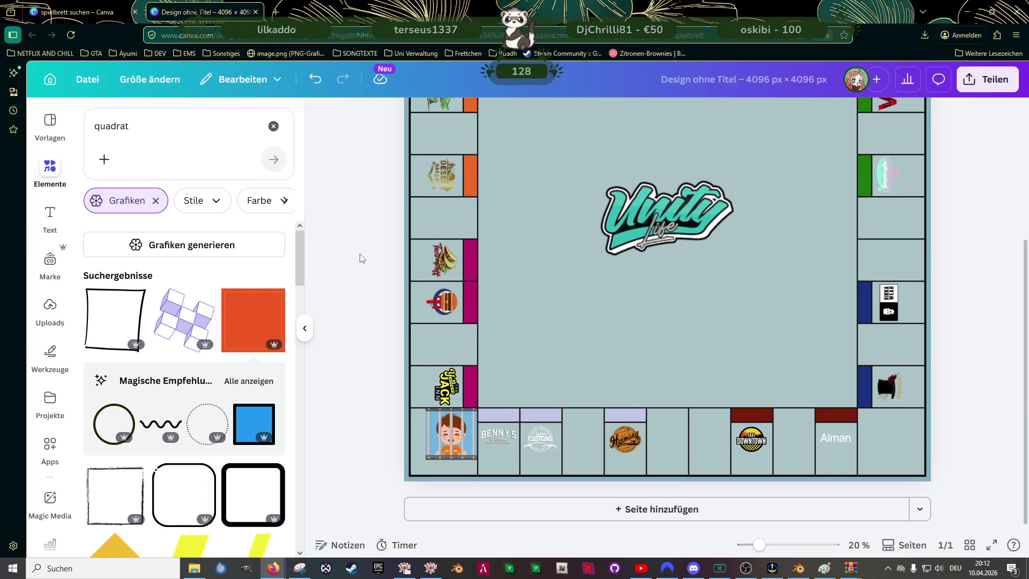
pyautogui.scroll(2, 730, 294)
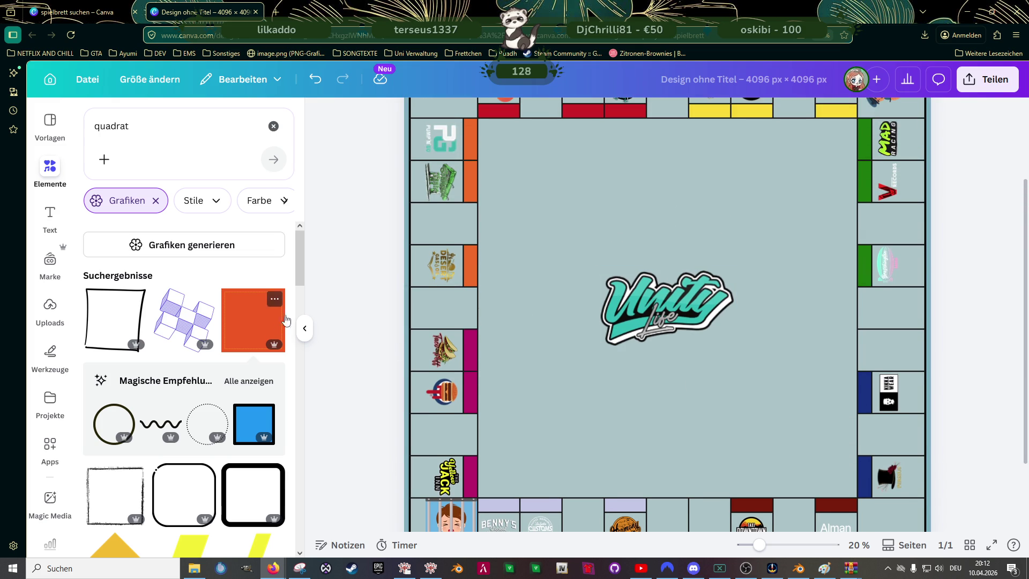
pyautogui.scroll(-2, 177, 300)
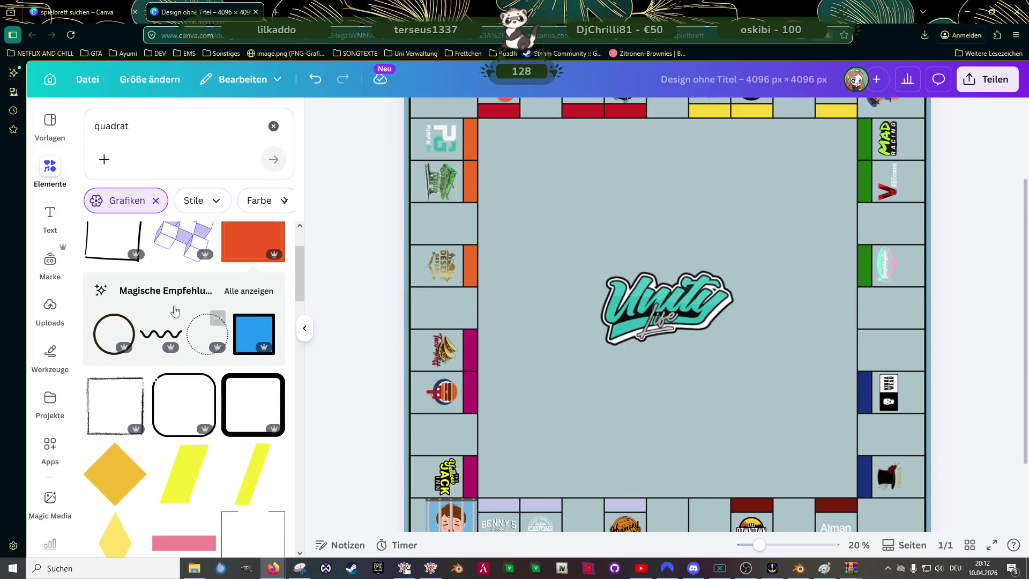
# - Search the Elements panel for 'rechteck' and browse the rectangle results
pyautogui.click(142, 124)
pyautogui.write('rechteck')
pyautogui.press('Return')
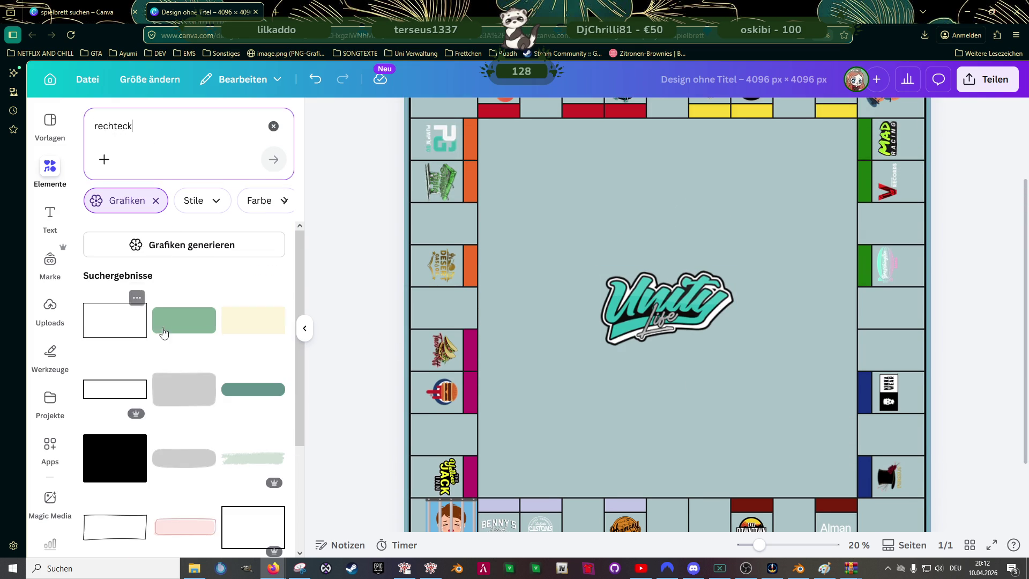
pyautogui.scroll(-2, 227, 317)
pyautogui.scroll(-3, 222, 309)
pyautogui.scroll(-2, 211, 311)
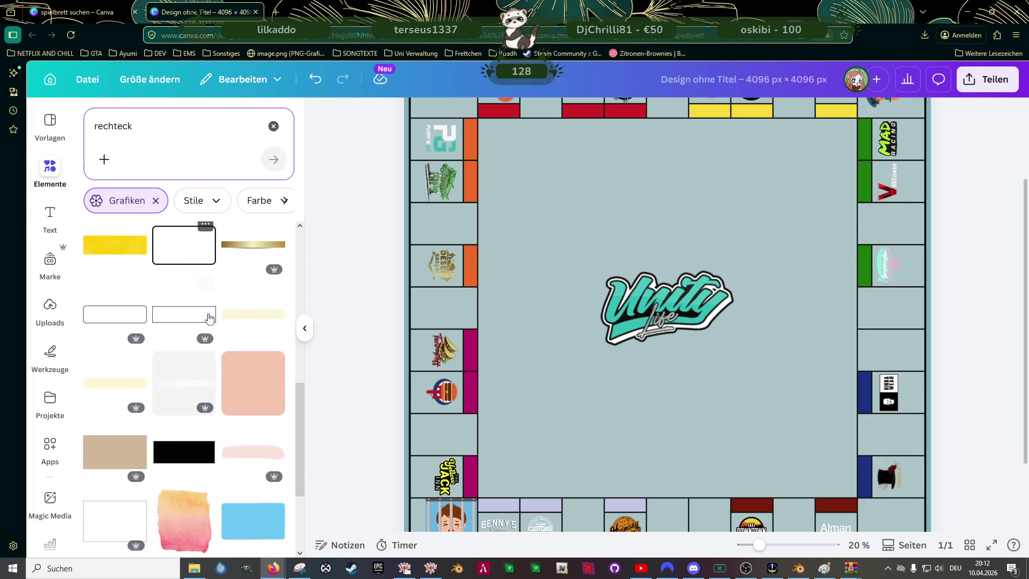
pyautogui.scroll(-2, 210, 313)
pyautogui.scroll(-1, 209, 316)
pyautogui.scroll(2, 209, 317)
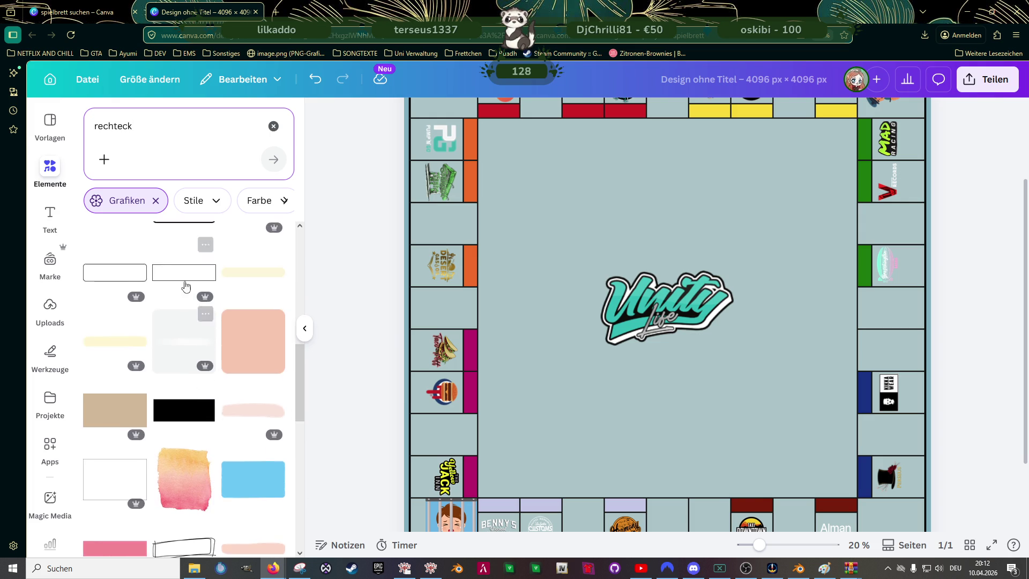
pyautogui.scroll(2, 193, 322)
# - Add a rounded rectangle filled with the board's grey-blue, shrunk to card size and tilted 45°
pyautogui.click(185, 340)
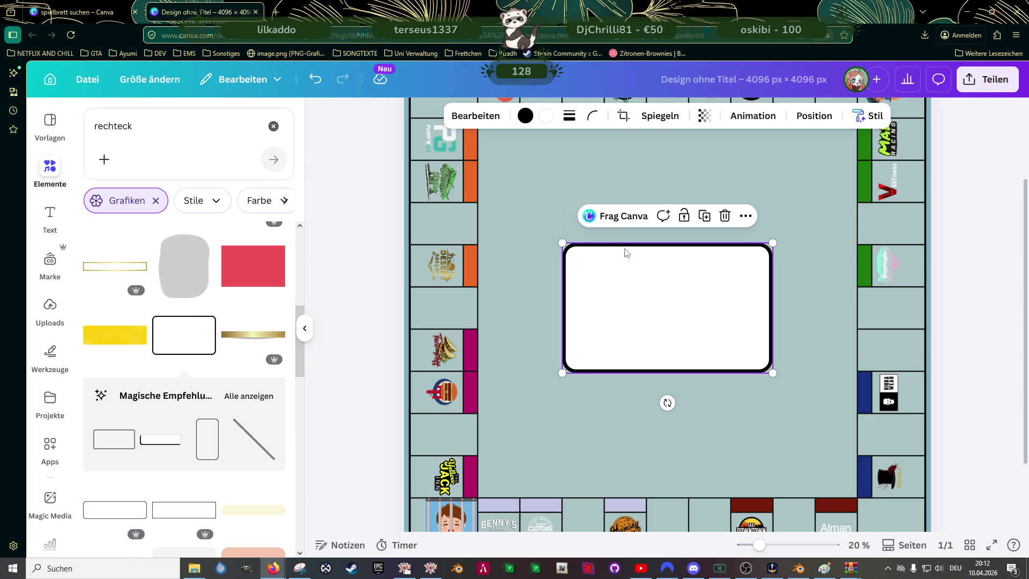
pyautogui.click(546, 116)
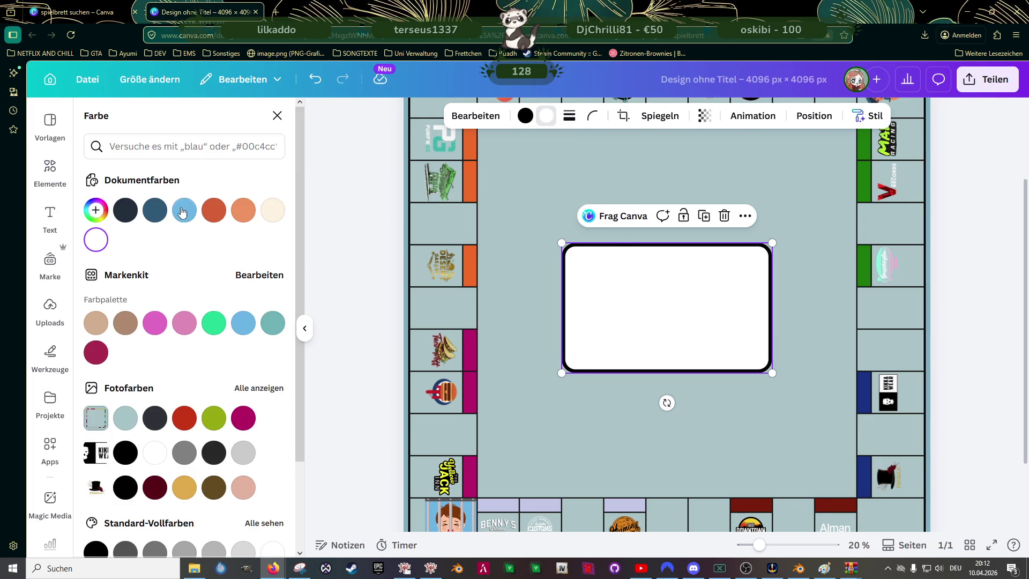
pyautogui.click(126, 418)
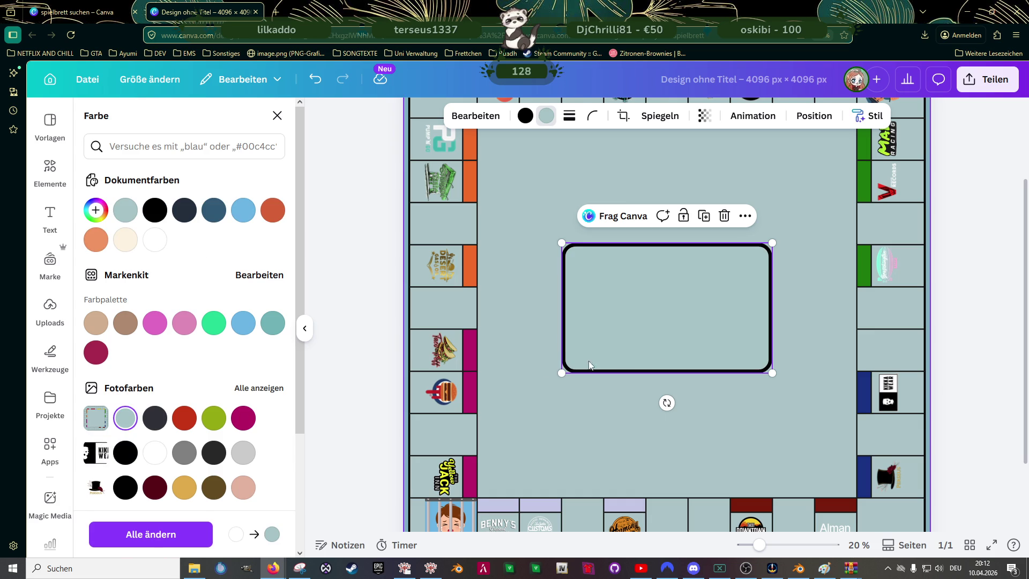
pyautogui.moveTo(773, 242); pyautogui.dragTo(682, 298)
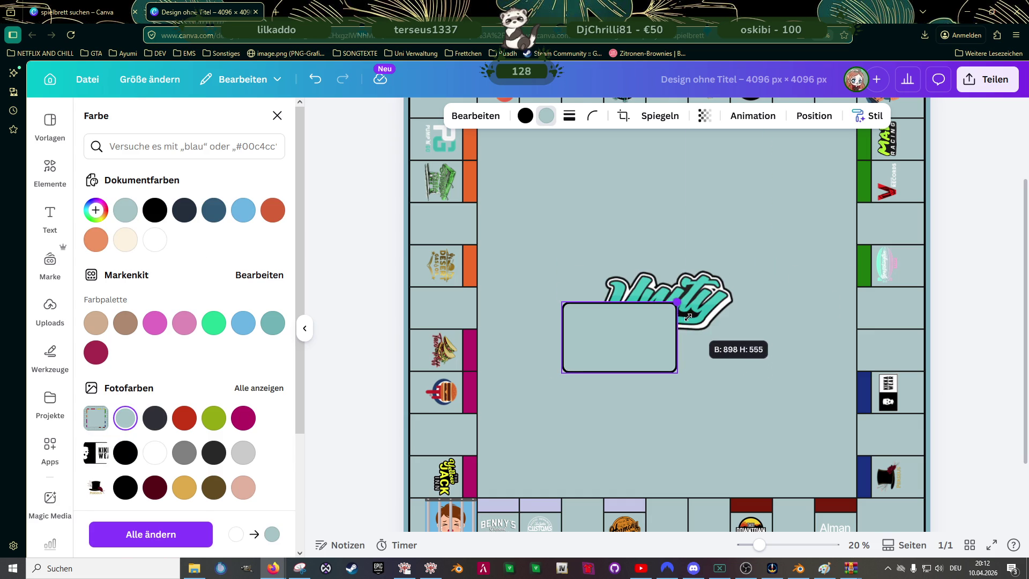
pyautogui.moveTo(622, 403); pyautogui.dragTo(580, 373)
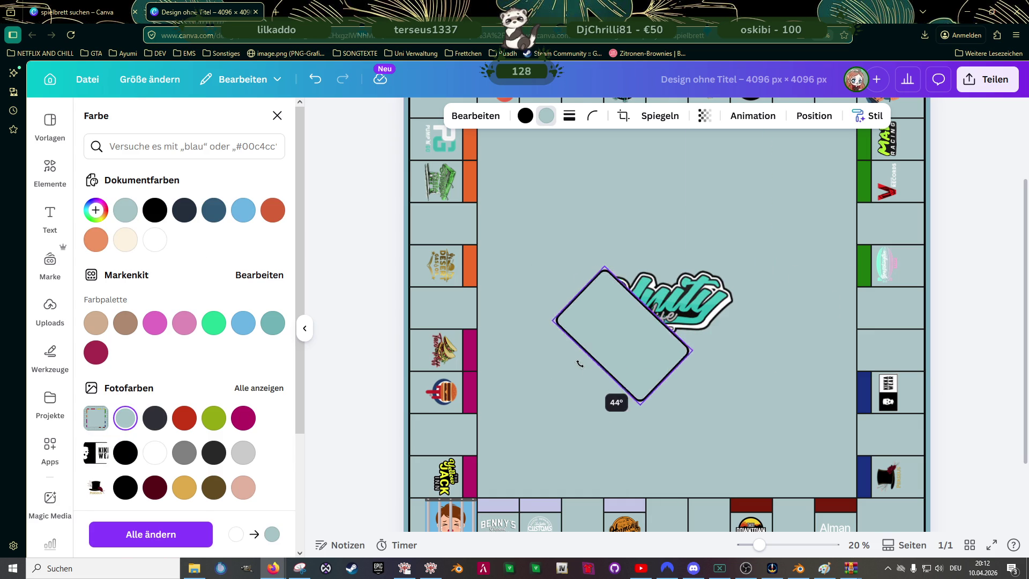
# - Place two tilted card fields diagonally below-left and above-right of the Unity Life logo
pyautogui.moveTo(630, 328)
pyautogui.mouseDown()
pyautogui.moveTo(579, 394)
pyautogui.moveTo(772, 194)
pyautogui.mouseUp()
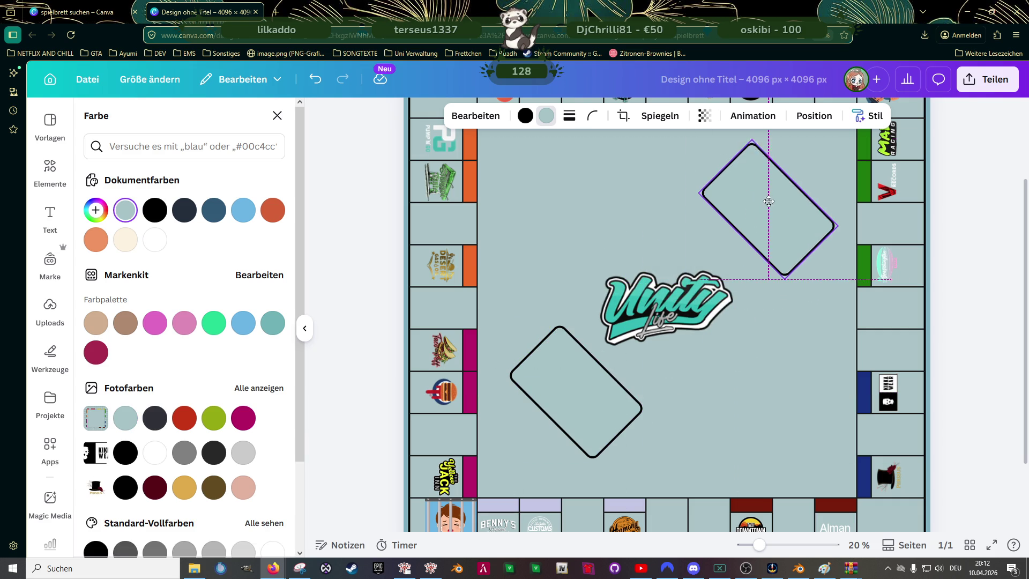
pyautogui.moveTo(772, 194); pyautogui.dragTo(777, 191)
pyautogui.scroll(3, 763, 259)
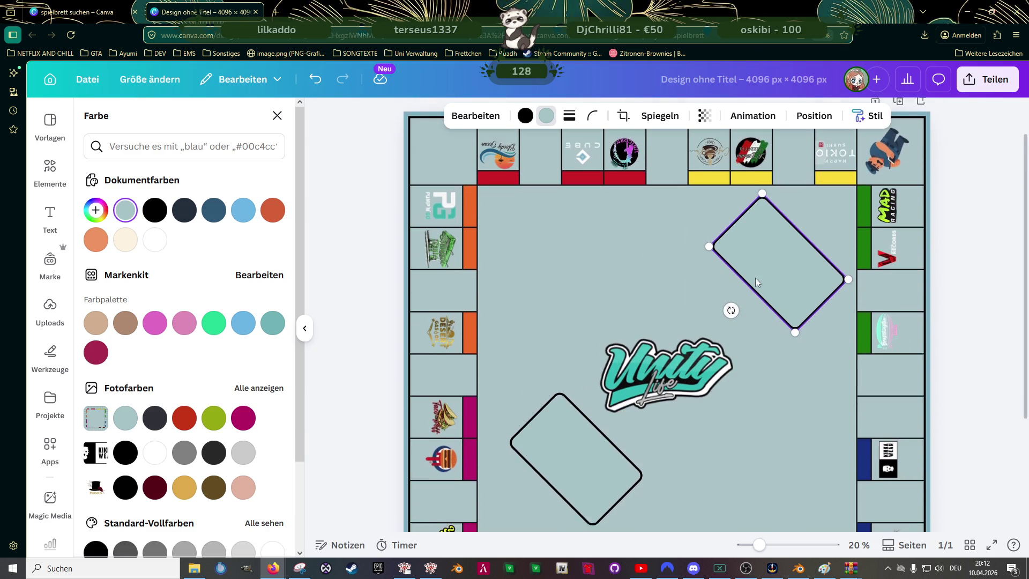
pyautogui.keyDown('ctrl'); pyautogui.scroll(-3, 761, 249); pyautogui.keyUp('ctrl')
pyautogui.moveTo(758, 260); pyautogui.dragTo(748, 259)
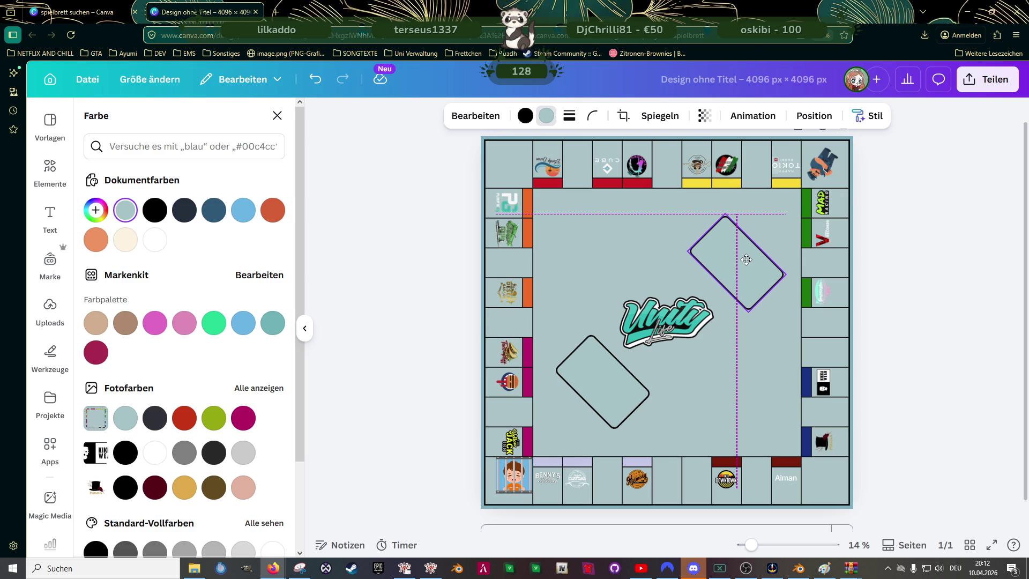
pyautogui.moveTo(748, 260); pyautogui.dragTo(745, 258)
pyautogui.press('Escape')
# - Browse the 'los' graphics results and add the LETS GO! graphic to the board
pyautogui.scroll(-3, 209, 316)
pyautogui.scroll(-2, 208, 317)
pyautogui.scroll(-1, 208, 317)
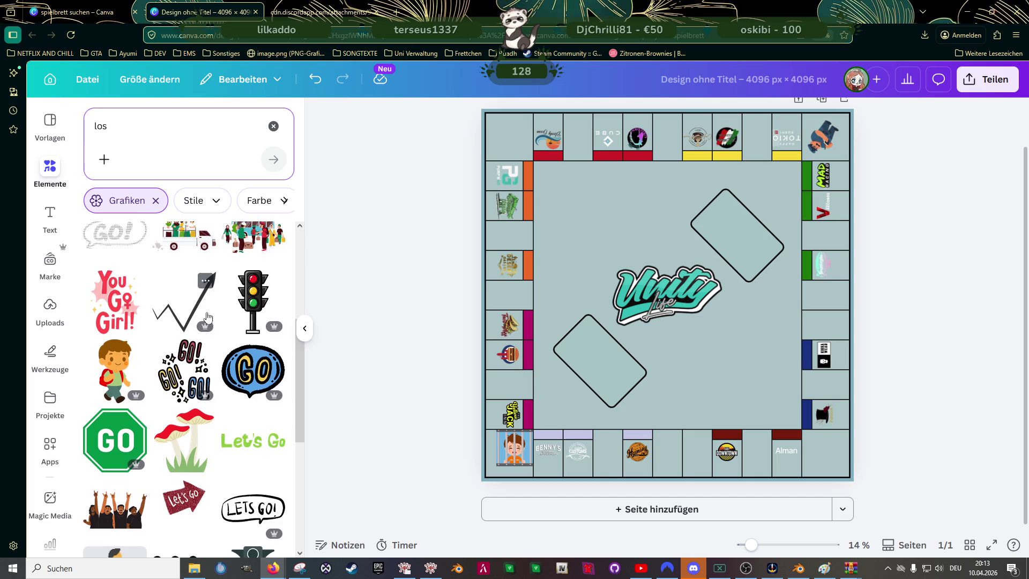
pyautogui.scroll(-2, 208, 316)
pyautogui.scroll(-1, 208, 316)
pyautogui.scroll(-1, 209, 316)
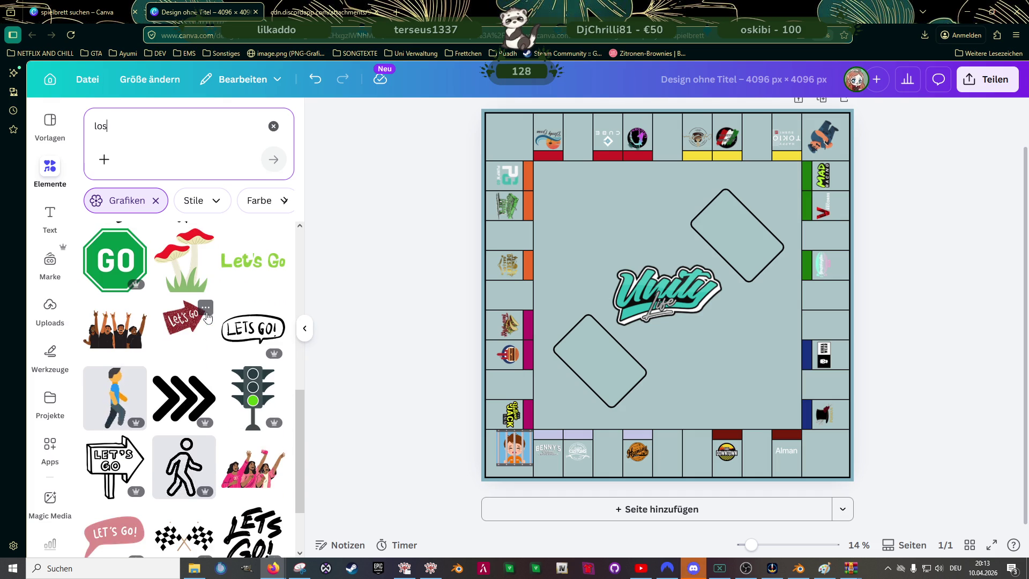
pyautogui.scroll(-1, 207, 318)
pyautogui.scroll(-2, 208, 319)
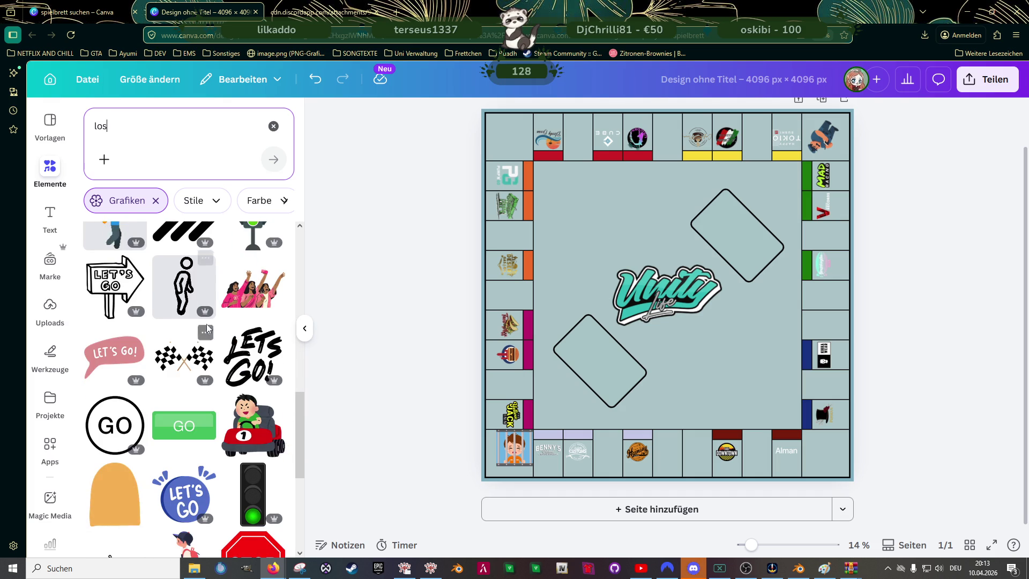
pyautogui.scroll(-1, 208, 327)
pyautogui.scroll(-1, 208, 328)
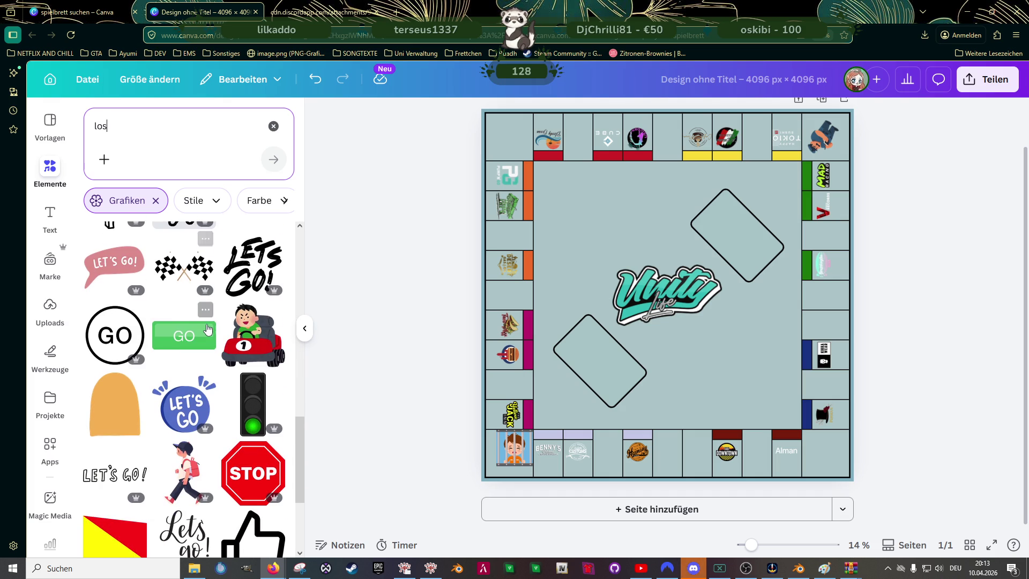
pyautogui.scroll(-1, 208, 328)
pyautogui.scroll(-2, 208, 329)
pyautogui.scroll(-2, 207, 329)
pyautogui.scroll(-1, 208, 328)
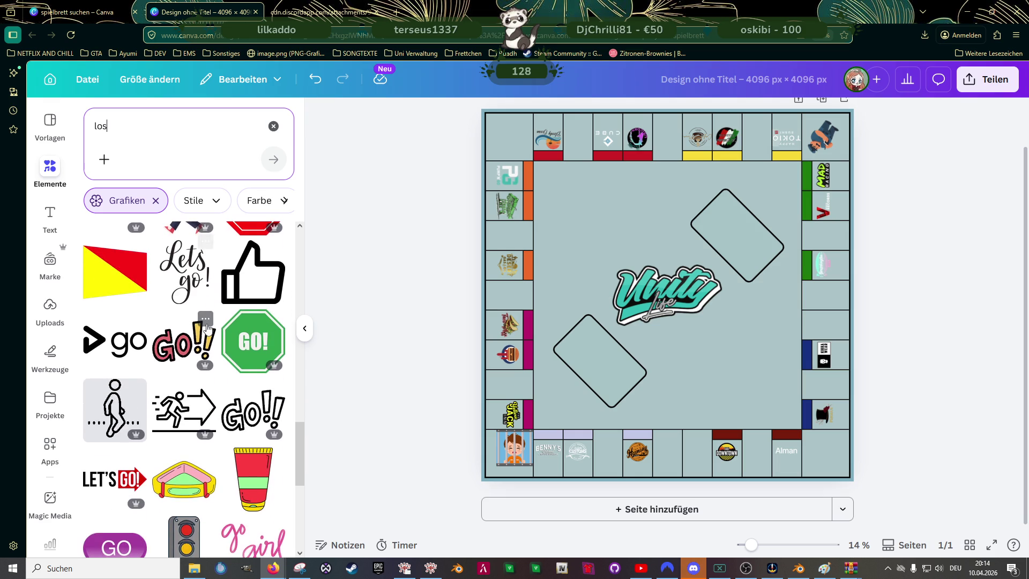
pyautogui.scroll(-2, 208, 329)
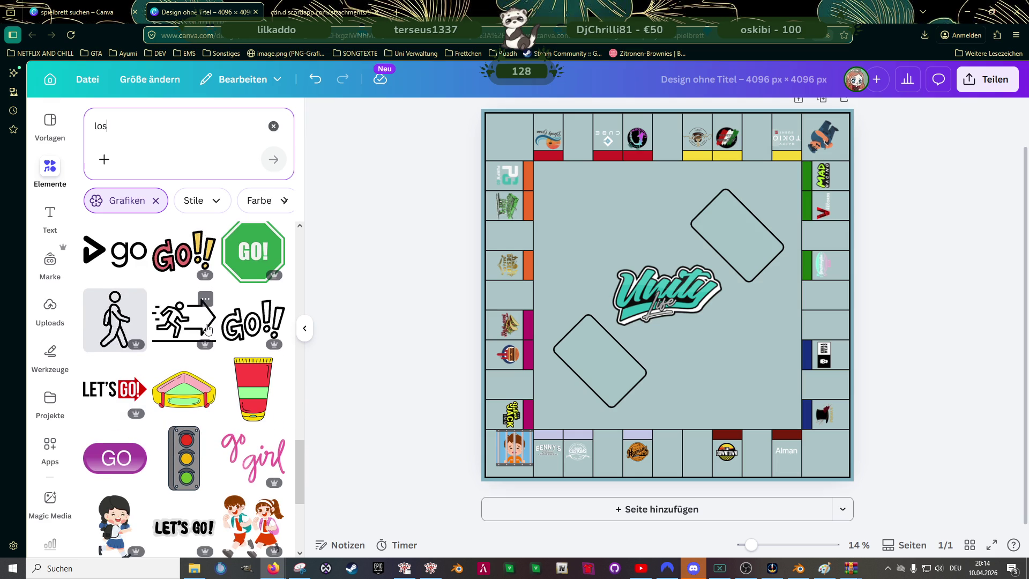
pyautogui.scroll(-1, 208, 328)
pyautogui.scroll(-1, 208, 329)
pyautogui.scroll(3, 208, 329)
pyautogui.scroll(1, 208, 329)
pyautogui.scroll(1, 206, 328)
pyautogui.scroll(1, 204, 325)
pyautogui.scroll(1, 201, 321)
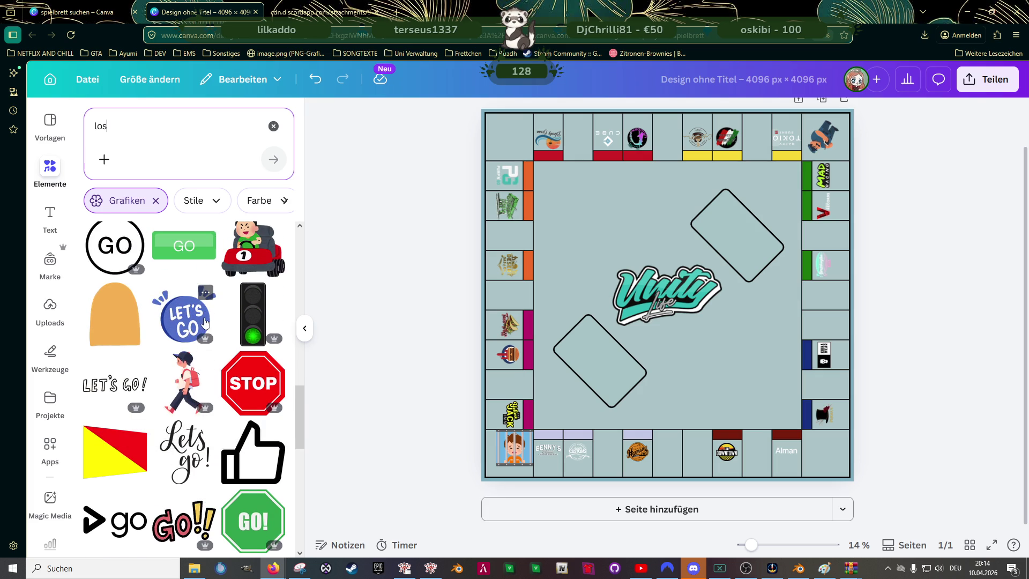
pyautogui.scroll(1, 196, 322)
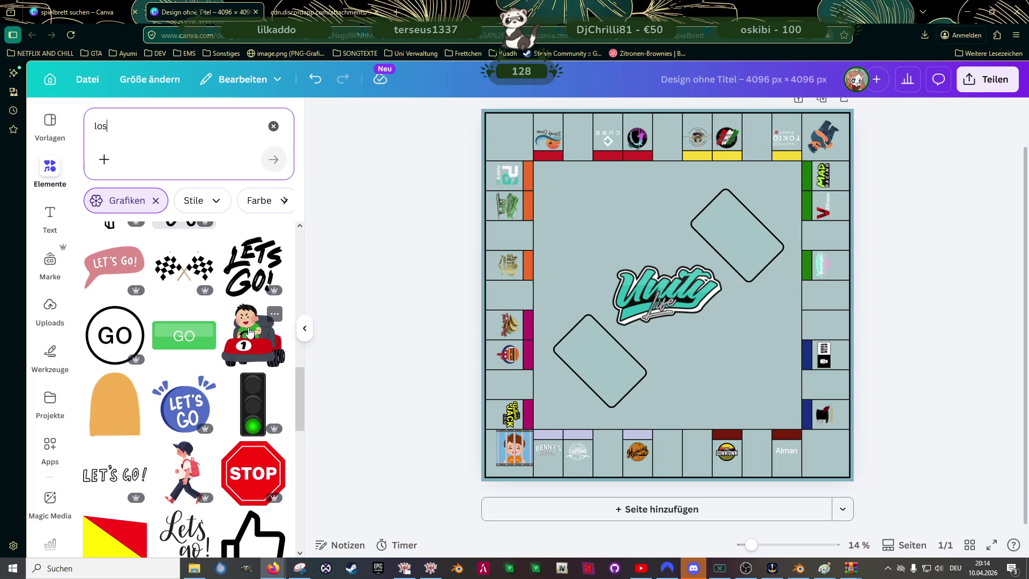
pyautogui.scroll(1, 246, 333)
pyautogui.scroll(1, 242, 332)
pyautogui.scroll(1, 241, 333)
pyautogui.scroll(1, 240, 332)
pyautogui.scroll(1, 241, 331)
pyautogui.scroll(1, 241, 331)
pyautogui.scroll(1, 240, 332)
pyautogui.scroll(1, 239, 333)
pyautogui.scroll(-1, 238, 332)
pyautogui.scroll(-2, 236, 334)
pyautogui.scroll(-2, 236, 336)
pyautogui.scroll(-2, 234, 337)
pyautogui.scroll(-1, 233, 338)
pyautogui.scroll(-1, 231, 339)
pyautogui.scroll(-2, 231, 340)
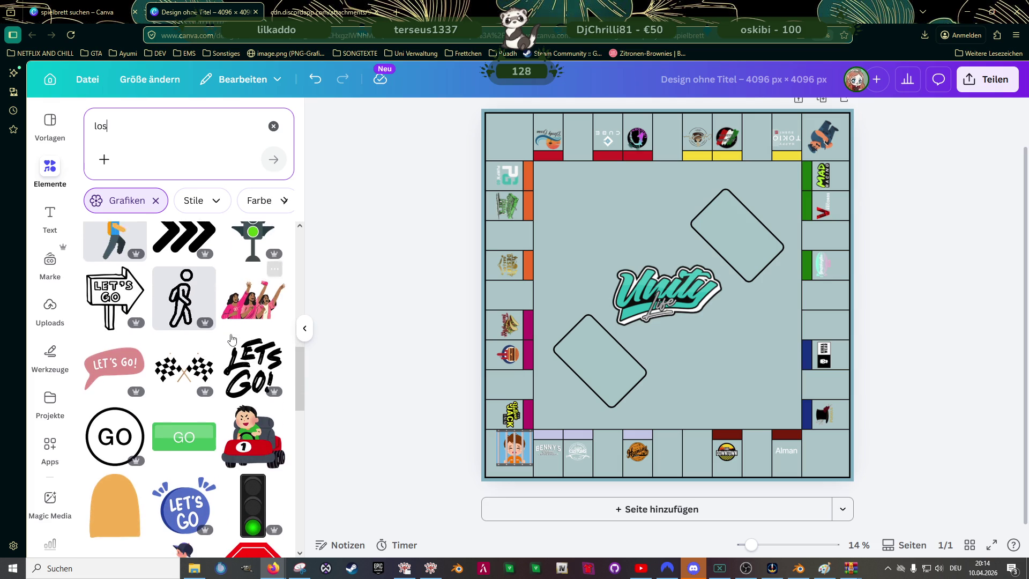
pyautogui.click(244, 351)
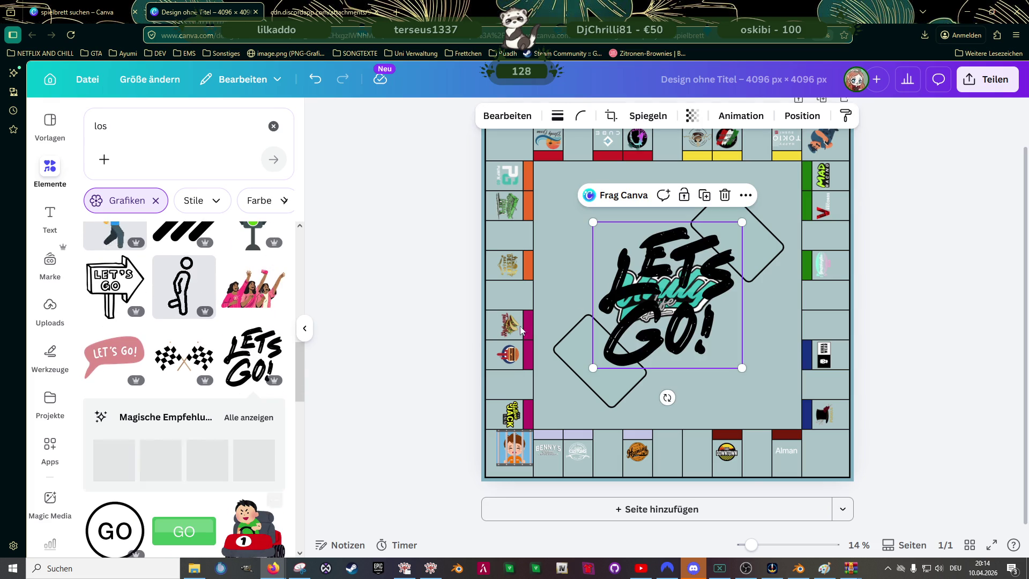
# - Recolour the LETS GO! graphic teal and look through the image colour palettes
pyautogui.click(536, 115)
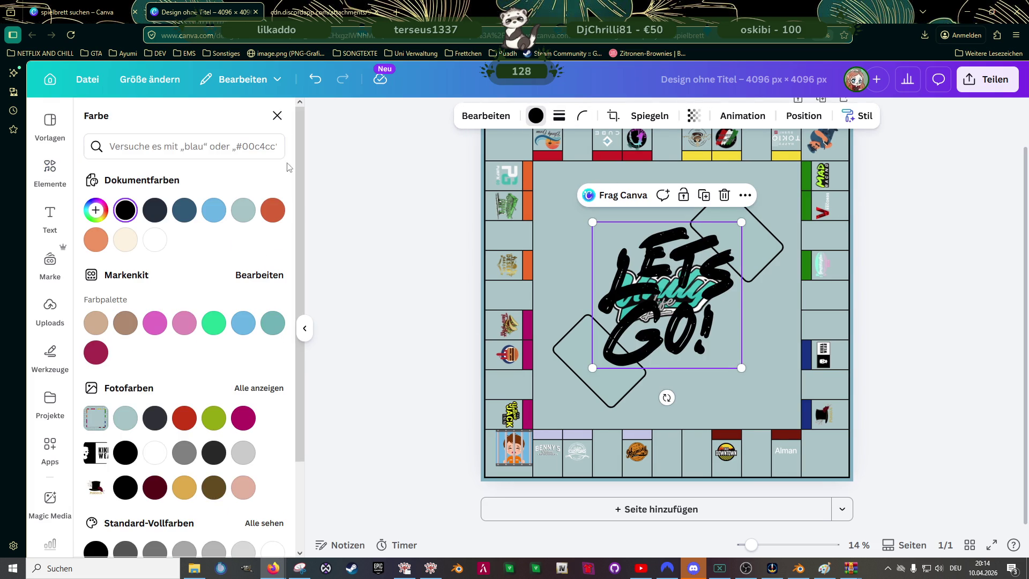
pyautogui.click(273, 324)
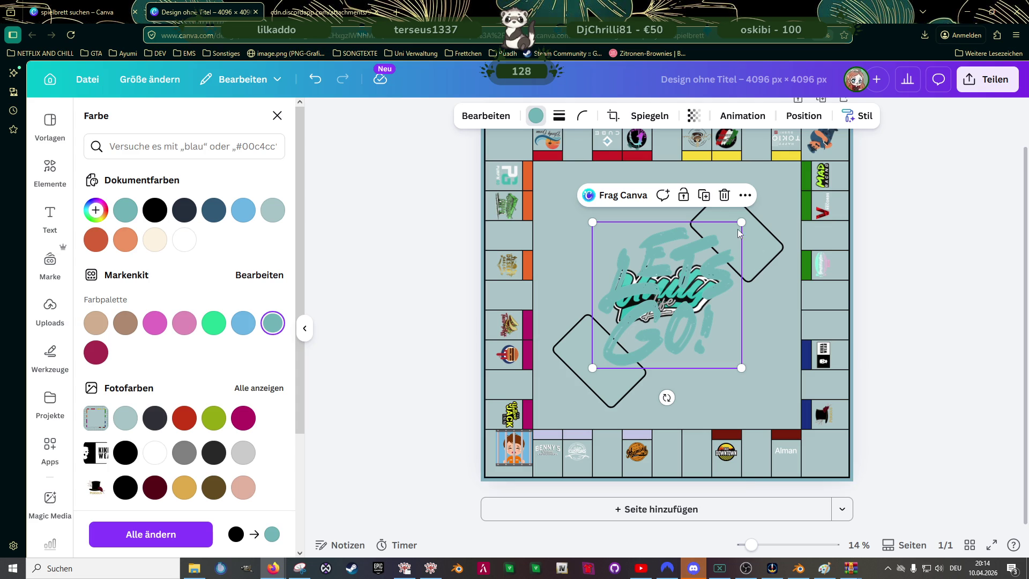
pyautogui.scroll(-3, 209, 276)
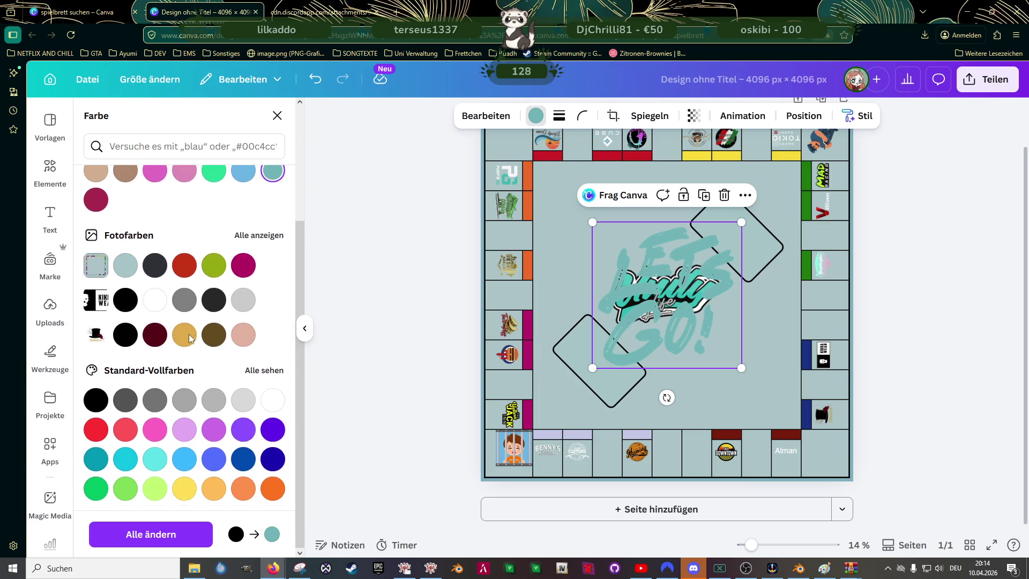
pyautogui.click(250, 235)
pyautogui.scroll(-5, 180, 266)
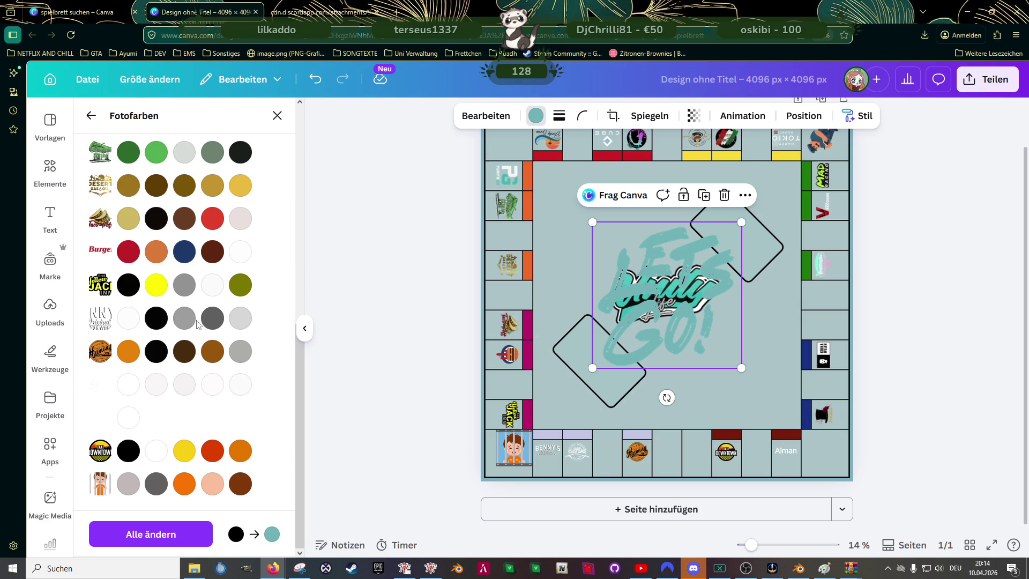
pyautogui.scroll(3, 190, 369)
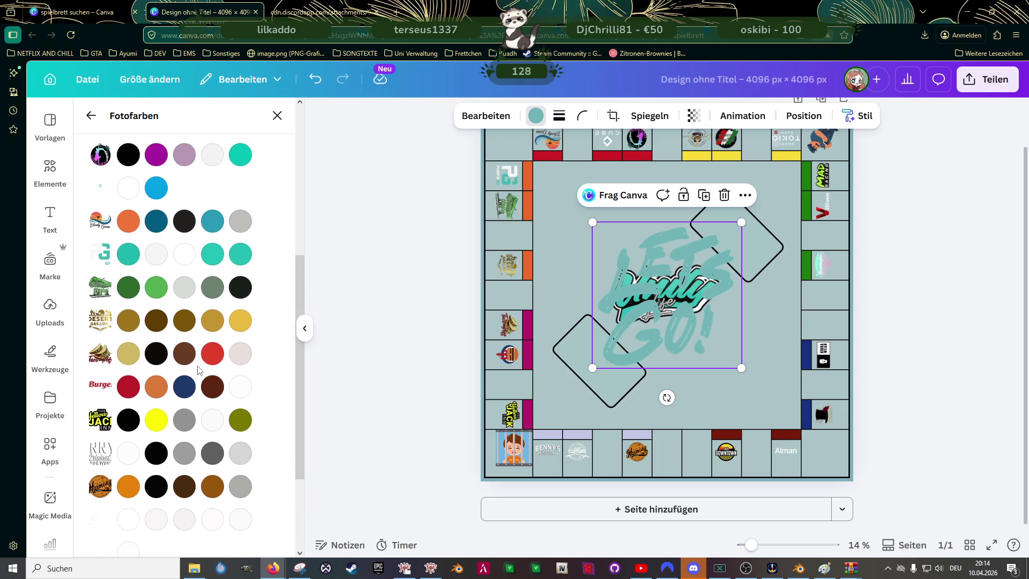
pyautogui.scroll(3, 200, 369)
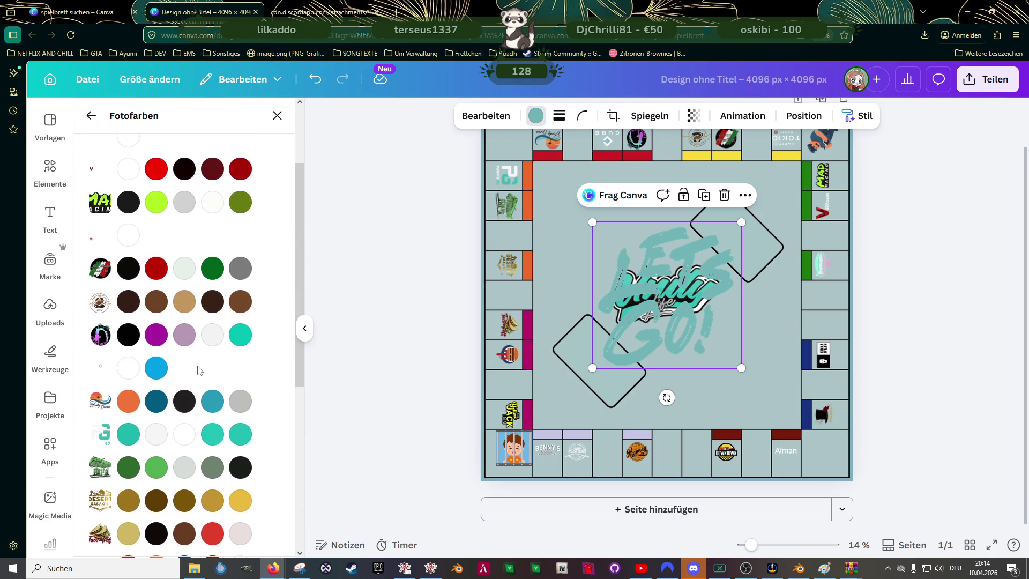
pyautogui.scroll(2, 199, 370)
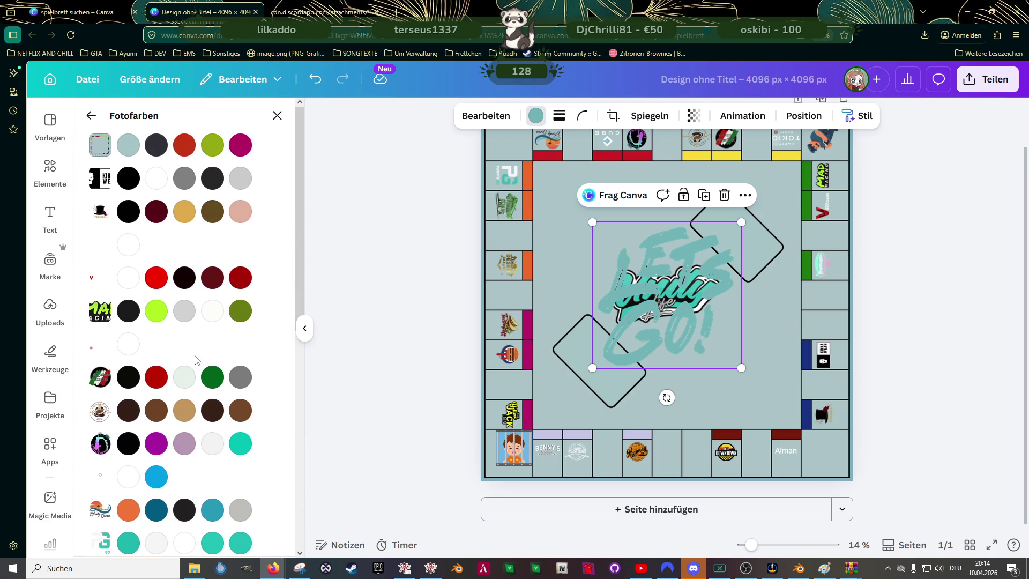
pyautogui.click(91, 115)
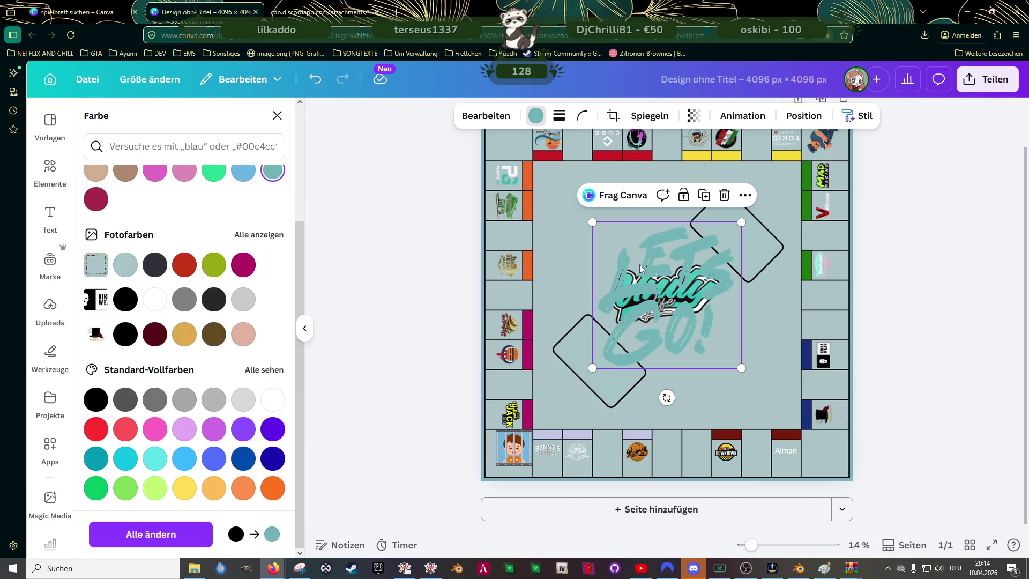
# - Try turquoise and darker cyan shades on the graphic, then settle back on teal
pyautogui.click(542, 118)
pyautogui.click(542, 118)
pyautogui.scroll(-2, 206, 317)
pyautogui.click(155, 505)
pyautogui.click(131, 509)
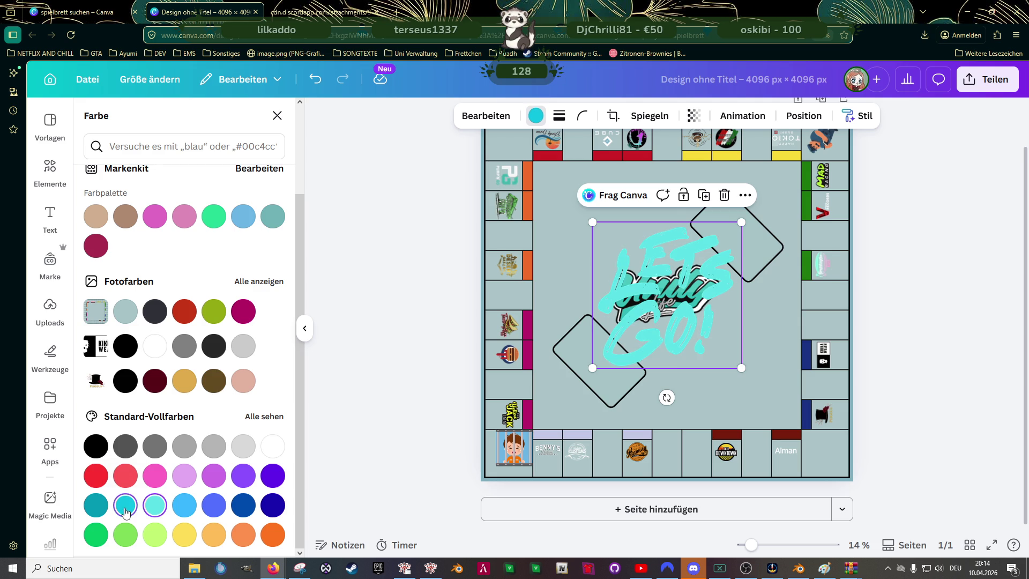
pyautogui.click(155, 504)
pyautogui.click(246, 225)
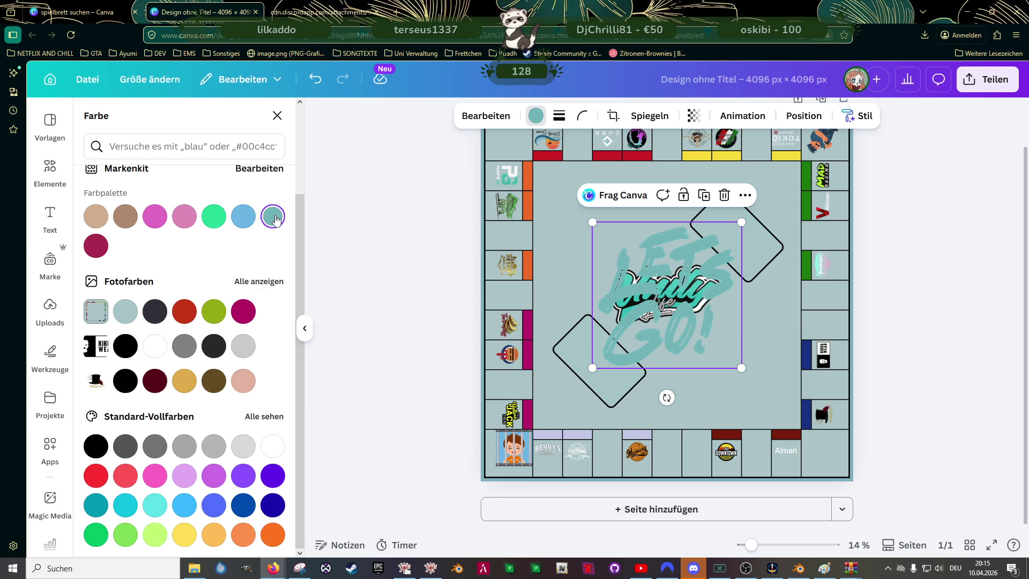
pyautogui.scroll(1, 747, 158)
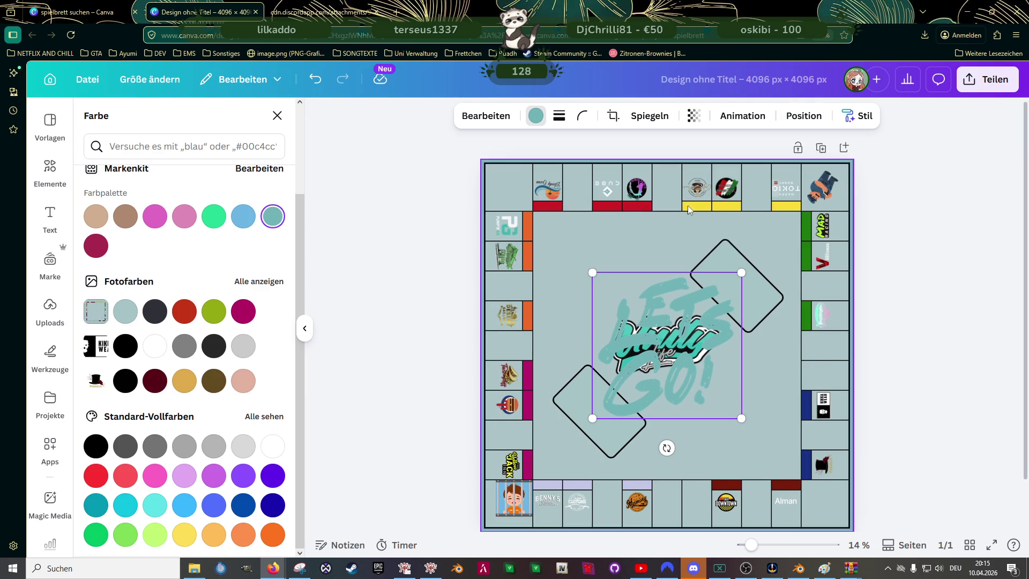
# - Delete the LETS GO! graphic and scroll the results for a replacement
pyautogui.press('Delete')
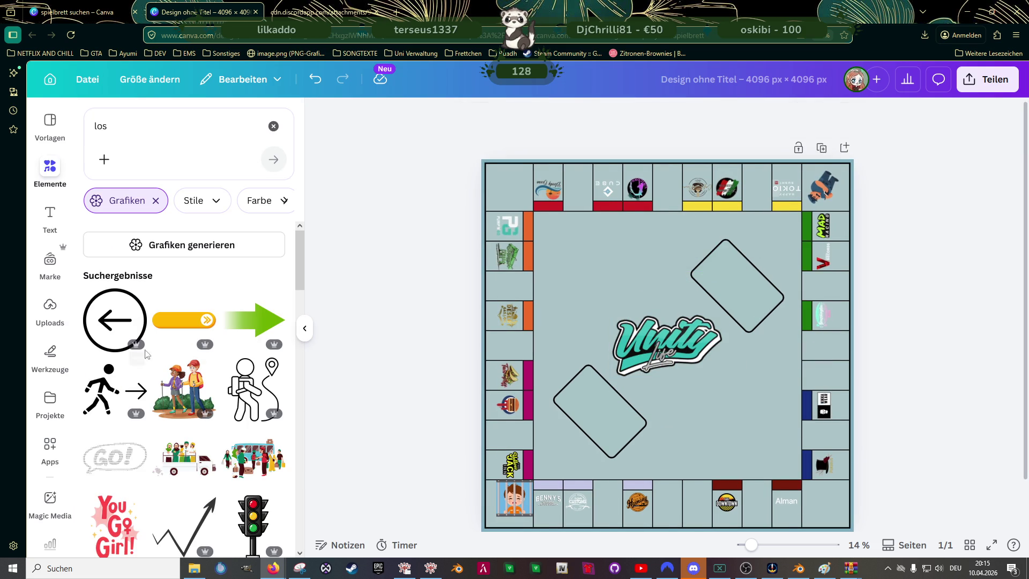
pyautogui.scroll(-2, 193, 257)
pyautogui.scroll(-1, 210, 327)
pyautogui.scroll(-1, 214, 345)
pyautogui.scroll(-2, 216, 370)
pyautogui.scroll(-2, 217, 375)
pyautogui.scroll(-3, 218, 385)
pyautogui.scroll(-2, 217, 388)
pyautogui.scroll(-1, 214, 389)
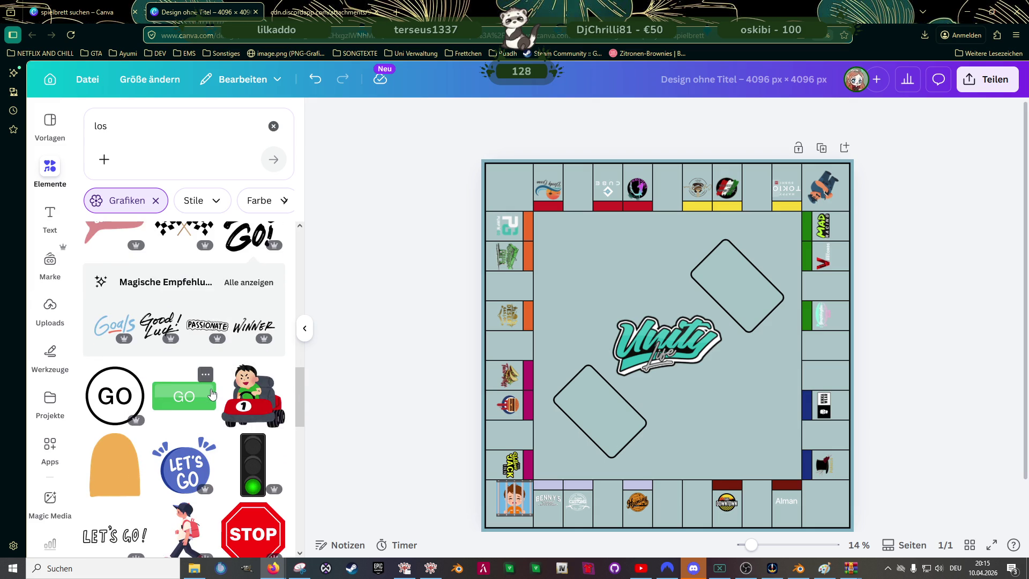
pyautogui.scroll(-2, 210, 391)
pyautogui.scroll(-1, 208, 390)
pyautogui.scroll(-1, 207, 389)
pyautogui.scroll(-2, 203, 386)
pyautogui.scroll(-1, 193, 354)
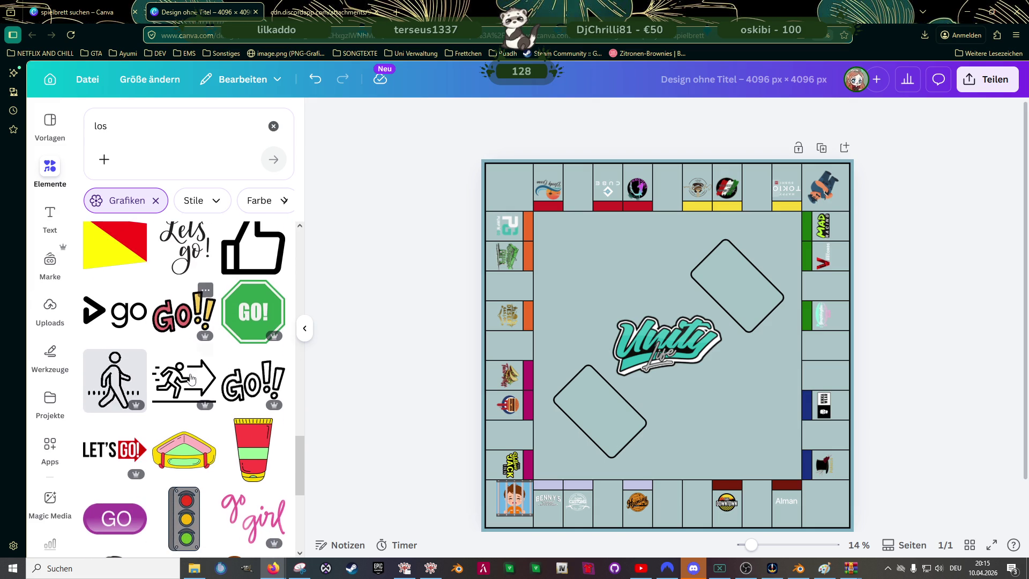
pyautogui.scroll(-1, 177, 321)
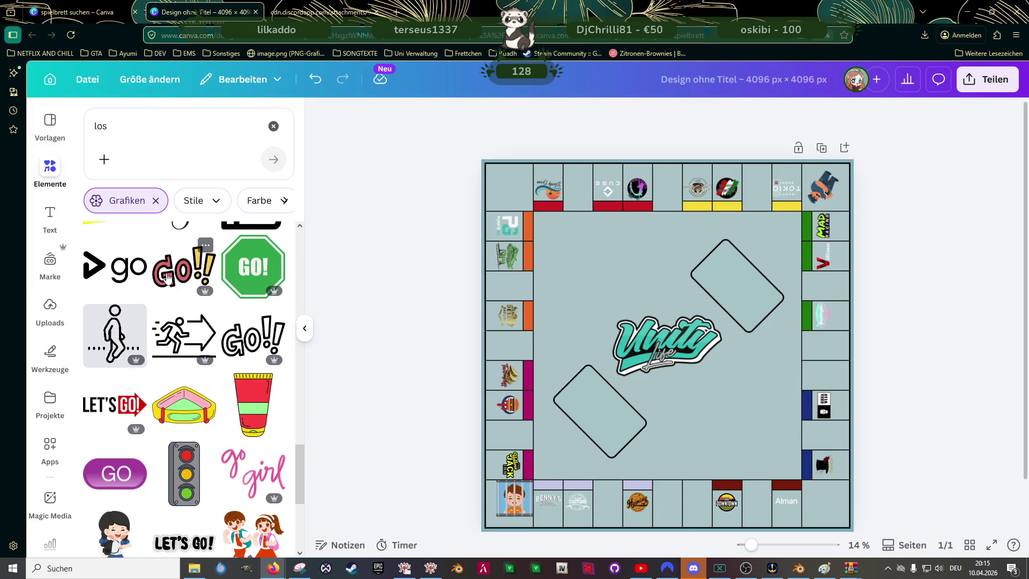
# - Add the pink-and-yellow GO!! graphic and shrink it into the bottom-right corner square
pyautogui.click(184, 268)
pyautogui.click(536, 116)
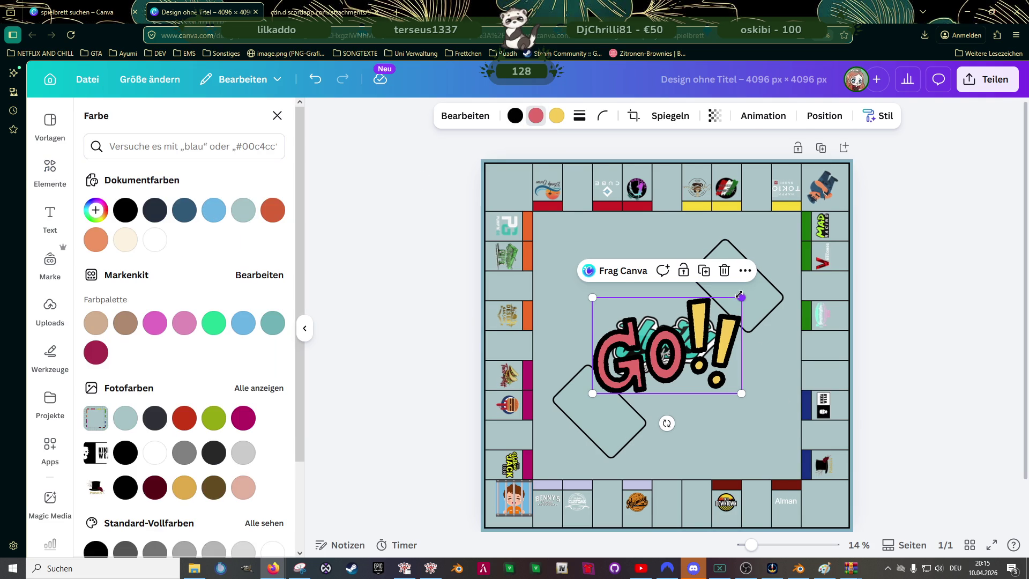
pyautogui.moveTo(711, 322)
pyautogui.mouseDown()
pyautogui.moveTo(632, 369)
pyautogui.moveTo(828, 500)
pyautogui.mouseUp()
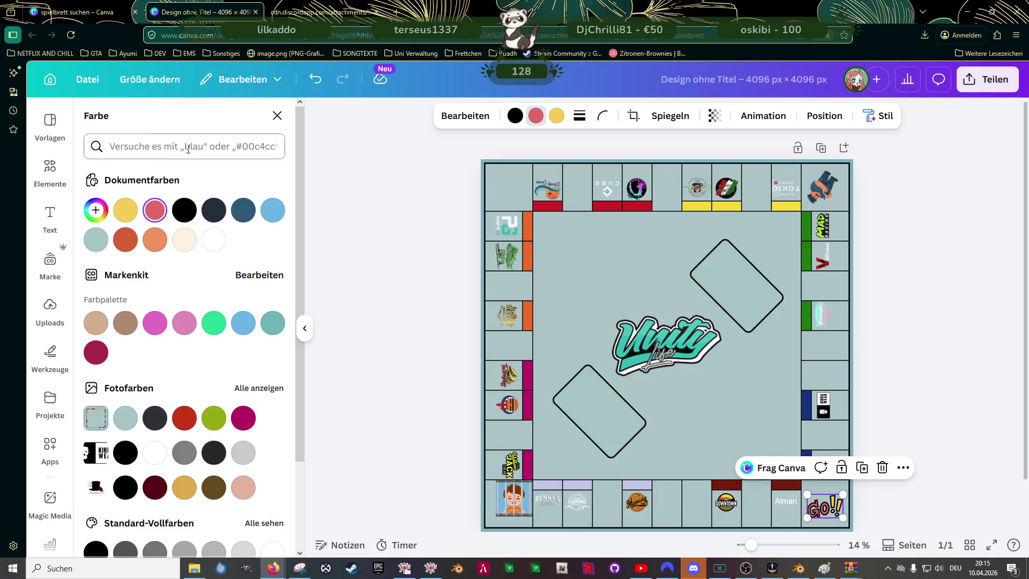
# - Search graphics for 'pfeil' and add the black arrow graphic to the board
pyautogui.click(50, 170)
pyautogui.click(125, 132)
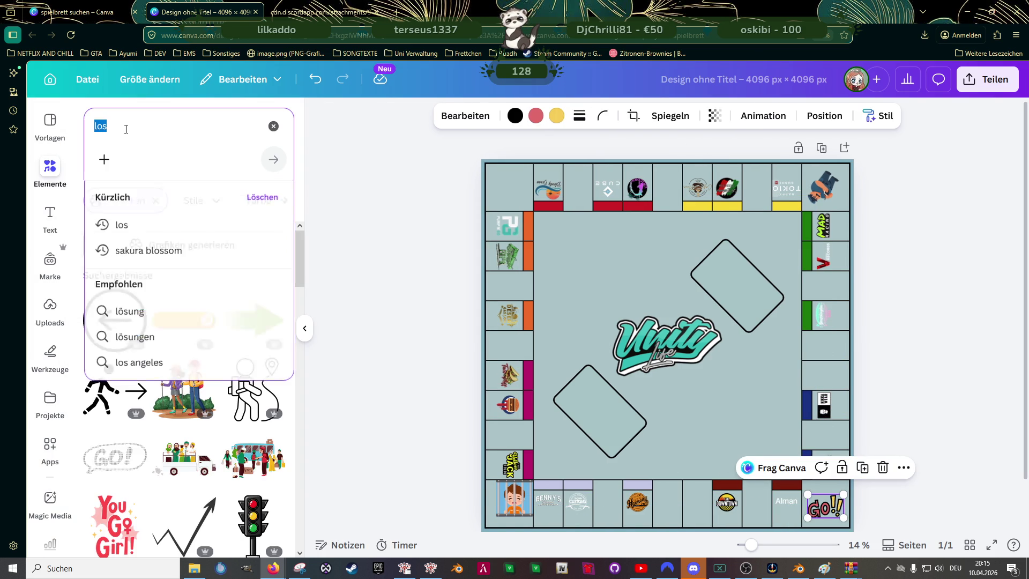
pyautogui.write('pfeil')
pyautogui.press('Return')
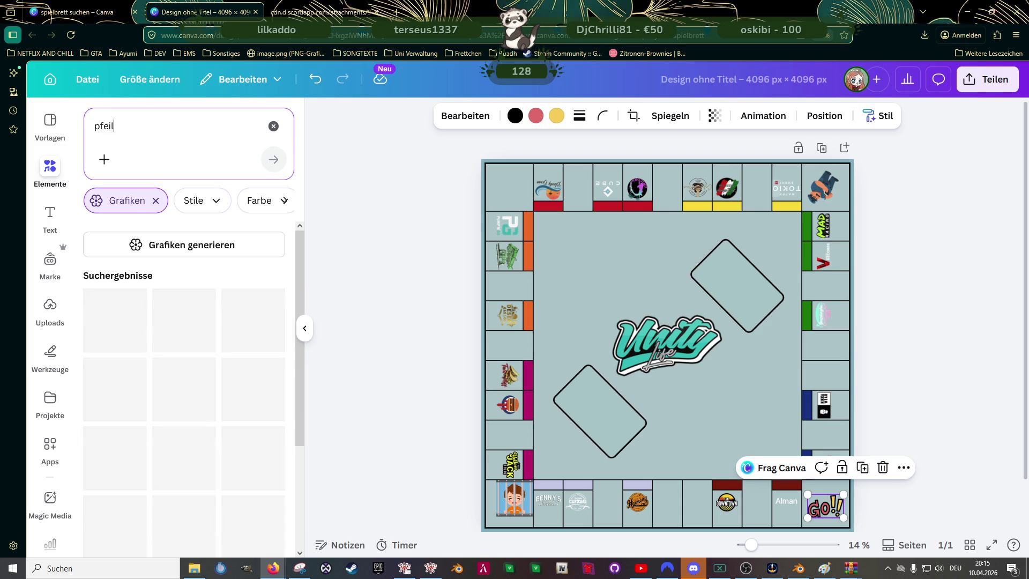
pyautogui.scroll(-3, 202, 311)
pyautogui.scroll(-2, 207, 319)
pyautogui.scroll(-2, 207, 324)
pyautogui.scroll(-3, 205, 321)
pyautogui.scroll(-2, 202, 320)
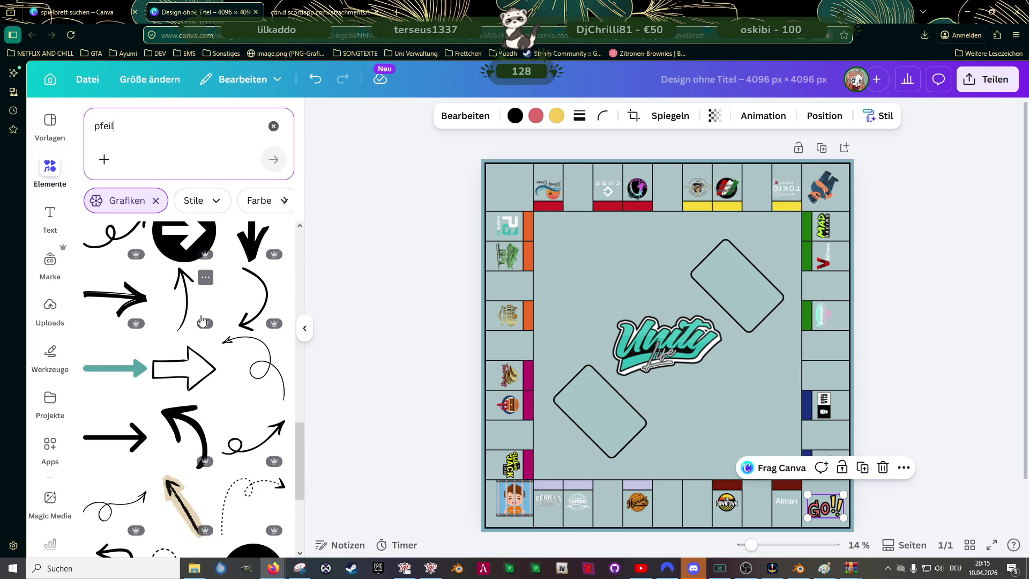
pyautogui.scroll(-1, 176, 322)
pyautogui.scroll(-2, 207, 332)
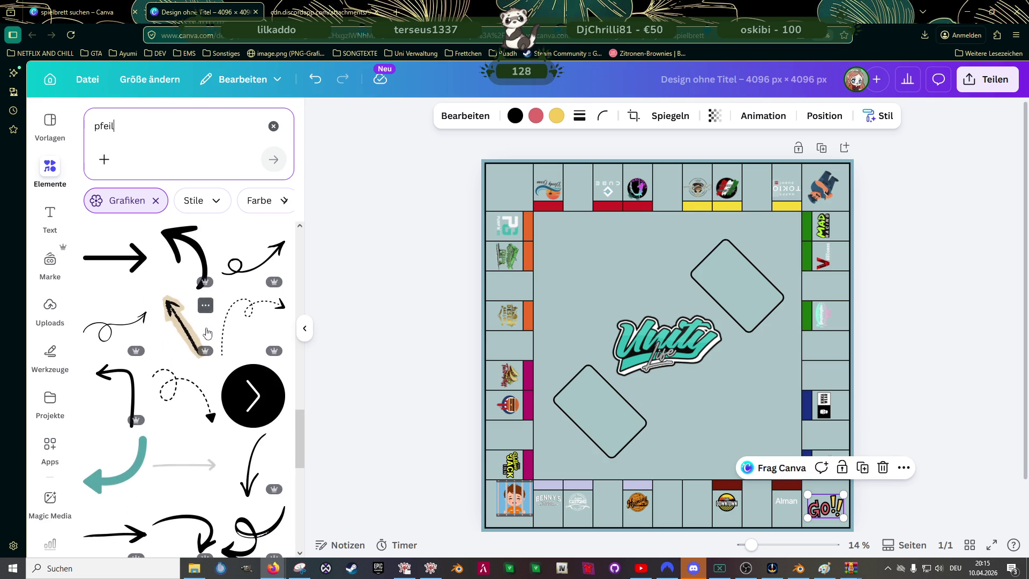
pyautogui.scroll(-2, 206, 333)
pyautogui.scroll(-2, 205, 333)
pyautogui.scroll(-3, 204, 333)
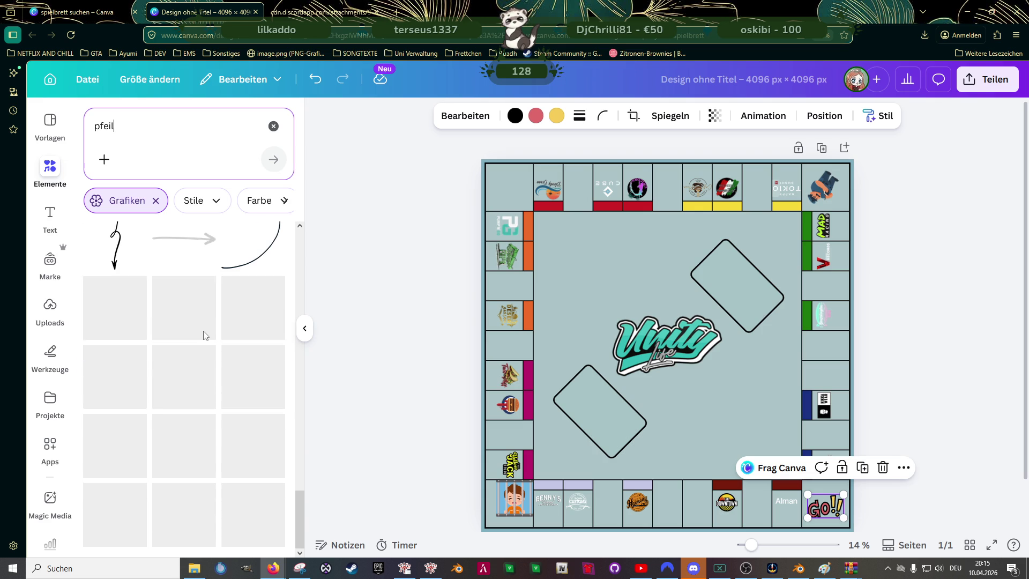
pyautogui.scroll(-2, 203, 334)
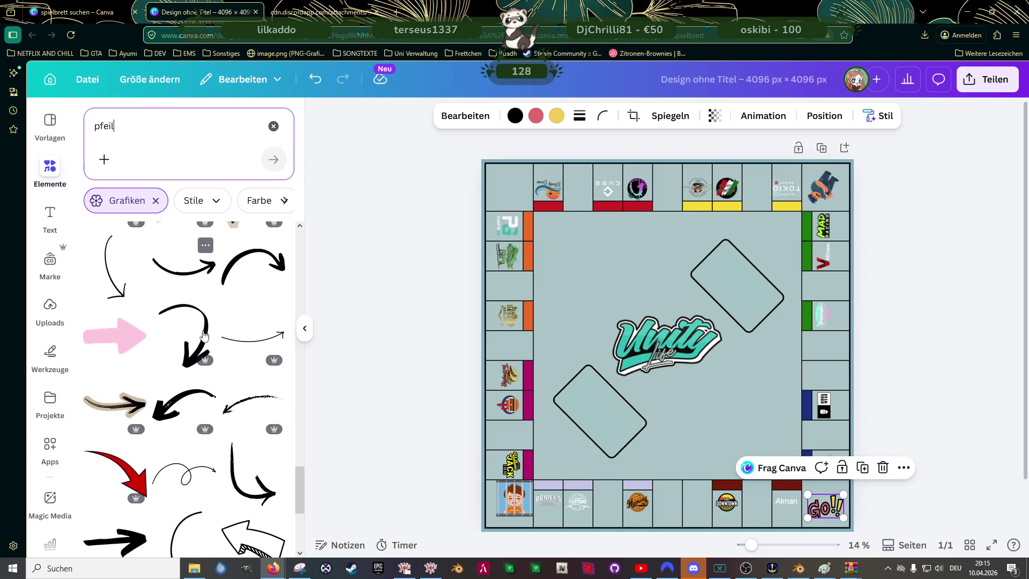
pyautogui.scroll(-2, 204, 335)
pyautogui.scroll(-1, 204, 336)
pyautogui.scroll(-2, 204, 336)
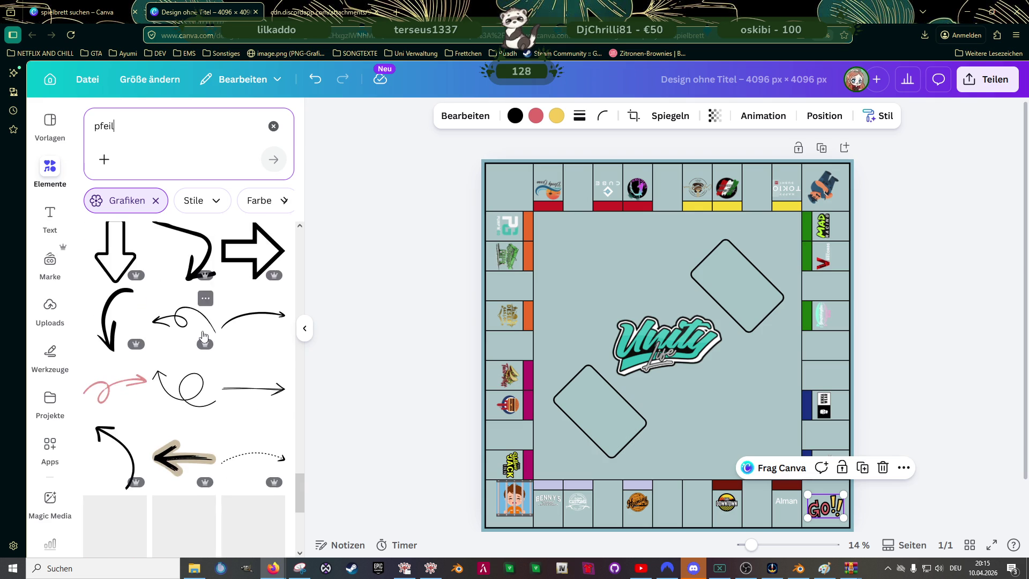
pyautogui.scroll(-2, 203, 333)
pyautogui.scroll(-2, 201, 330)
pyautogui.scroll(-2, 198, 328)
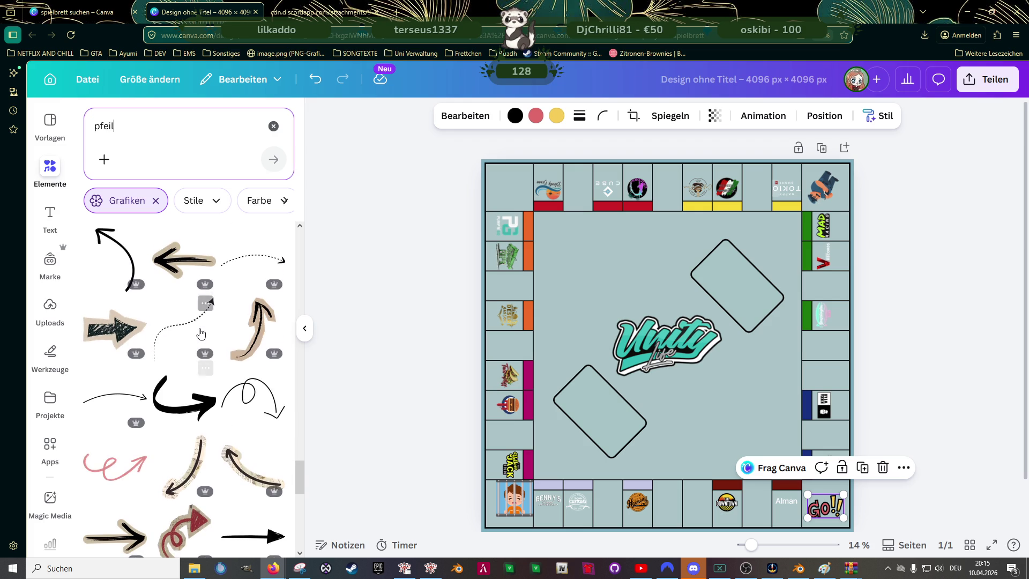
pyautogui.scroll(-2, 199, 329)
pyautogui.scroll(-2, 201, 336)
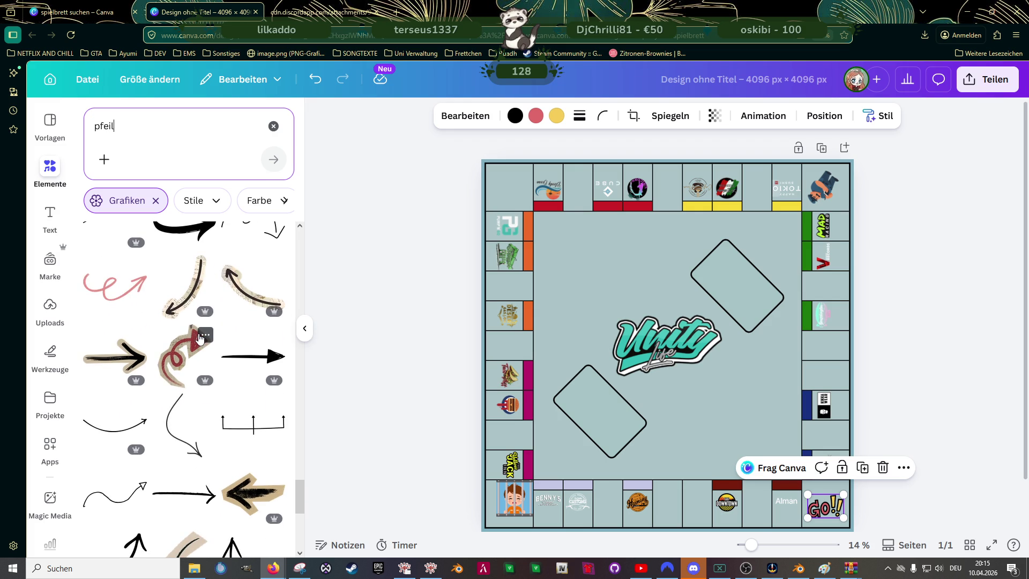
pyautogui.click(246, 358)
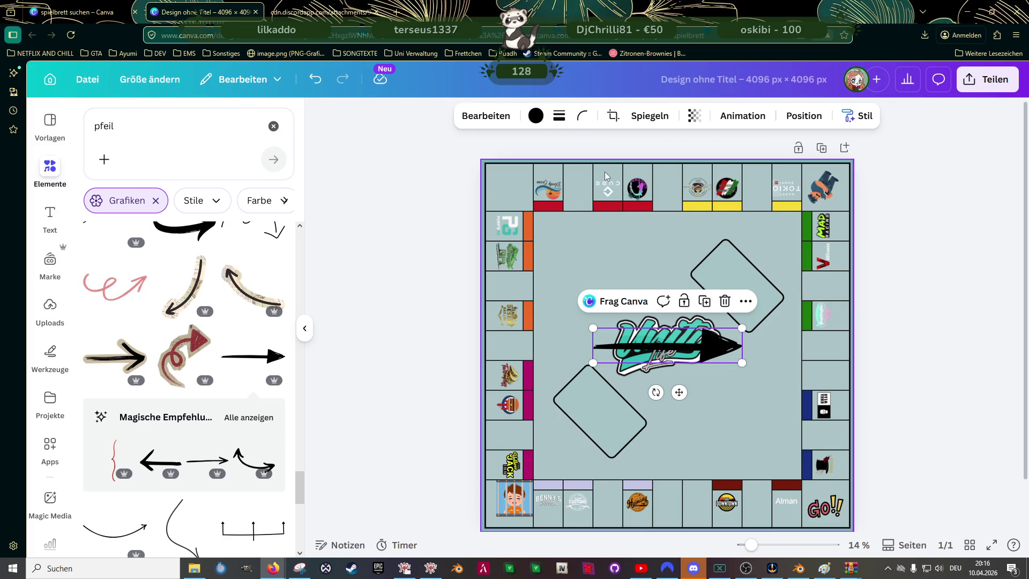
# - Flip the arrow horizontally so it points left and colour it red
pyautogui.click(642, 118)
pyautogui.click(648, 152)
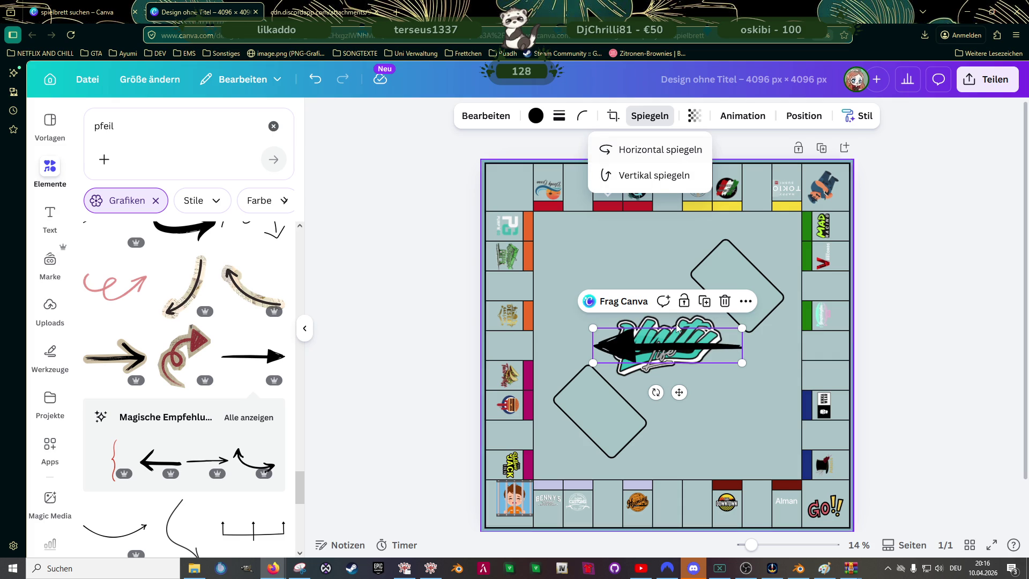
pyautogui.click(536, 116)
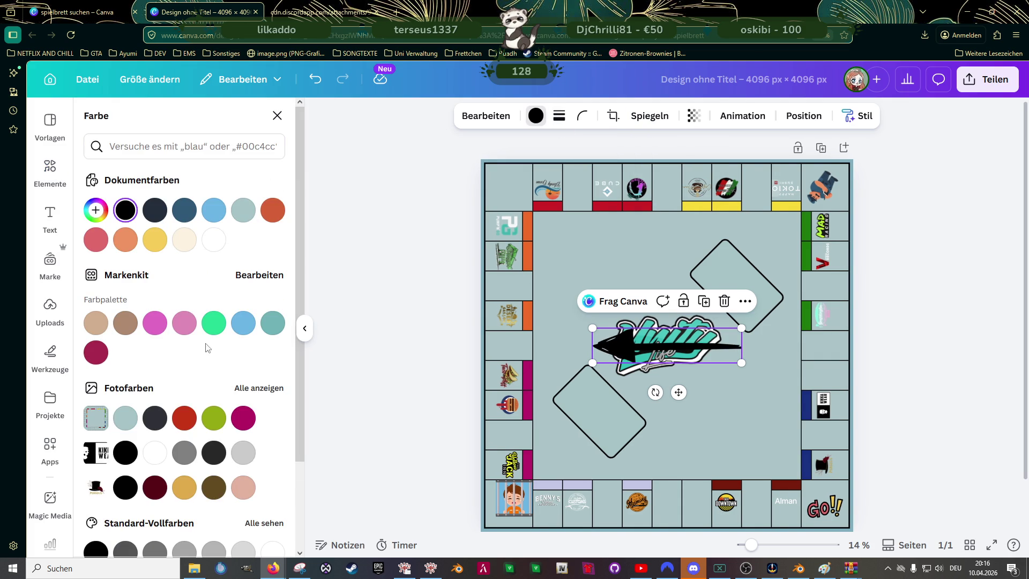
pyautogui.click(182, 419)
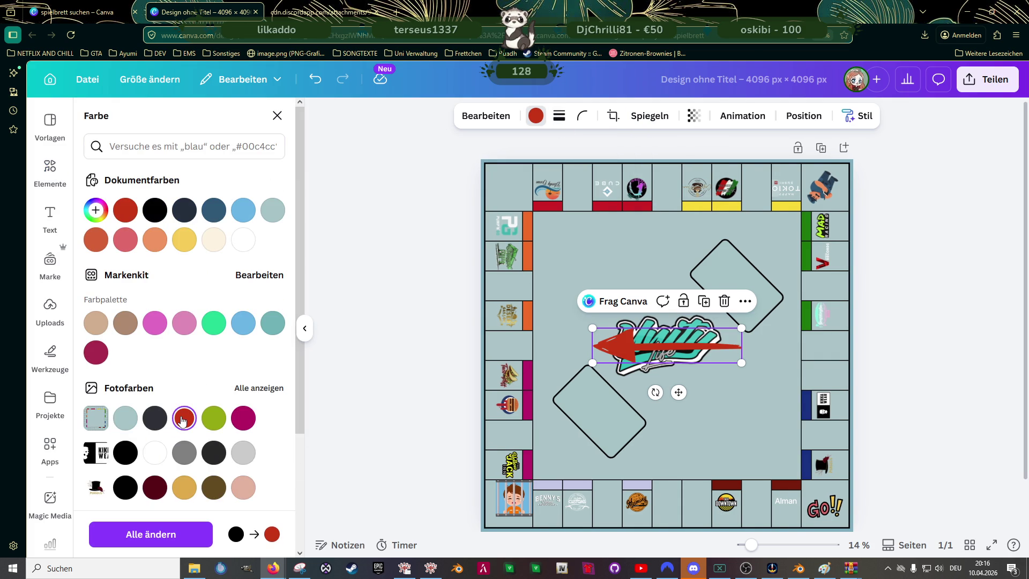
# - Shrink and move the red arrow into the bottom-right GO corner
pyautogui.moveTo(741, 328); pyautogui.dragTo(689, 341)
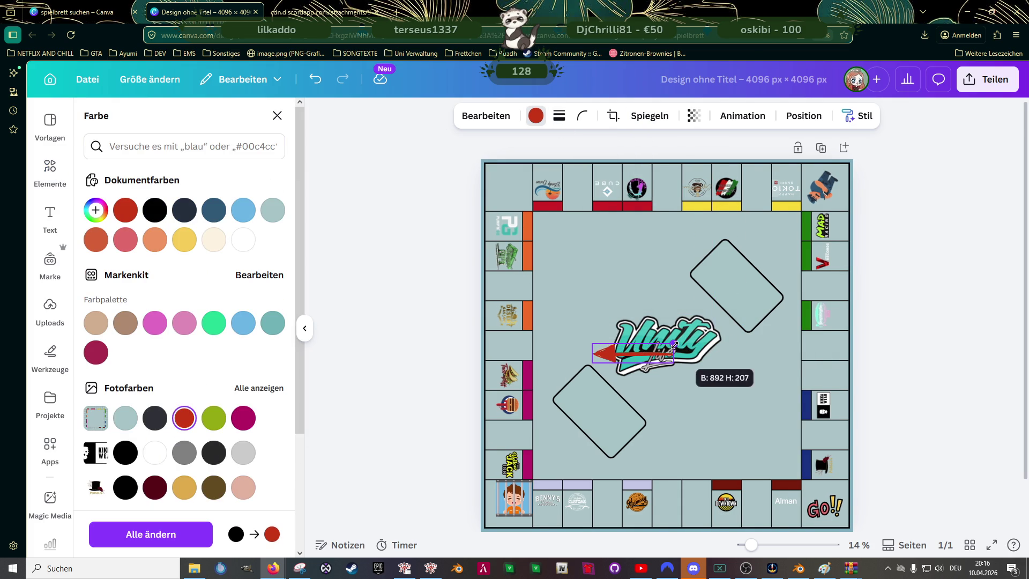
pyautogui.moveTo(619, 349); pyautogui.dragTo(780, 496)
pyautogui.scroll(5, 812, 478)
pyautogui.moveTo(902, 441); pyautogui.dragTo(905, 452)
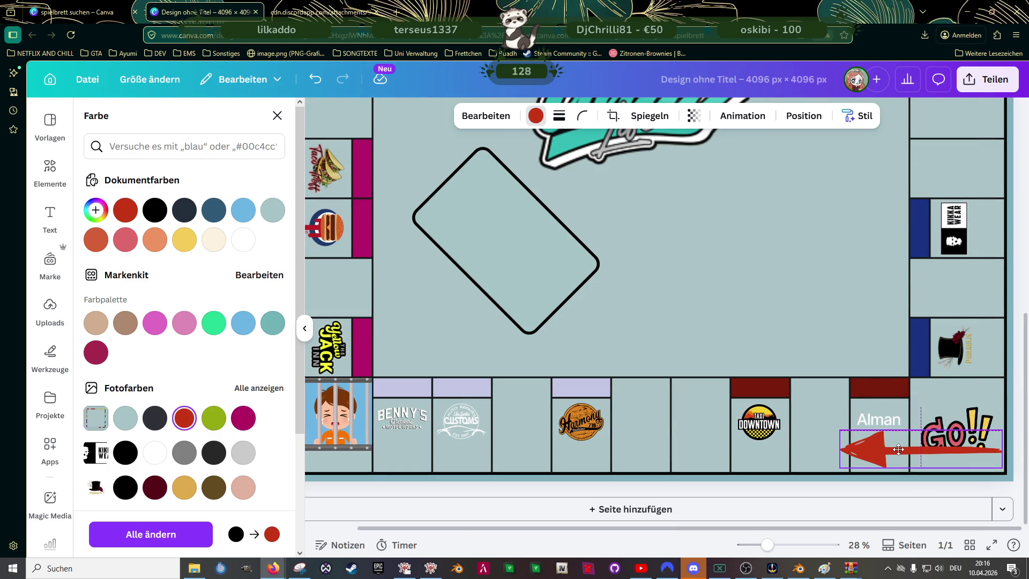
pyautogui.moveTo(843, 431); pyautogui.dragTo(960, 449)
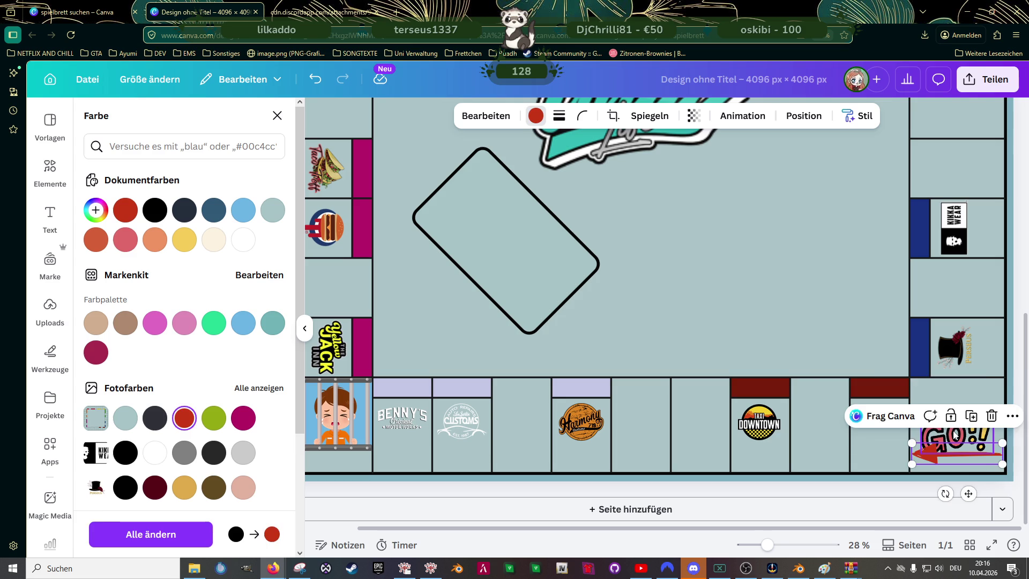
# - Recolour the GO!! graphic dark red and shrink it slightly toward the upper right
pyautogui.click(955, 435)
pyautogui.click(128, 206)
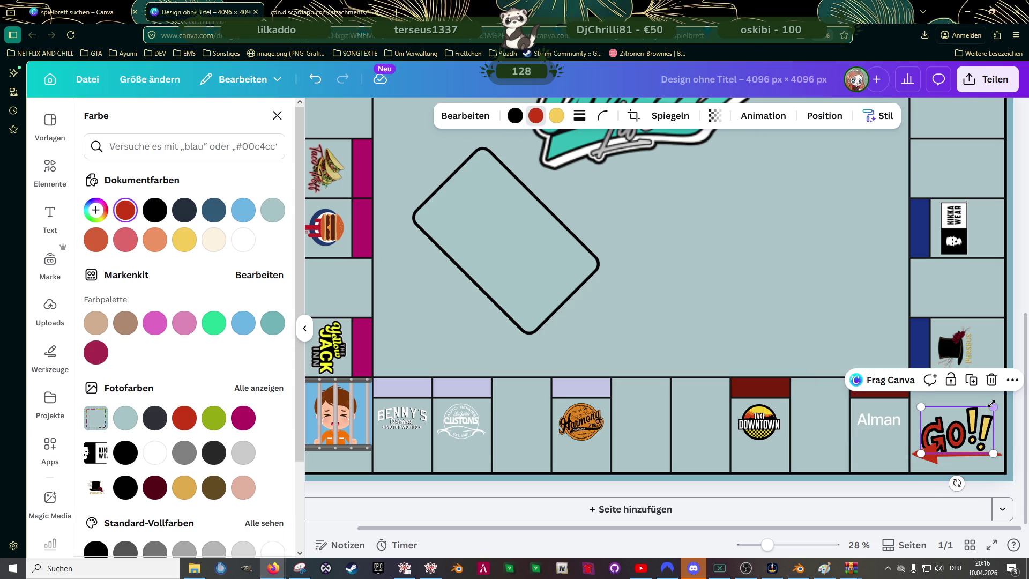
pyautogui.moveTo(992, 403); pyautogui.dragTo(969, 426)
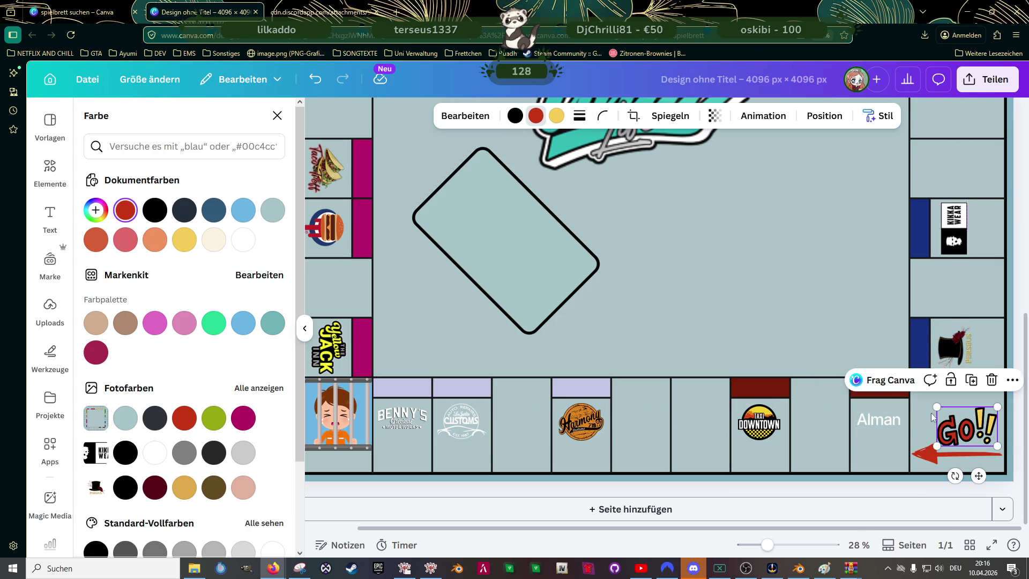
pyautogui.click(806, 305)
pyautogui.scroll(-1, 806, 304)
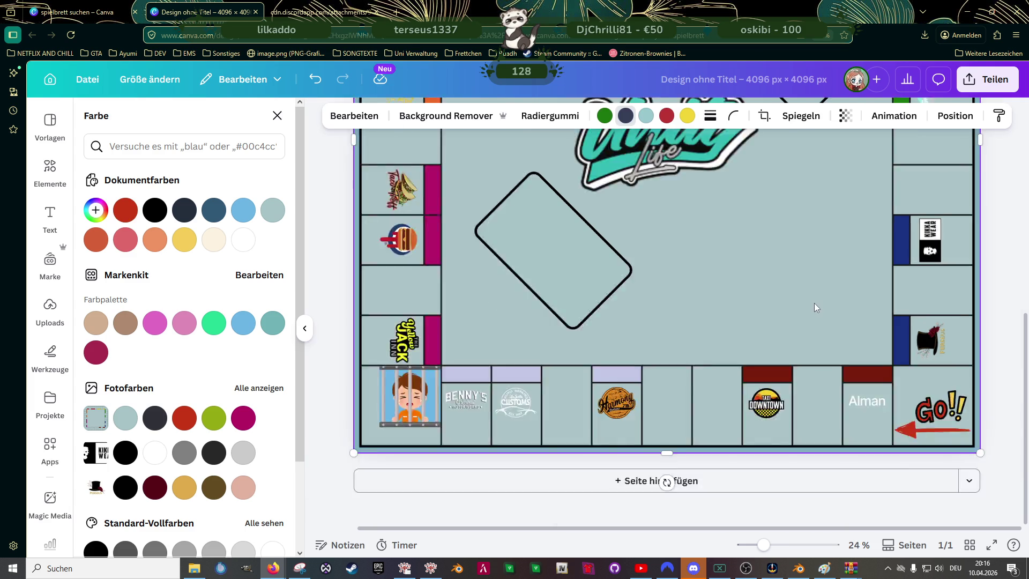
# - Zoom out to 14% and select the top-right corner image to bring back the 'pfeil' results
pyautogui.scroll(-2, 814, 304)
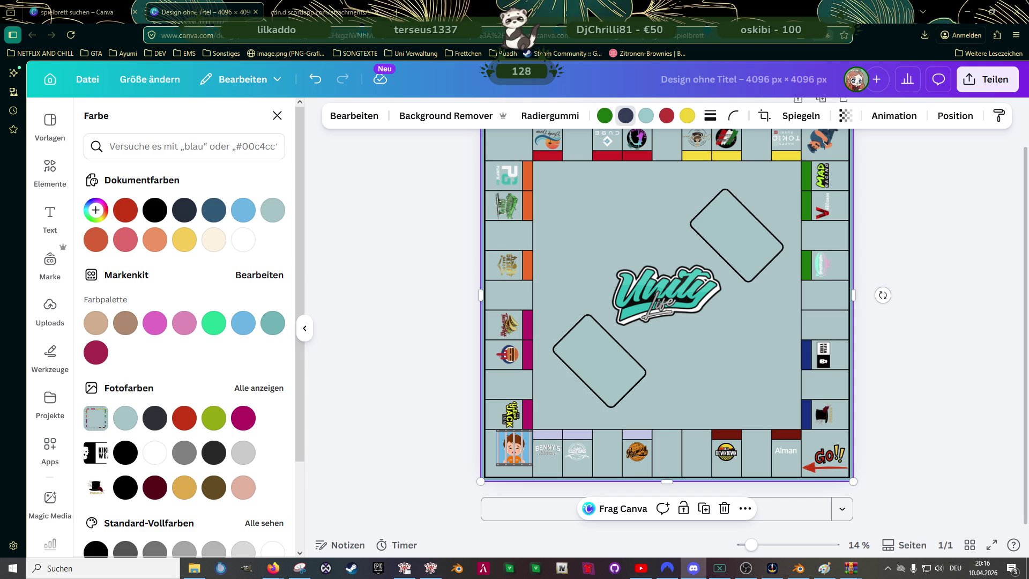
pyautogui.scroll(1, 415, 243)
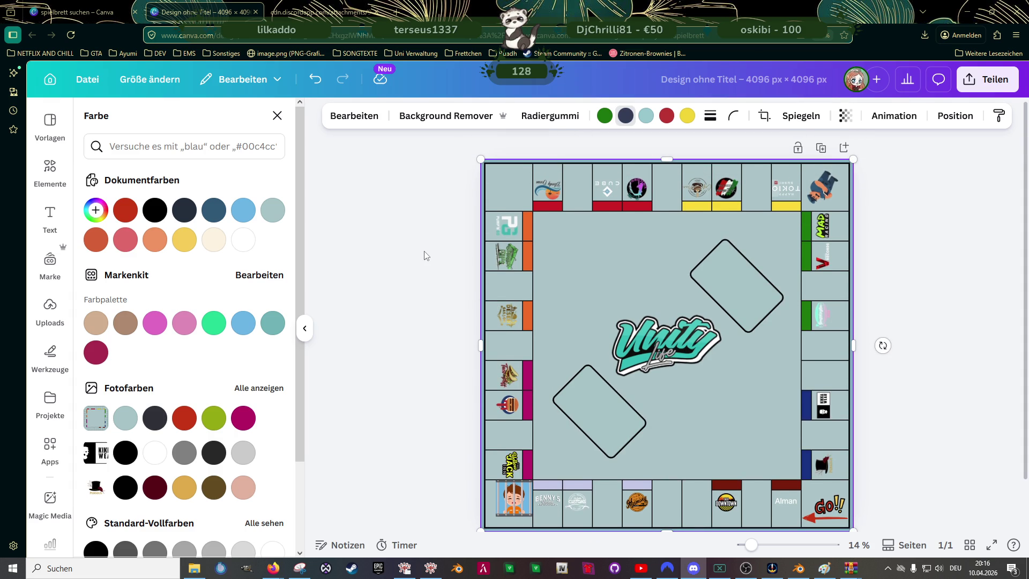
pyautogui.click(824, 193)
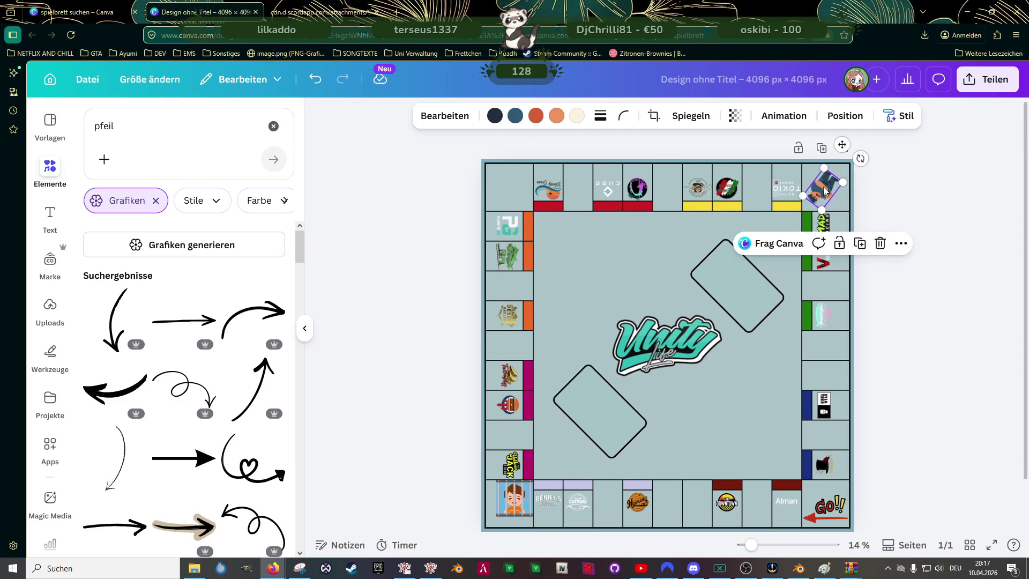
# - Replace the search term with 'cop' and scroll through the police-officer graphics
pyautogui.click(153, 119)
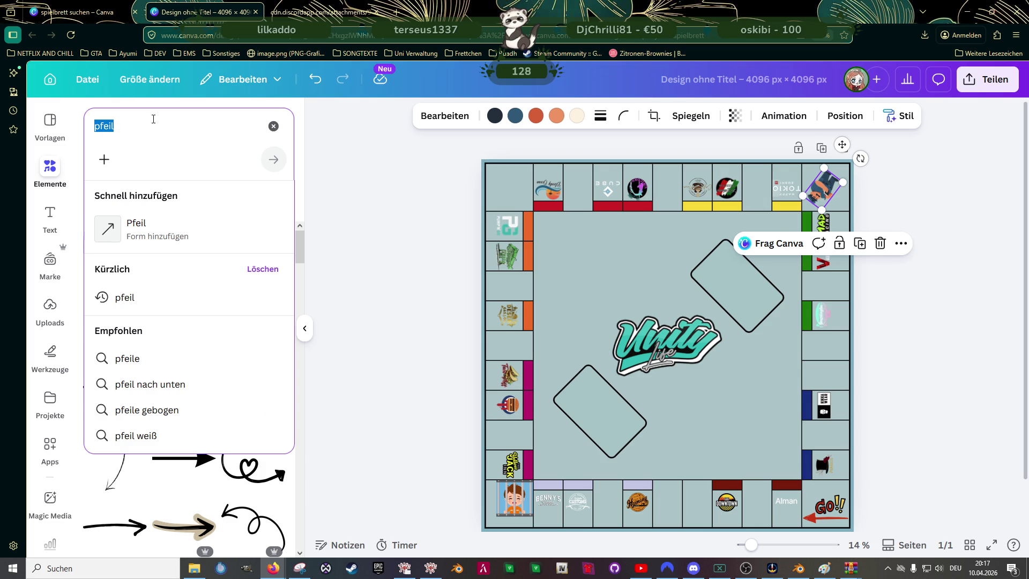
pyautogui.write('cop')
pyautogui.press('Return')
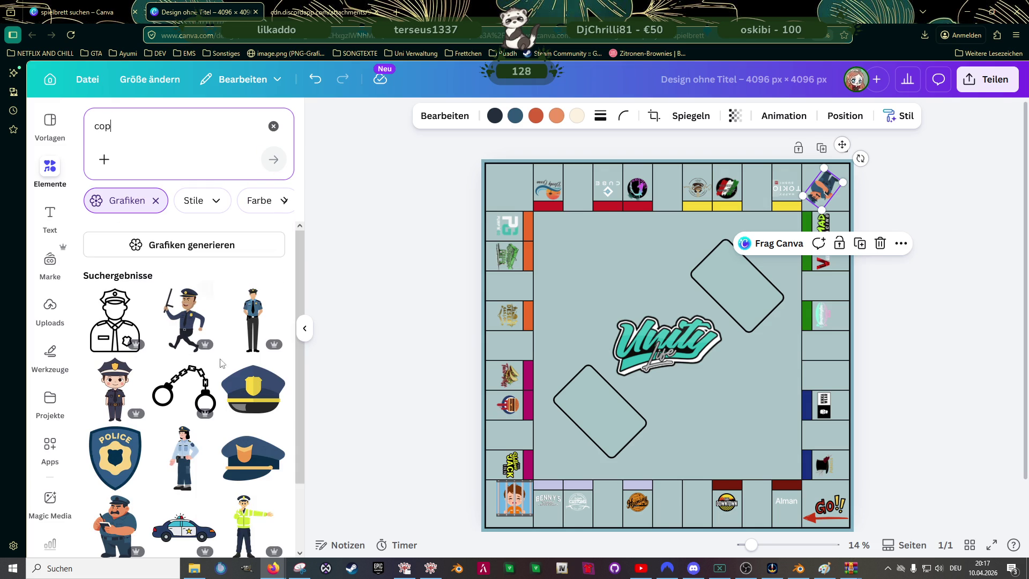
pyautogui.scroll(-1, 223, 365)
pyautogui.scroll(-1, 224, 377)
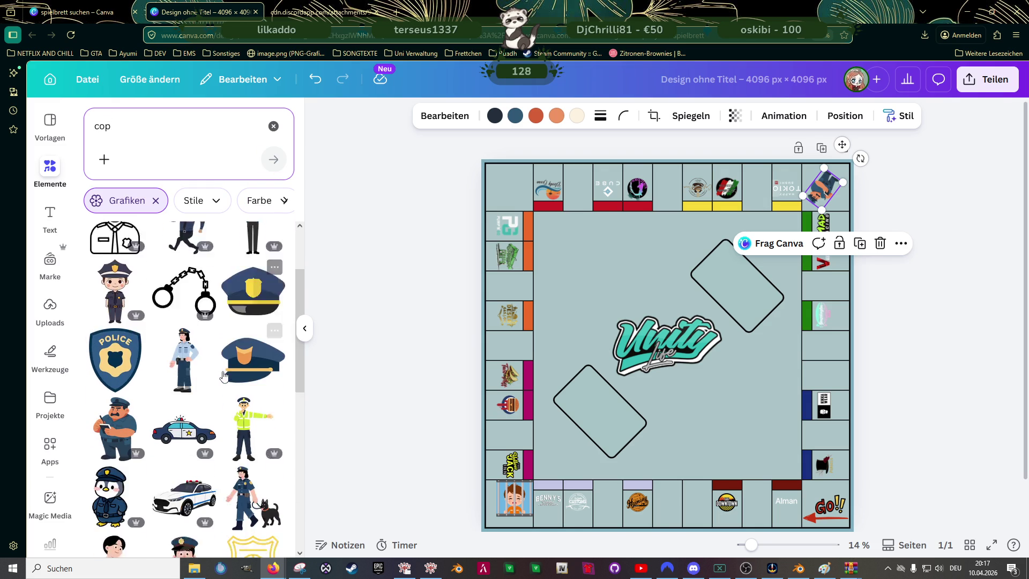
pyautogui.scroll(-3, 224, 377)
pyautogui.scroll(-2, 224, 377)
pyautogui.scroll(-1, 224, 376)
pyautogui.scroll(-3, 224, 376)
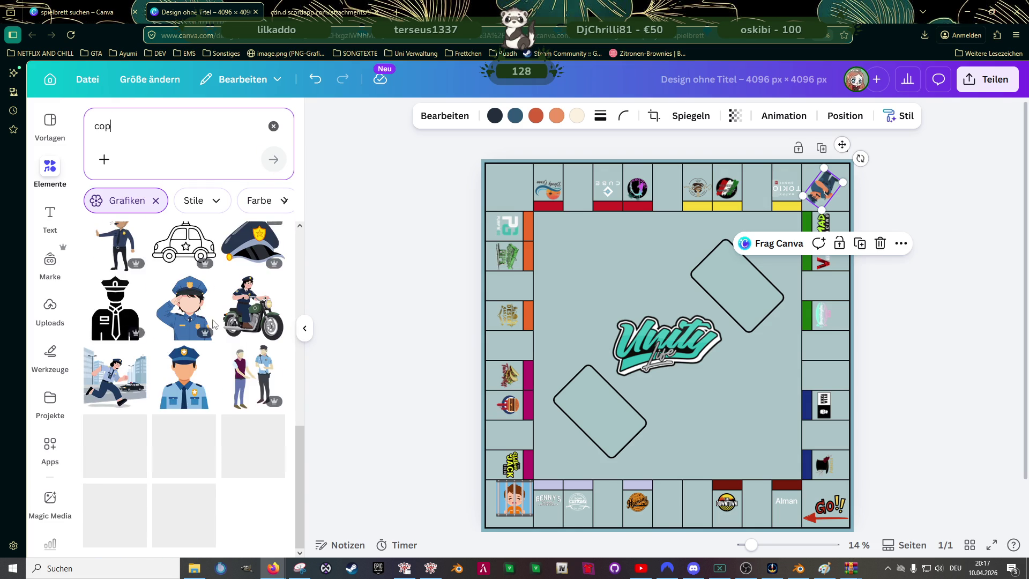
pyautogui.scroll(-2, 202, 360)
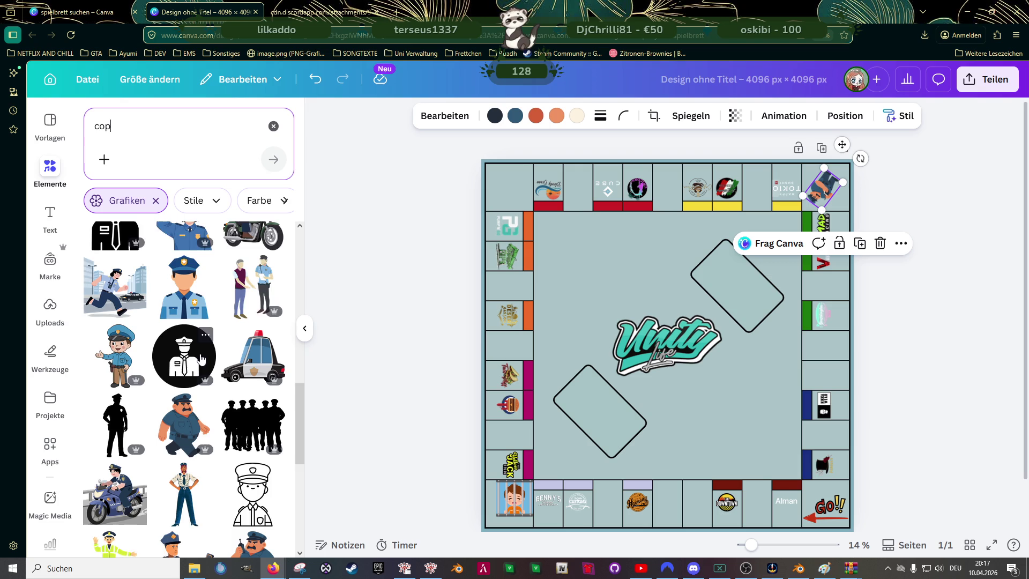
pyautogui.scroll(-1, 201, 360)
pyautogui.scroll(-1, 184, 376)
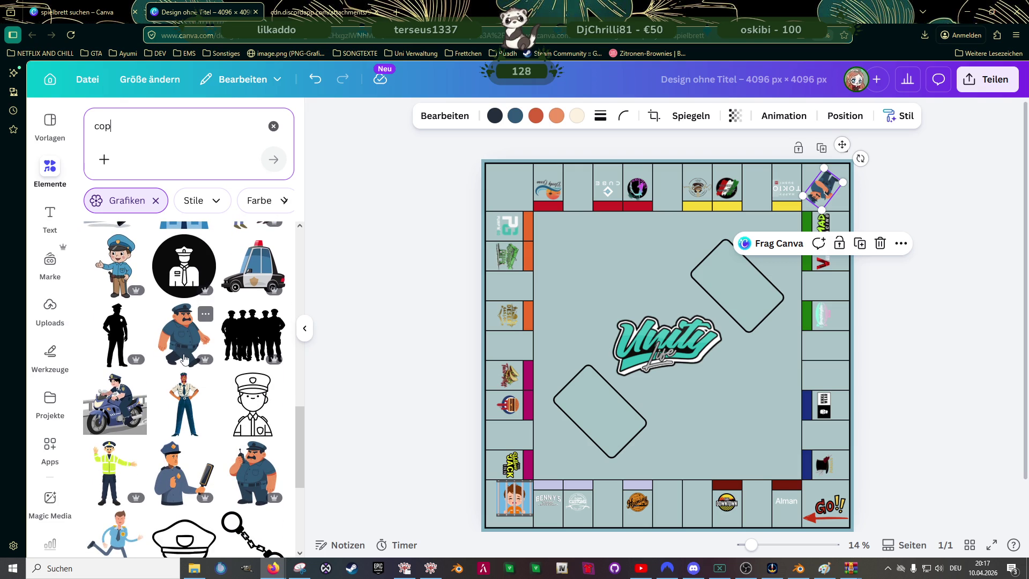
pyautogui.scroll(-1, 184, 359)
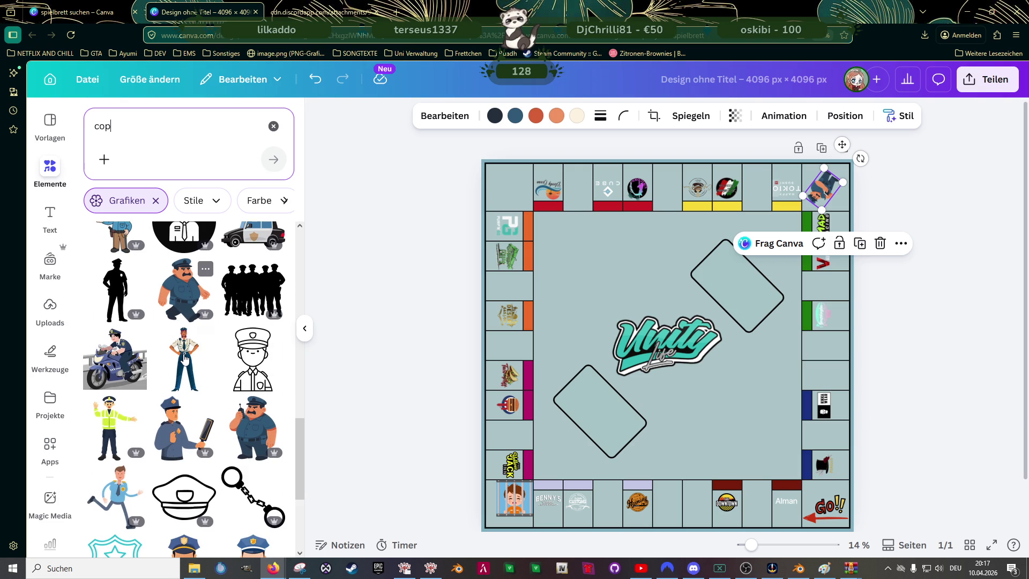
pyautogui.scroll(-1, 184, 359)
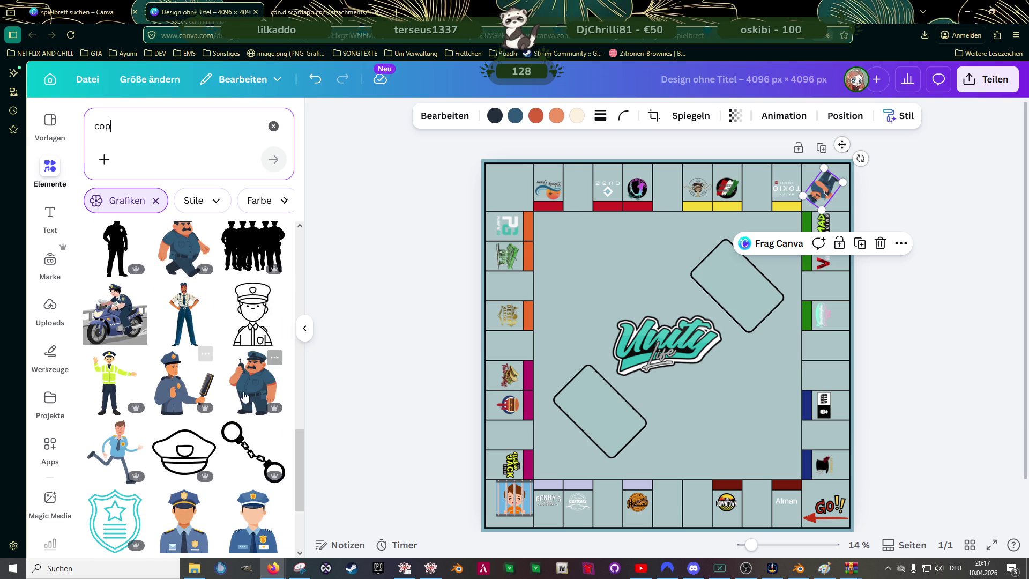
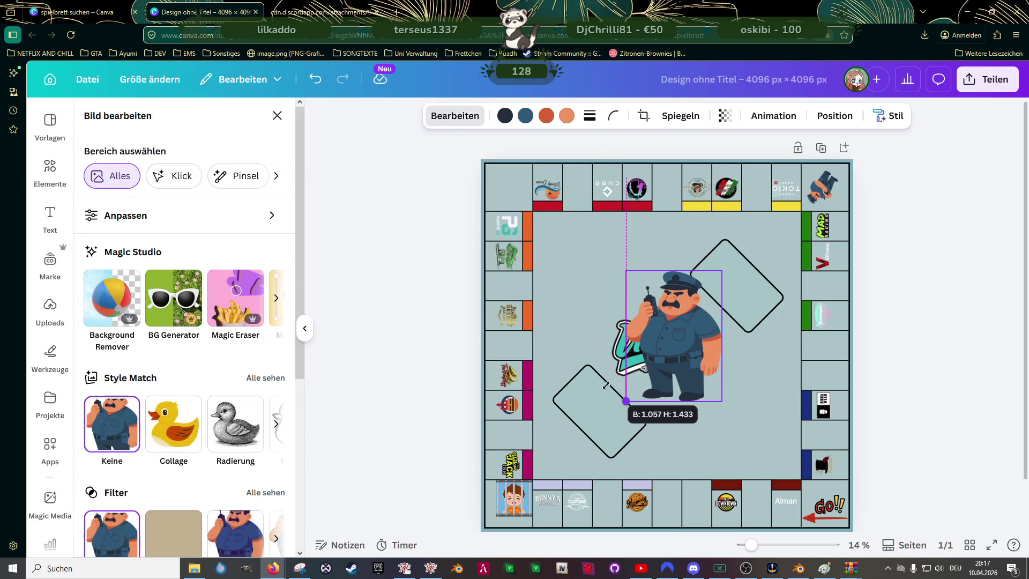
# - Resize and shift the current police graphic, then delete it from the board
pyautogui.moveTo(612, 419); pyautogui.dragTo(619, 411)
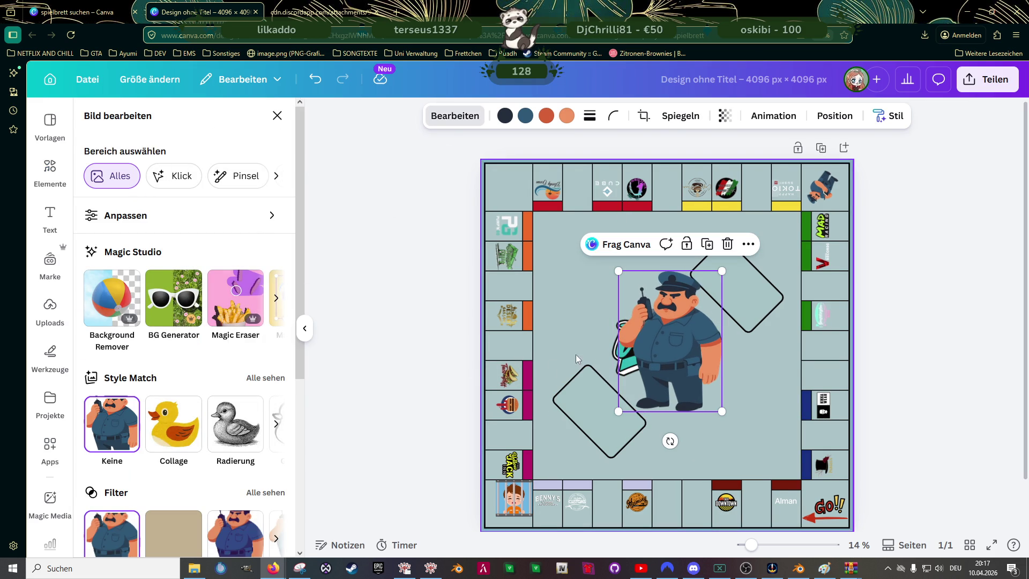
pyautogui.moveTo(677, 337); pyautogui.dragTo(649, 338)
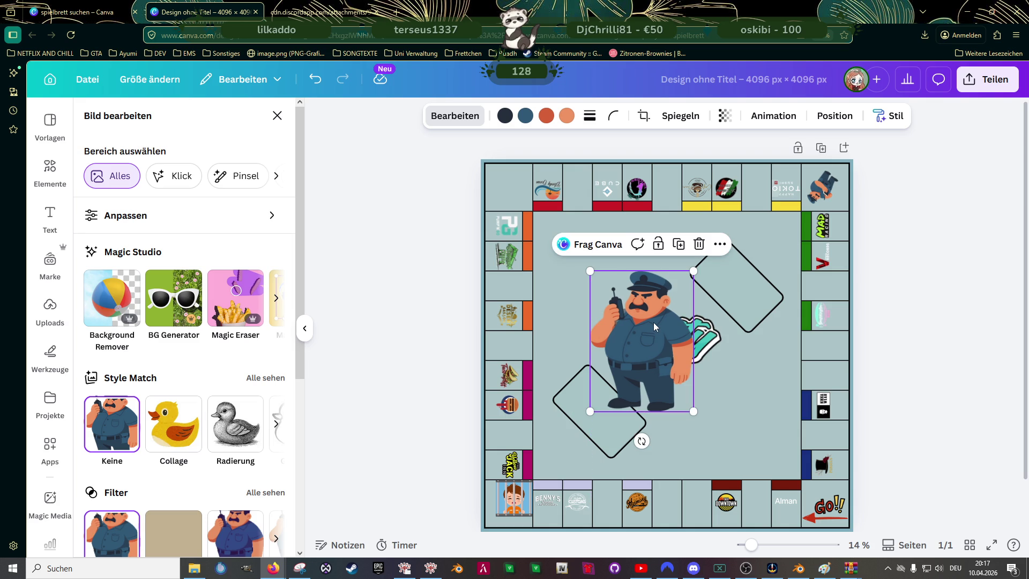
pyautogui.press('Delete')
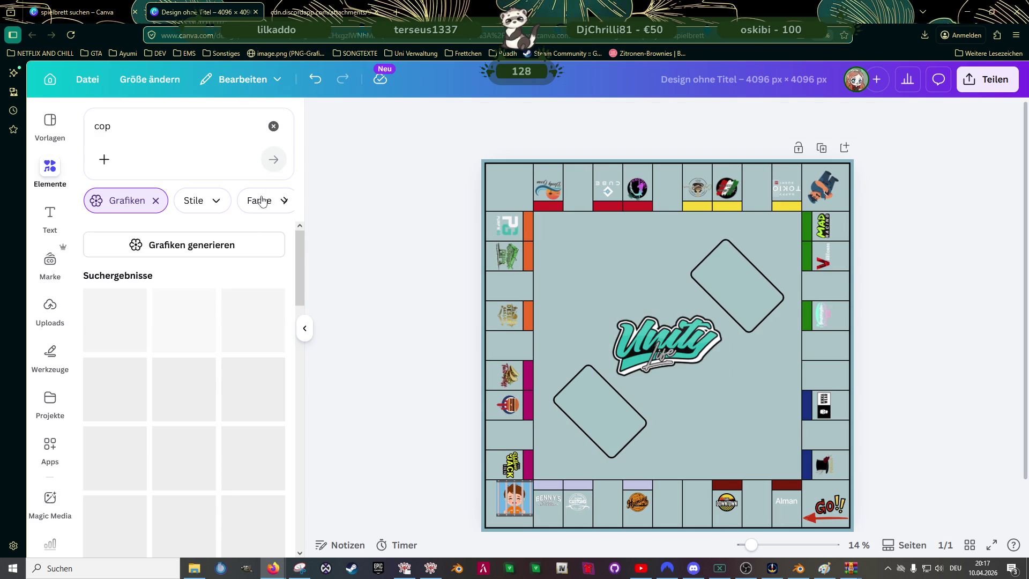
# - Try the raised-hand police officer graphic, then remove it again
pyautogui.scroll(-1, 206, 377)
pyautogui.scroll(-3, 205, 379)
pyautogui.scroll(-2, 203, 382)
pyautogui.scroll(-3, 202, 386)
pyautogui.scroll(-2, 202, 386)
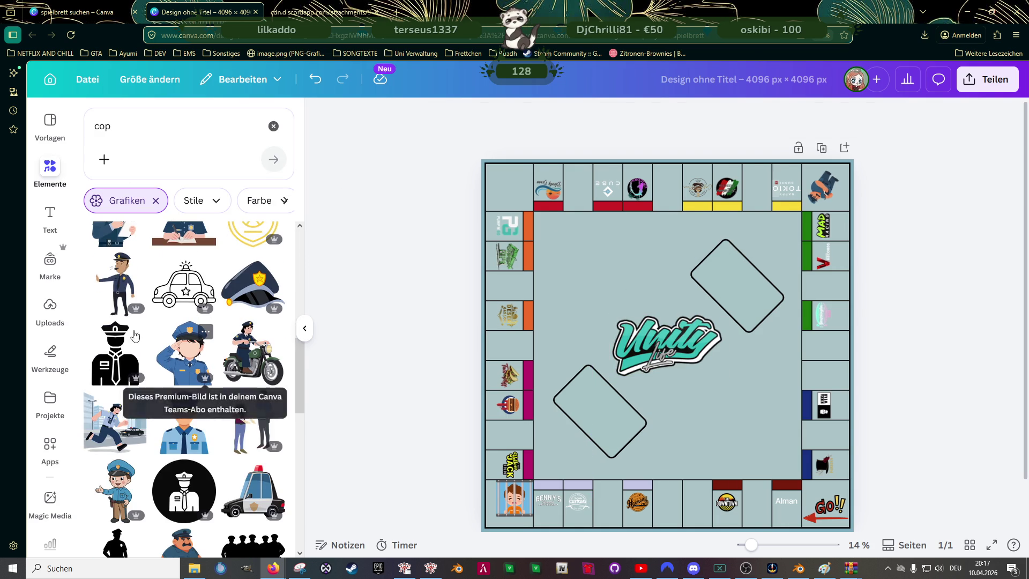
pyautogui.click(116, 287)
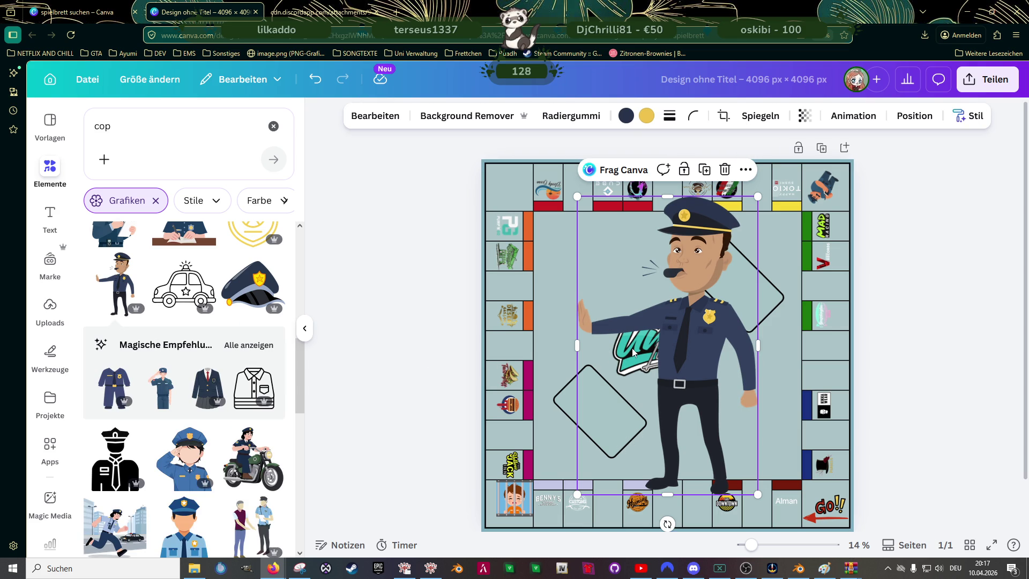
pyautogui.press('Delete')
# - Add the cartoon cop-with-radio graphic to the board centre
pyautogui.scroll(-3, 201, 414)
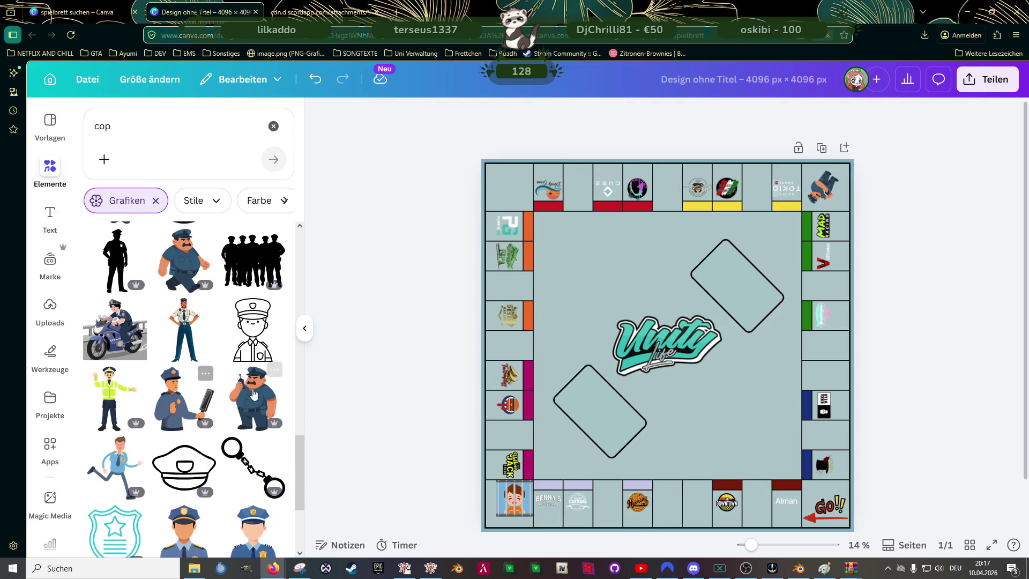
pyautogui.scroll(-3, 222, 356)
pyautogui.scroll(-2, 224, 357)
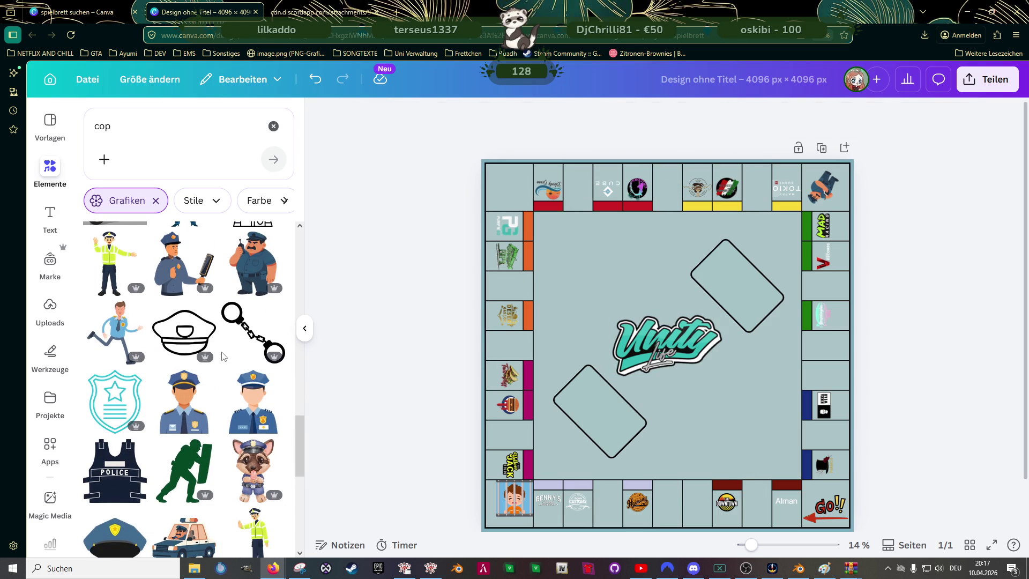
pyautogui.scroll(2, 257, 332)
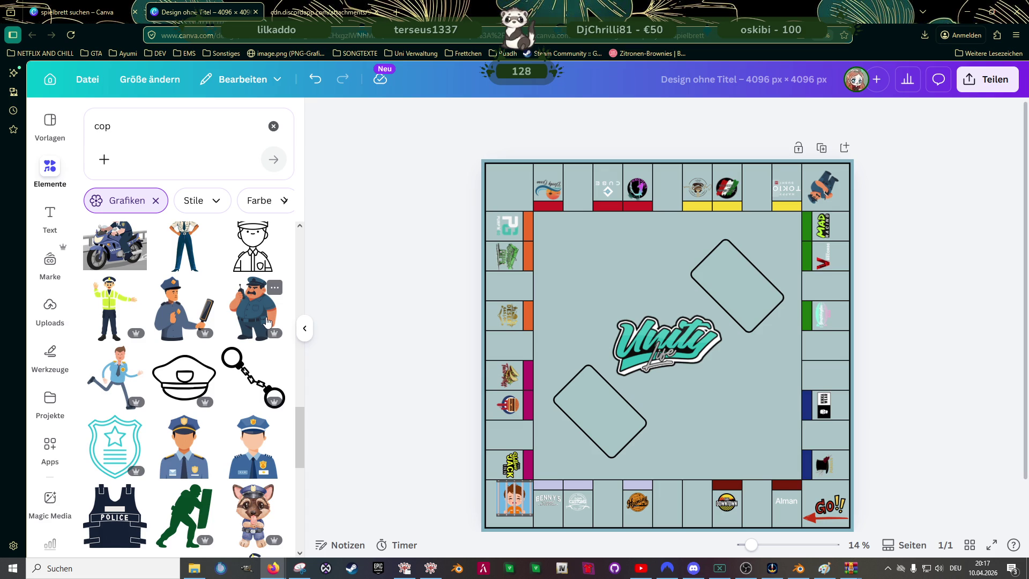
pyautogui.click(267, 320)
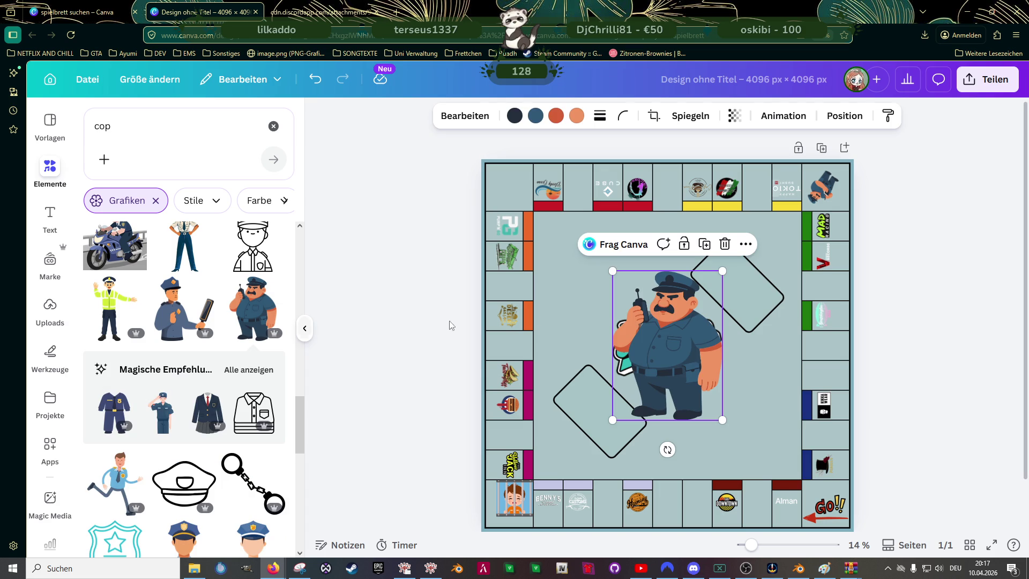
# - Remove the small cop from the top-right corner square
pyautogui.click(816, 189)
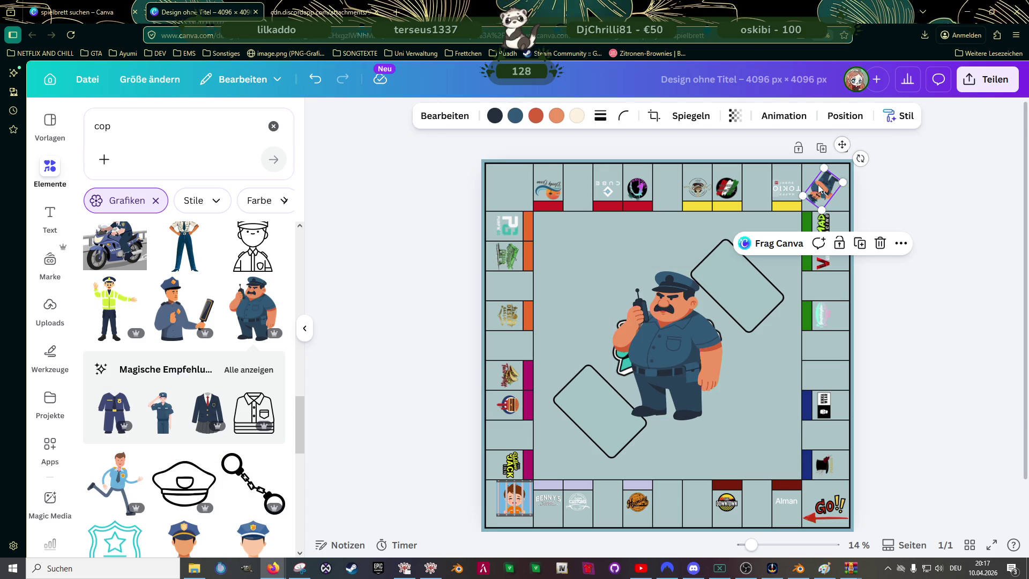
pyautogui.hotkey('ctrl', 'z')
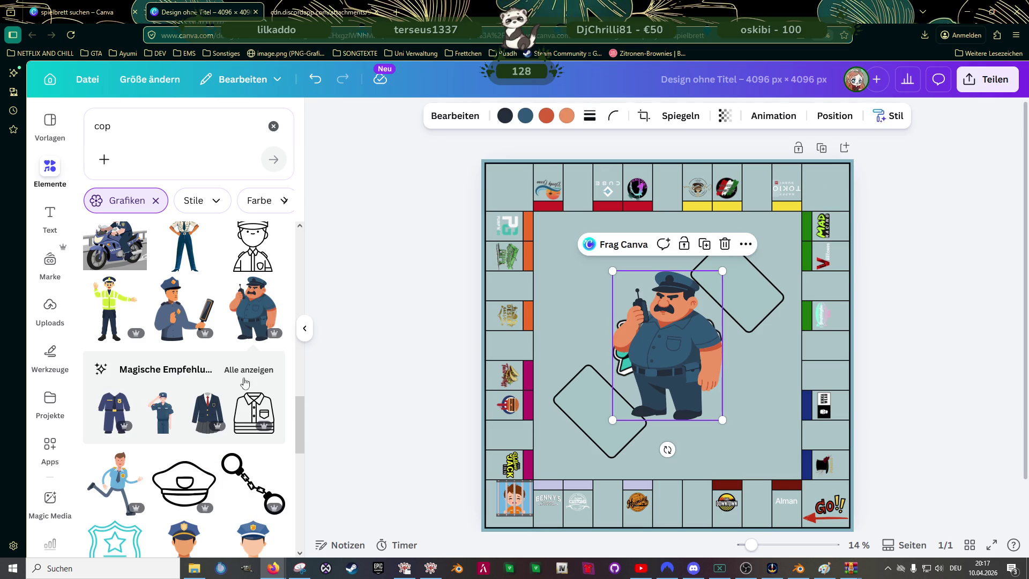
pyautogui.scroll(-3, 206, 373)
pyautogui.scroll(-1, 206, 373)
pyautogui.scroll(-3, 206, 373)
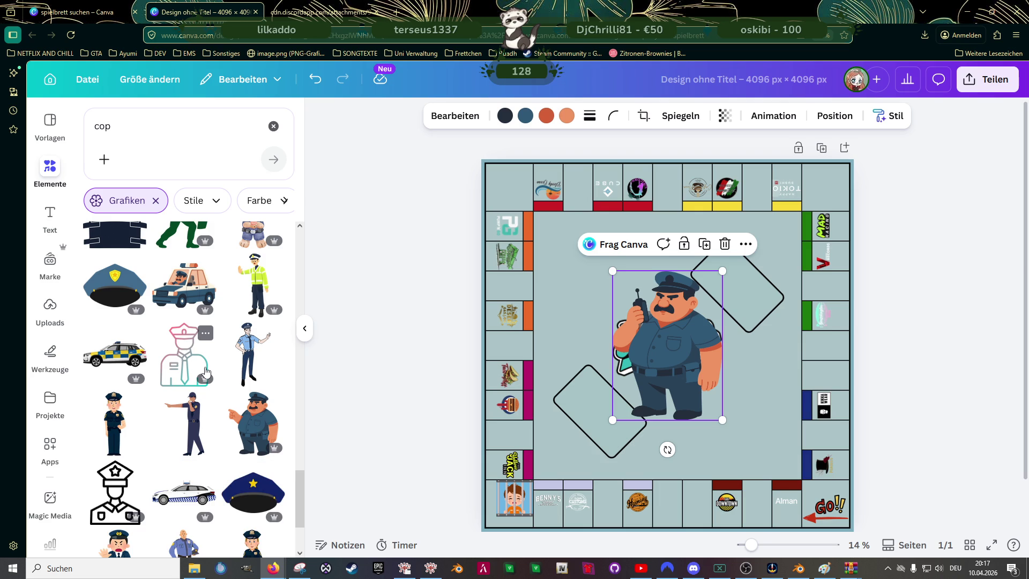
pyautogui.scroll(-1, 206, 371)
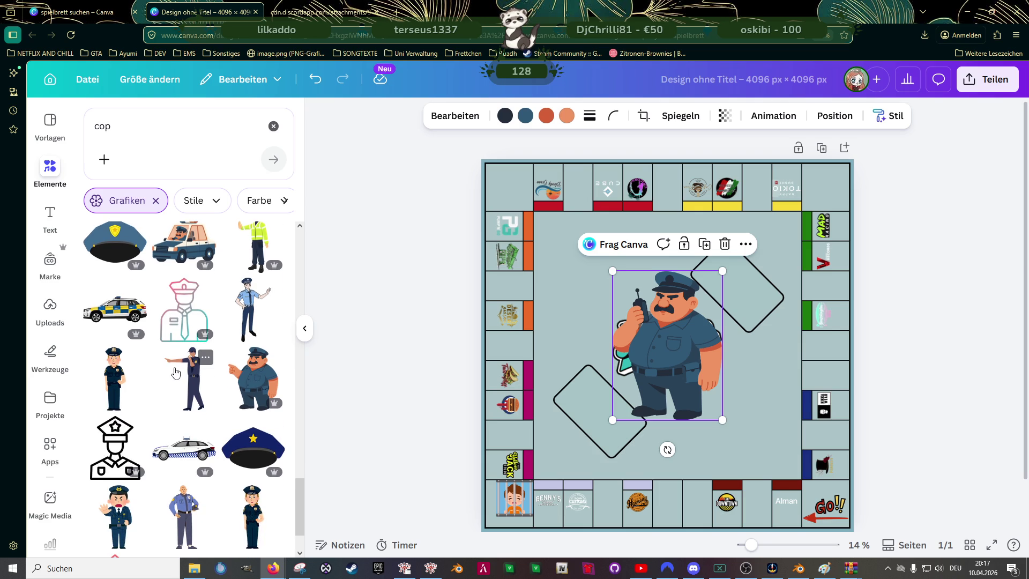
pyautogui.scroll(-2, 175, 373)
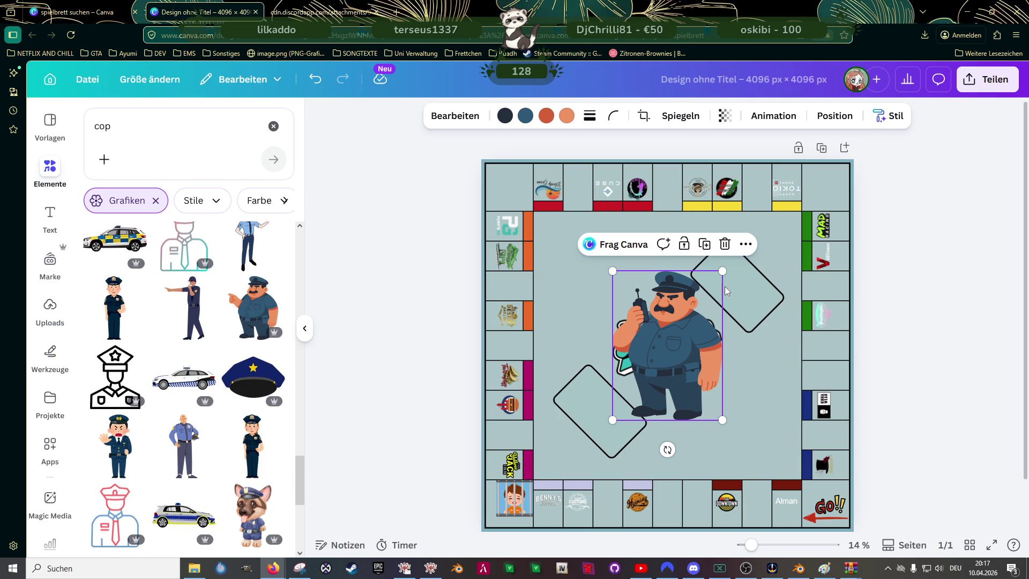
# - Shrink the police officer, rotate it to about -145° and mirror it
pyautogui.moveTo(723, 271); pyautogui.dragTo(681, 327)
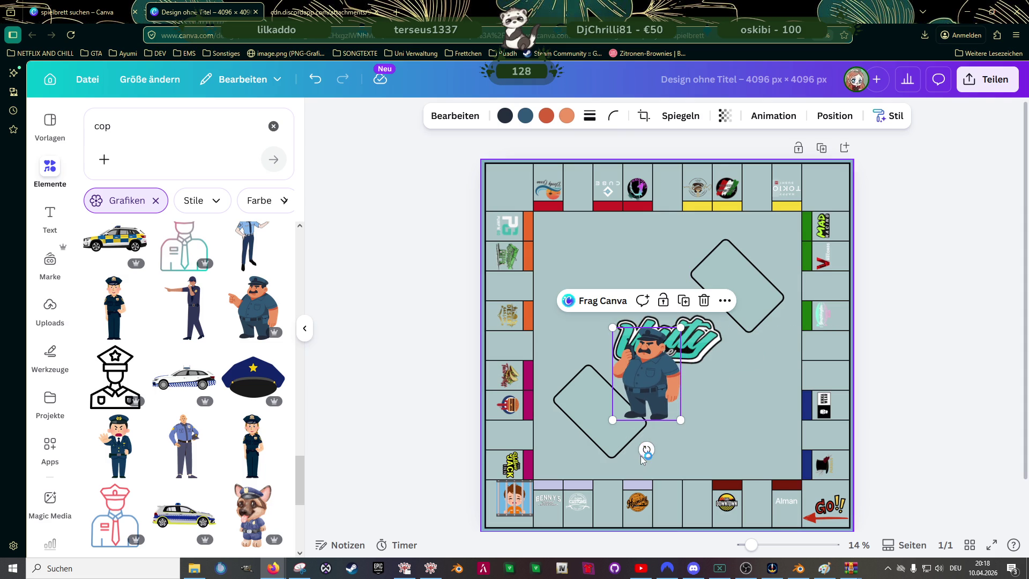
pyautogui.moveTo(647, 450)
pyautogui.mouseDown()
pyautogui.moveTo(711, 306)
pyautogui.moveTo(696, 313)
pyautogui.mouseUp()
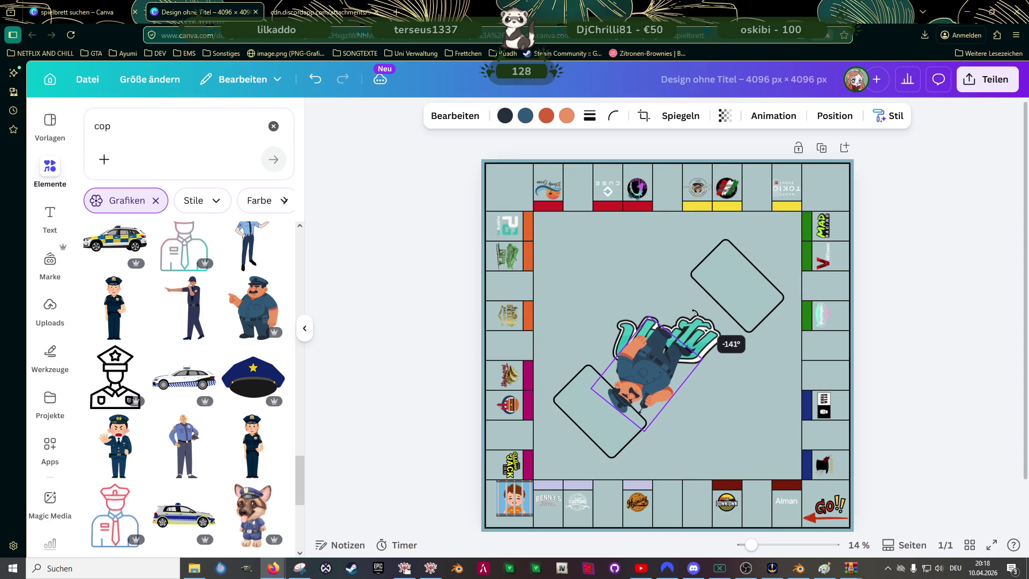
pyautogui.moveTo(694, 313); pyautogui.dragTo(688, 314)
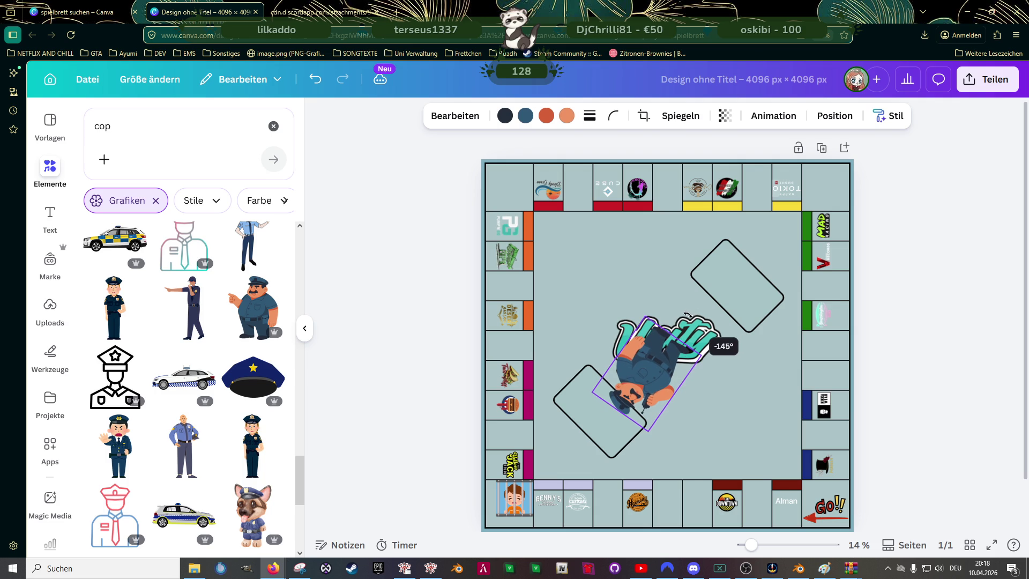
pyautogui.click(674, 116)
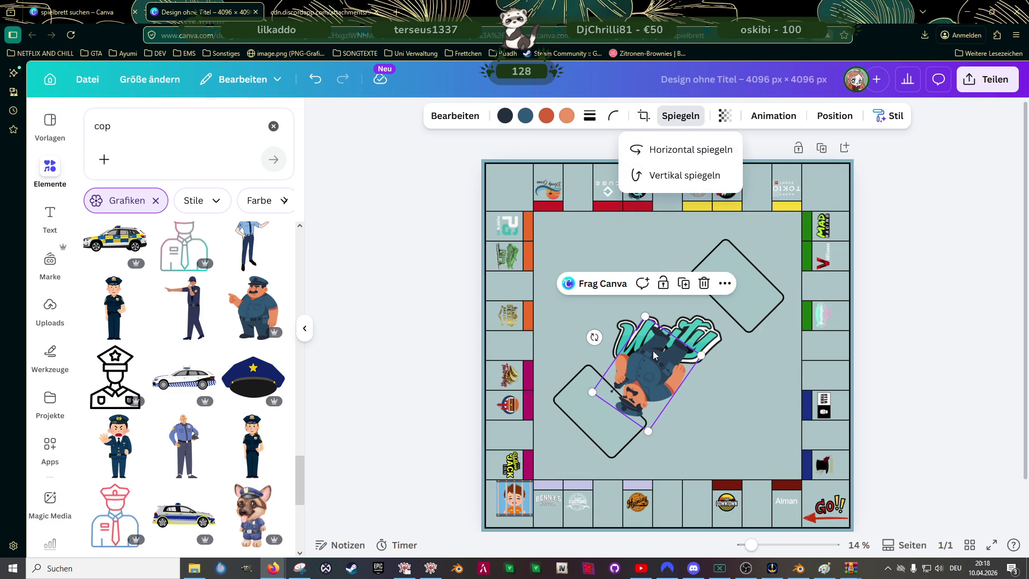
pyautogui.click(673, 150)
# - Move the officer into the top-right corner square and shrink it to fit
pyautogui.moveTo(682, 340)
pyautogui.mouseDown()
pyautogui.moveTo(709, 265)
pyautogui.moveTo(819, 205)
pyautogui.mouseUp()
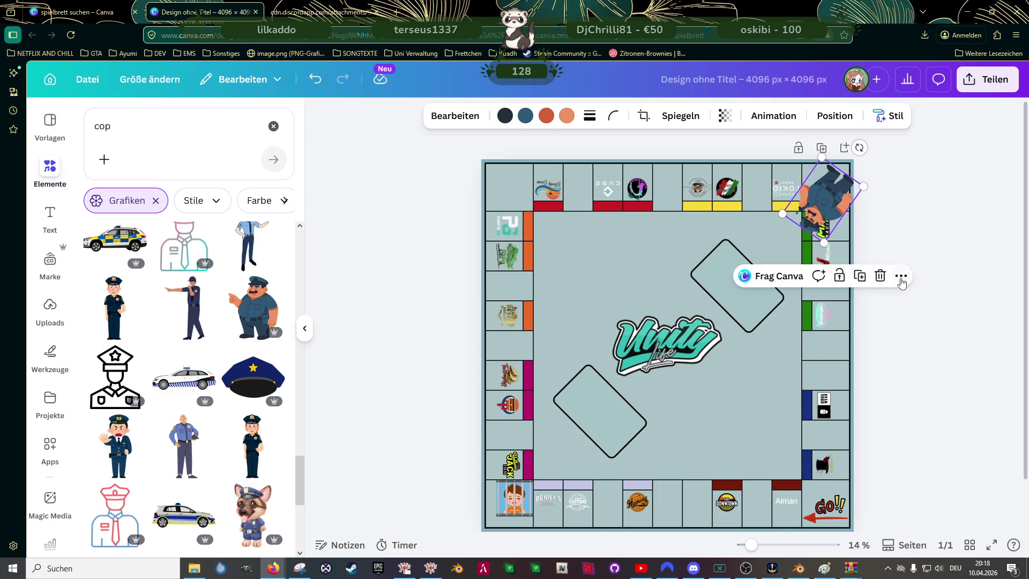
pyautogui.scroll(5, 863, 232)
pyautogui.scroll(2, 864, 231)
pyautogui.scroll(3, 850, 259)
pyautogui.scroll(-1, 914, 168)
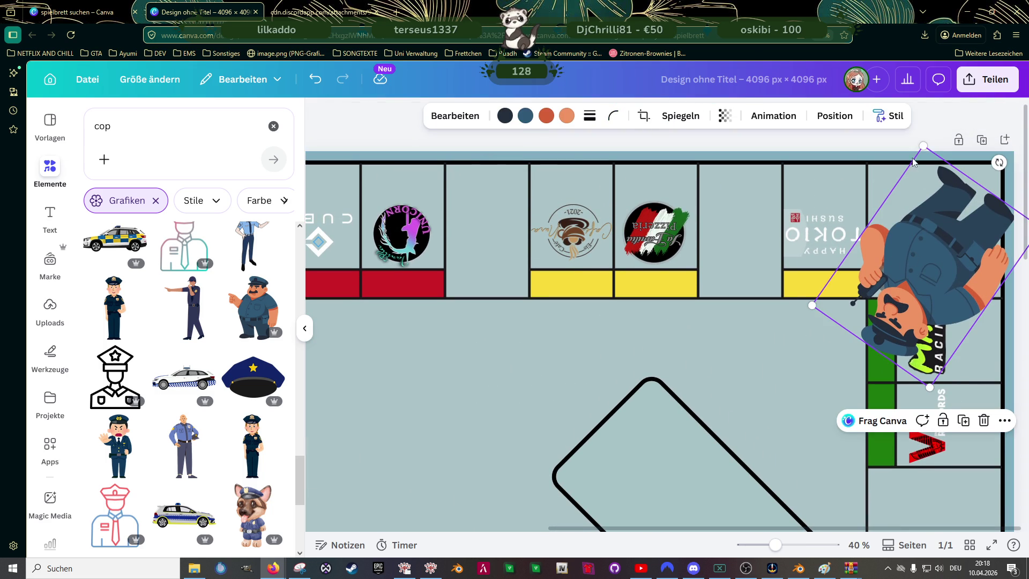
pyautogui.moveTo(922, 144); pyautogui.dragTo(927, 252)
pyautogui.moveTo(927, 305); pyautogui.dragTo(925, 217)
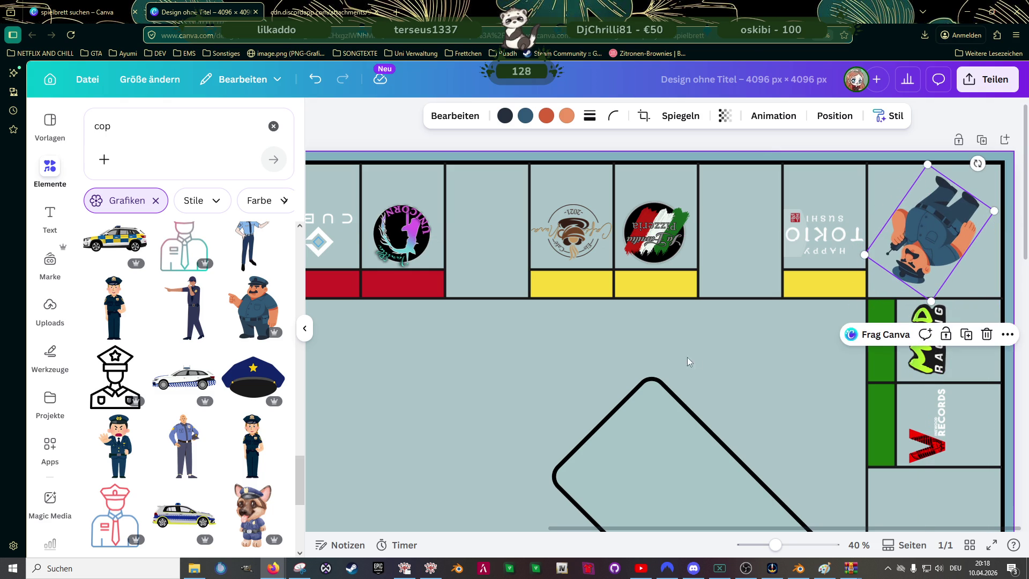
# - Select the old term in the Elements search box to replace it
pyautogui.scroll(-5, 501, 366)
pyautogui.click(137, 127)
pyautogui.doubleClick(136, 127)
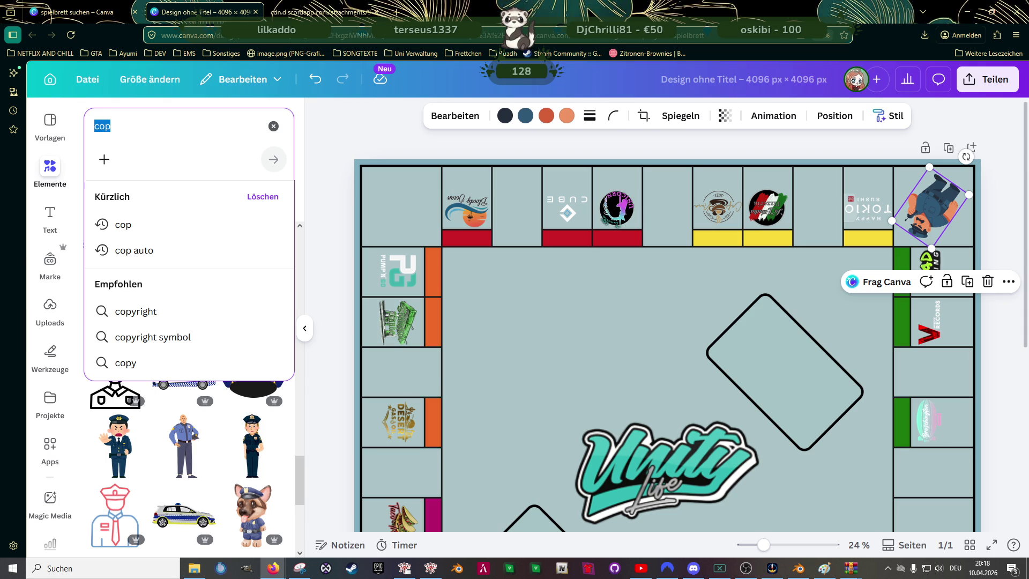
# - Search 'qu' for shapes, add a diamond and recolour it the board's grey-blue
pyautogui.write('quadrat')
pyautogui.press('Return')
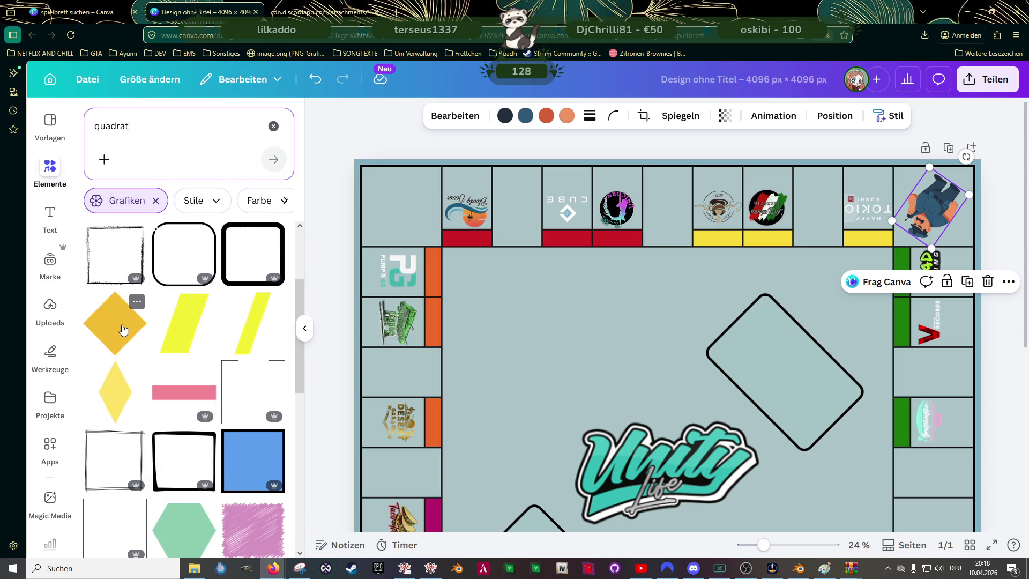
pyautogui.click(123, 330)
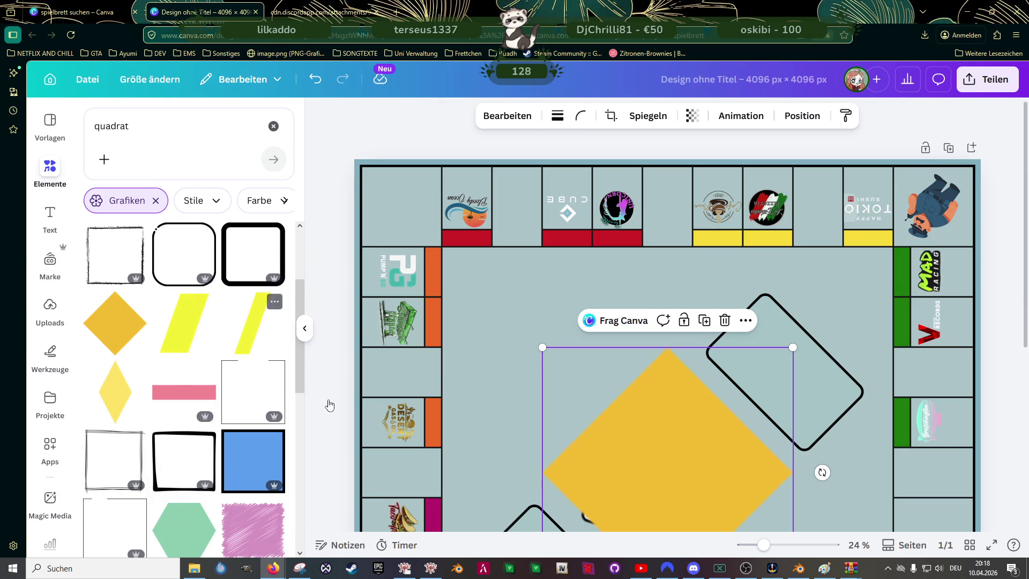
pyautogui.click(535, 116)
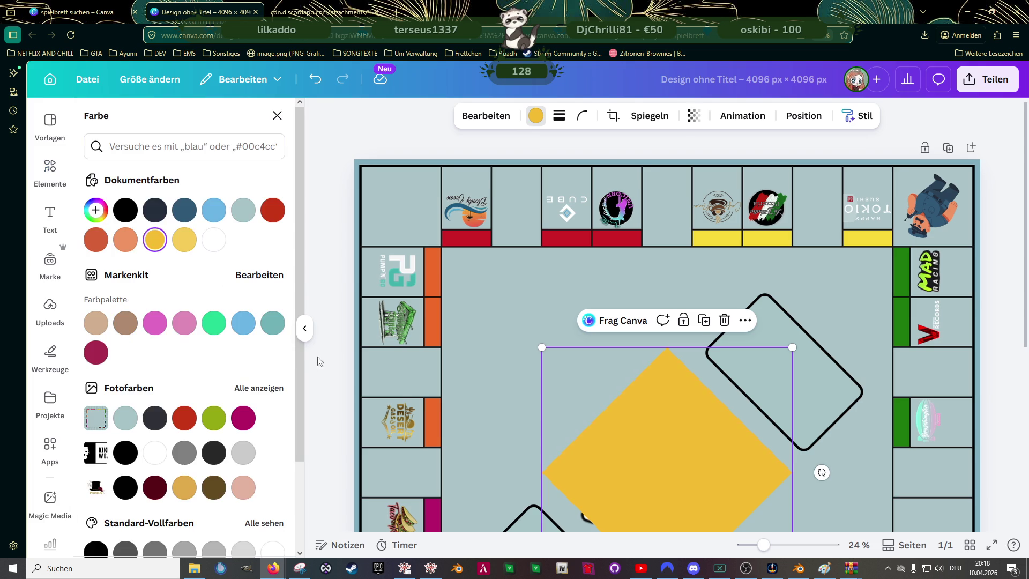
pyautogui.click(125, 419)
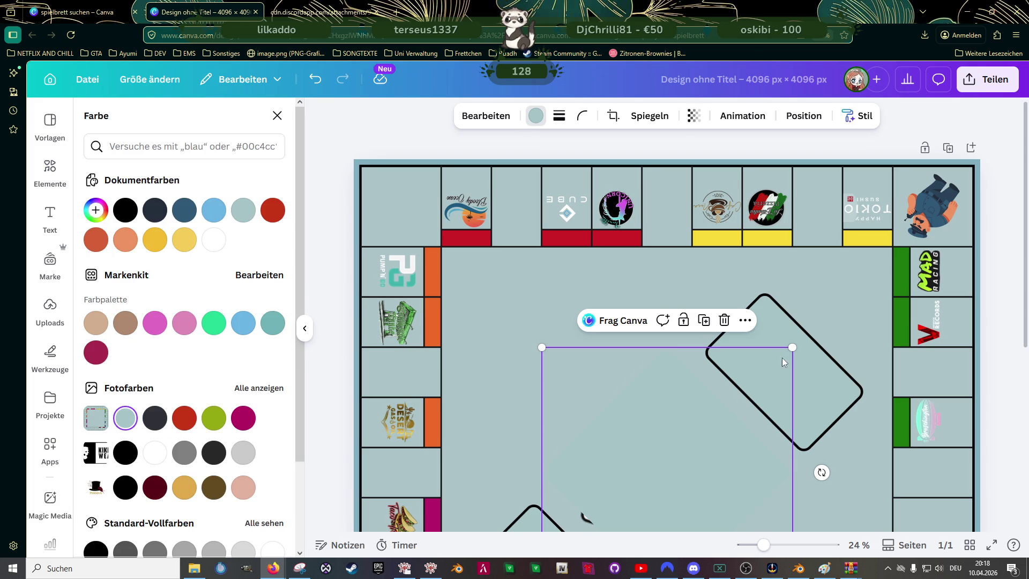
# - Shrink the grey-blue diamond and move it into the board's top-right corner
pyautogui.moveTo(793, 349); pyautogui.dragTo(740, 405)
pyautogui.moveTo(552, 408)
pyautogui.mouseDown()
pyautogui.moveTo(837, 142)
pyautogui.moveTo(919, 216)
pyautogui.mouseUp()
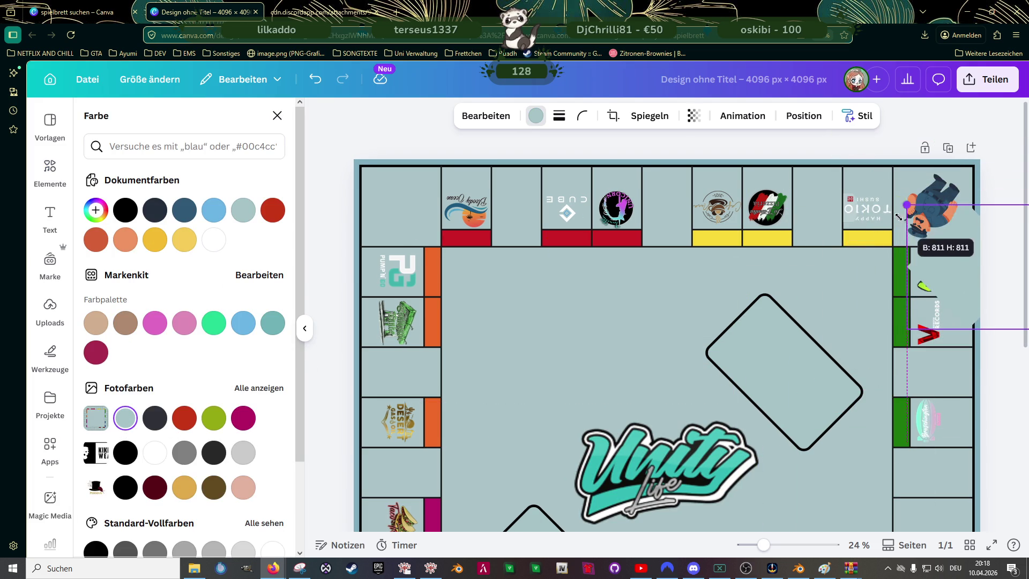
pyautogui.moveTo(953, 281); pyautogui.dragTo(885, 216)
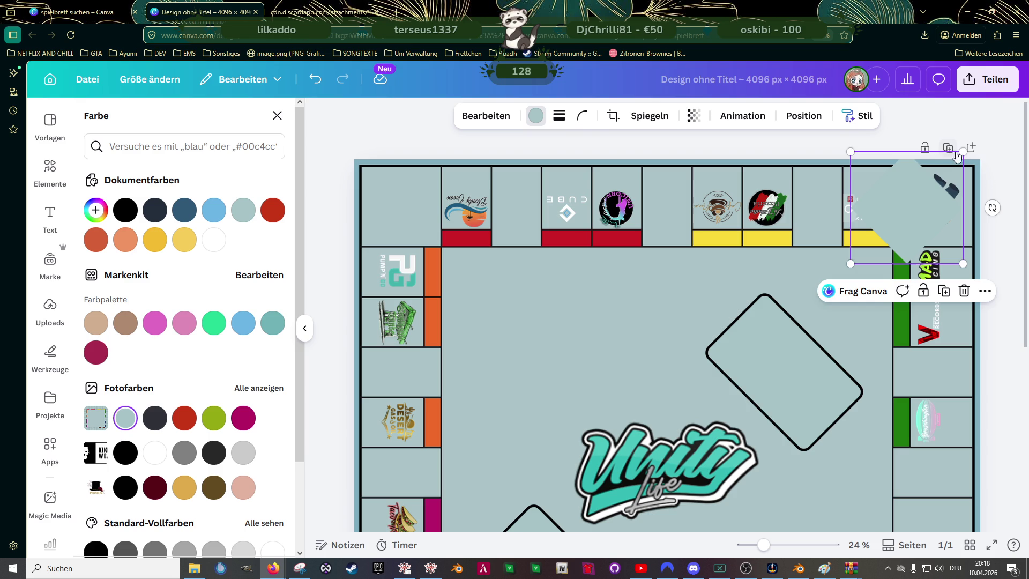
pyautogui.moveTo(956, 157)
pyautogui.mouseDown()
pyautogui.moveTo(919, 192)
pyautogui.moveTo(948, 195)
pyautogui.mouseUp()
pyautogui.scroll(2, 948, 195)
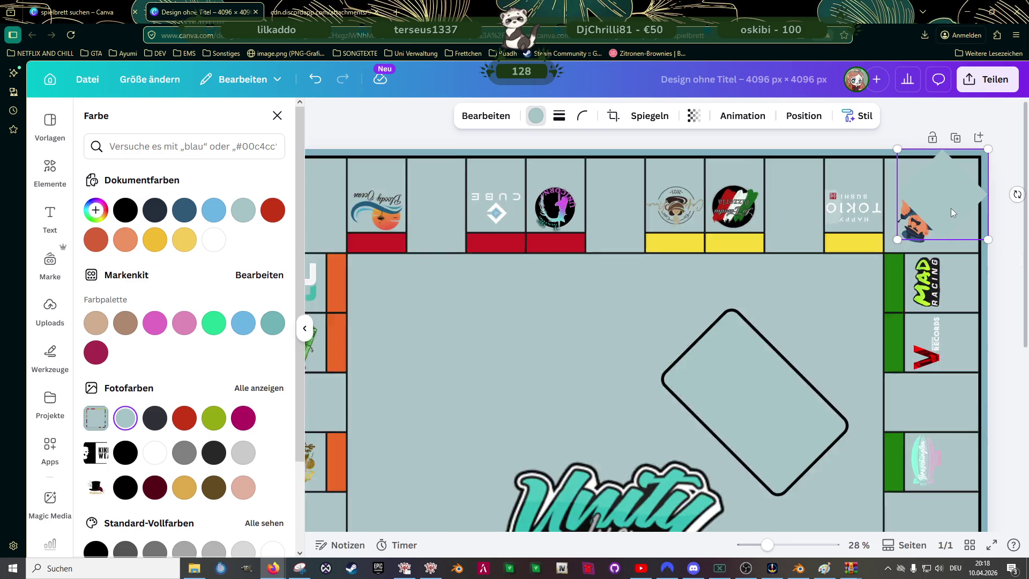
pyautogui.scroll(3, 951, 209)
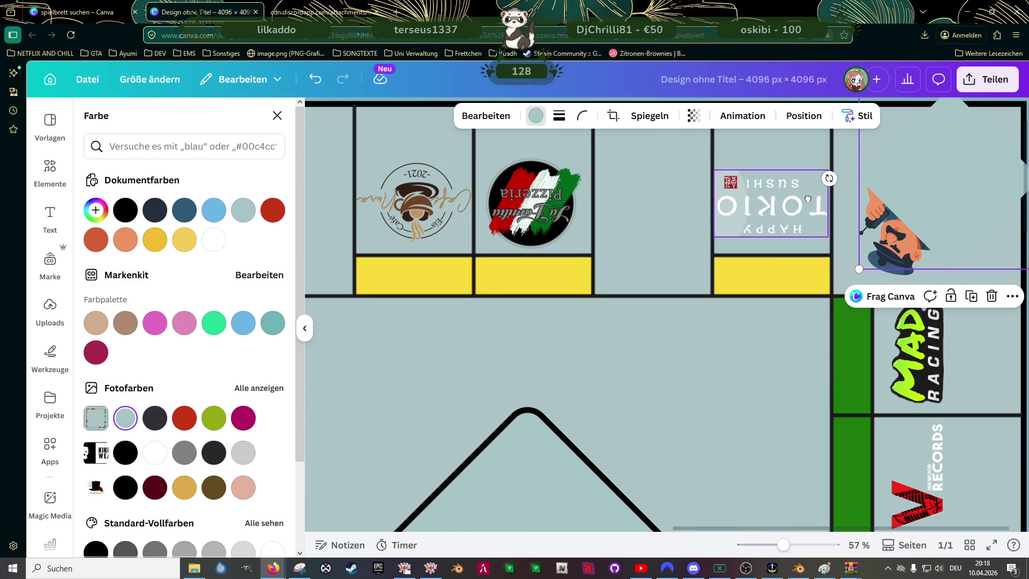
pyautogui.click(812, 197)
pyautogui.scroll(2, 812, 198)
pyautogui.click(855, 220)
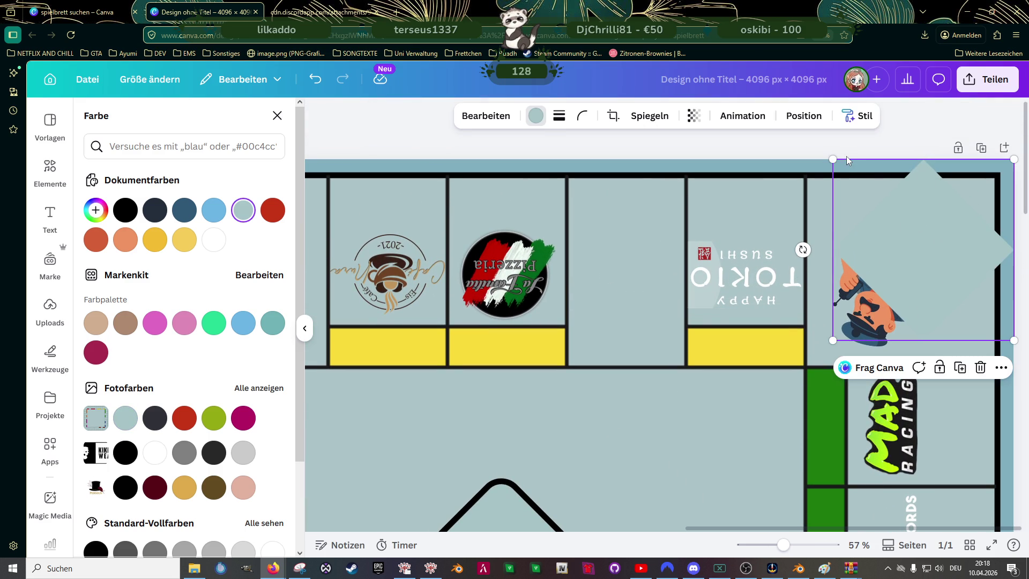
# - Resize and reposition the square within the top-right corner field
pyautogui.moveTo(833, 159); pyautogui.dragTo(874, 201)
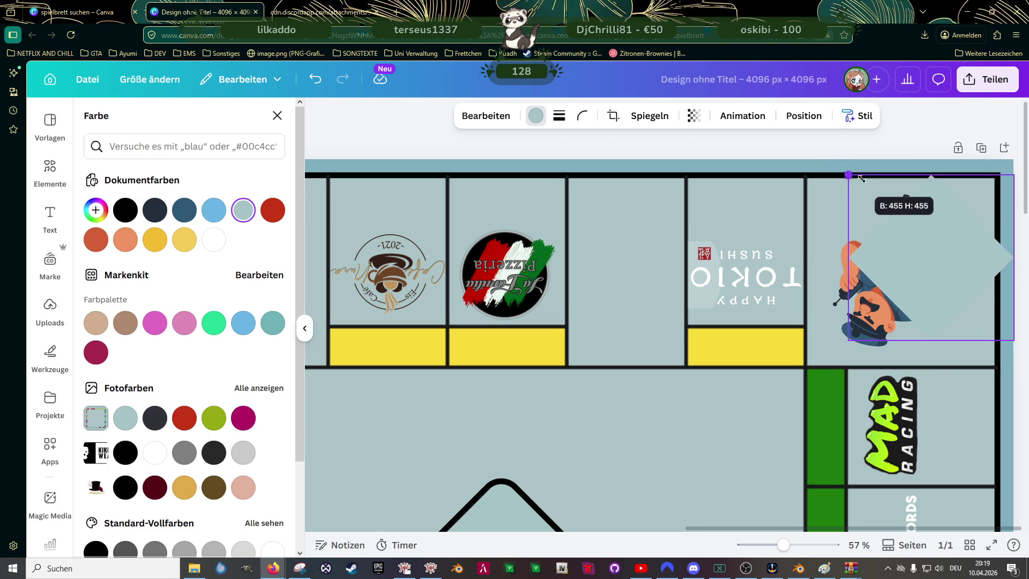
pyautogui.moveTo(931, 276); pyautogui.dragTo(921, 280)
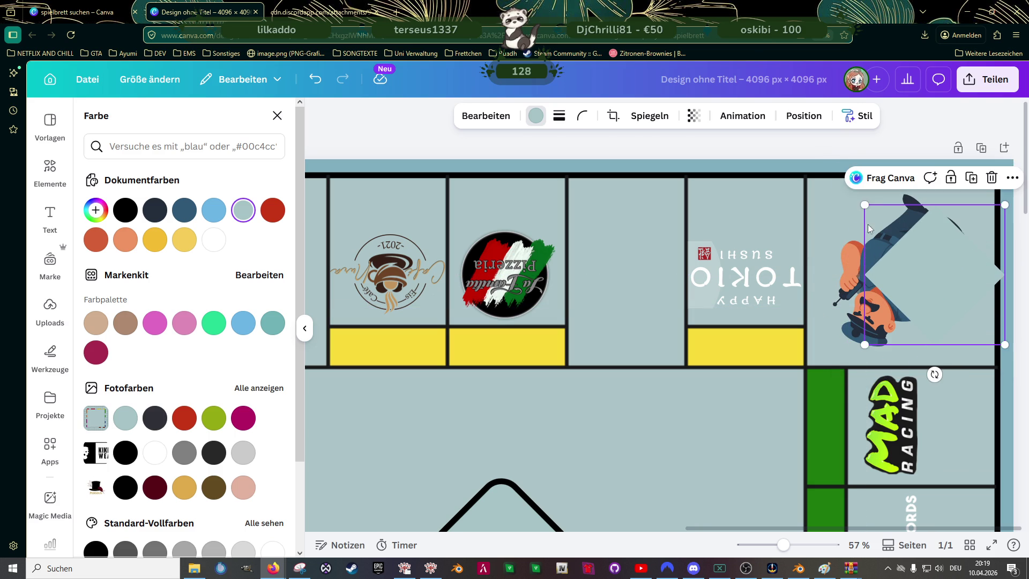
pyautogui.moveTo(869, 205); pyautogui.dragTo(891, 231)
pyautogui.moveTo(944, 286)
pyautogui.mouseDown()
pyautogui.moveTo(897, 235)
pyautogui.moveTo(908, 242)
pyautogui.moveTo(878, 230)
pyautogui.moveTo(906, 285)
pyautogui.mouseUp()
pyautogui.moveTo(947, 311); pyautogui.dragTo(949, 296)
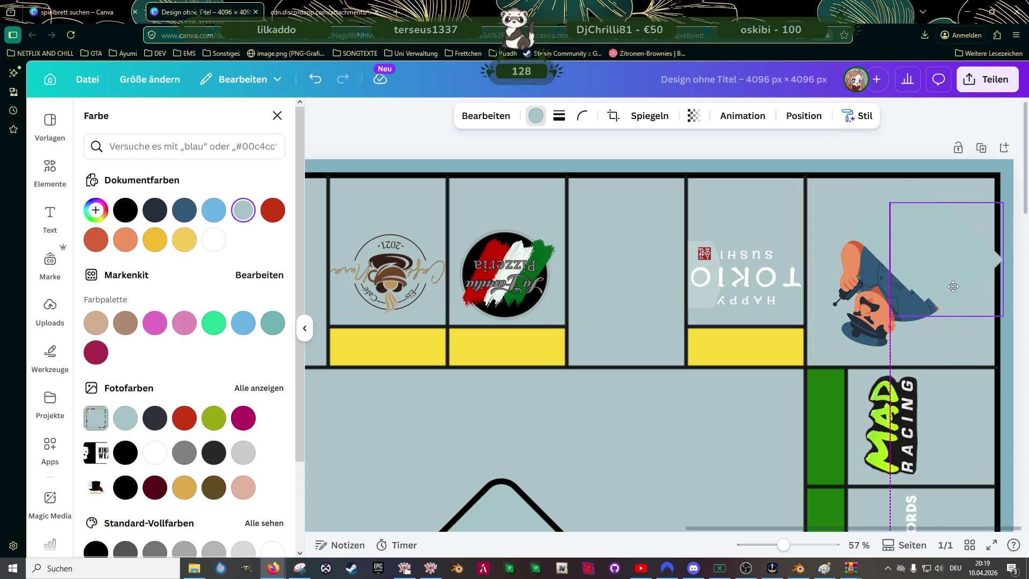
pyautogui.moveTo(950, 294); pyautogui.dragTo(935, 291)
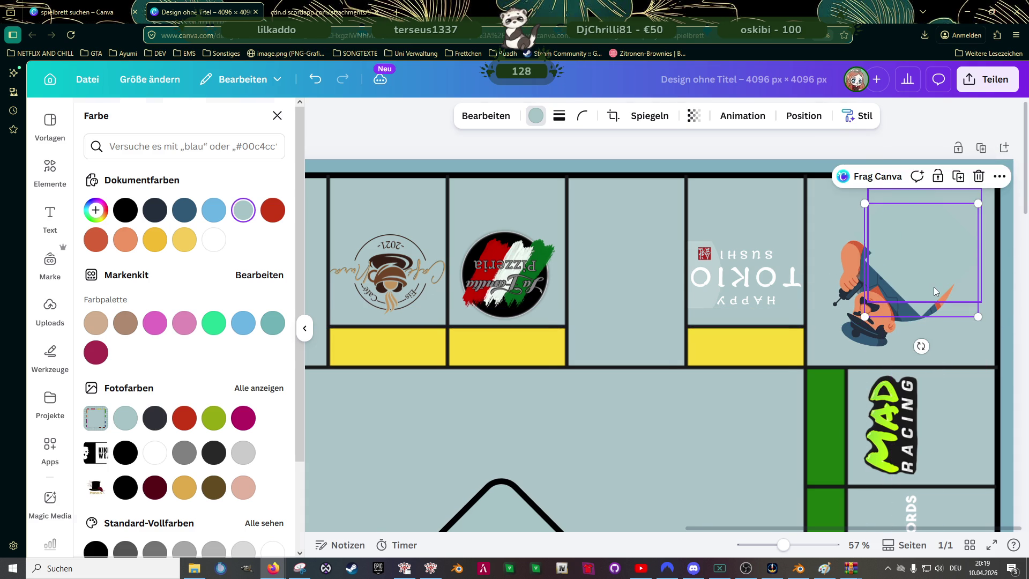
# - Undo the square so it no longer covers the policeman, and nudge the policeman up
pyautogui.hotkey('ctrl', 'z')
pyautogui.hotkey('ctrl', 'z')
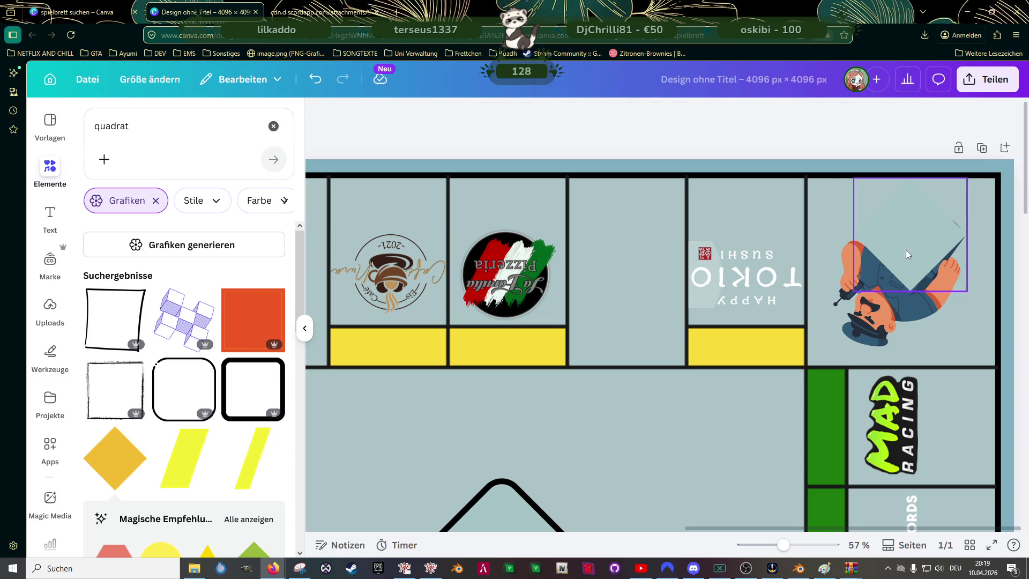
pyautogui.hotkey('ctrl', 'z')
pyautogui.hotkey('ctrl', 'z')
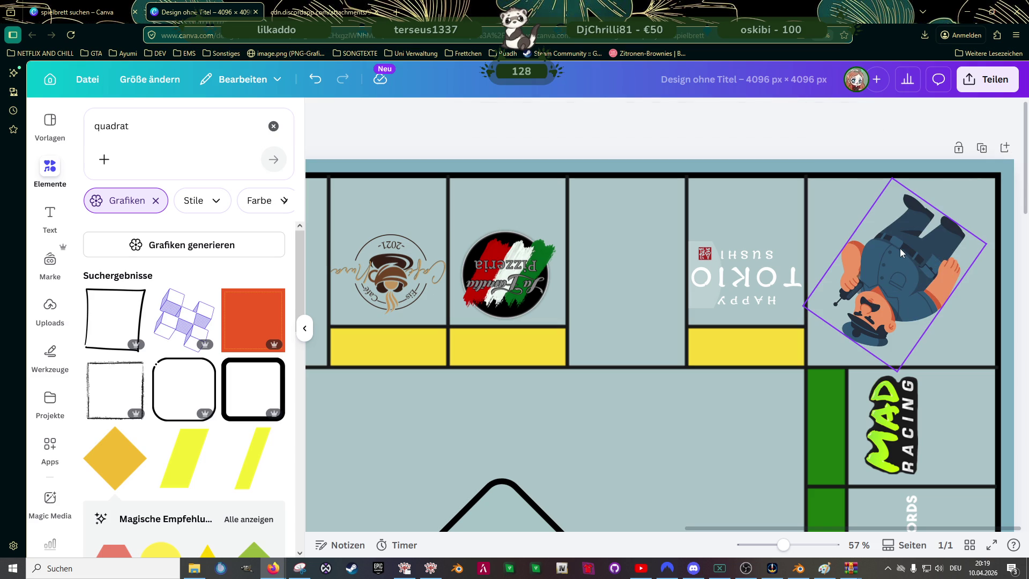
pyautogui.moveTo(899, 246); pyautogui.dragTo(916, 236)
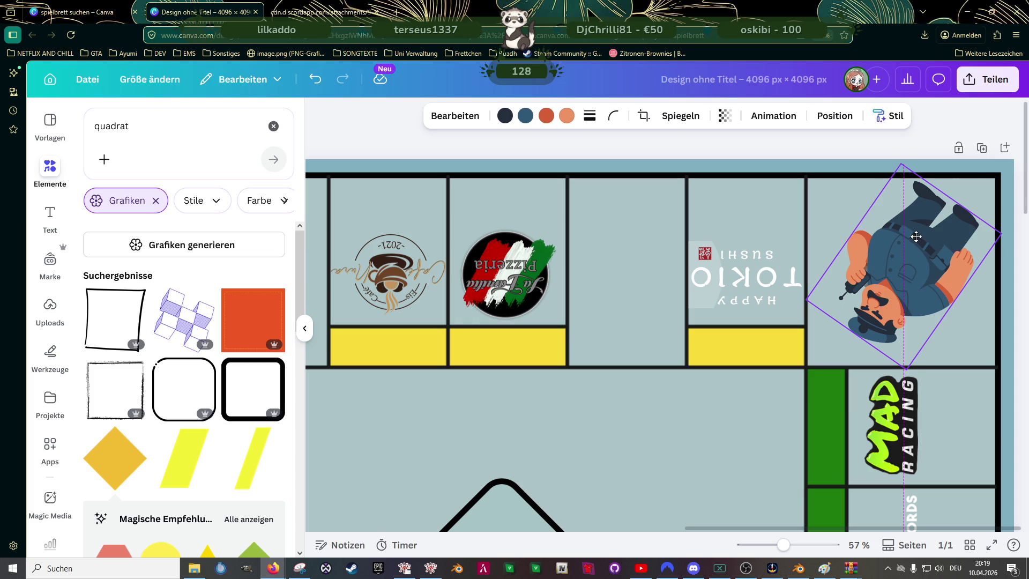
# - Rotate the policeman slightly and shift it onto the corner square's centre line
pyautogui.moveTo(968, 174); pyautogui.dragTo(990, 180)
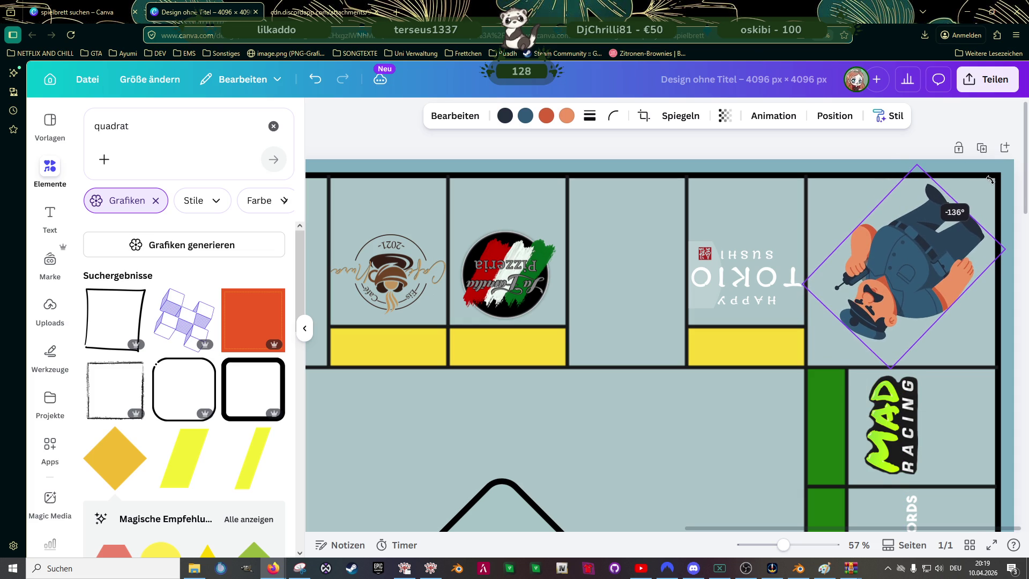
pyautogui.moveTo(990, 180); pyautogui.dragTo(986, 190)
pyautogui.moveTo(947, 244); pyautogui.dragTo(949, 236)
pyautogui.click(638, 343)
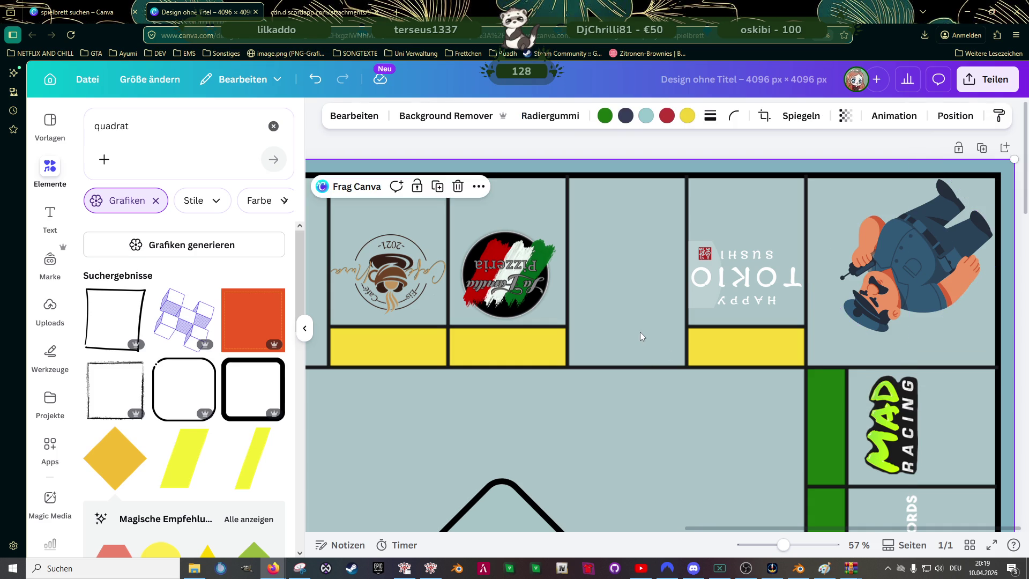
pyautogui.scroll(-5, 648, 316)
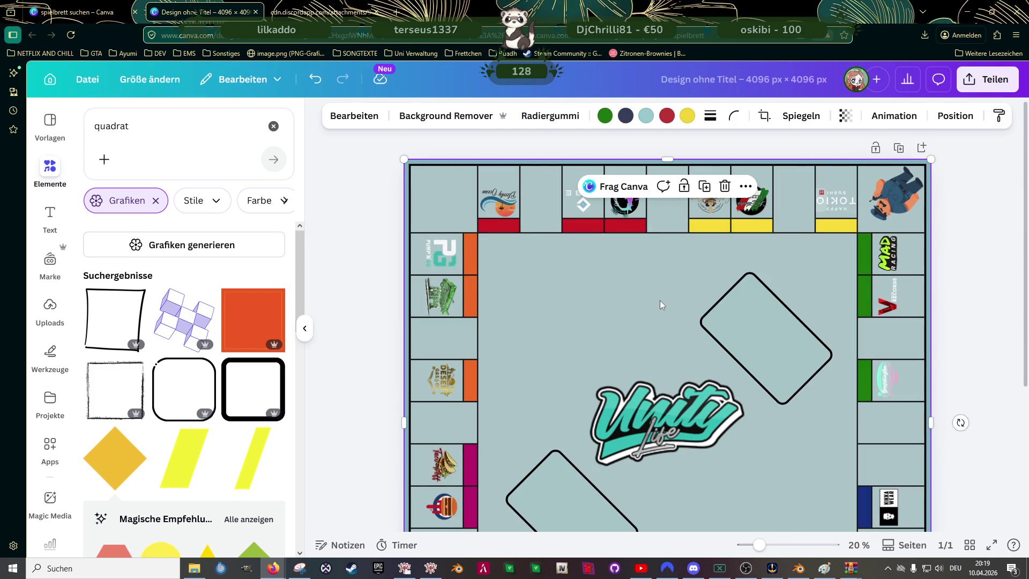
pyautogui.scroll(1, 942, 203)
pyautogui.scroll(3, 841, 249)
pyautogui.scroll(1, 898, 248)
pyautogui.scroll(1, 889, 248)
# - Shrink the policeman from its top edge and centre it in the corner square
pyautogui.click(898, 212)
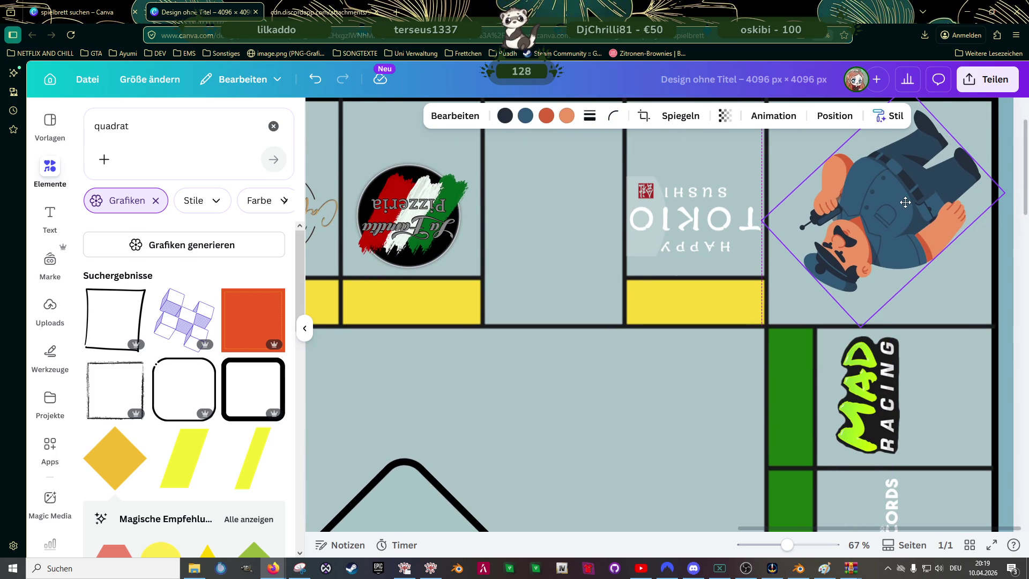
pyautogui.moveTo(905, 203); pyautogui.dragTo(902, 202)
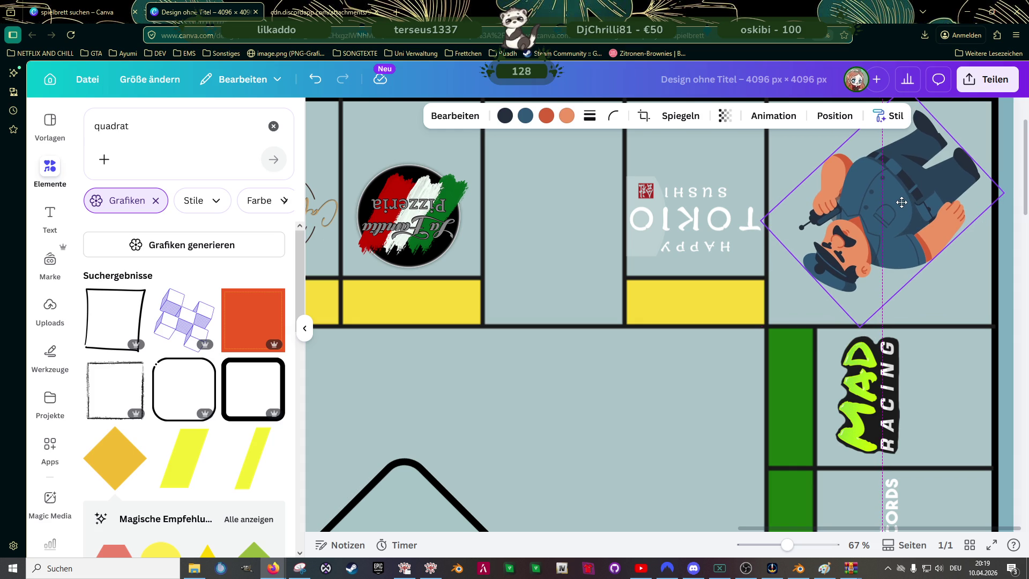
pyautogui.scroll(1, 901, 205)
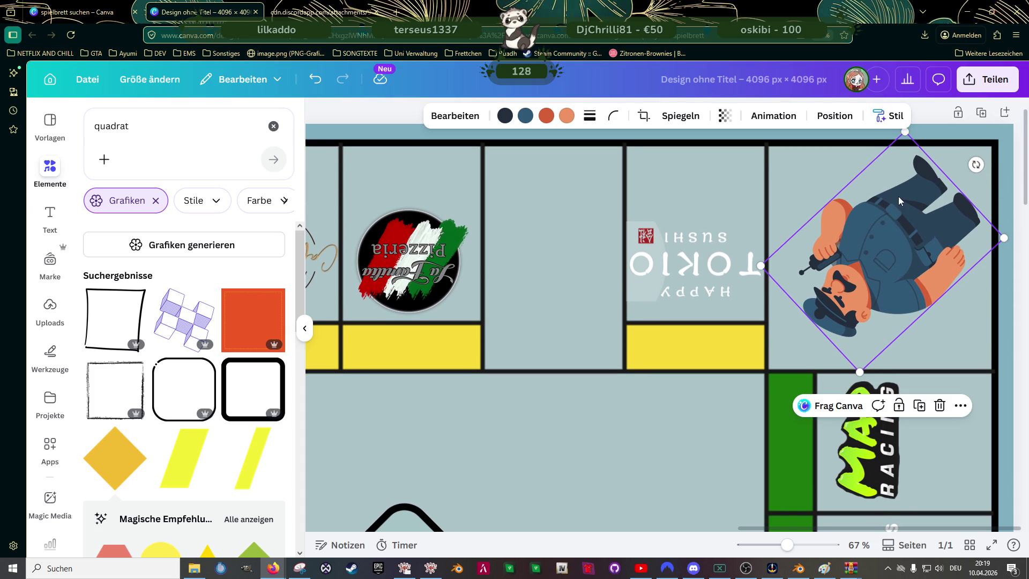
pyautogui.scroll(1, 908, 162)
pyautogui.moveTo(905, 167); pyautogui.dragTo(905, 187)
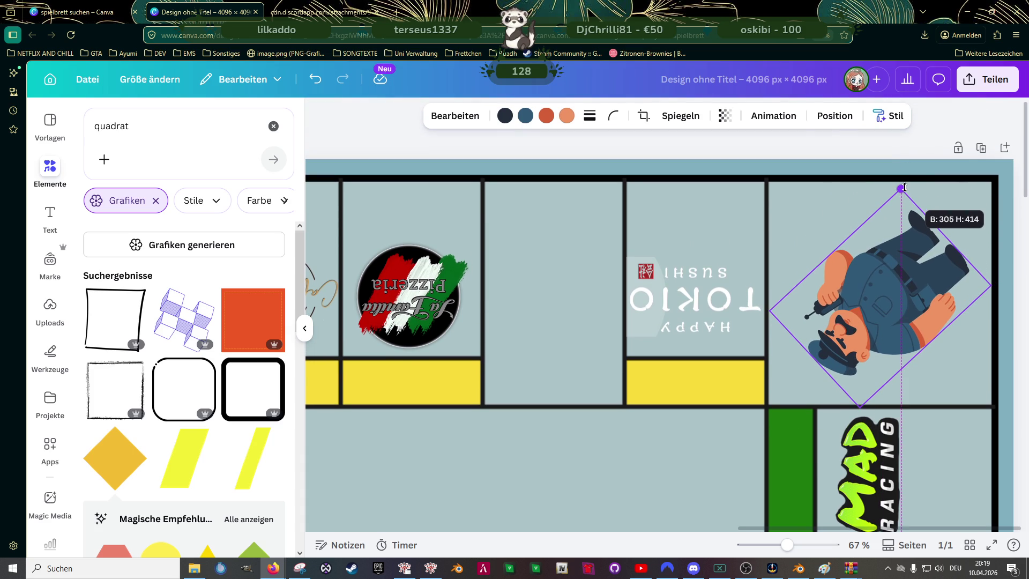
pyautogui.moveTo(880, 287); pyautogui.dragTo(881, 283)
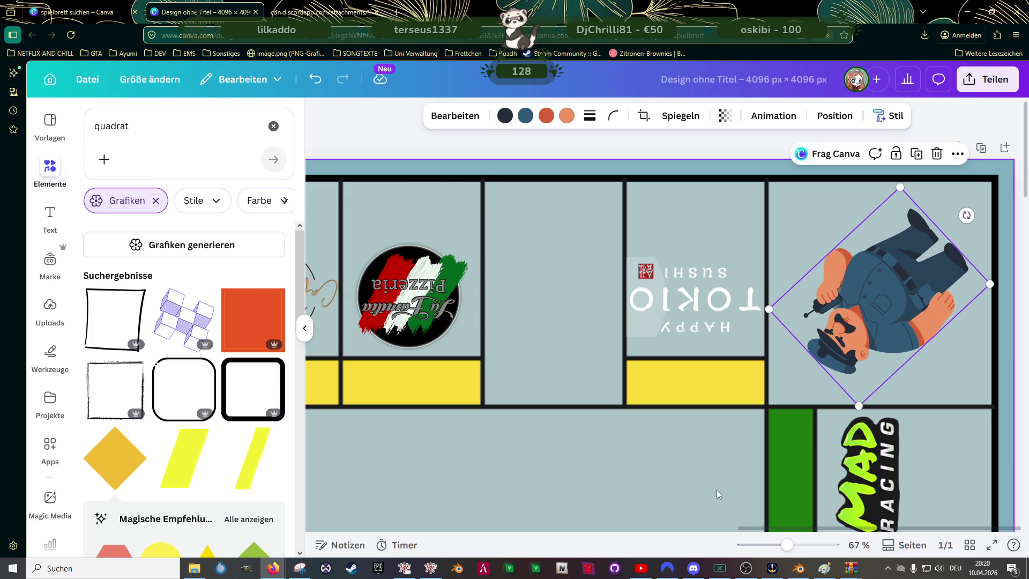
pyautogui.click(684, 413)
pyautogui.scroll(-3, 684, 349)
pyautogui.scroll(-2, 703, 311)
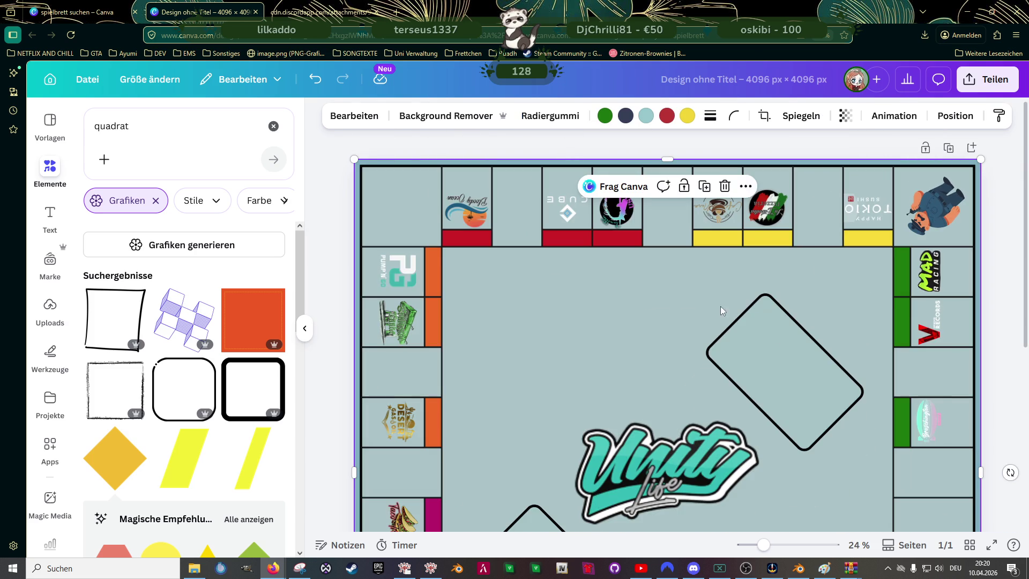
# - Nudge the upper-right rounded card outline slightly up-left
pyautogui.scroll(-2, 834, 284)
pyautogui.scroll(-3, 823, 290)
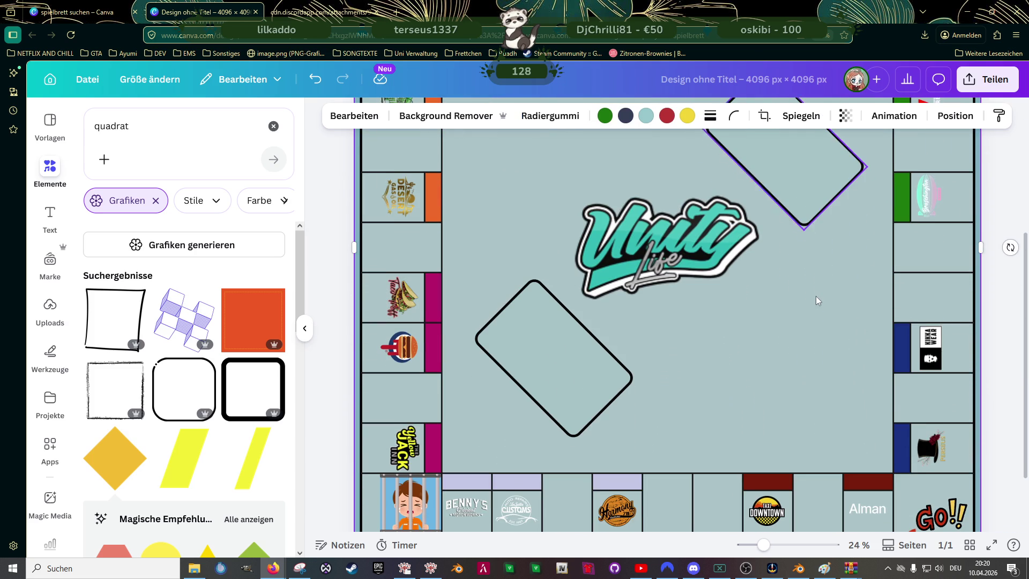
pyautogui.scroll(1, 812, 257)
pyautogui.click(812, 225)
pyautogui.scroll(1, 803, 246)
pyautogui.scroll(2, 795, 271)
pyautogui.moveTo(796, 309); pyautogui.dragTo(783, 303)
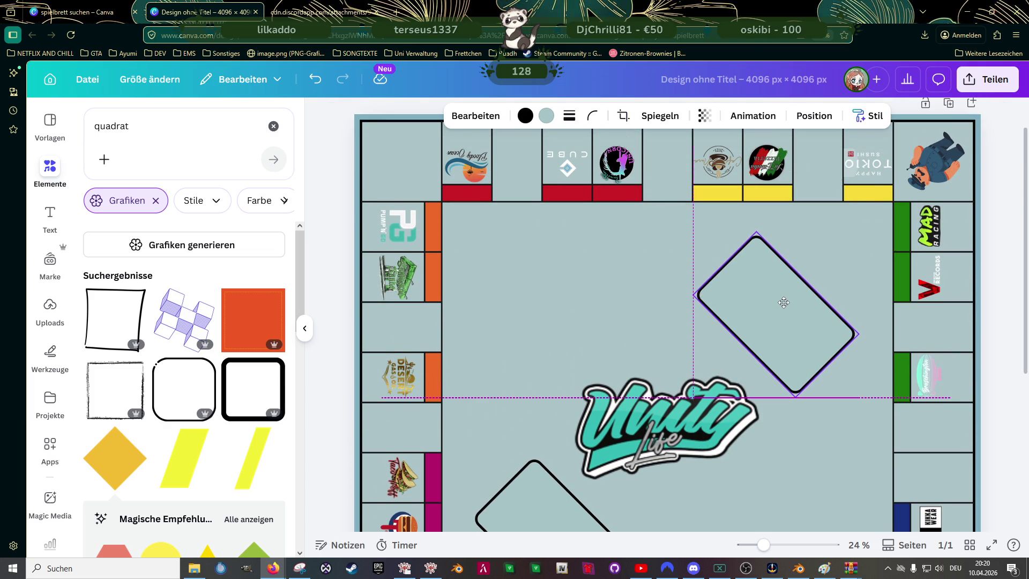
pyautogui.scroll(-2, 751, 307)
# - Reposition the lower-left rounded card outline down and sideways
pyautogui.moveTo(540, 366)
pyautogui.mouseDown()
pyautogui.moveTo(549, 374)
pyautogui.moveTo(560, 359)
pyautogui.mouseUp()
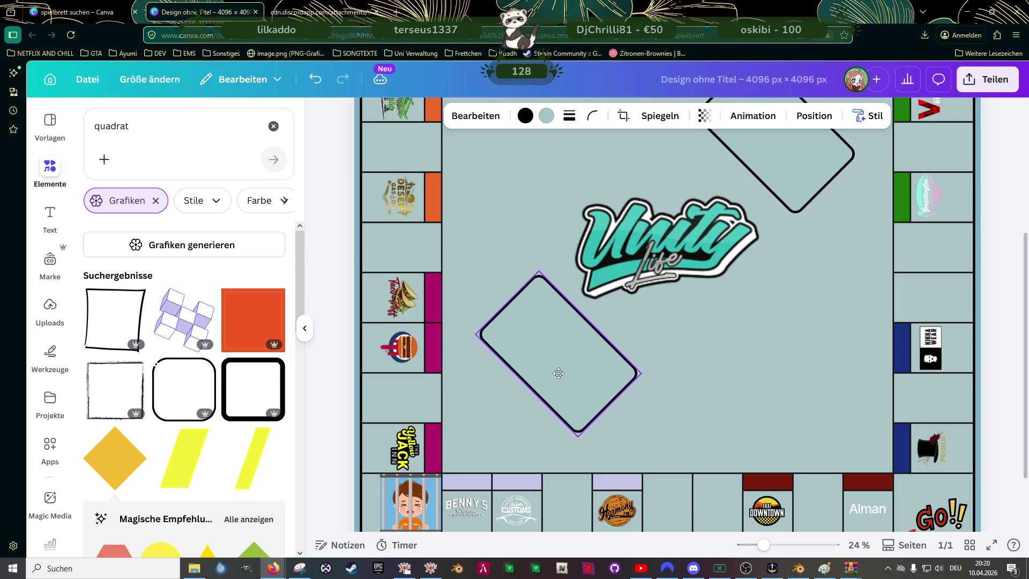
pyautogui.moveTo(560, 358); pyautogui.dragTo(559, 381)
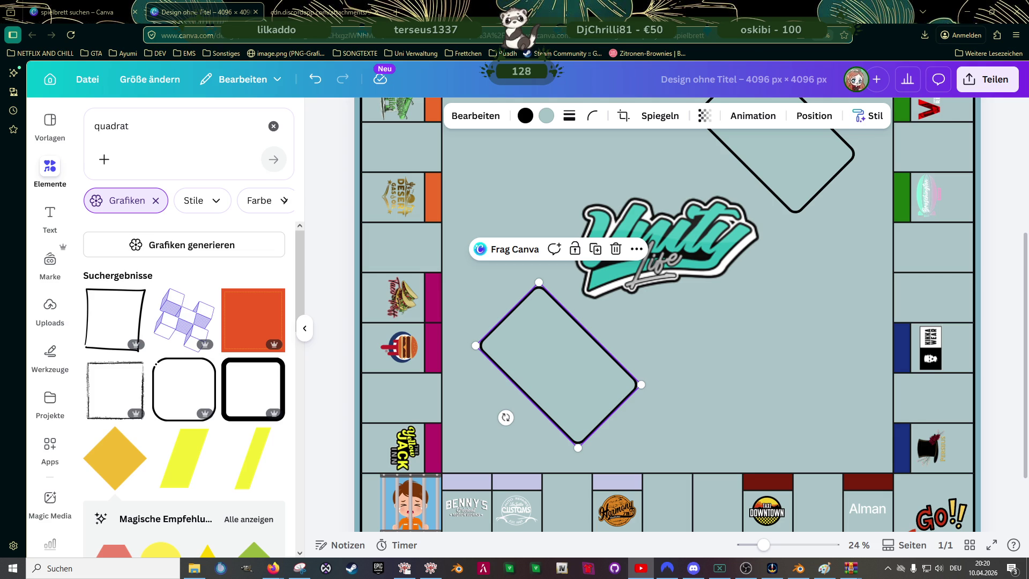
pyautogui.scroll(2, 595, 394)
pyautogui.scroll(-2, 595, 395)
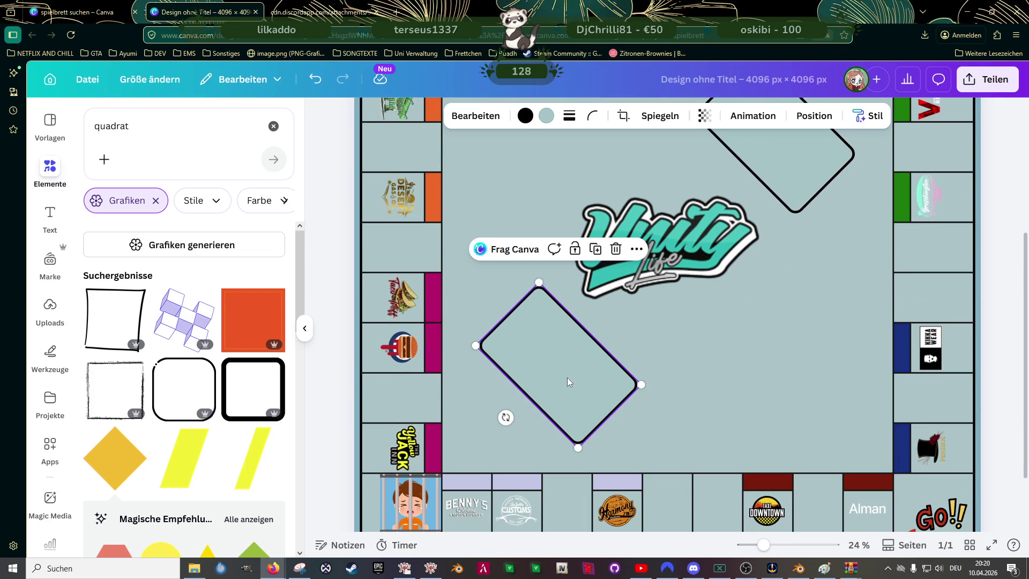
pyautogui.moveTo(557, 398); pyautogui.dragTo(520, 423)
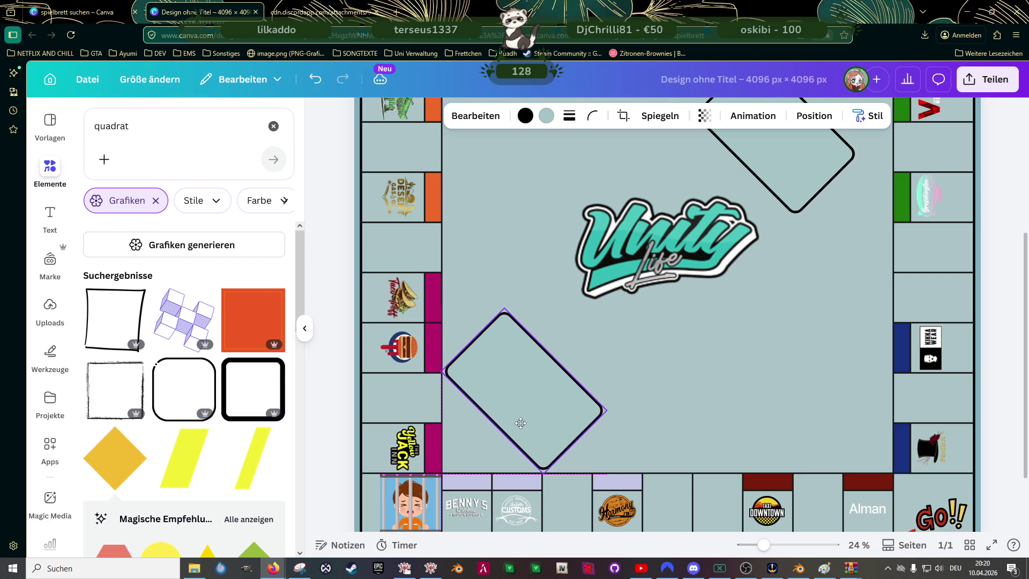
pyautogui.moveTo(521, 423)
pyautogui.mouseDown()
pyautogui.moveTo(564, 405)
pyautogui.moveTo(548, 400)
pyautogui.mouseUp()
pyautogui.scroll(3, 698, 311)
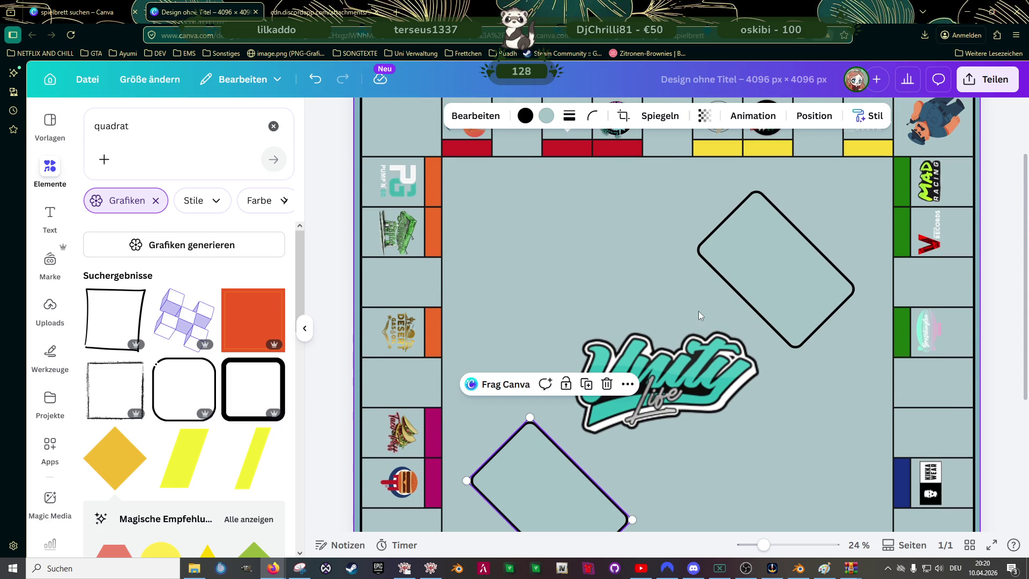
pyautogui.scroll(-2, 722, 304)
pyautogui.scroll(-2, 717, 301)
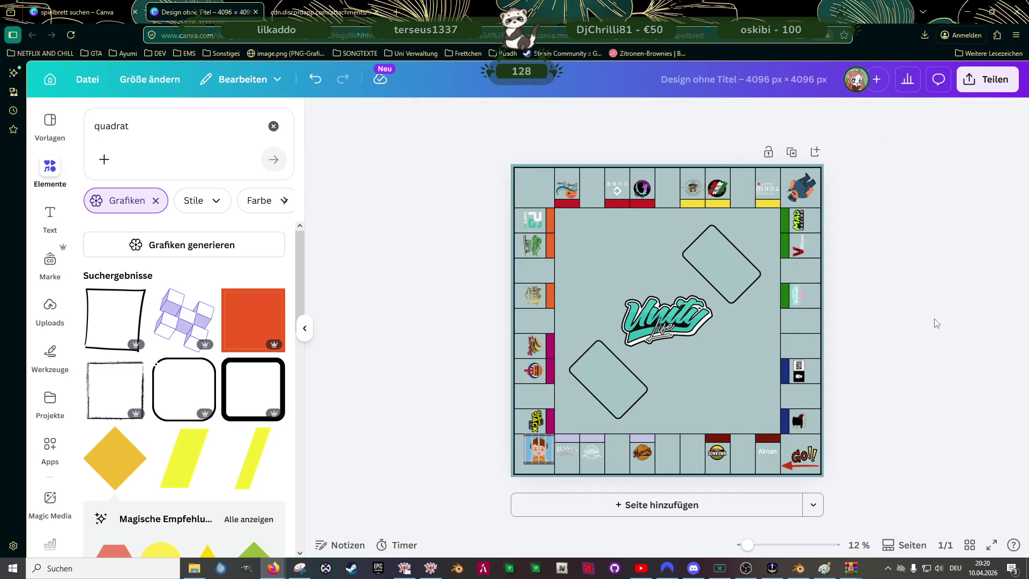
# - Delete both the upper-right and lower-left card outlines, leaving the Unity Life logo
pyautogui.click(728, 276)
pyautogui.press('Delete')
pyautogui.click(603, 387)
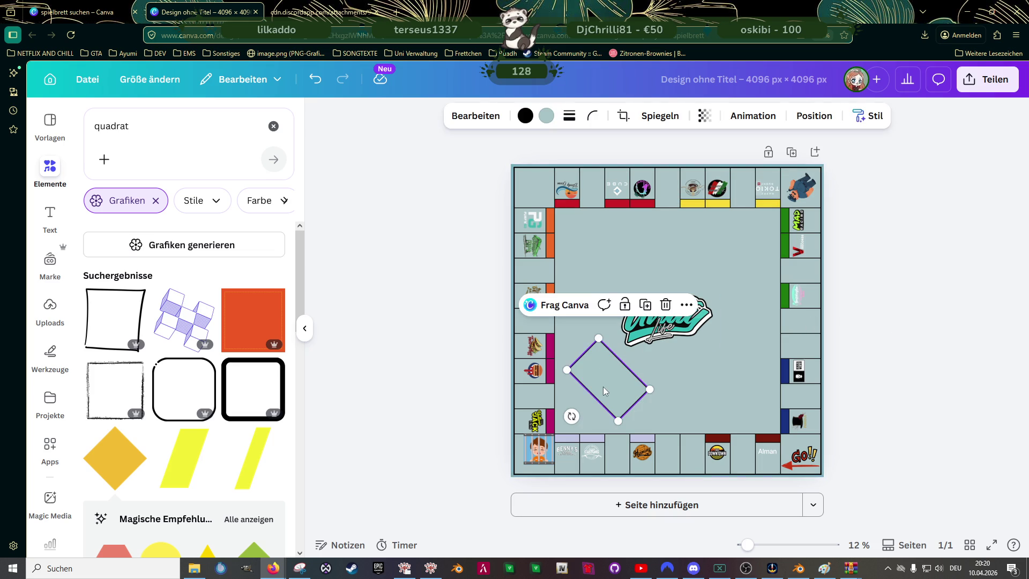
pyautogui.press('Delete')
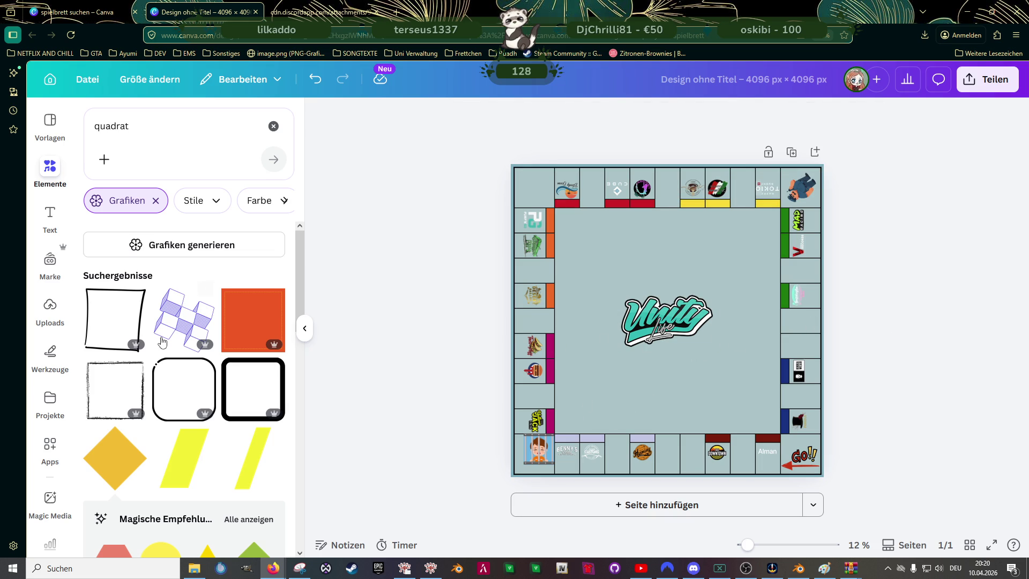
pyautogui.scroll(-4, 184, 346)
pyautogui.scroll(-3, 192, 328)
pyautogui.scroll(-3, 194, 343)
pyautogui.scroll(-1, 193, 343)
pyautogui.scroll(-2, 192, 343)
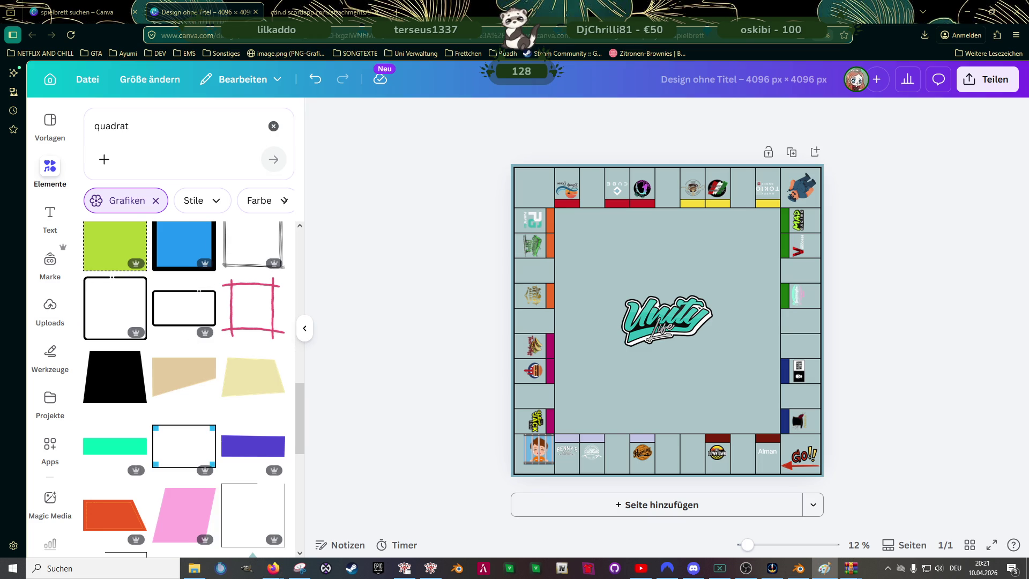
# - Search Elements for 'rahmen' and add a scalloped frame around the centre logo
pyautogui.click(157, 122)
pyautogui.write('rahm')
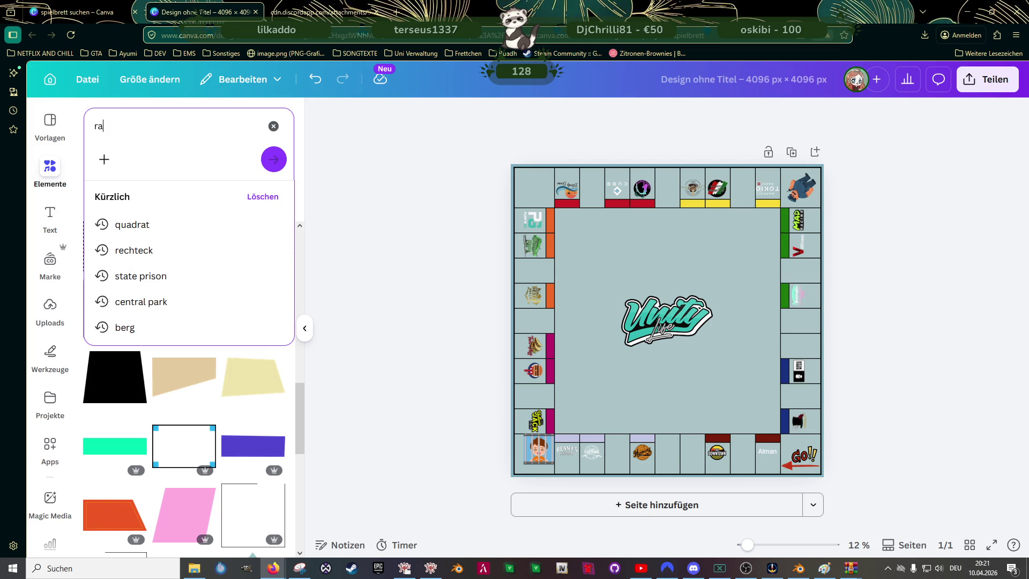
pyautogui.write('en')
pyautogui.press('Return')
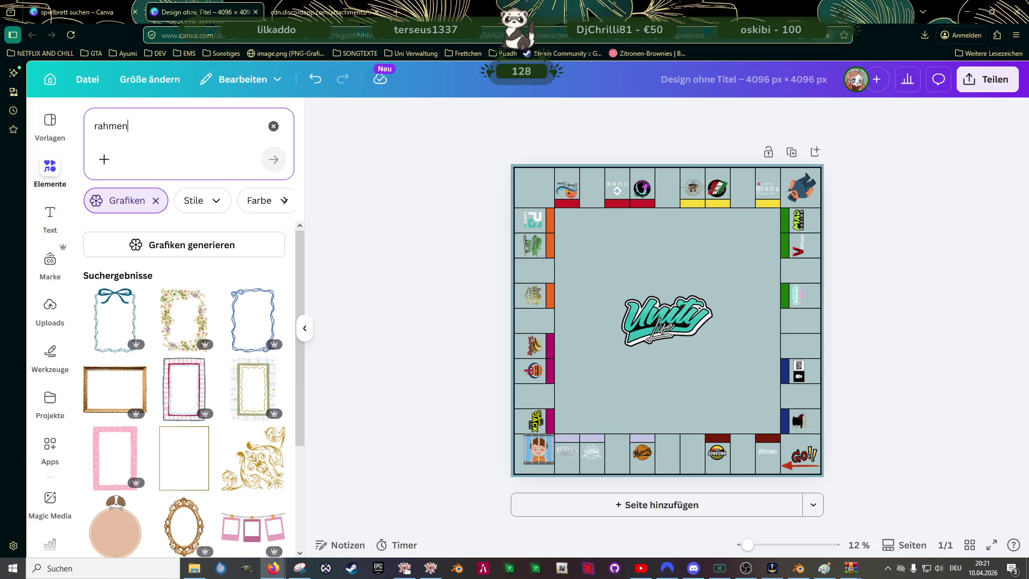
pyautogui.scroll(-2, 220, 385)
pyautogui.scroll(-2, 221, 386)
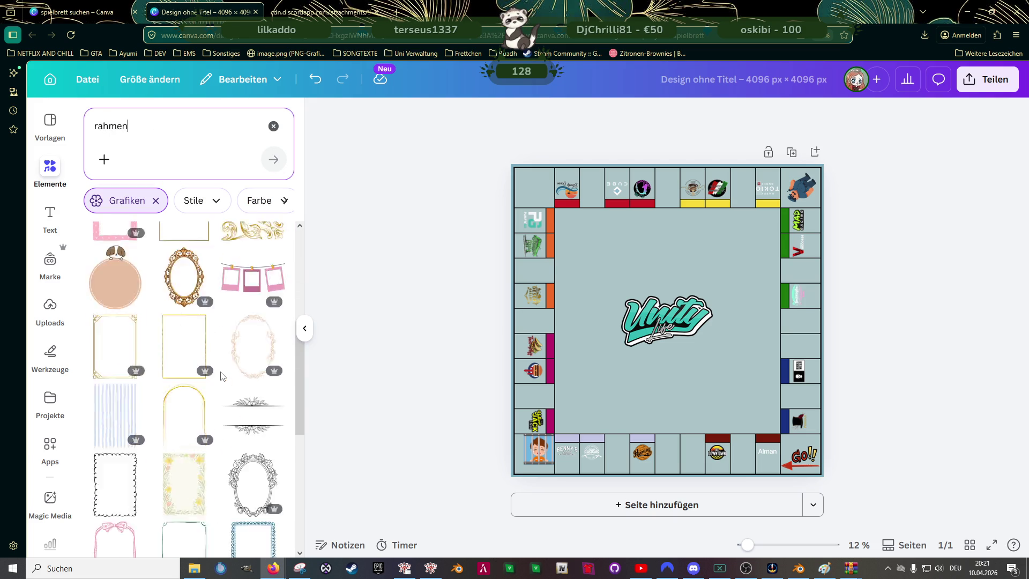
pyautogui.scroll(-3, 220, 375)
pyautogui.scroll(-2, 150, 305)
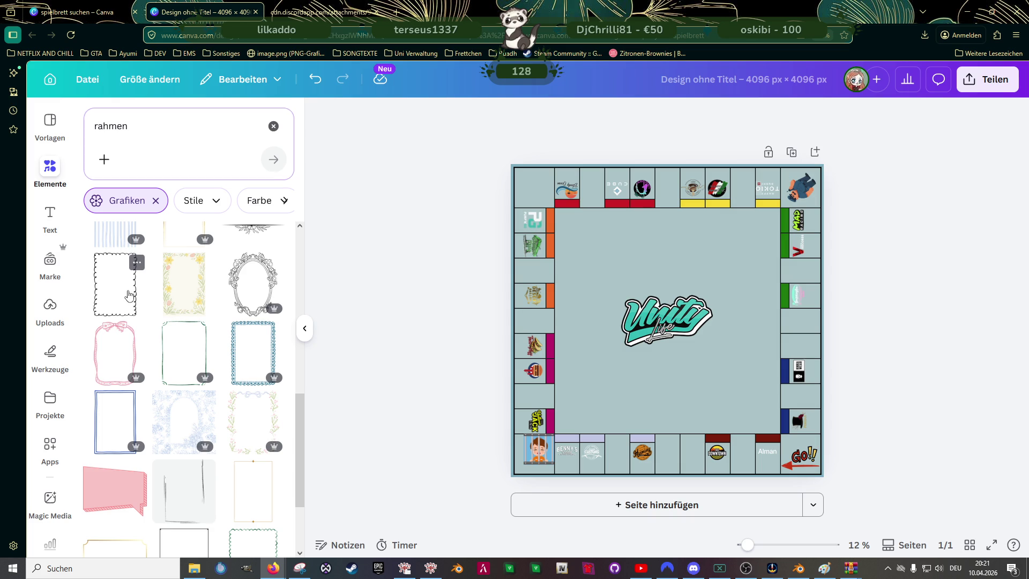
pyautogui.click(130, 294)
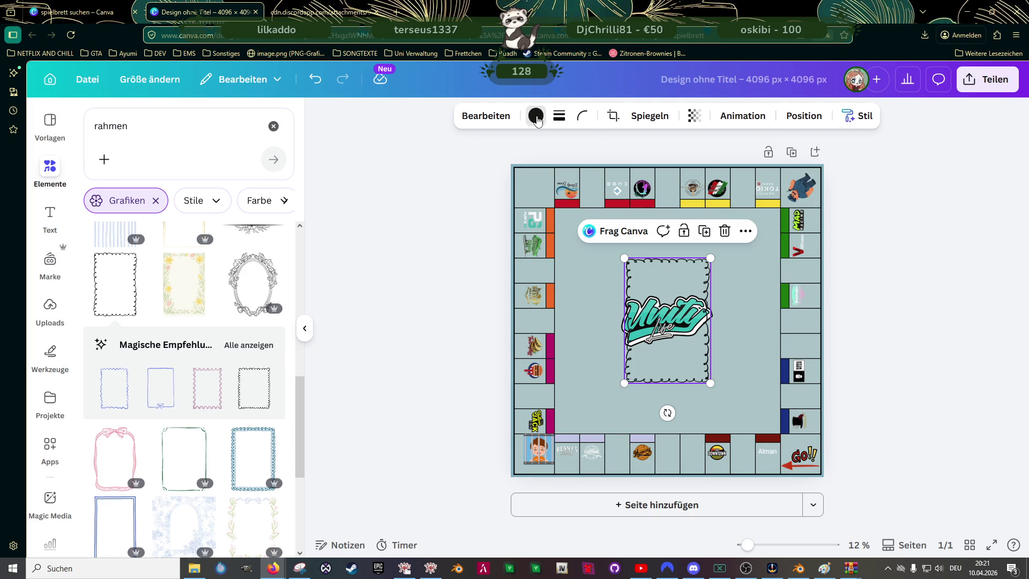
# - Recolour the frame outline teal, then the standard cyan swatch
pyautogui.click(536, 117)
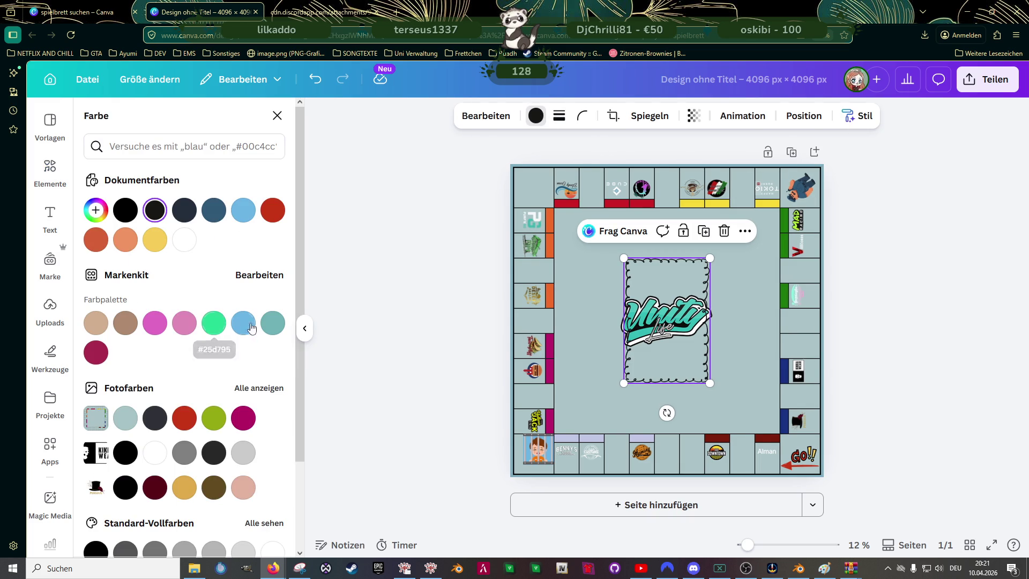
pyautogui.click(273, 324)
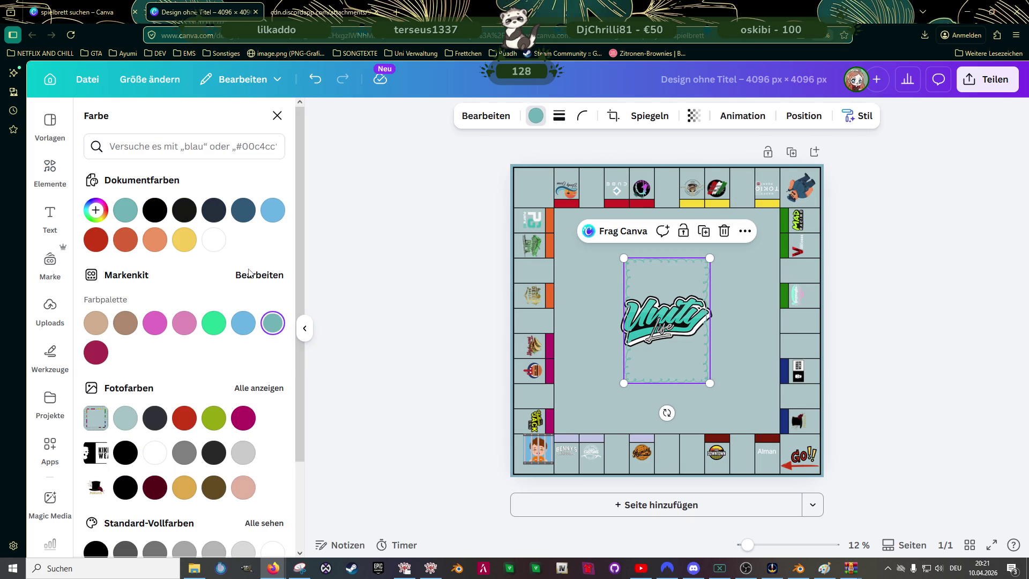
pyautogui.scroll(-2, 219, 322)
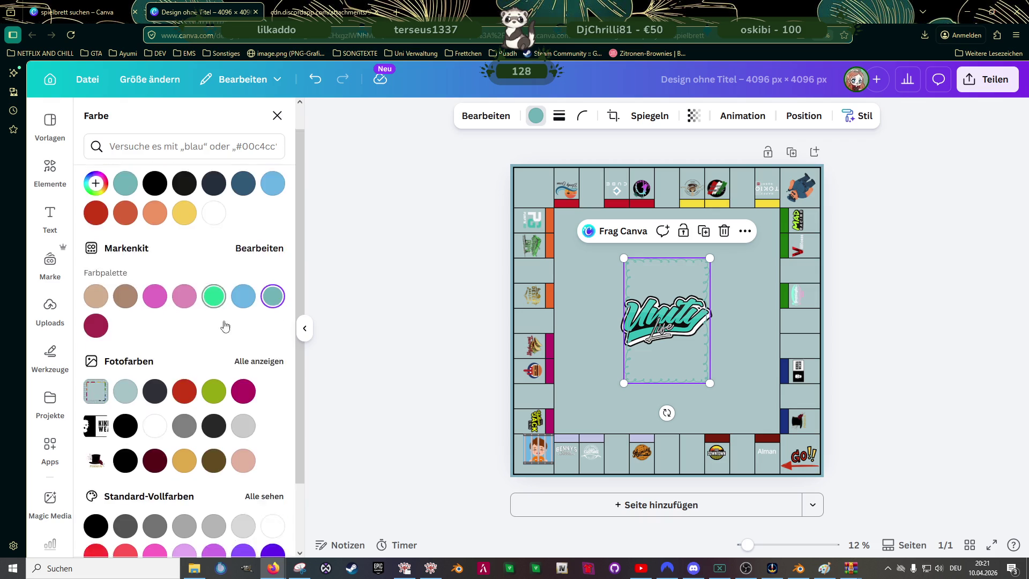
pyautogui.click(126, 505)
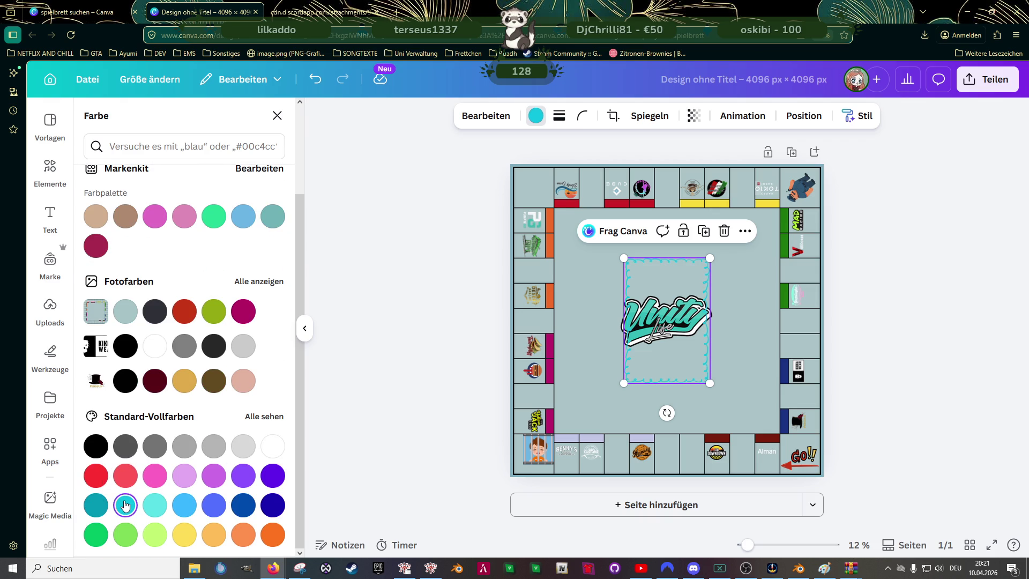
# - Rotate and stretch the frame into a tilted diamond and move it off the logo
pyautogui.moveTo(667, 413)
pyautogui.mouseDown()
pyautogui.moveTo(719, 401)
pyautogui.moveTo(731, 388)
pyautogui.mouseUp()
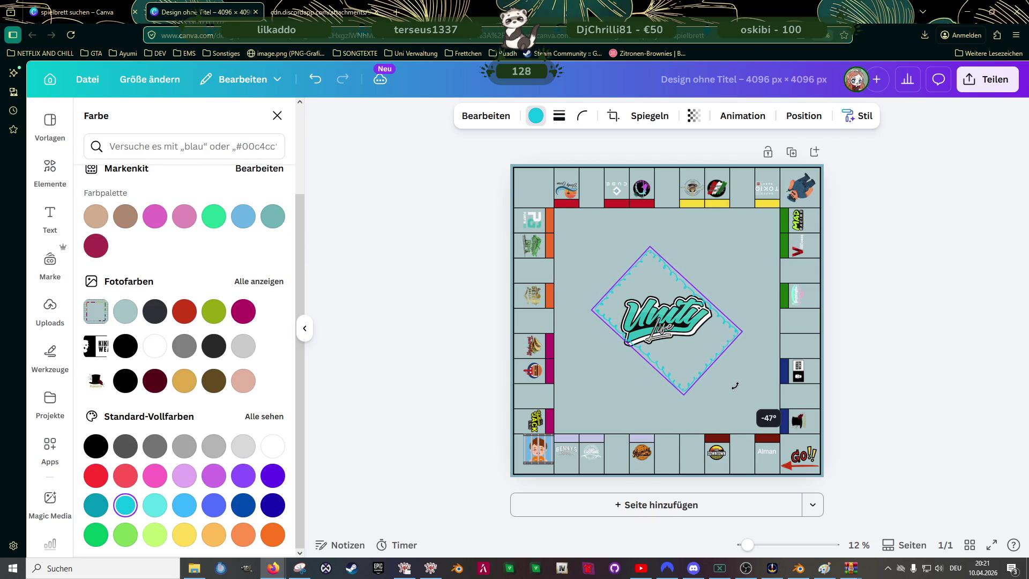
pyautogui.moveTo(652, 247); pyautogui.dragTo(676, 304)
pyautogui.moveTo(677, 358); pyautogui.dragTo(728, 277)
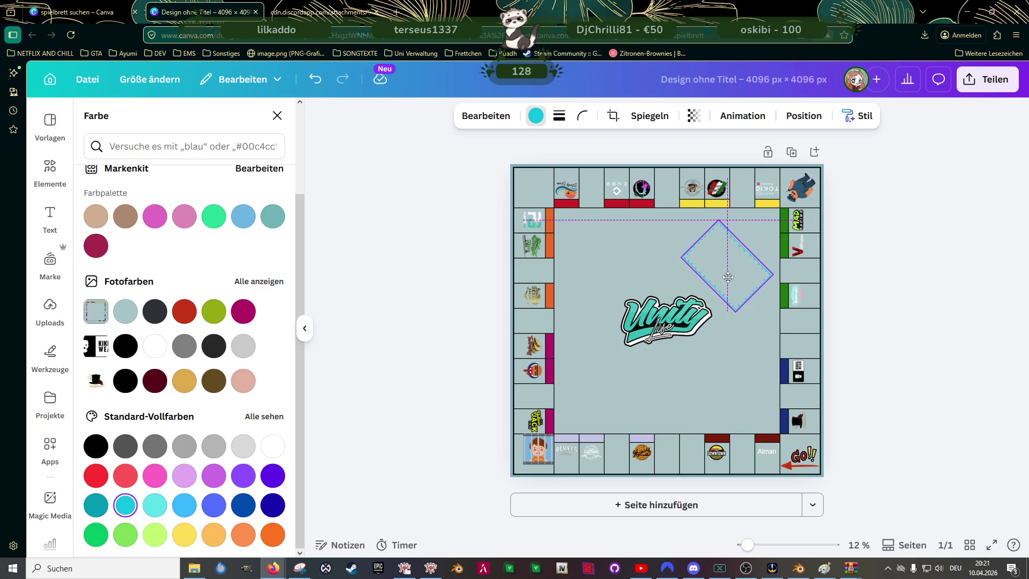
pyautogui.moveTo(735, 324)
pyautogui.mouseDown()
pyautogui.moveTo(700, 298)
pyautogui.moveTo(730, 286)
pyautogui.moveTo(724, 402)
pyautogui.mouseUp()
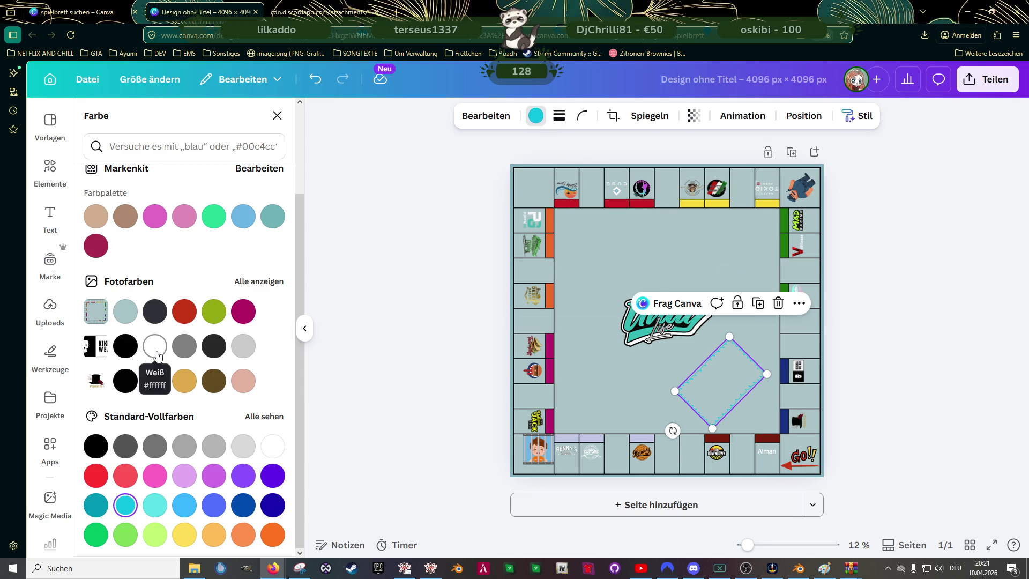
# - Give the diamond frames a custom soft turquoise colour
pyautogui.scroll(2, 175, 370)
pyautogui.scroll(2, 246, 252)
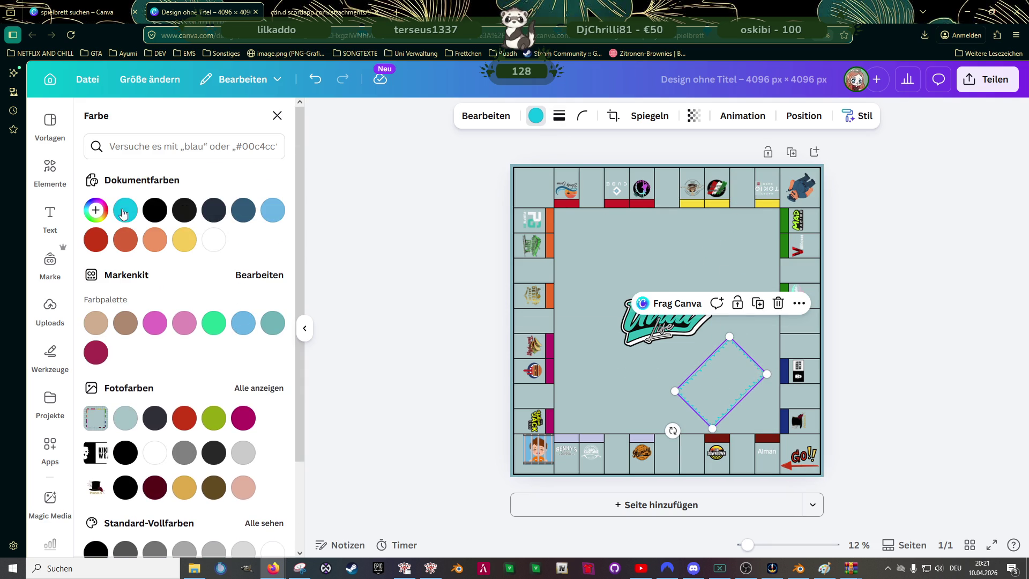
pyautogui.click(96, 210)
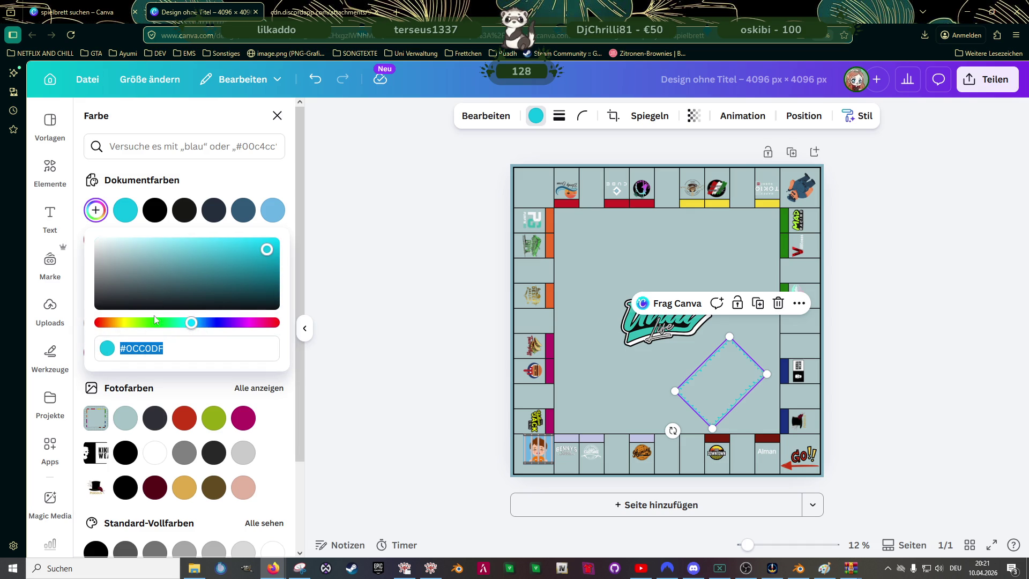
pyautogui.click(183, 323)
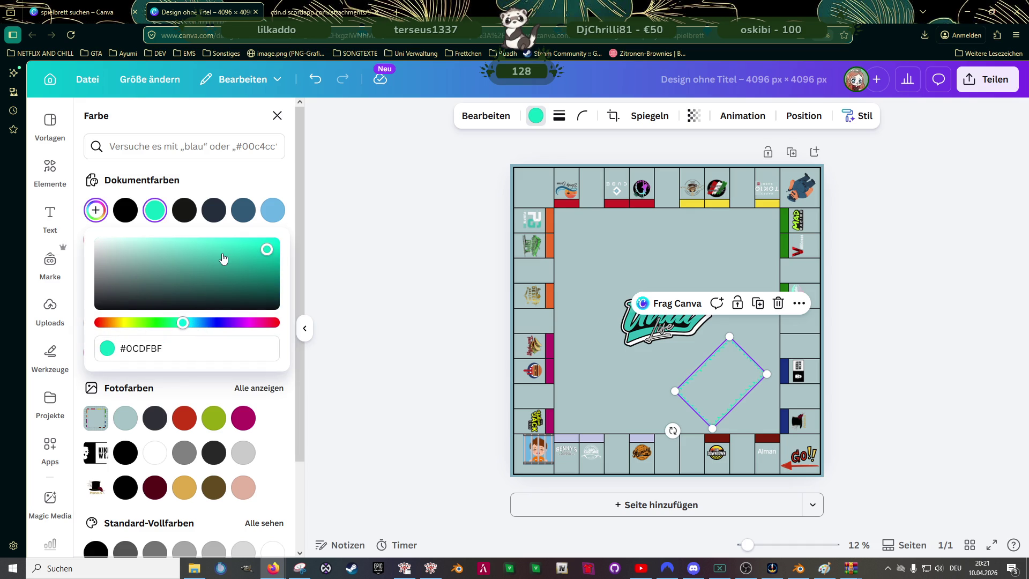
pyautogui.moveTo(252, 260); pyautogui.dragTo(244, 257)
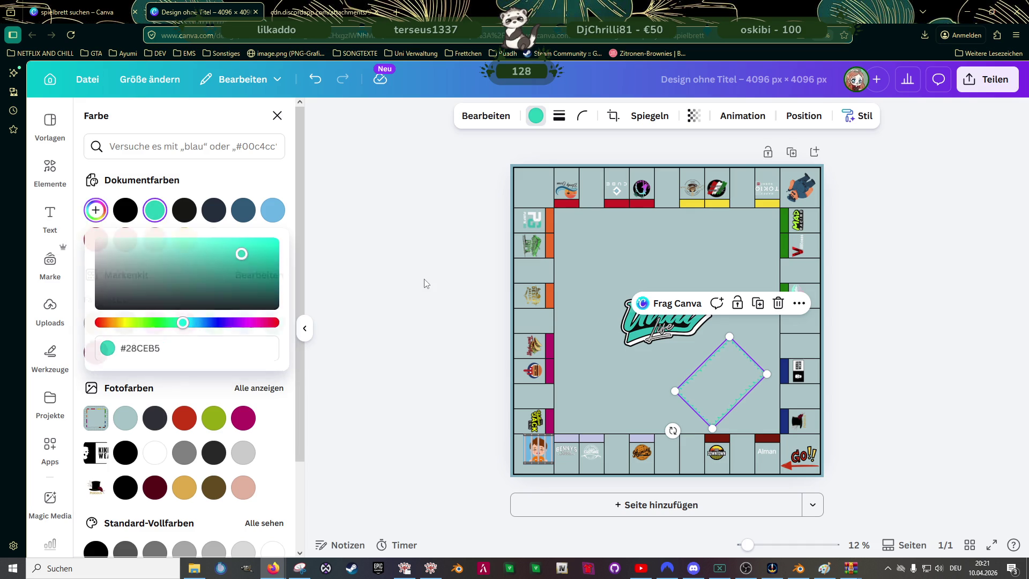
pyautogui.press('Escape')
pyautogui.click(725, 374)
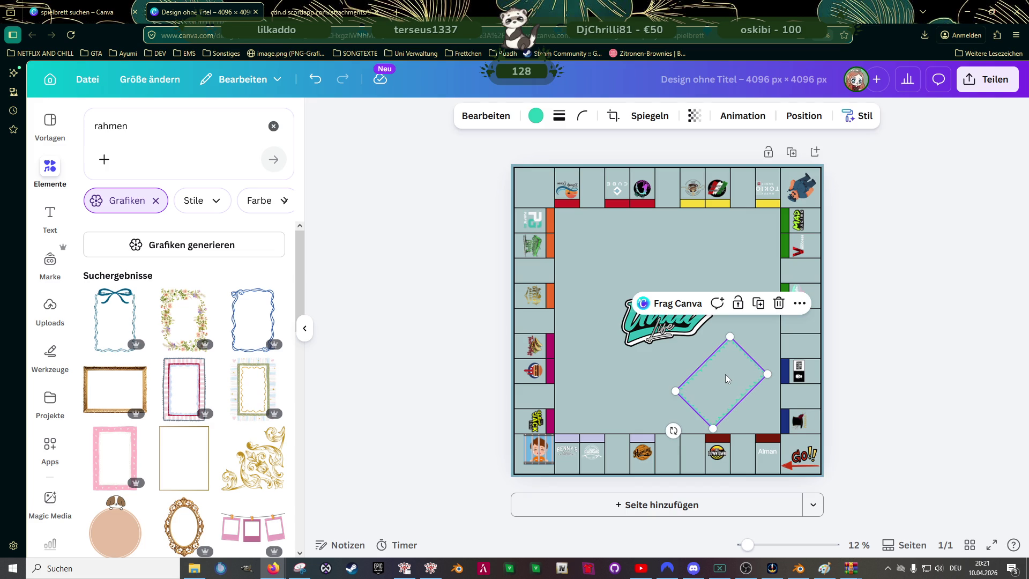
# - Place one diamond upper-left of the logo and nudge the lower-right one into position
pyautogui.moveTo(725, 374); pyautogui.dragTo(618, 261)
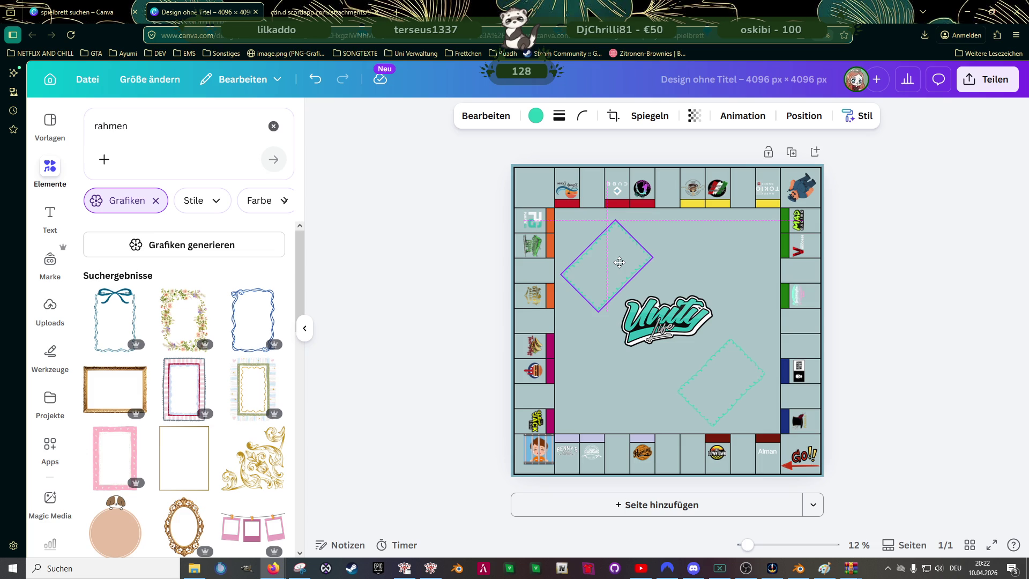
pyautogui.click(441, 298)
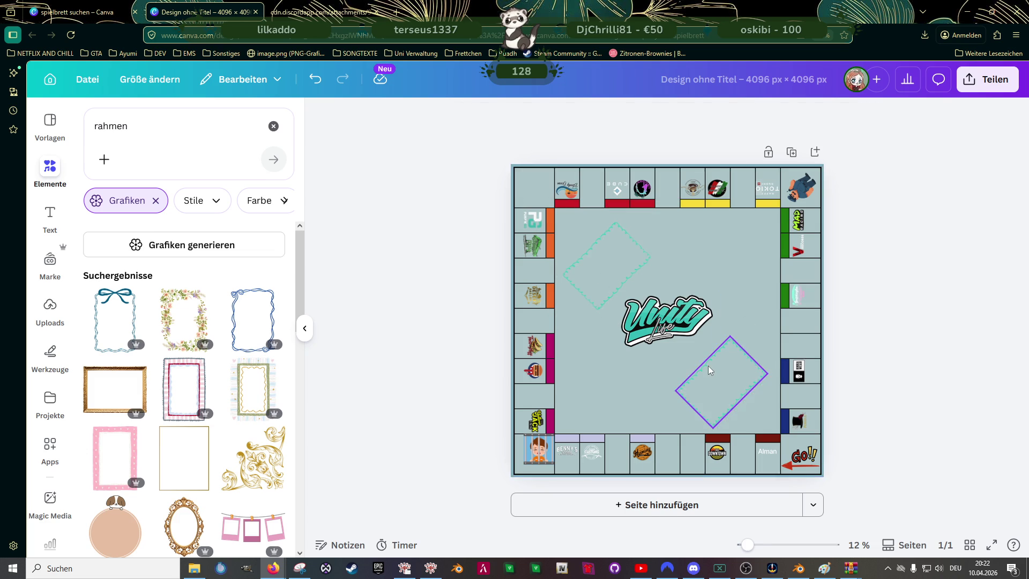
pyautogui.scroll(3, 719, 377)
pyautogui.moveTo(772, 391); pyautogui.dragTo(782, 390)
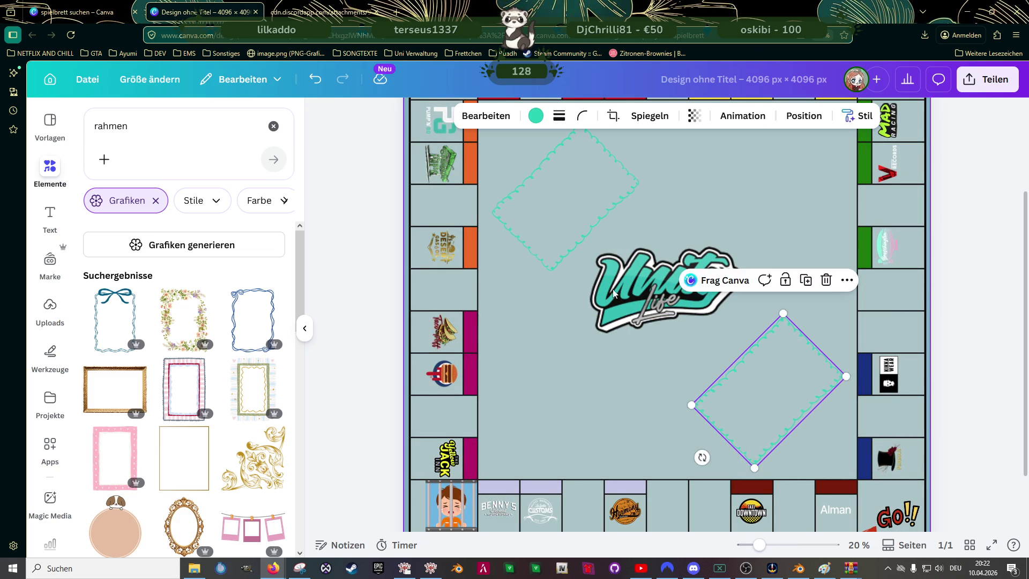
pyautogui.scroll(2, 580, 294)
pyautogui.click(580, 294)
pyautogui.moveTo(579, 294); pyautogui.dragTo(579, 293)
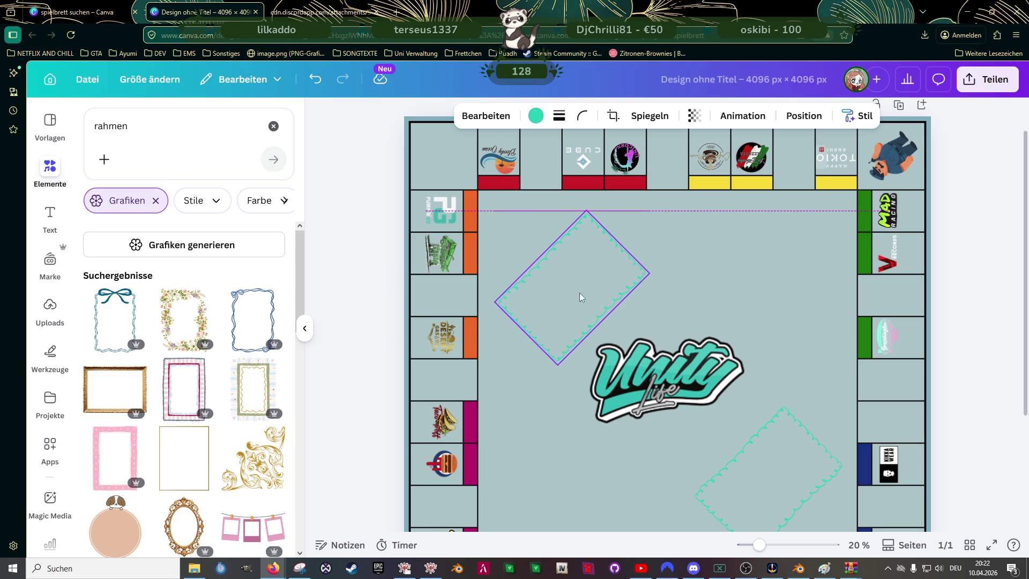
# - Nudge the Unity Life logo slightly lower so it sits between the diamonds
pyautogui.scroll(-2, 696, 359)
pyautogui.click(664, 327)
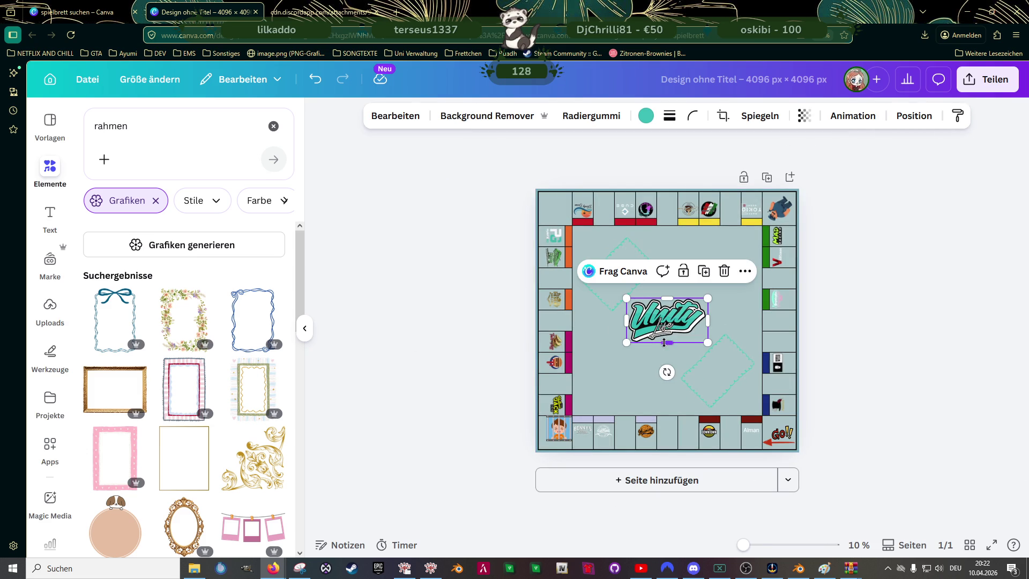
pyautogui.moveTo(665, 326); pyautogui.dragTo(665, 327)
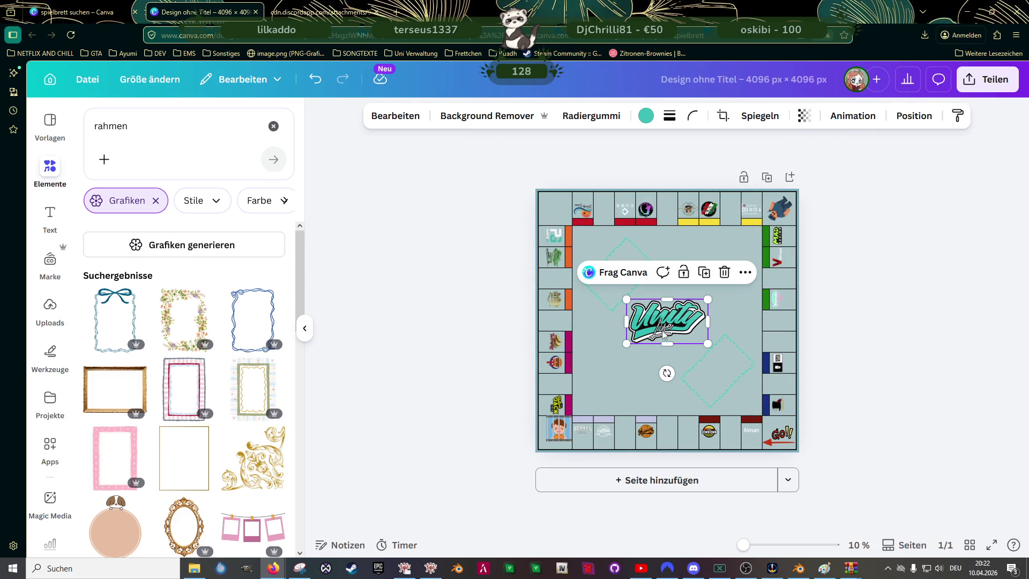
pyautogui.click(478, 361)
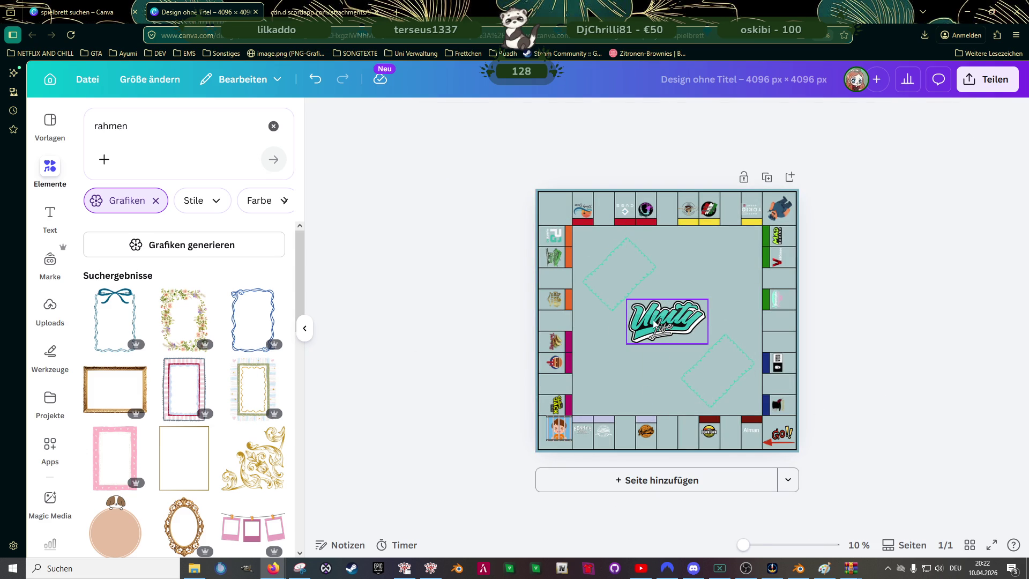
pyautogui.click(673, 320)
pyautogui.moveTo(674, 322); pyautogui.dragTo(672, 320)
pyautogui.click(927, 343)
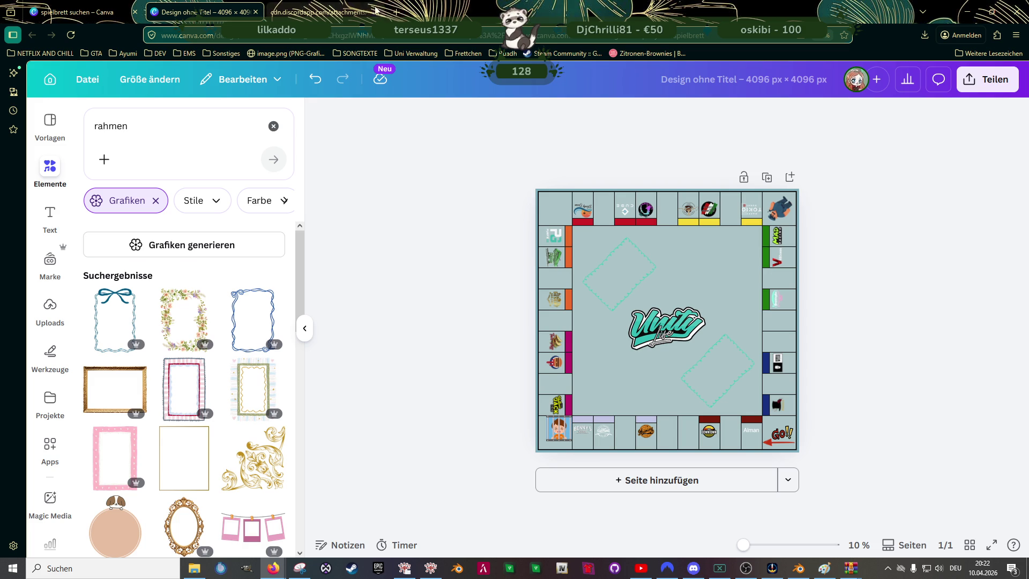
pyautogui.click(396, 11)
# - Open the Pleb Masters Forge bookmark and launch Forge Studios from 'More from us'
pyautogui.click(44, 52)
pyautogui.moveTo(124, 53)
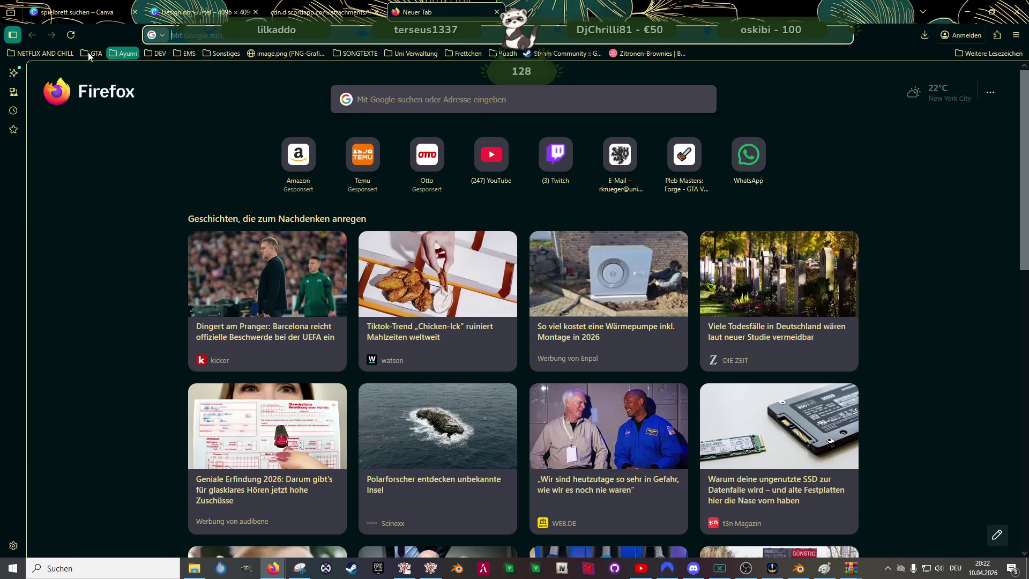
pyautogui.moveTo(156, 54)
pyautogui.click(160, 73)
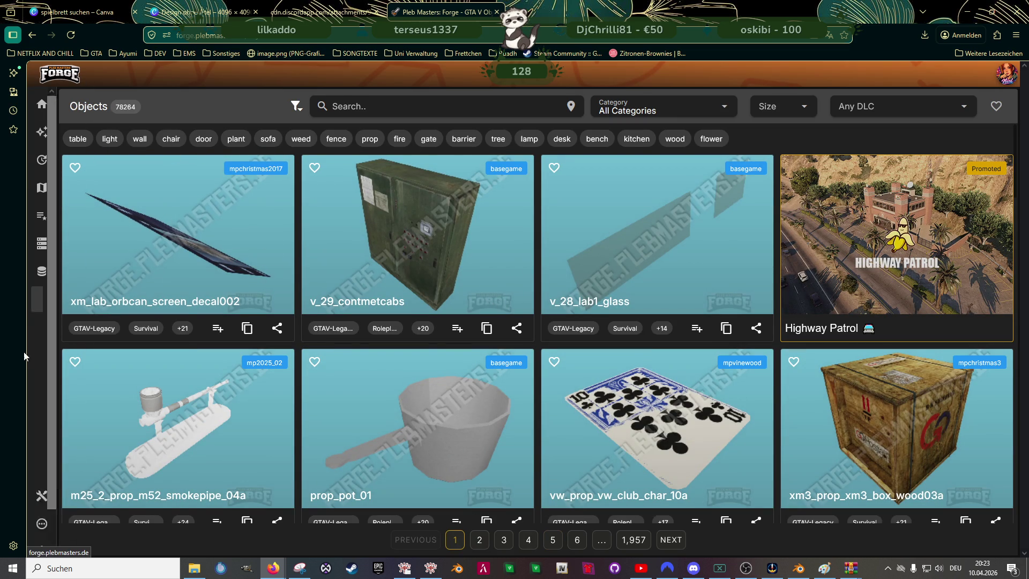
pyautogui.scroll(-1, 107, 375)
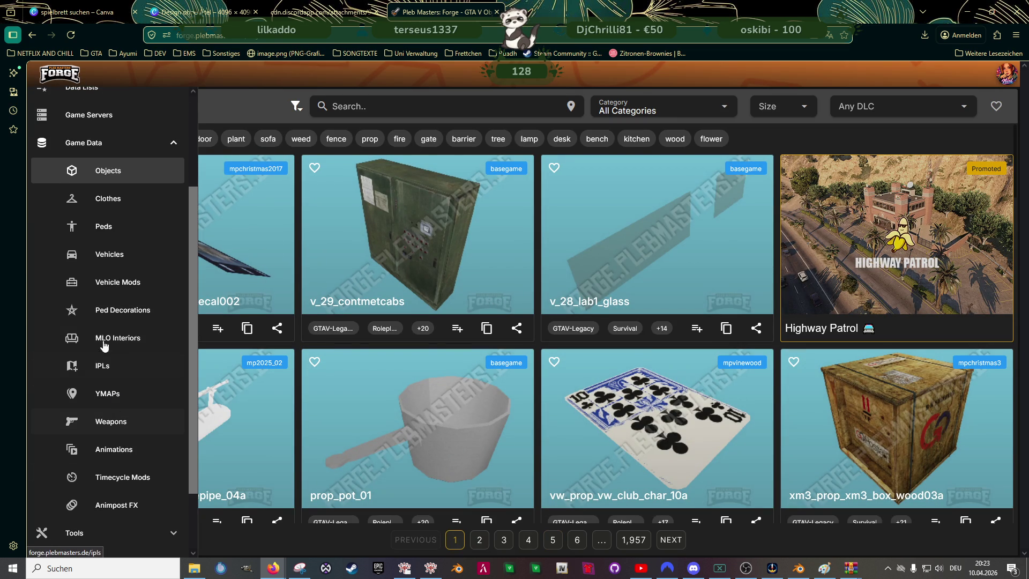
pyautogui.scroll(-2, 118, 343)
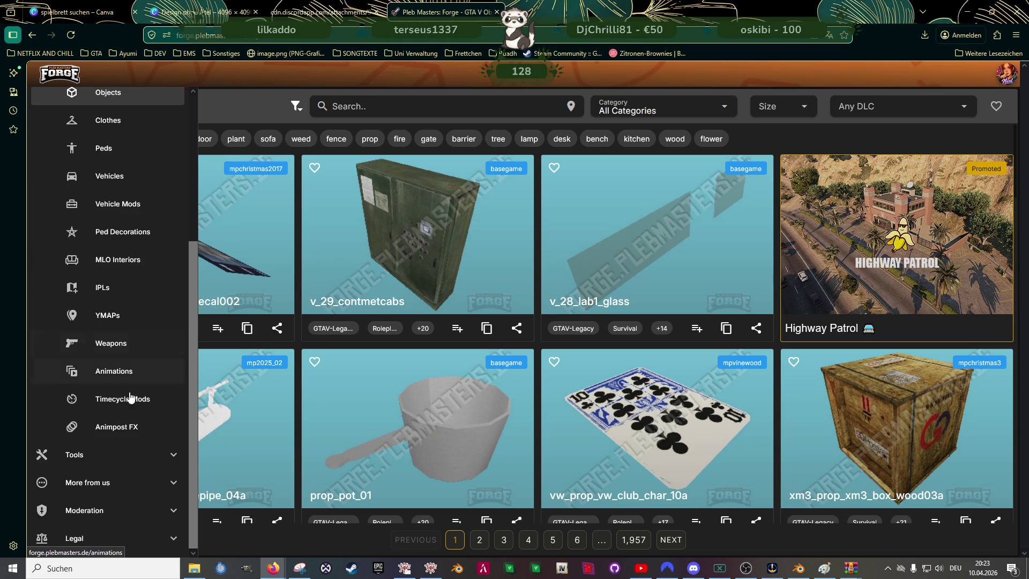
pyautogui.click(135, 484)
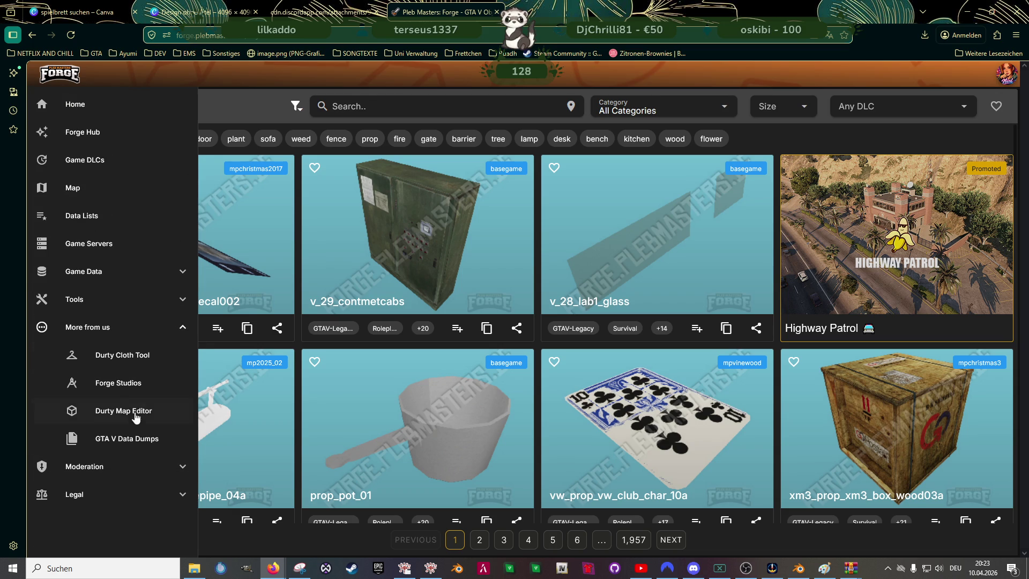
pyautogui.click(131, 384)
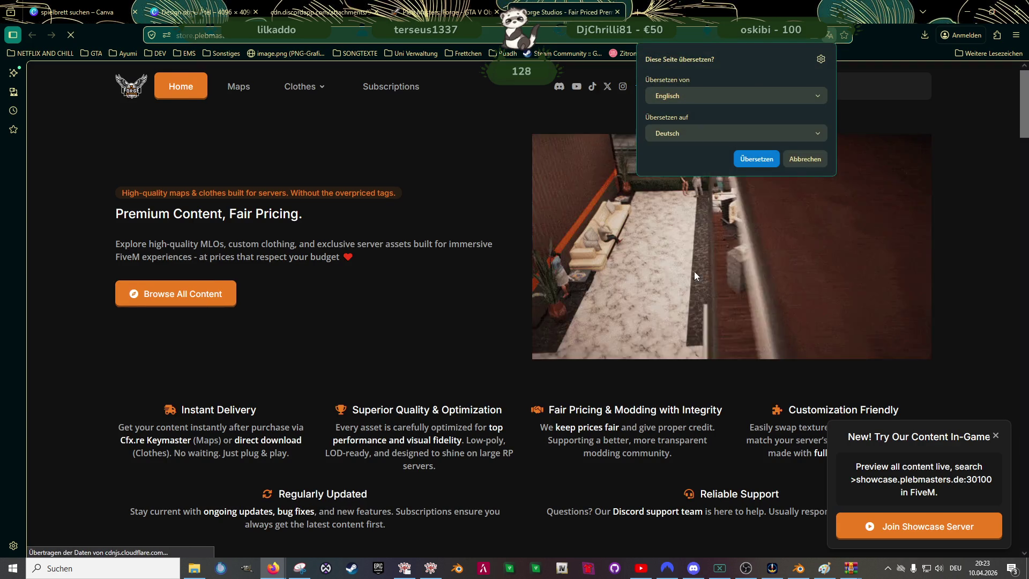
# - Open the MLO Interiors category and scroll down to the Benefector Car Dealer listing
pyautogui.click(239, 86)
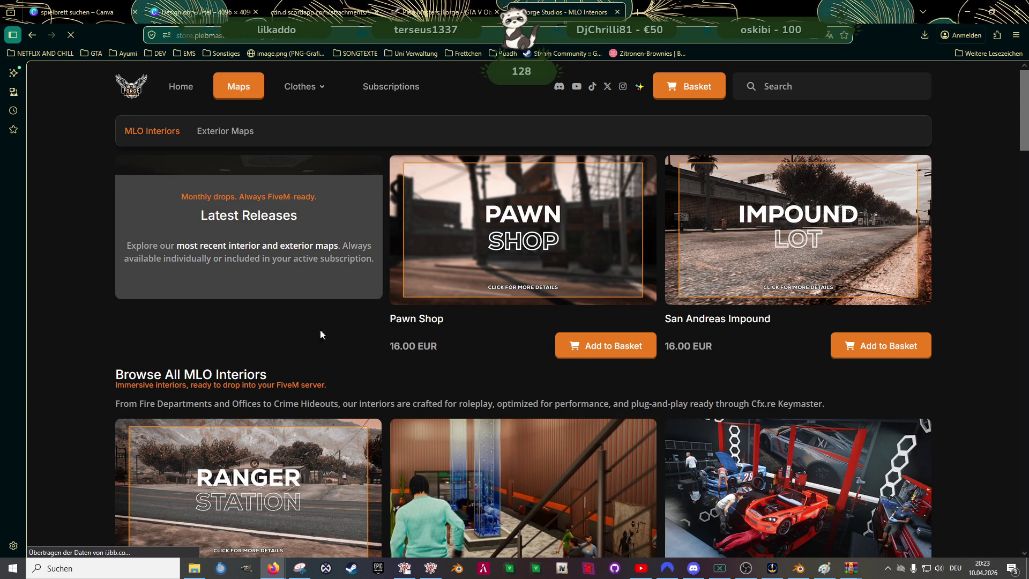
pyautogui.scroll(-3, 376, 330)
pyautogui.scroll(-2, 448, 334)
pyautogui.scroll(-2, 448, 334)
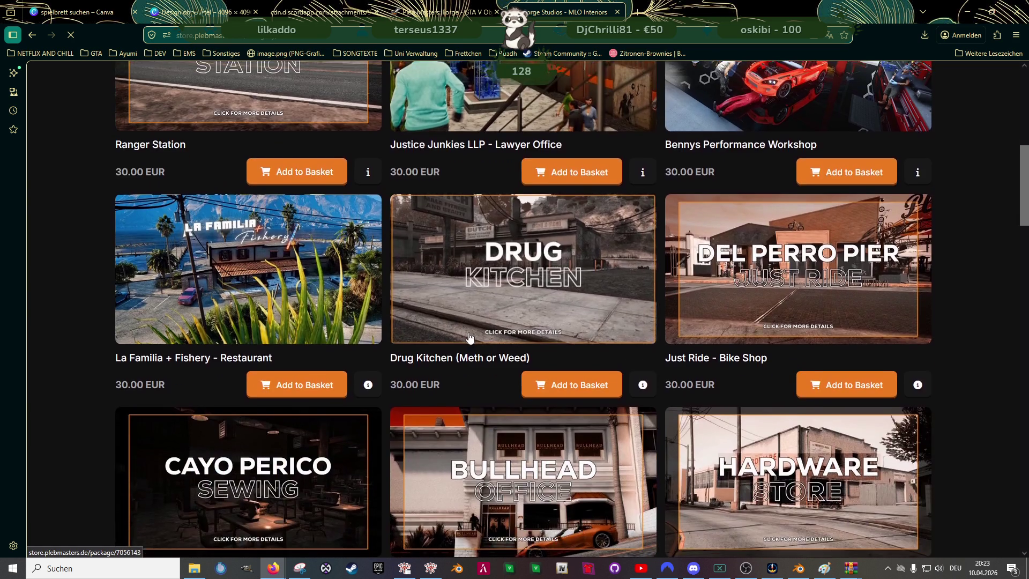
pyautogui.scroll(-4, 429, 343)
pyautogui.scroll(-2, 536, 348)
pyautogui.scroll(-3, 548, 352)
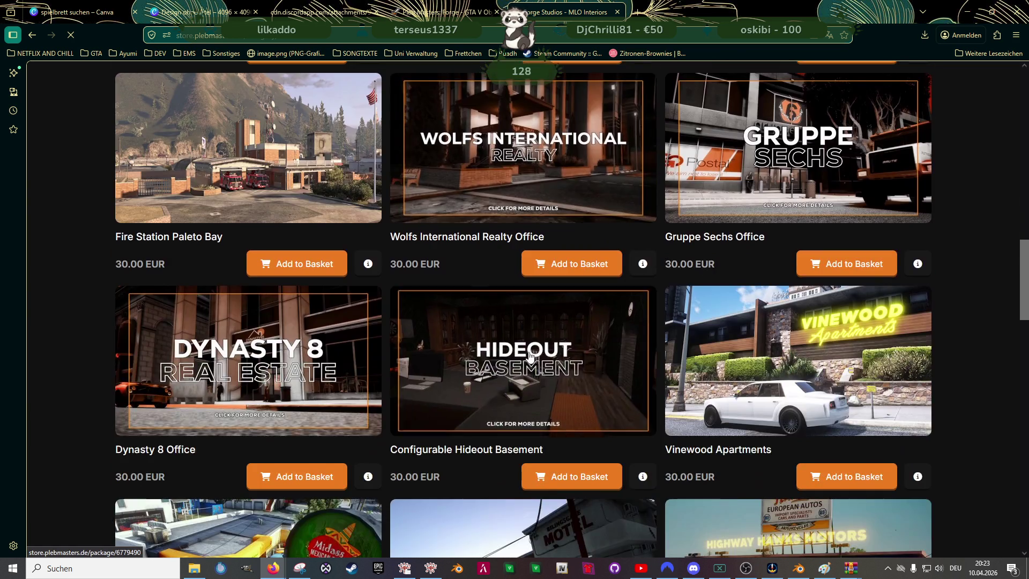
pyautogui.scroll(-5, 616, 418)
pyautogui.scroll(-4, 671, 508)
pyautogui.scroll(-4, 660, 439)
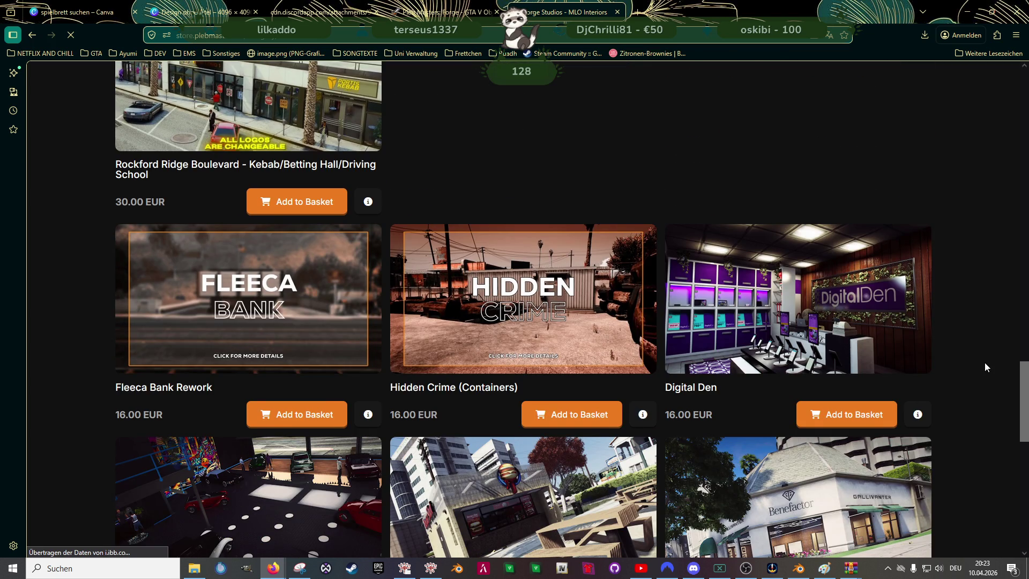
pyautogui.scroll(-5, 985, 364)
# - View the Benefector Car Dealer gallery's showroom interior photos, then return to MLO Interiors
pyautogui.click(839, 355)
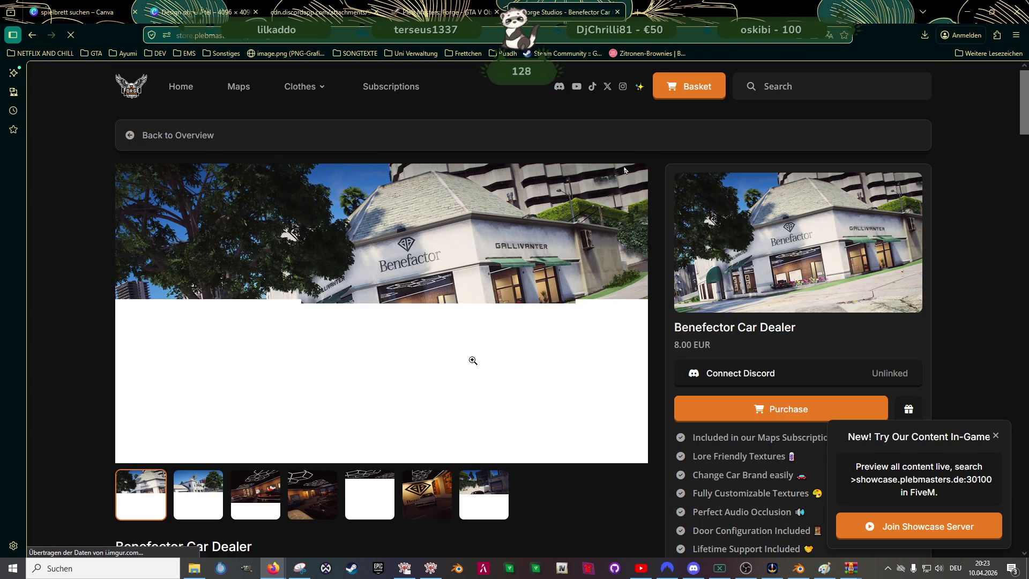
pyautogui.click(308, 501)
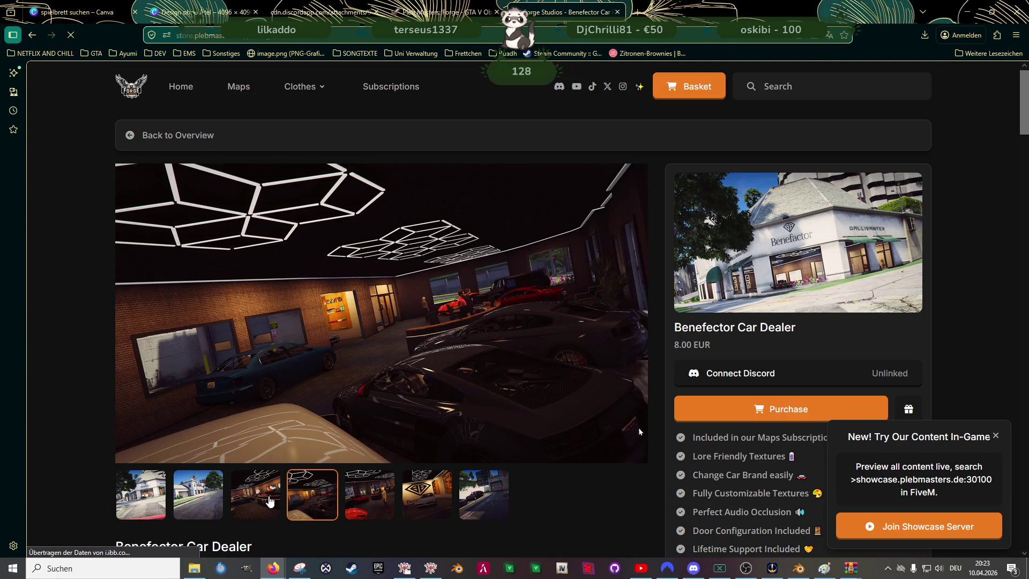
pyautogui.click(267, 502)
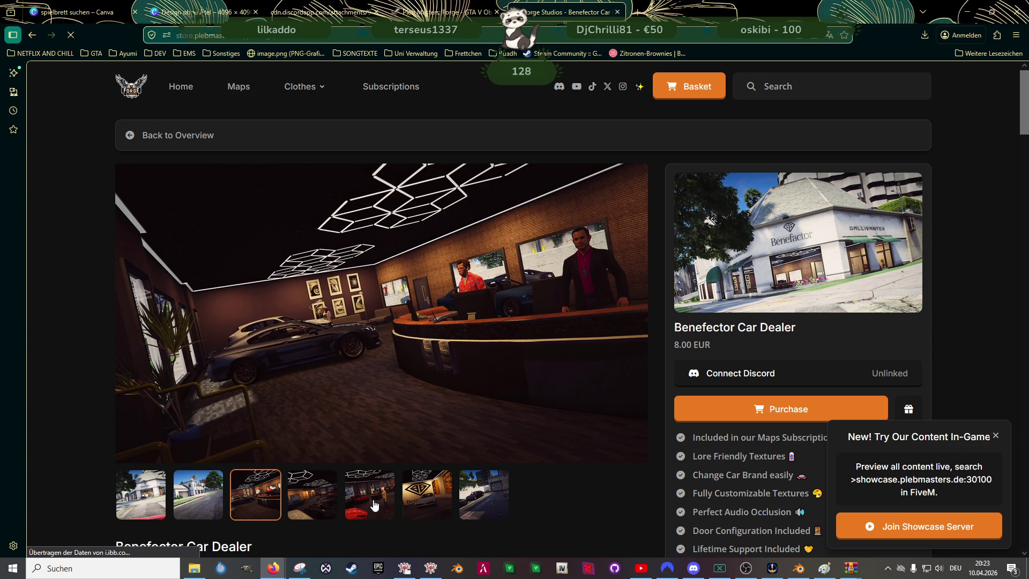
pyautogui.click(375, 504)
pyautogui.click(415, 503)
pyautogui.click(485, 502)
pyautogui.click(418, 502)
pyautogui.click(373, 502)
pyautogui.click(334, 498)
pyautogui.click(235, 497)
pyautogui.click(32, 35)
# - Scroll down through the MLO Interiors catalogue and partway back up
pyautogui.scroll(-2, 610, 294)
pyautogui.scroll(-2, 610, 294)
pyautogui.scroll(-3, 610, 294)
pyautogui.scroll(-3, 605, 292)
pyautogui.scroll(-3, 526, 506)
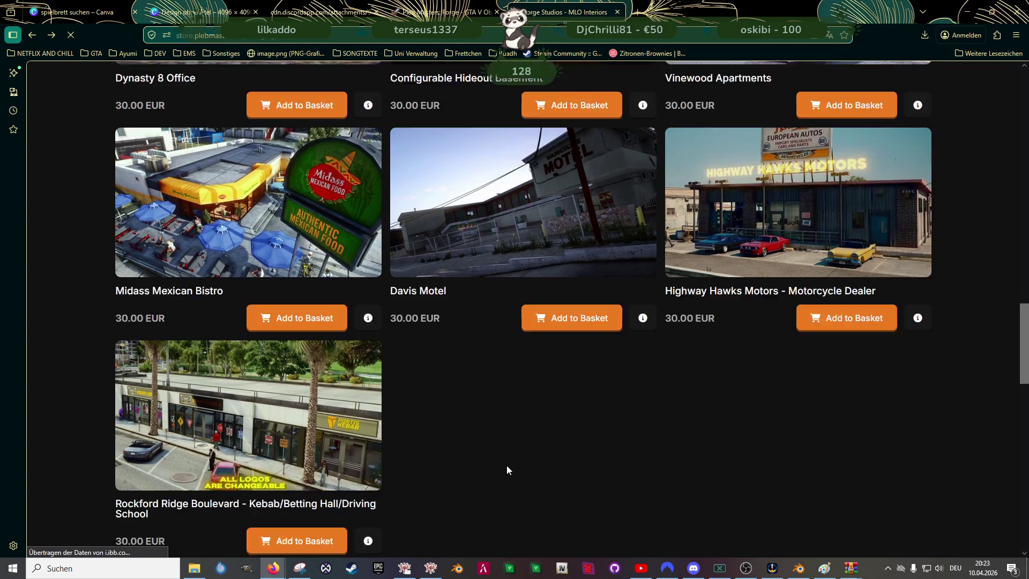
pyautogui.scroll(-2, 528, 359)
pyautogui.scroll(-3, 563, 364)
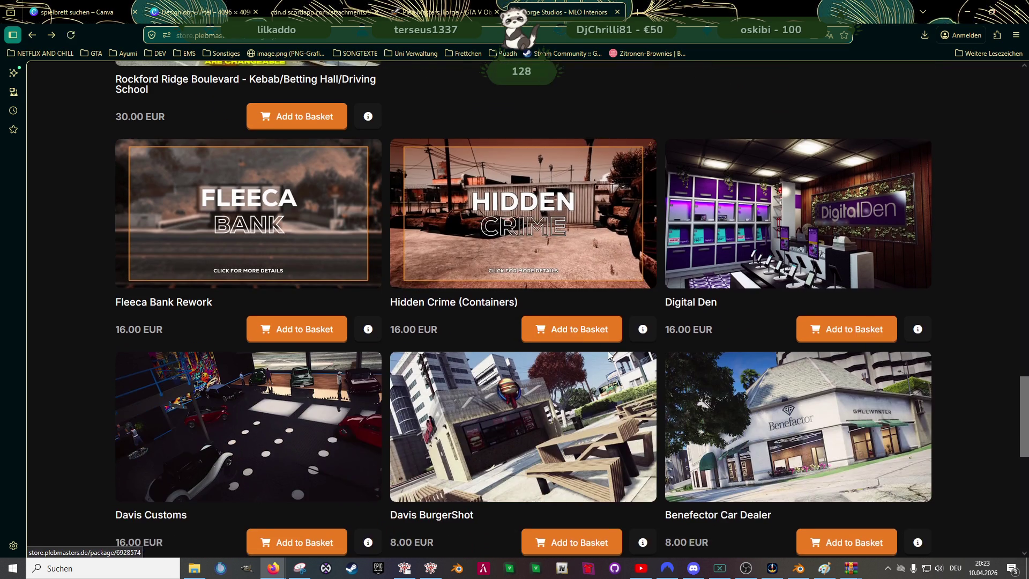
pyautogui.scroll(-5, 589, 359)
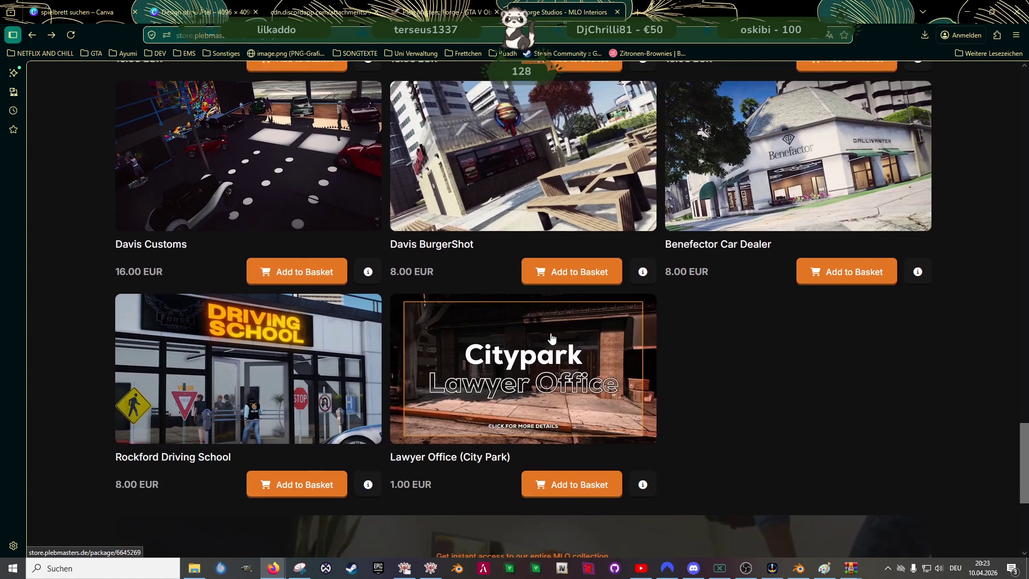
pyautogui.scroll(-1, 616, 348)
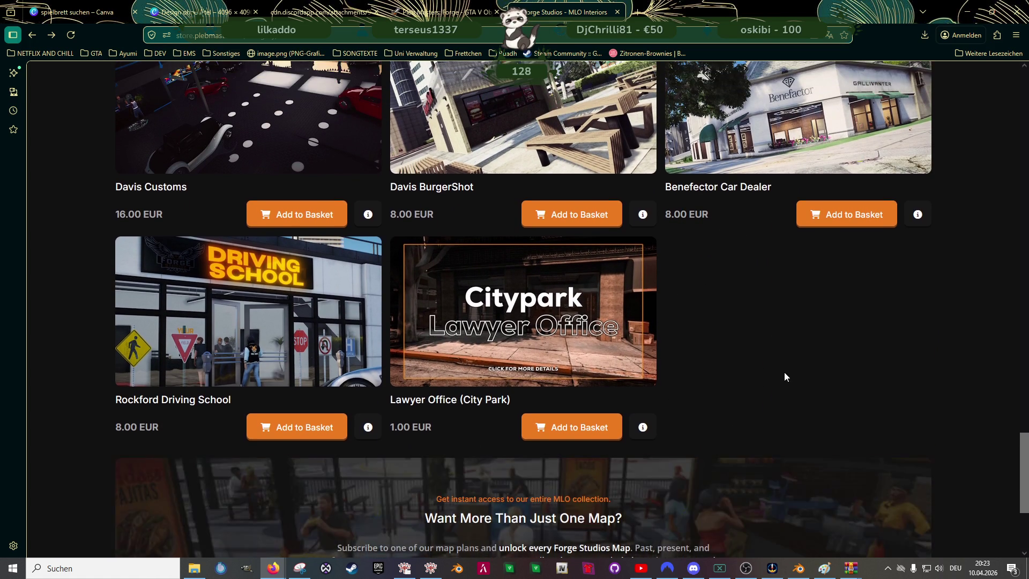
pyautogui.scroll(1, 792, 384)
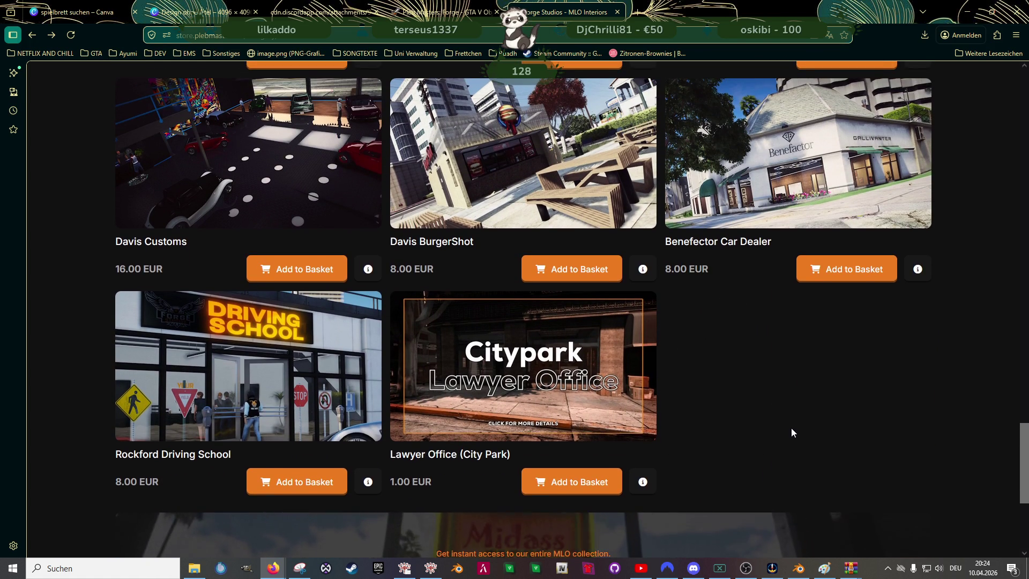
pyautogui.scroll(4, 791, 428)
pyautogui.scroll(4, 793, 435)
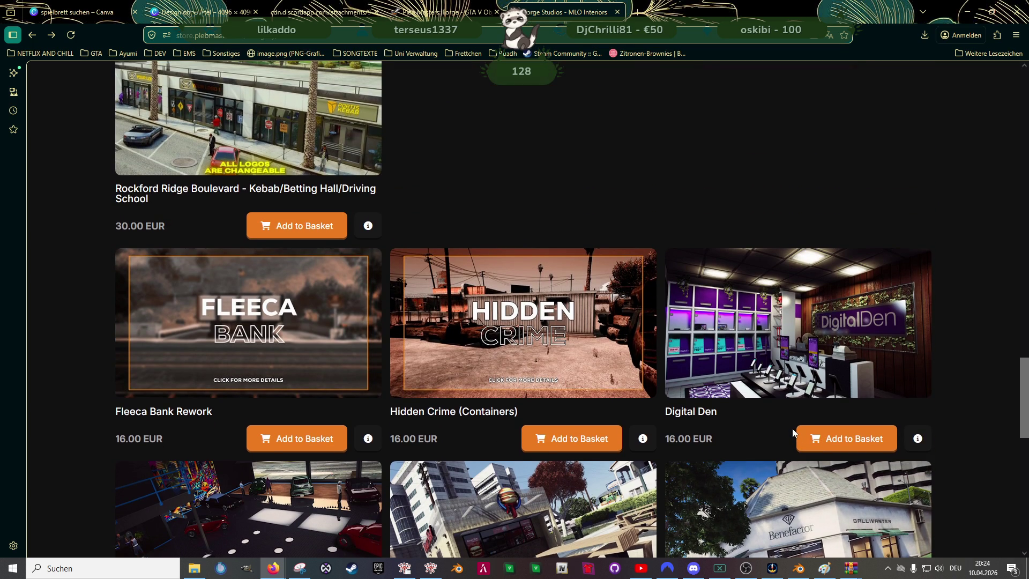
pyautogui.scroll(2, 773, 423)
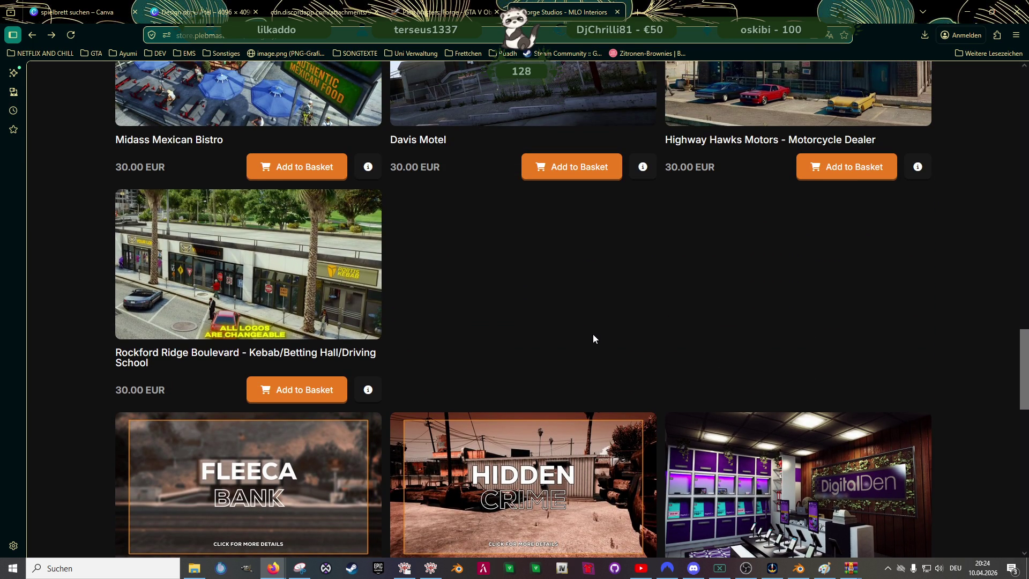
pyautogui.scroll(4, 643, 390)
pyautogui.scroll(4, 643, 389)
pyautogui.scroll(5, 636, 392)
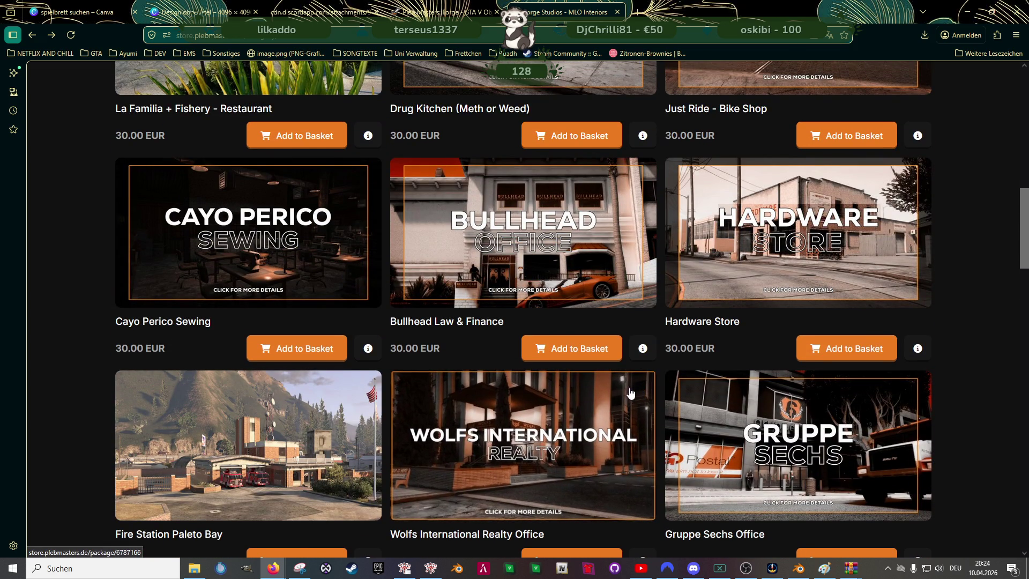
pyautogui.scroll(1, 637, 392)
pyautogui.scroll(1, 640, 321)
pyautogui.scroll(1, 643, 242)
pyautogui.scroll(2, 643, 243)
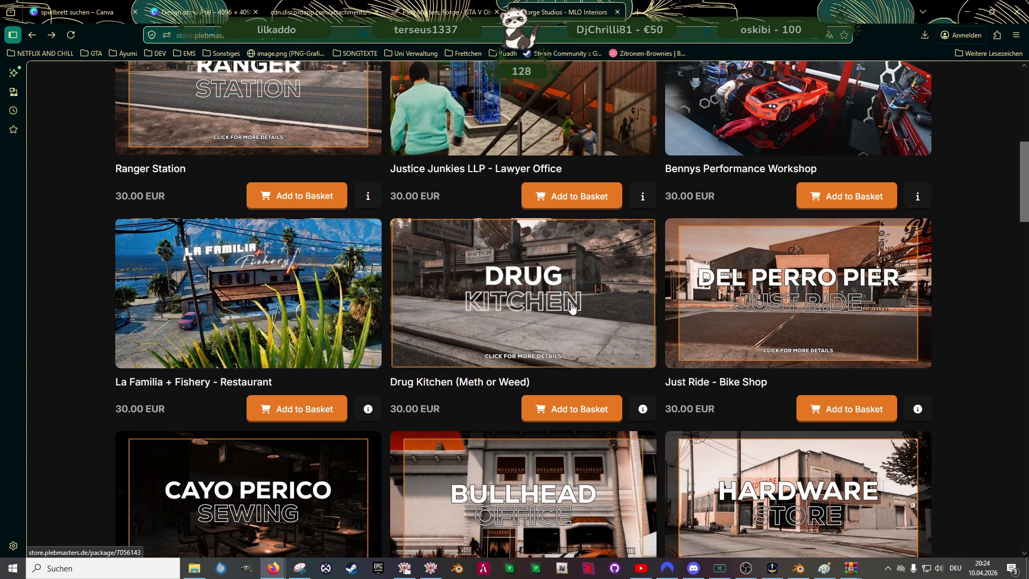
pyautogui.scroll(3, 571, 307)
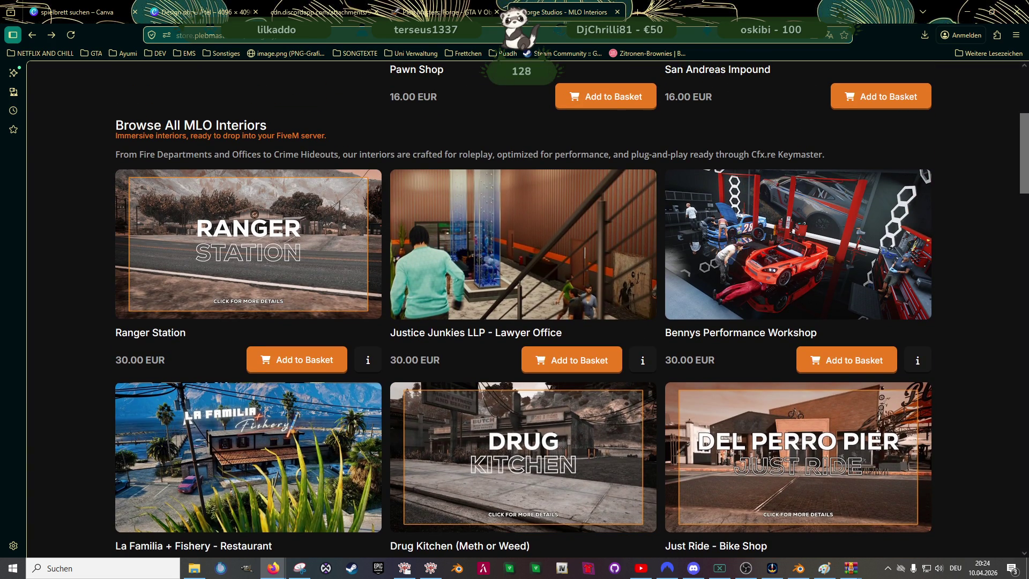
pyautogui.scroll(3, 635, 365)
pyautogui.scroll(2, 658, 383)
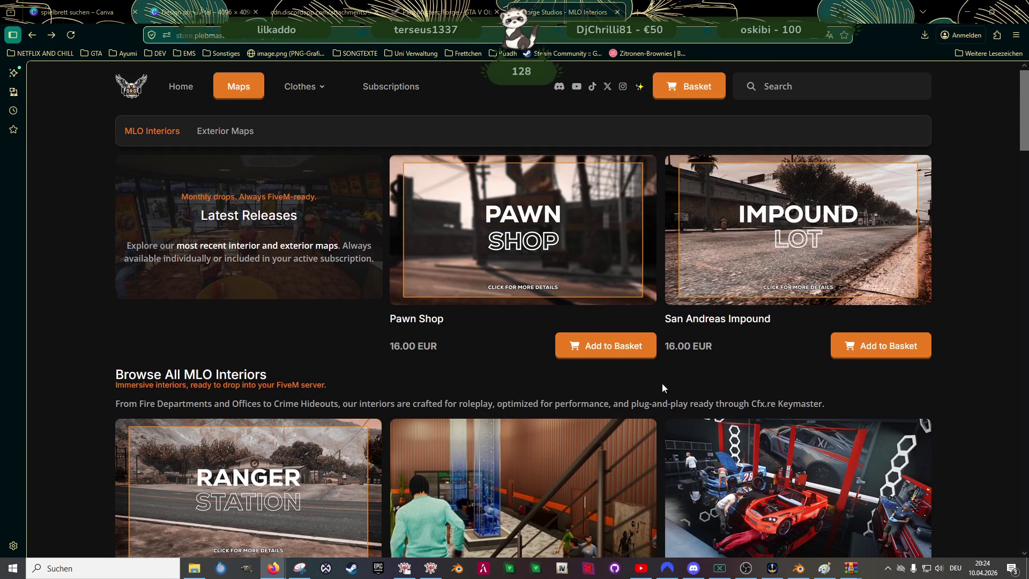
pyautogui.scroll(-1, 453, 344)
pyautogui.scroll(-1, 481, 328)
pyautogui.scroll(-2, 448, 411)
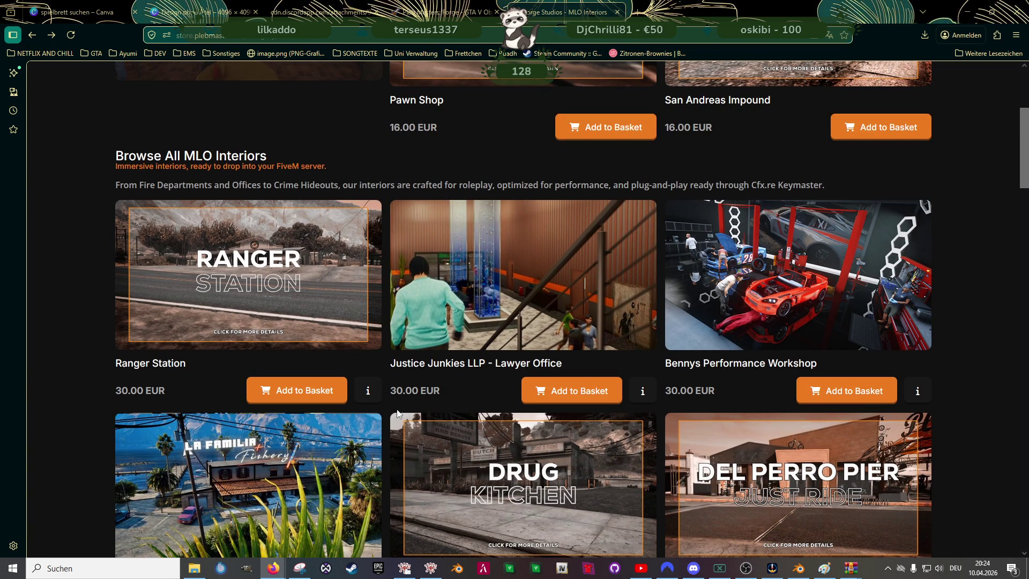
pyautogui.scroll(-3, 342, 341)
pyautogui.scroll(-3, 111, 359)
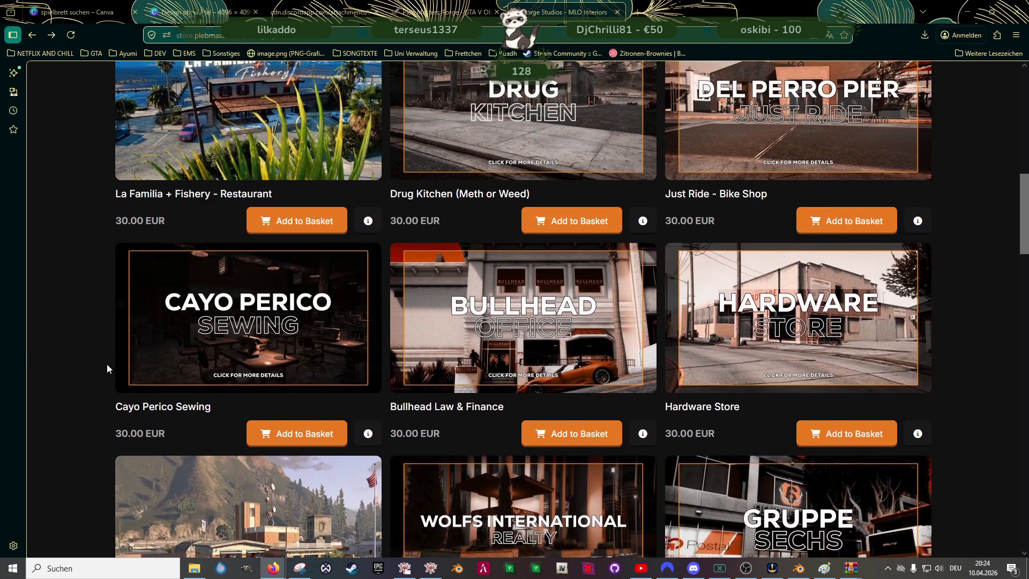
pyautogui.scroll(2, 104, 364)
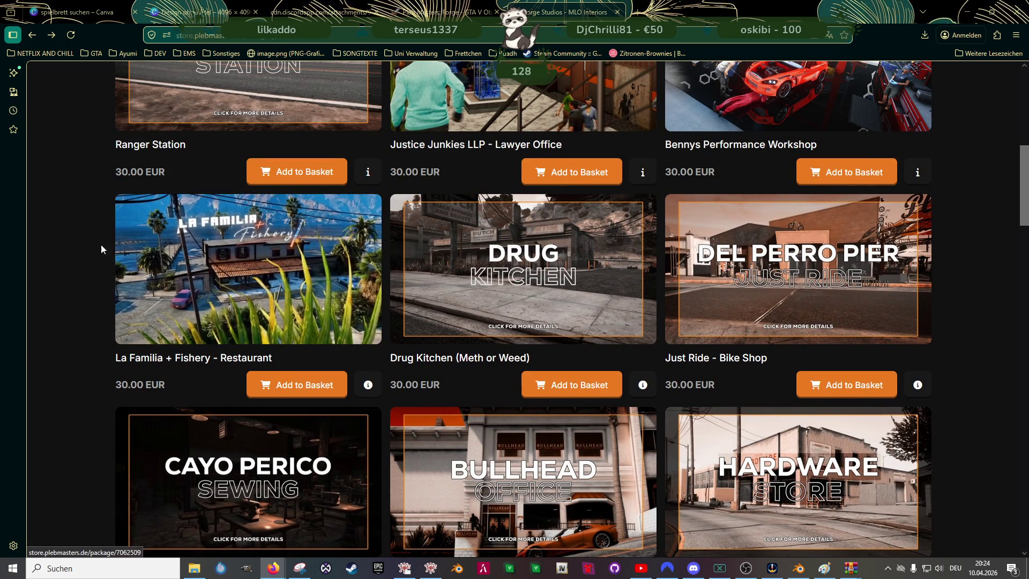
pyautogui.scroll(-4, 215, 332)
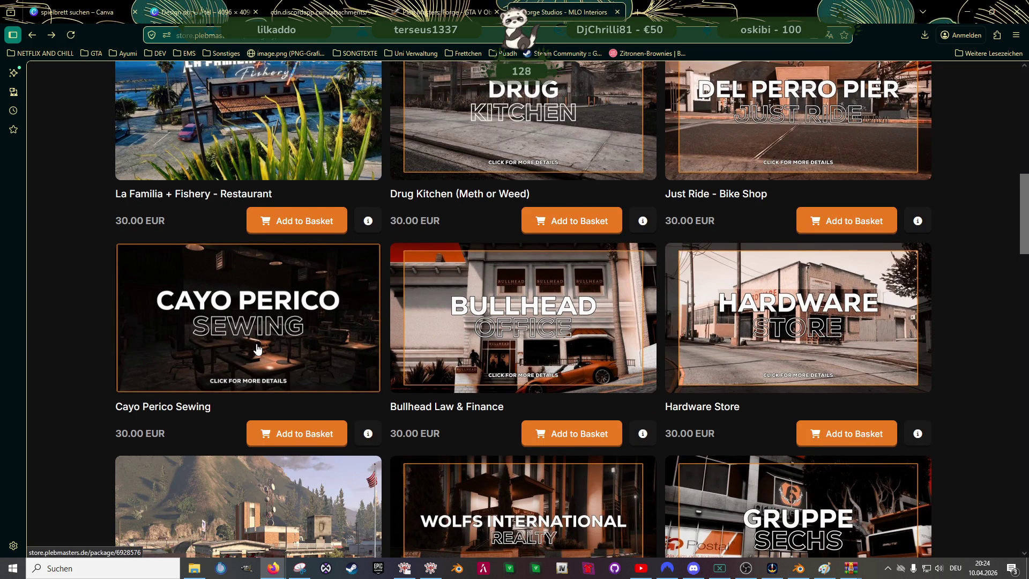
pyautogui.scroll(-2, 257, 349)
pyautogui.scroll(-3, 354, 358)
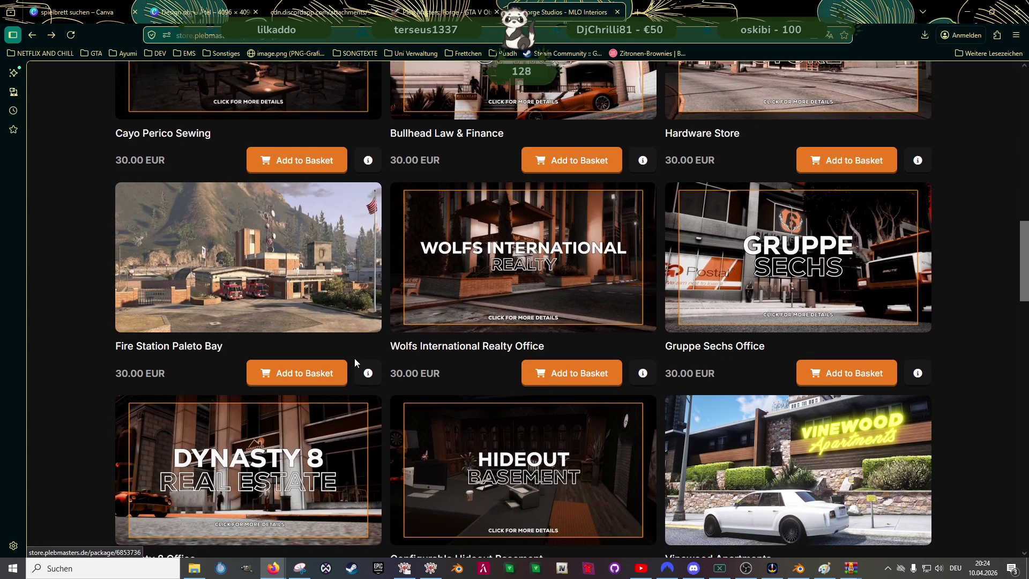
pyautogui.scroll(-5, 394, 454)
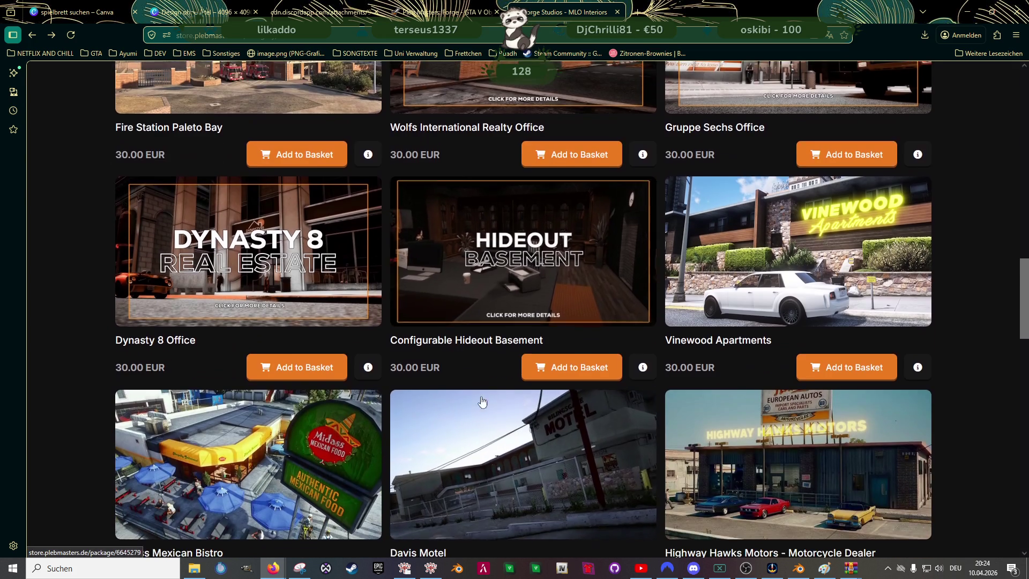
pyautogui.scroll(-2, 490, 445)
pyautogui.scroll(-2, 483, 481)
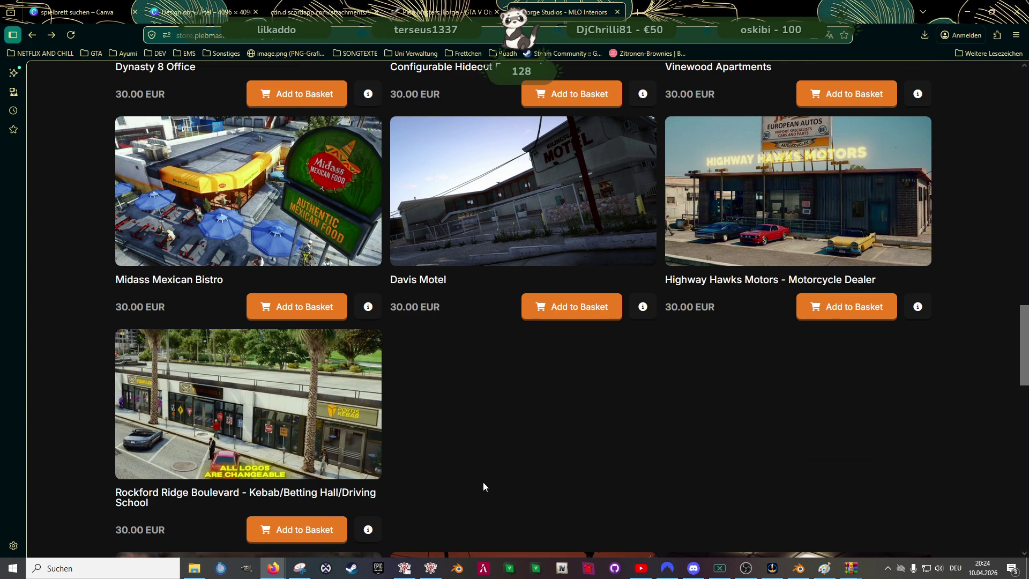
pyautogui.scroll(-2, 497, 445)
pyautogui.scroll(-2, 495, 356)
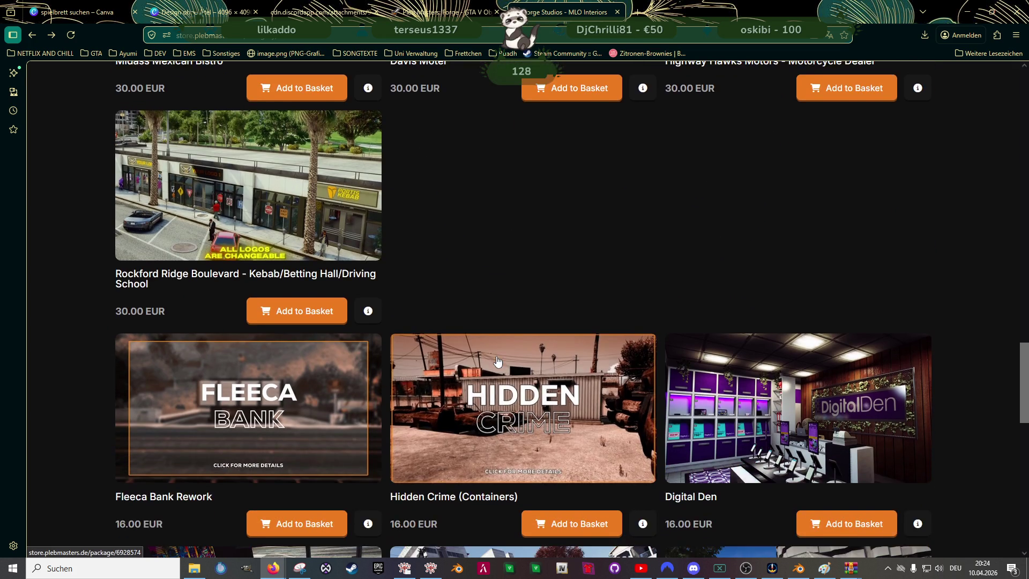
pyautogui.scroll(-2, 496, 370)
pyautogui.scroll(-2, 504, 375)
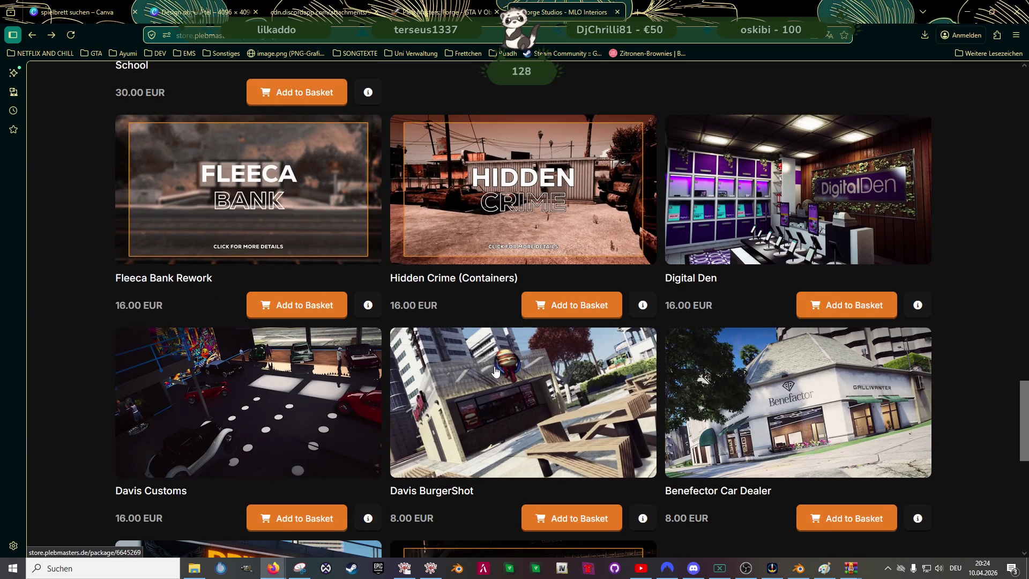
pyautogui.scroll(-1, 513, 382)
pyautogui.scroll(-1, 513, 382)
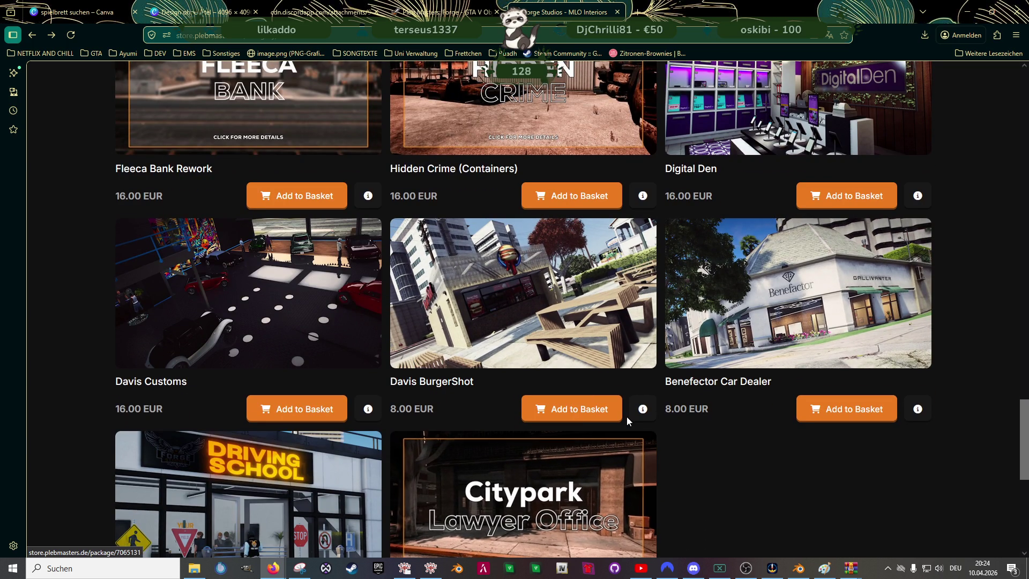
pyautogui.scroll(-1, 576, 388)
pyautogui.scroll(-1, 643, 397)
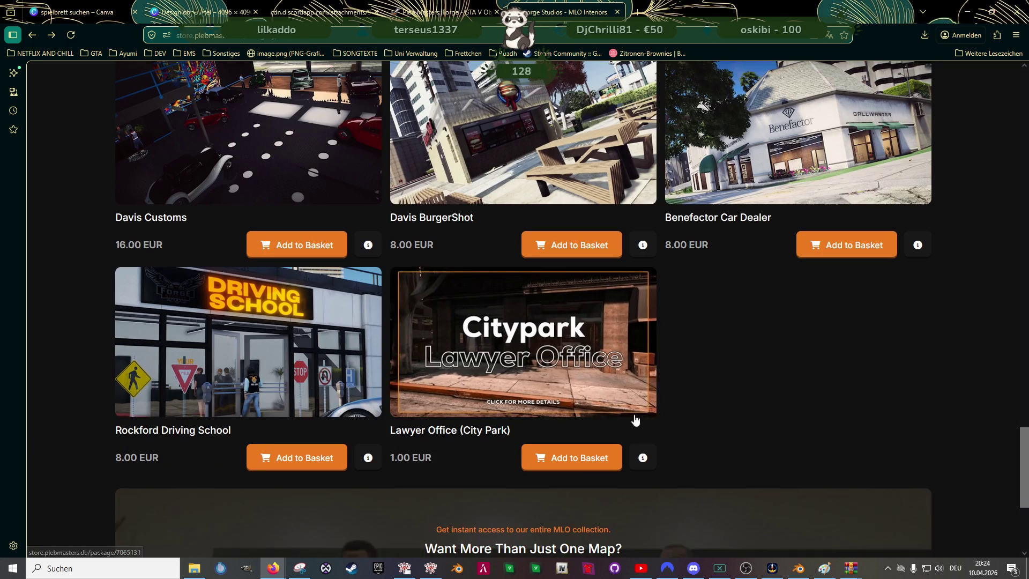
pyautogui.scroll(-3, 722, 404)
pyautogui.scroll(1, 519, 352)
pyautogui.scroll(9, 519, 352)
pyautogui.scroll(5, 519, 352)
pyautogui.scroll(5, 522, 322)
pyautogui.scroll(5, 536, 214)
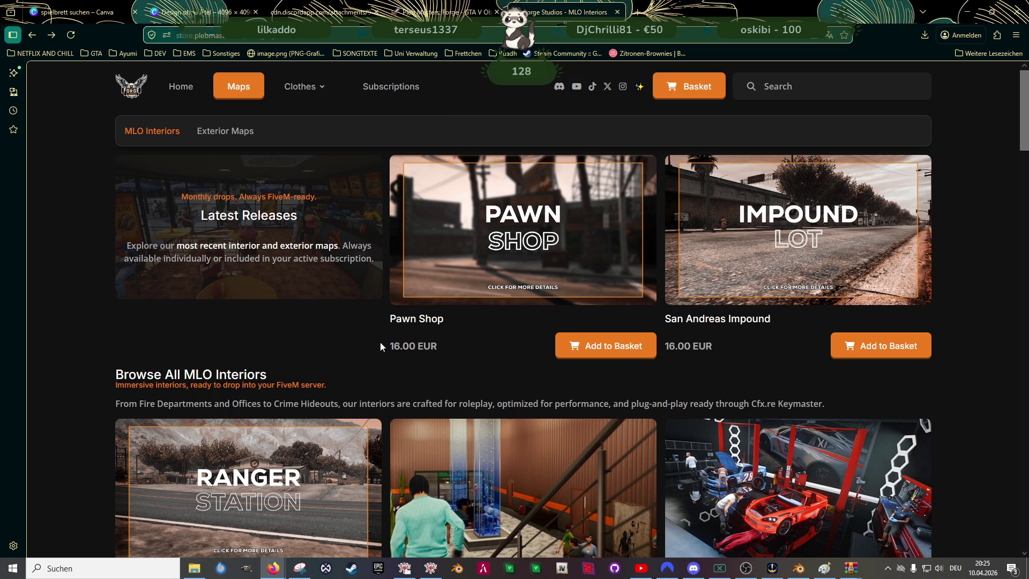
# - Scroll the catalogue again up to the Latest Releases header, then return to the Canva board
pyautogui.scroll(-1, 378, 345)
pyautogui.scroll(-2, 389, 320)
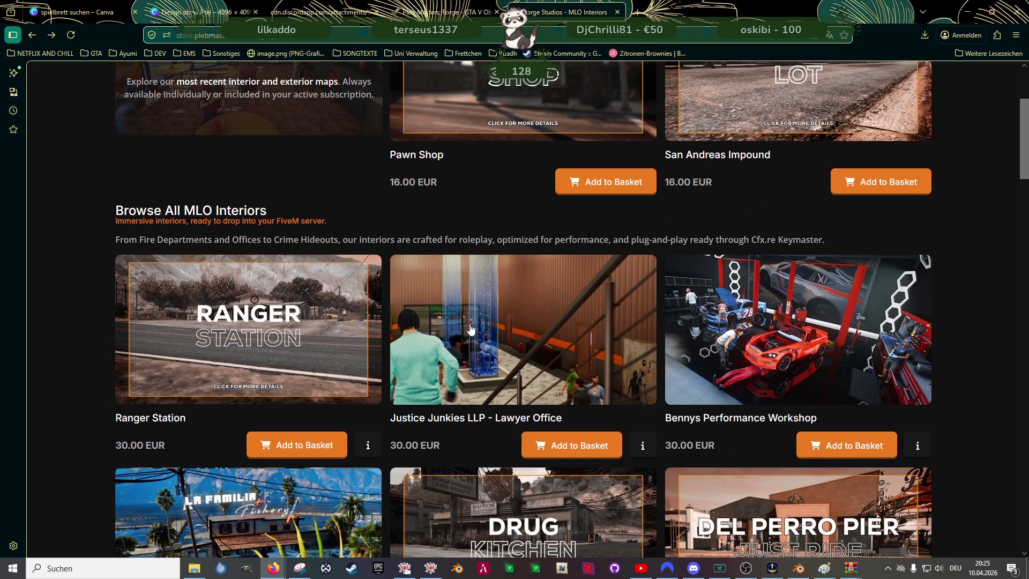
pyautogui.scroll(2, 523, 337)
pyautogui.scroll(-7, 522, 337)
pyautogui.scroll(-4, 590, 343)
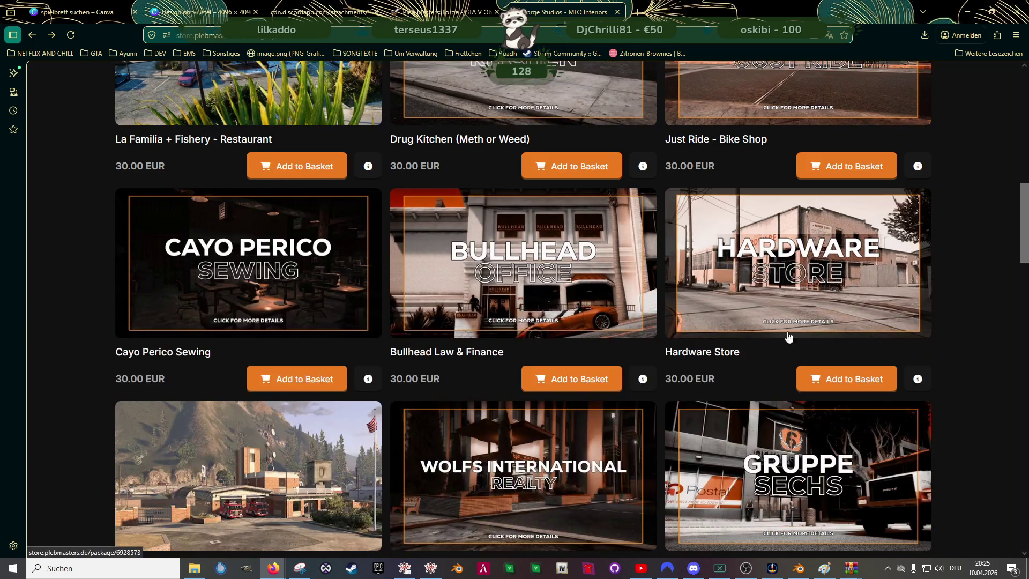
pyautogui.scroll(-4, 750, 354)
pyautogui.scroll(-7, 853, 372)
pyautogui.scroll(-1, 814, 321)
pyautogui.scroll(-3, 797, 285)
pyautogui.scroll(-4, 800, 334)
pyautogui.scroll(-2, 831, 386)
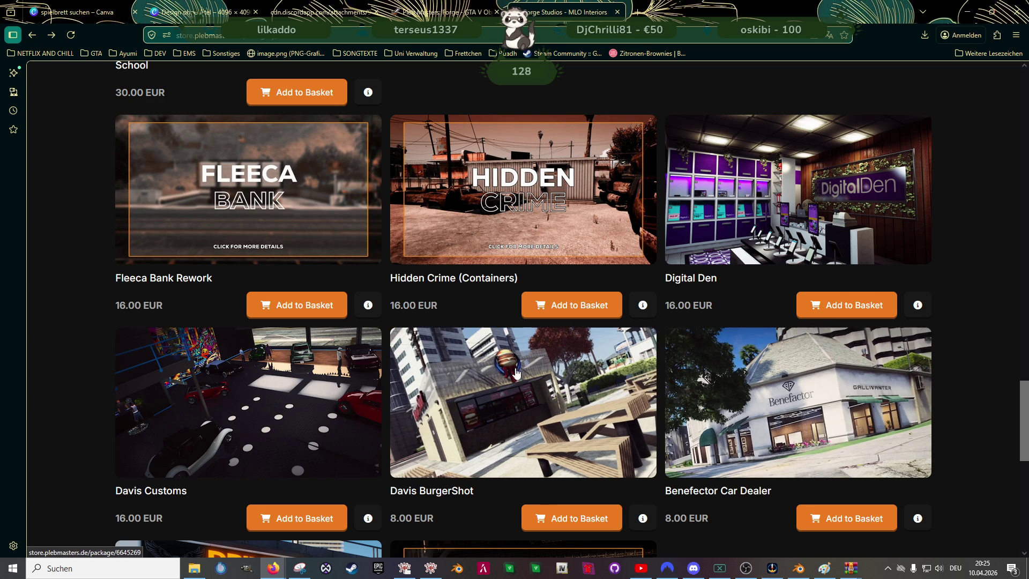
pyautogui.scroll(-5, 797, 419)
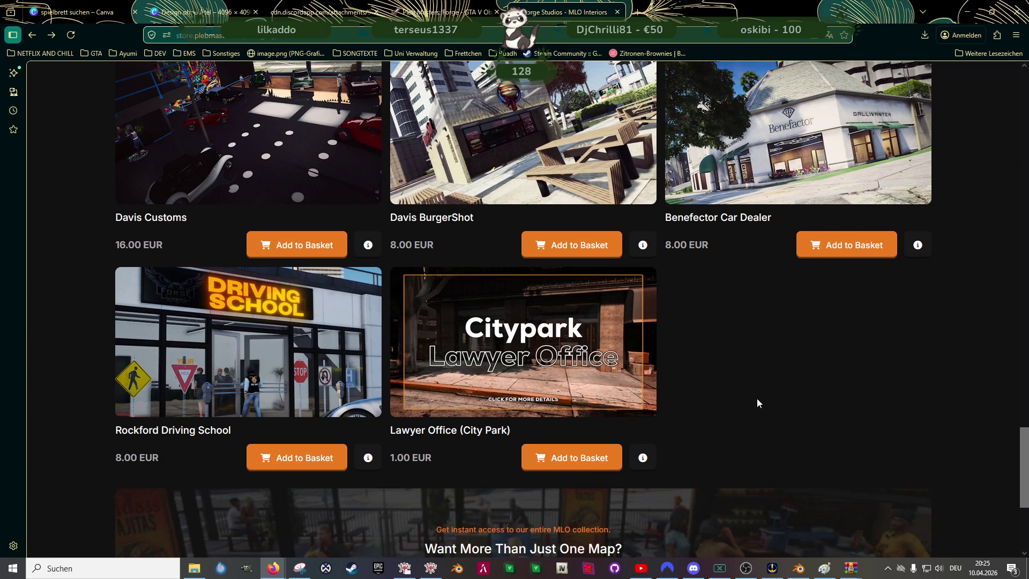
pyautogui.scroll(10, 758, 403)
pyautogui.scroll(-6, 757, 399)
pyautogui.scroll(-2, 755, 399)
pyautogui.scroll(-2, 750, 397)
pyautogui.scroll(10, 749, 399)
pyautogui.scroll(2, 749, 399)
pyautogui.scroll(3, 750, 398)
pyautogui.scroll(1, 750, 398)
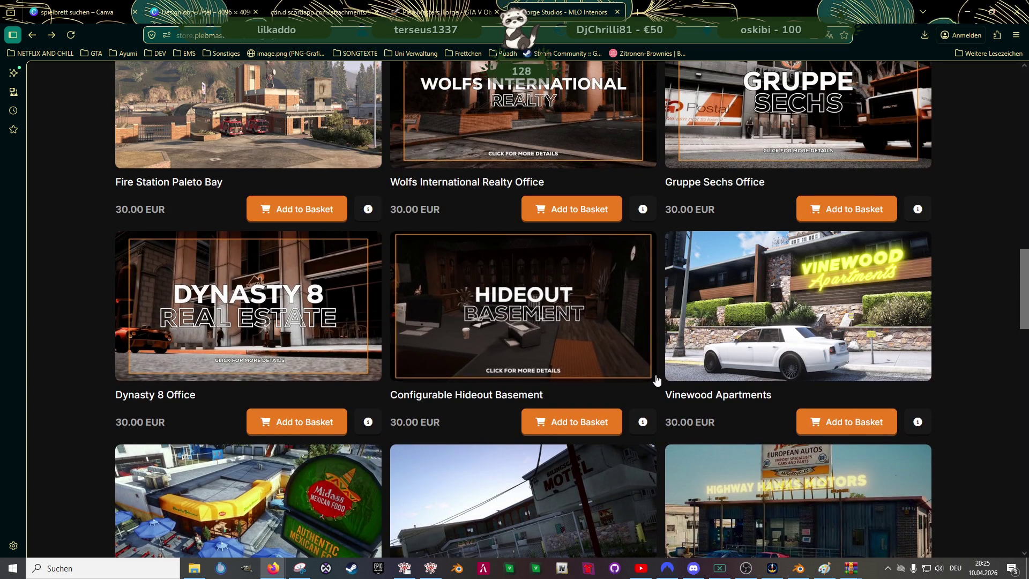
pyautogui.scroll(5, 663, 389)
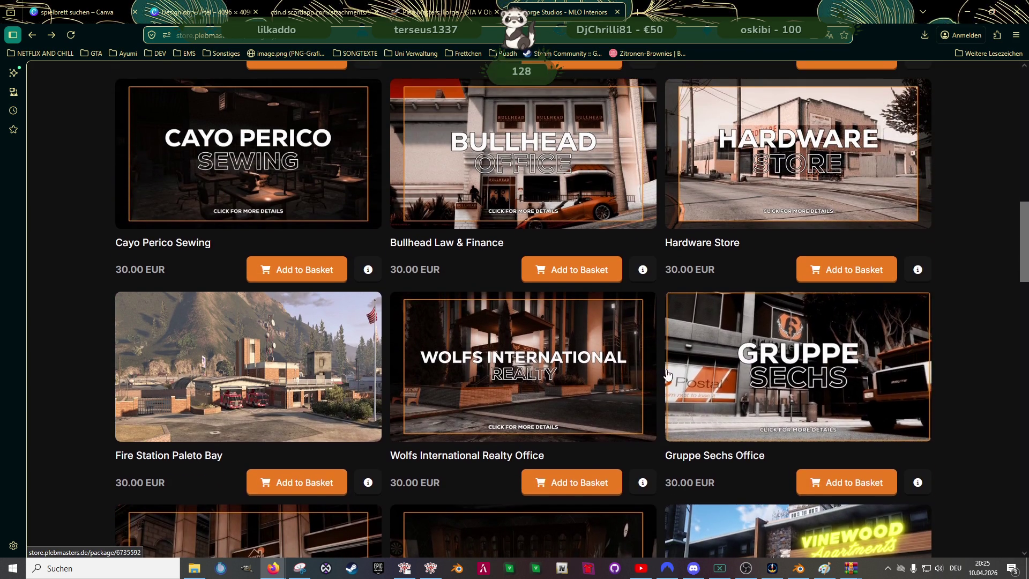
pyautogui.scroll(4, 687, 390)
pyautogui.scroll(2, 562, 369)
pyautogui.scroll(2, 562, 367)
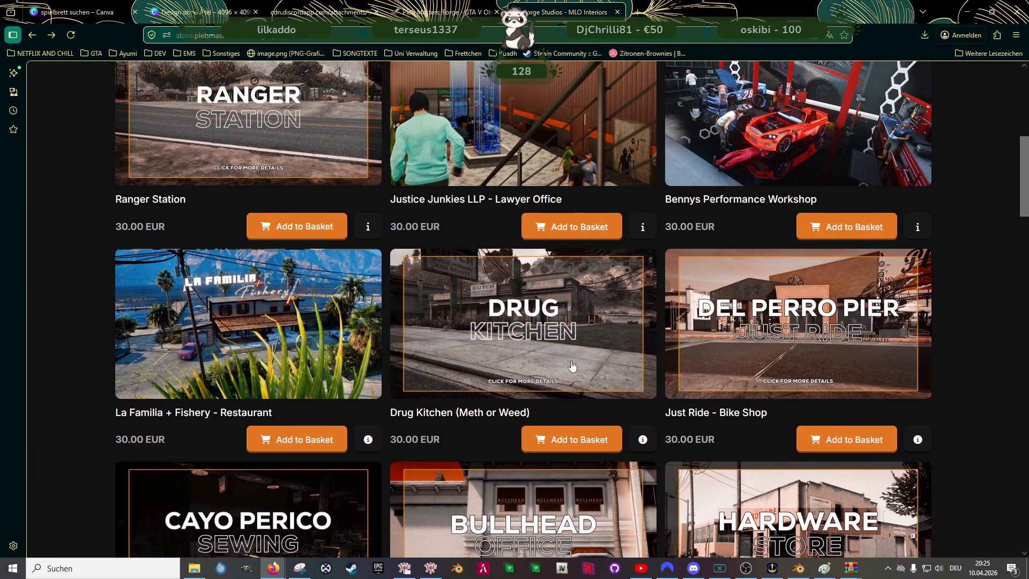
pyautogui.scroll(3, 542, 375)
pyautogui.scroll(3, 534, 380)
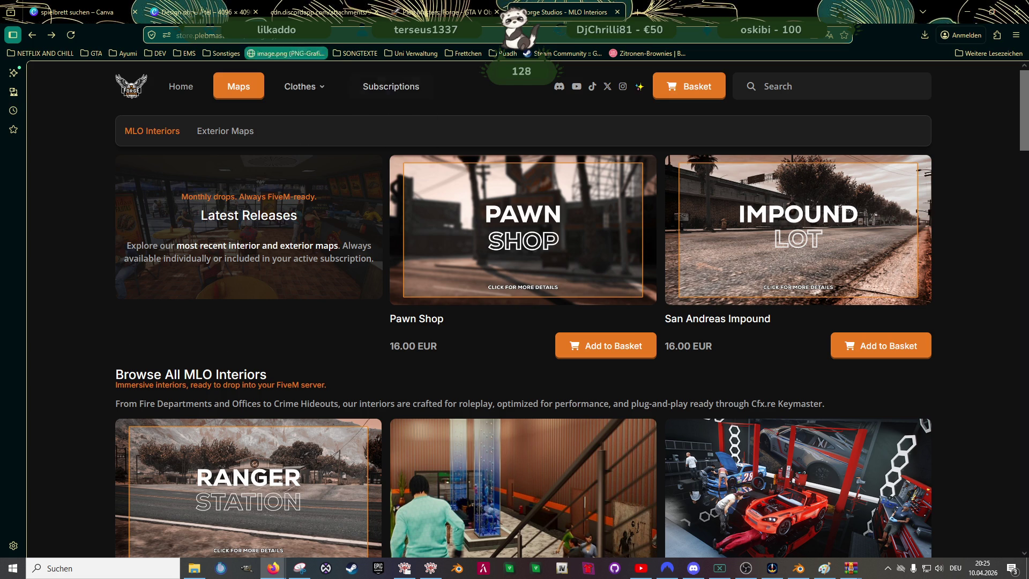
pyautogui.hotkey('ctrl', '2')
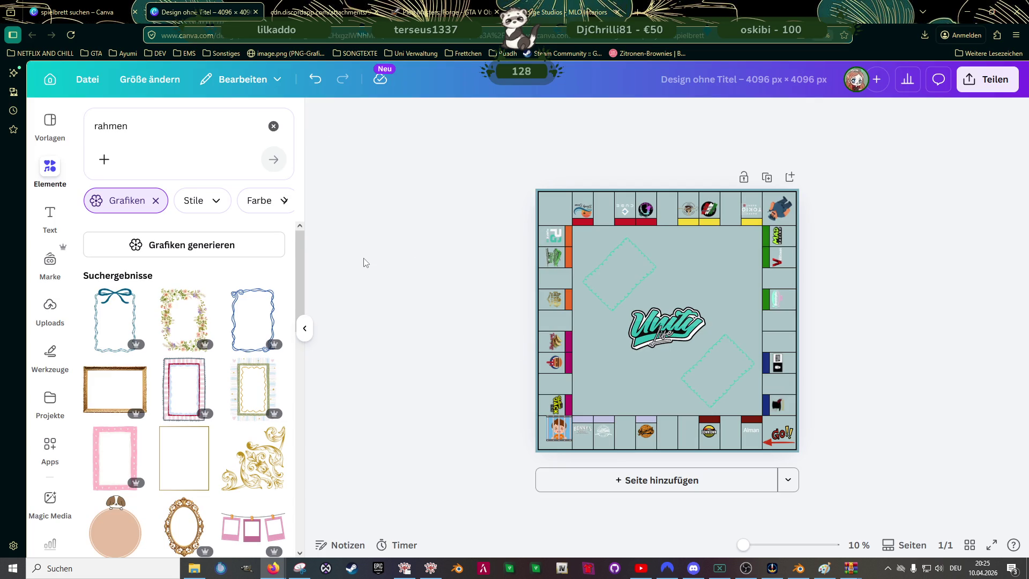
# - Bring up the Downloads folder window and show the Canva uploads folders view
pyautogui.click(196, 569)
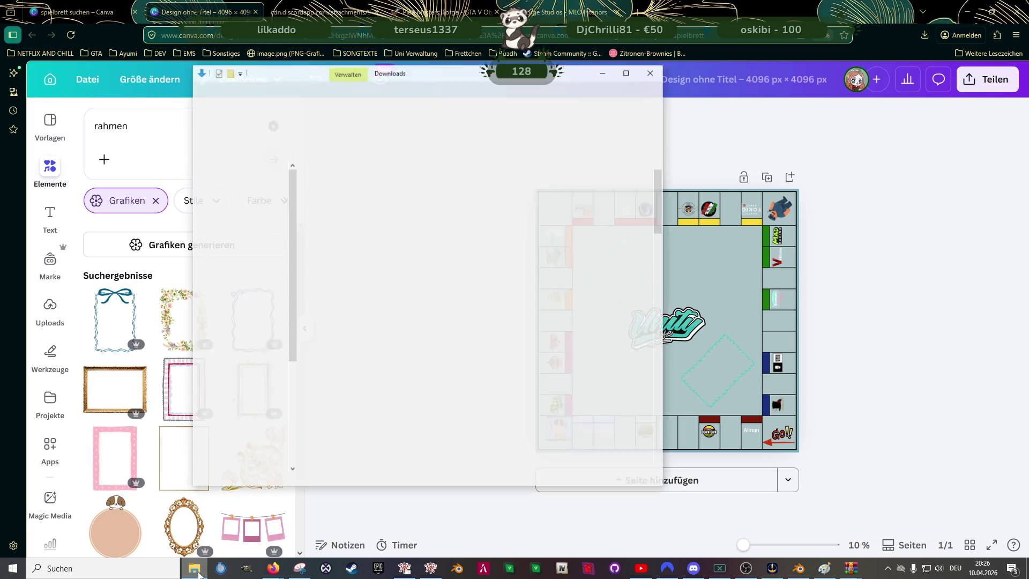
pyautogui.click(52, 310)
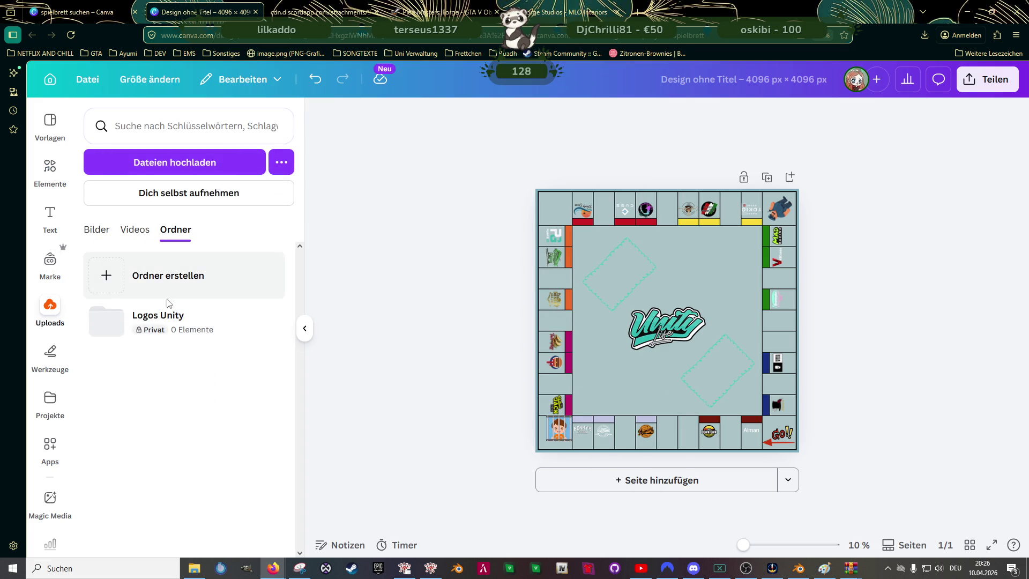
# - Create a new uploads folder 'unity Behörden' with Ordner erstellen and open it
pyautogui.click(164, 294)
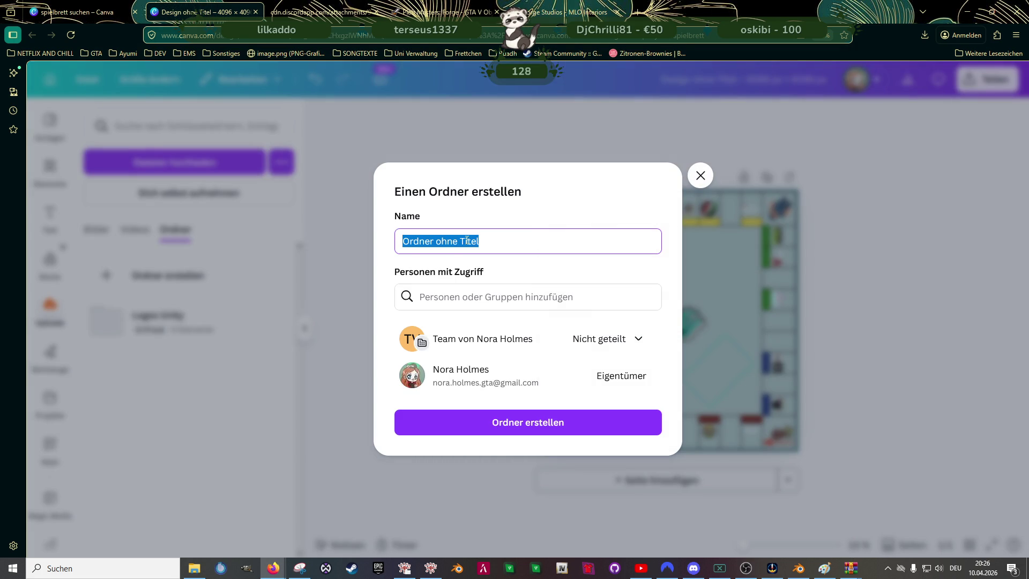
pyautogui.write('unity Behörden')
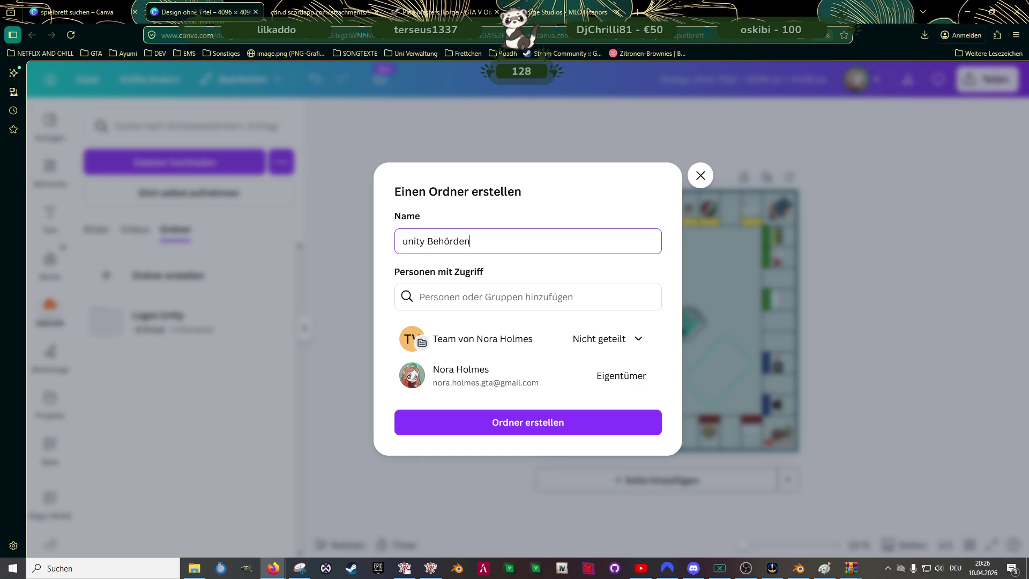
pyautogui.press('Return')
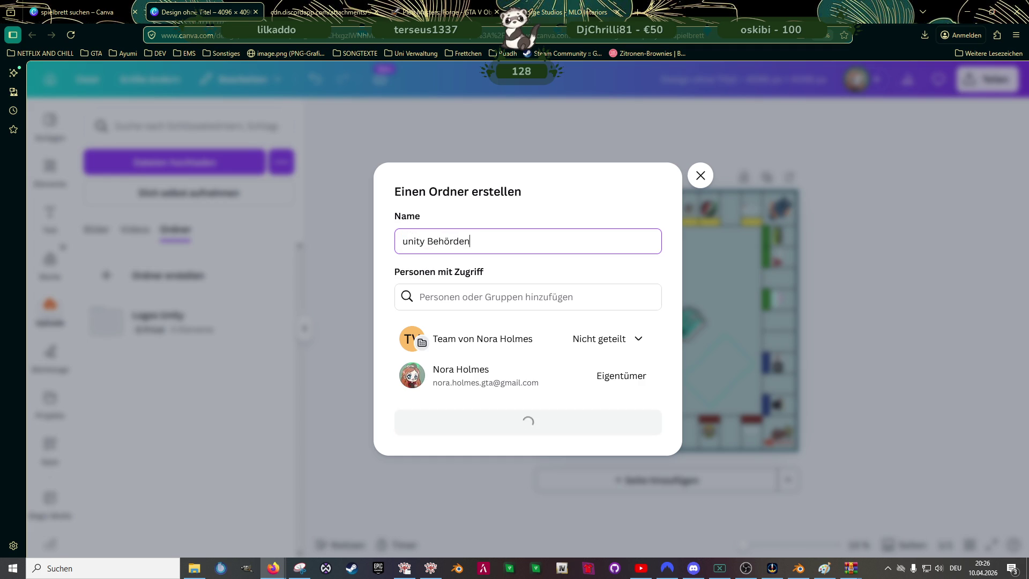
pyautogui.click(154, 324)
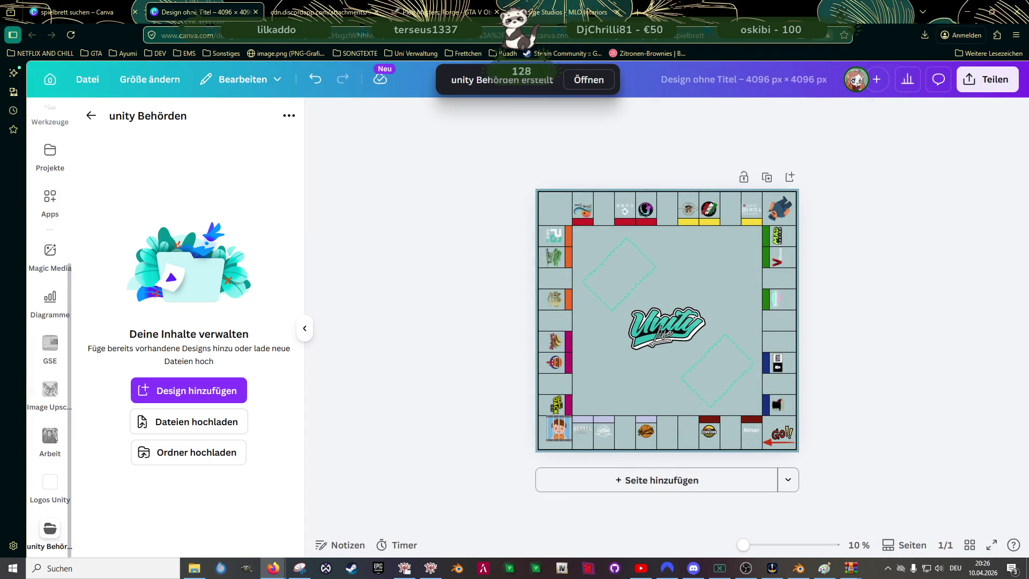
# - Select the eight badge images in Downloads: iad, SADCR, LSPD, SAHP, SASPR, SSG, SBI and Ranger
pyautogui.click(186, 427)
pyautogui.click(332, 189)
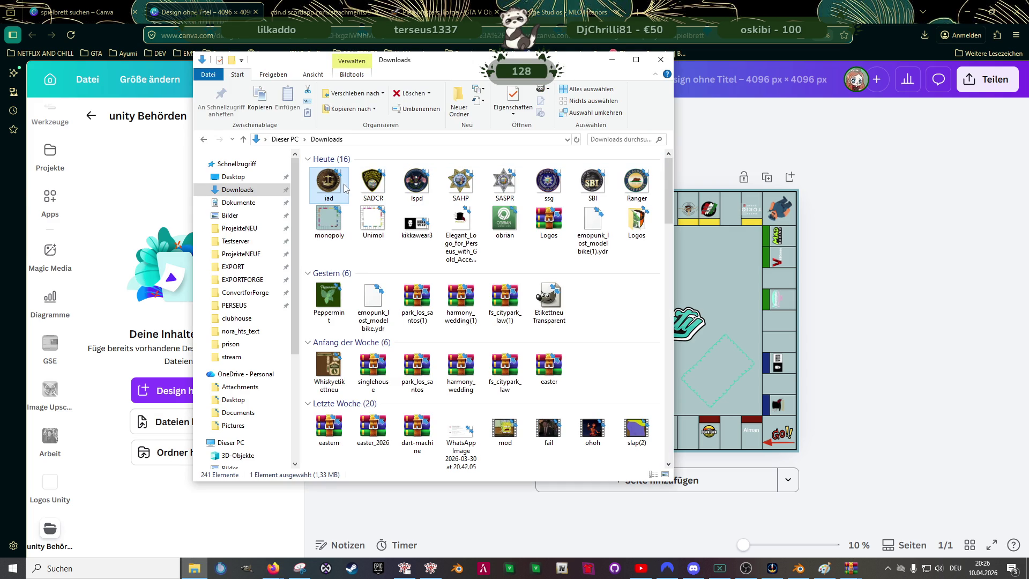
pyautogui.keyDown('ctrl'); pyautogui.click(373, 183); pyautogui.keyUp('ctrl')
pyautogui.keyDown('ctrl'); pyautogui.click(417, 182); pyautogui.keyUp('ctrl')
pyautogui.keyDown('ctrl'); pyautogui.click(460, 182); pyautogui.keyUp('ctrl')
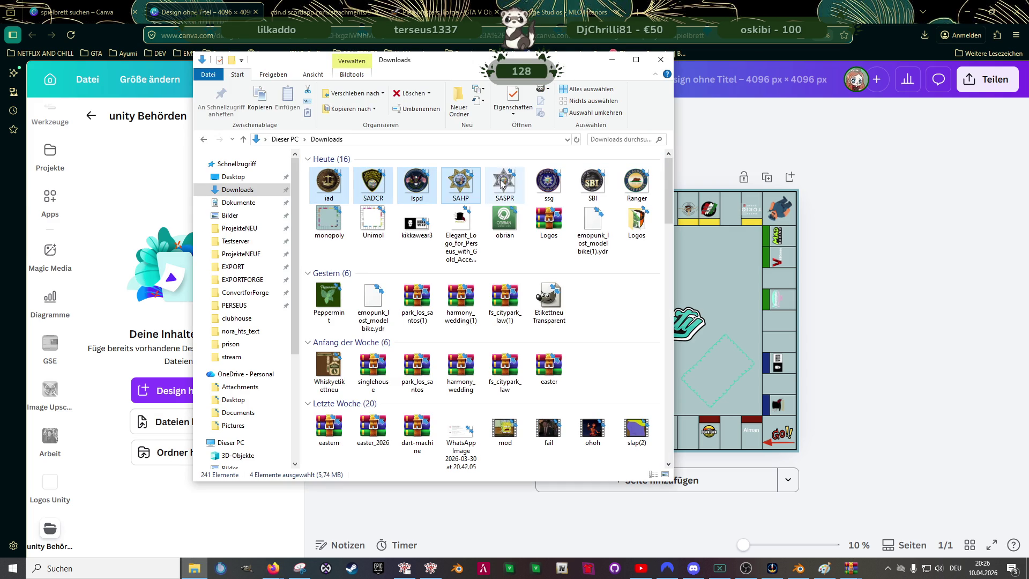
pyautogui.keyDown('ctrl'); pyautogui.click(505, 182); pyautogui.keyUp('ctrl')
pyautogui.keyDown('ctrl'); pyautogui.click(549, 182); pyautogui.keyUp('ctrl')
pyautogui.keyDown('ctrl'); pyautogui.click(592, 182); pyautogui.keyUp('ctrl')
pyautogui.keyDown('ctrl'); pyautogui.click(625, 184); pyautogui.keyUp('ctrl')
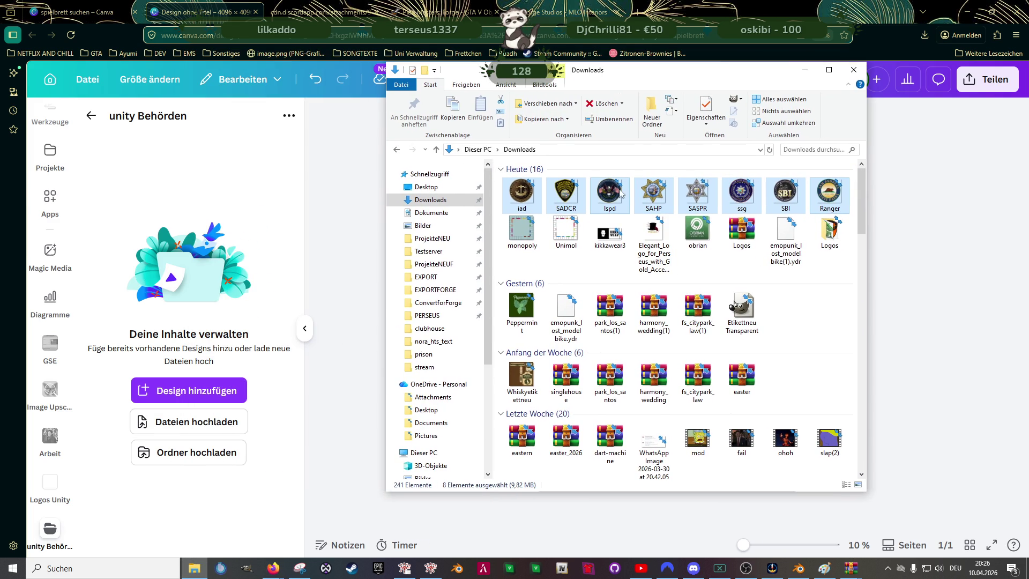
# - Upload them into the unity Behörden folder and dismiss the unsupported .dds files error
pyautogui.moveTo(620, 191); pyautogui.dragTo(187, 328)
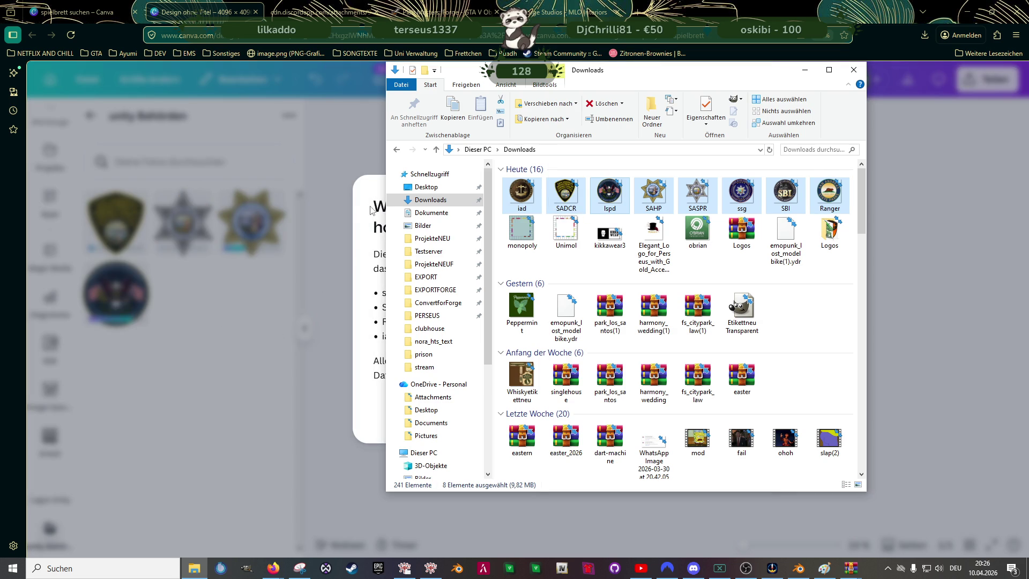
pyautogui.click(375, 193)
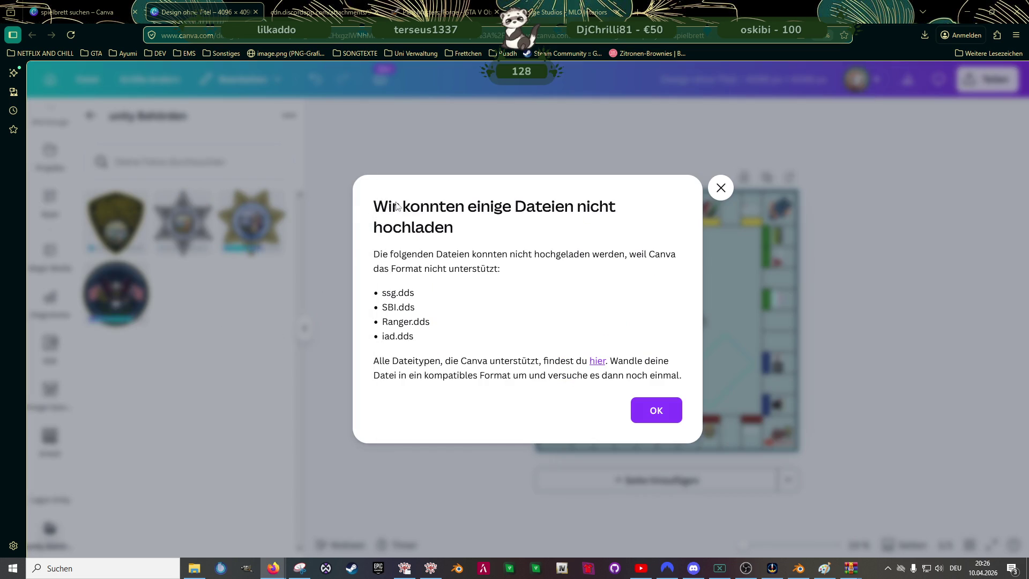
pyautogui.click(645, 414)
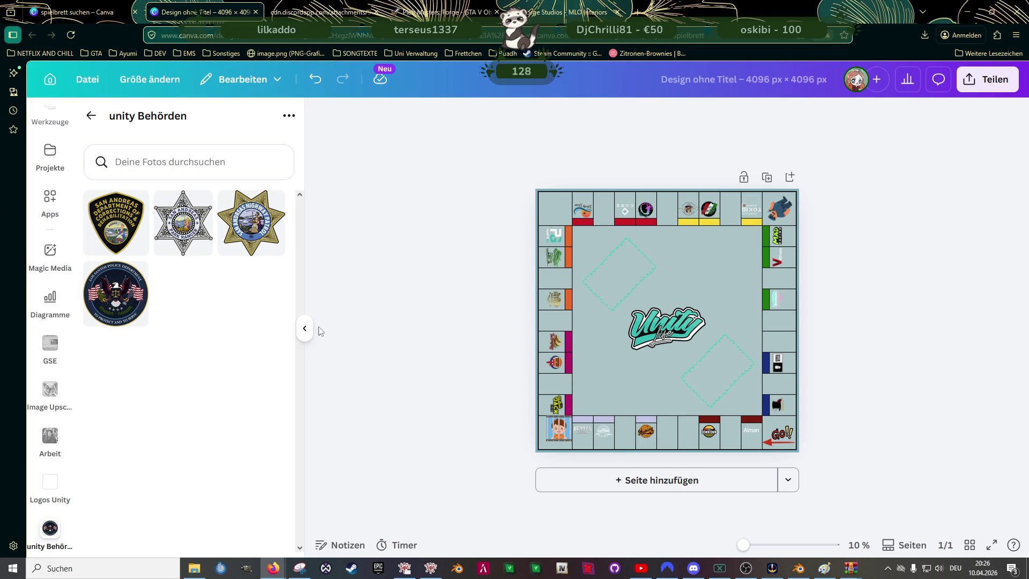
# - Zoom the page in, then insert the LSPD police badge, shrink it, and place it in a right-side square
pyautogui.scroll(2, 647, 327)
pyautogui.scroll(1, 644, 332)
pyautogui.scroll(2, 642, 332)
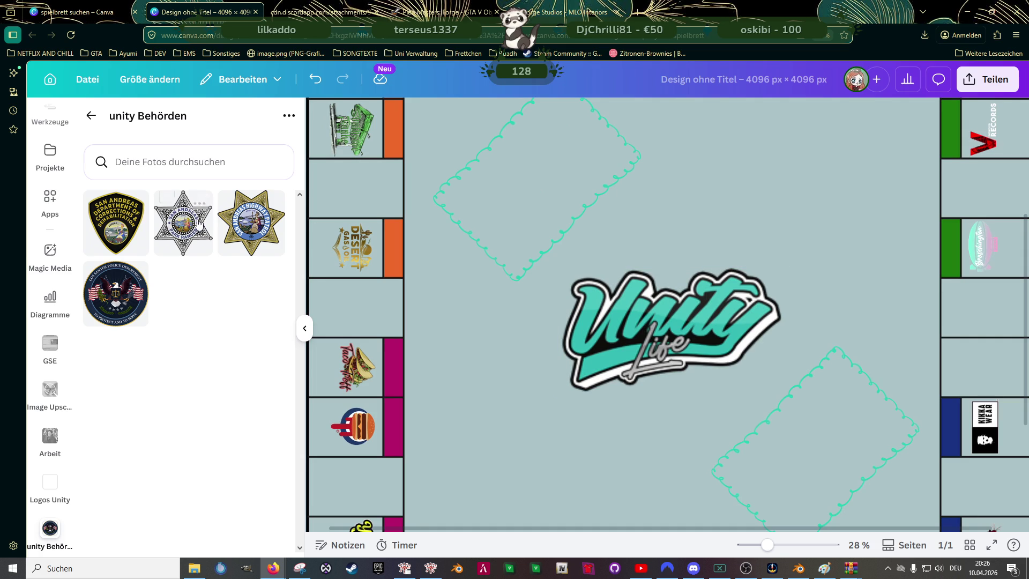
pyautogui.hotkey('ctrl', '+')
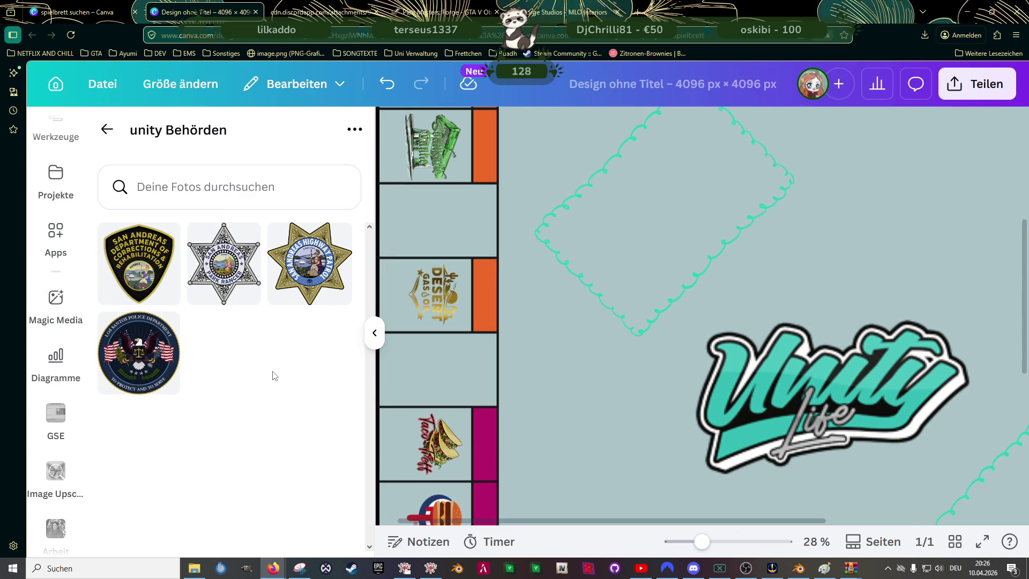
pyautogui.scroll(-5, 636, 289)
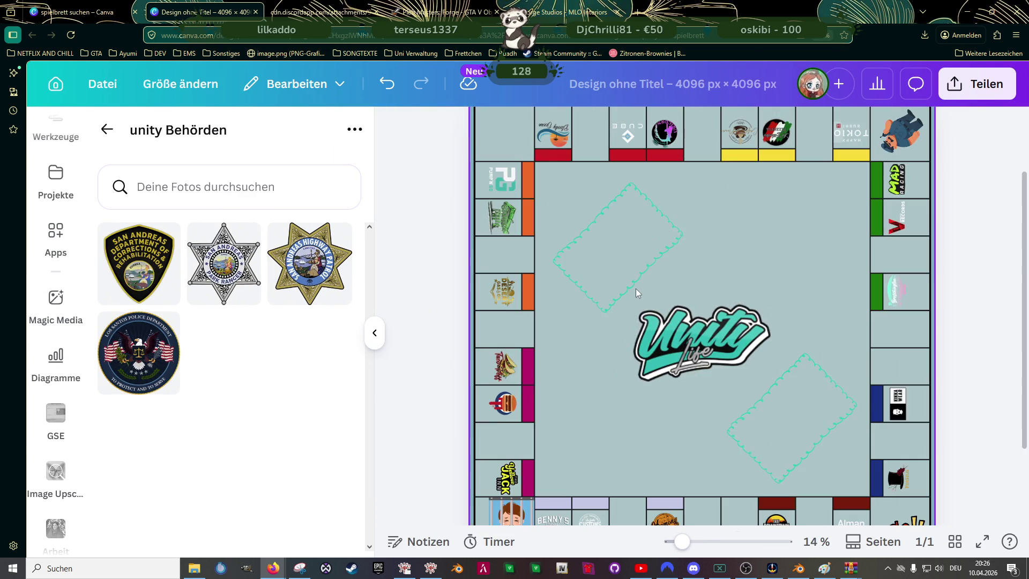
pyautogui.scroll(-2, 643, 322)
pyautogui.click(138, 353)
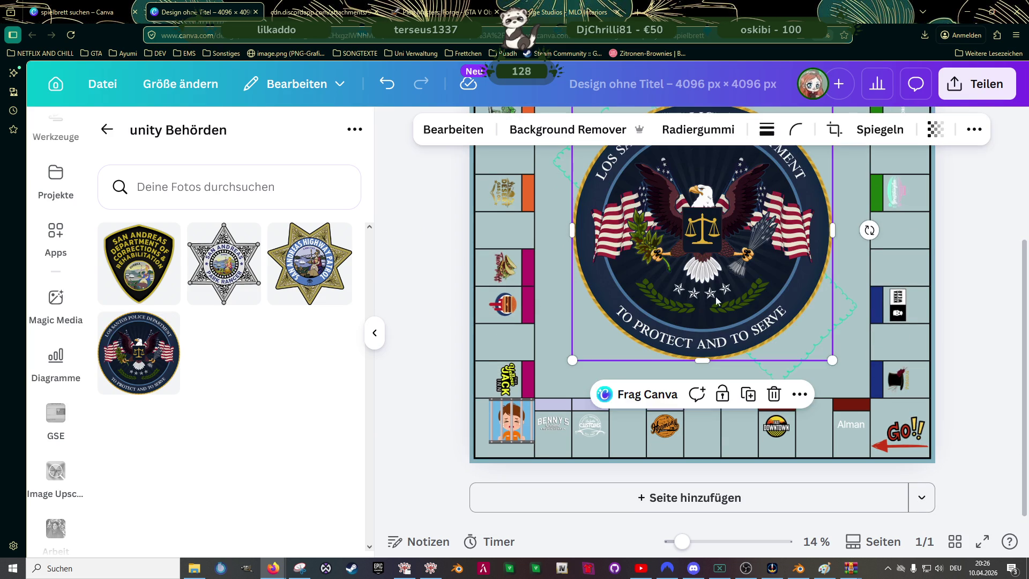
pyautogui.scroll(2, 804, 241)
pyautogui.moveTo(832, 210); pyautogui.dragTo(655, 413)
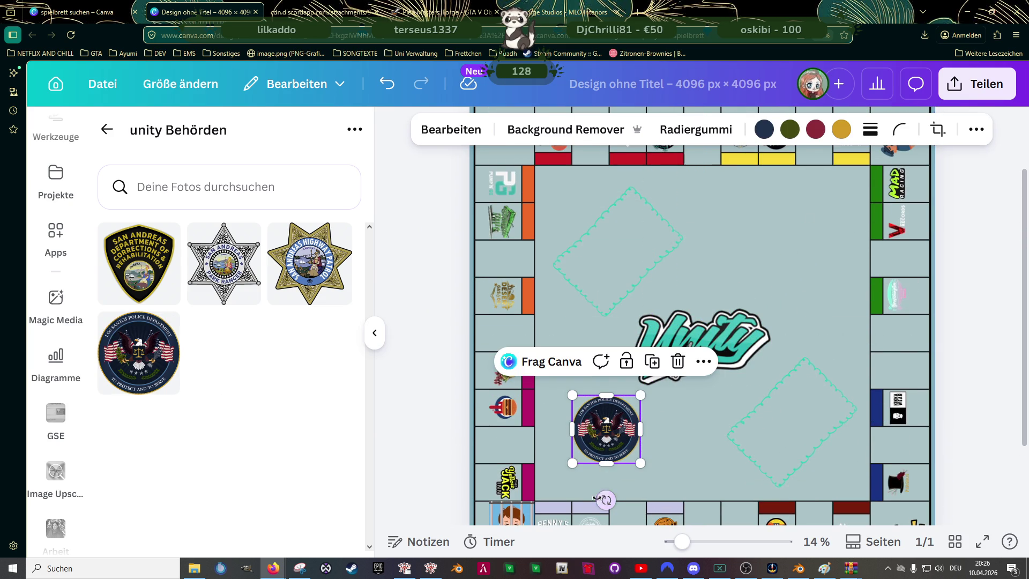
pyautogui.moveTo(605, 498)
pyautogui.mouseDown()
pyautogui.moveTo(665, 424)
pyautogui.moveTo(890, 339)
pyautogui.mouseUp()
pyautogui.moveTo(925, 302)
pyautogui.mouseDown()
pyautogui.moveTo(895, 336)
pyautogui.moveTo(911, 322)
pyautogui.moveTo(904, 335)
pyautogui.mouseUp()
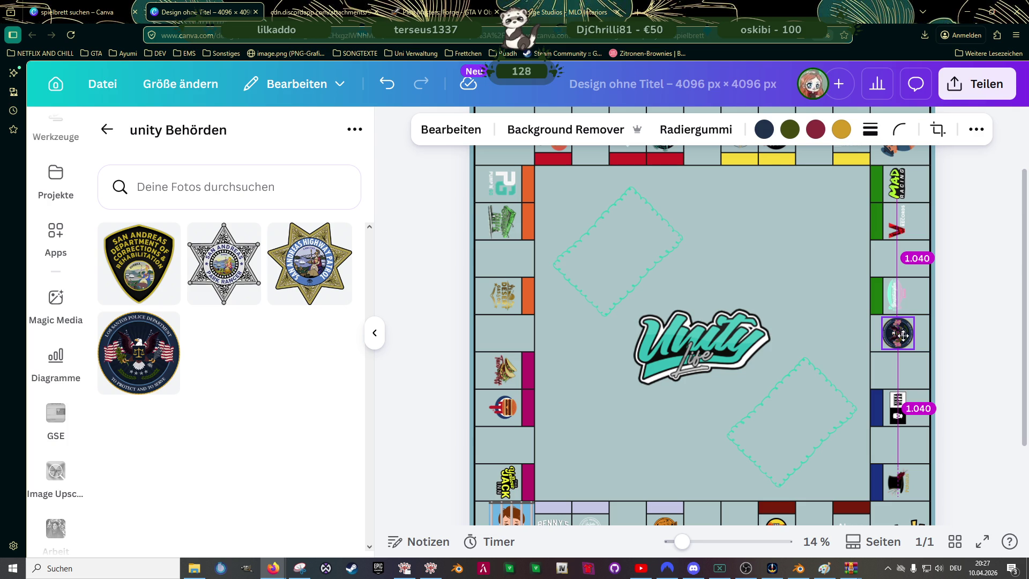
pyautogui.moveTo(903, 336); pyautogui.dragTo(903, 336)
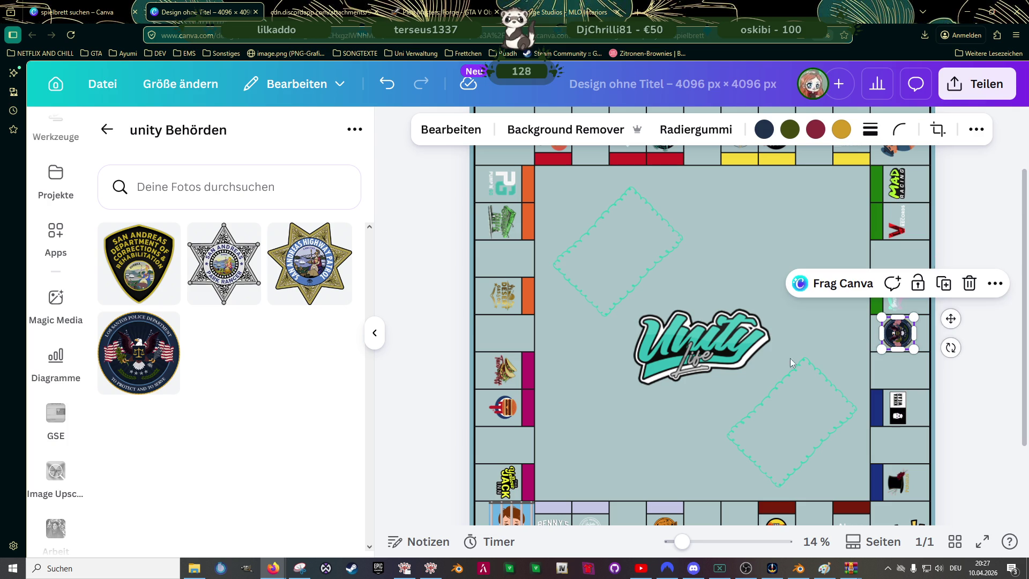
pyautogui.moveTo(138, 263)
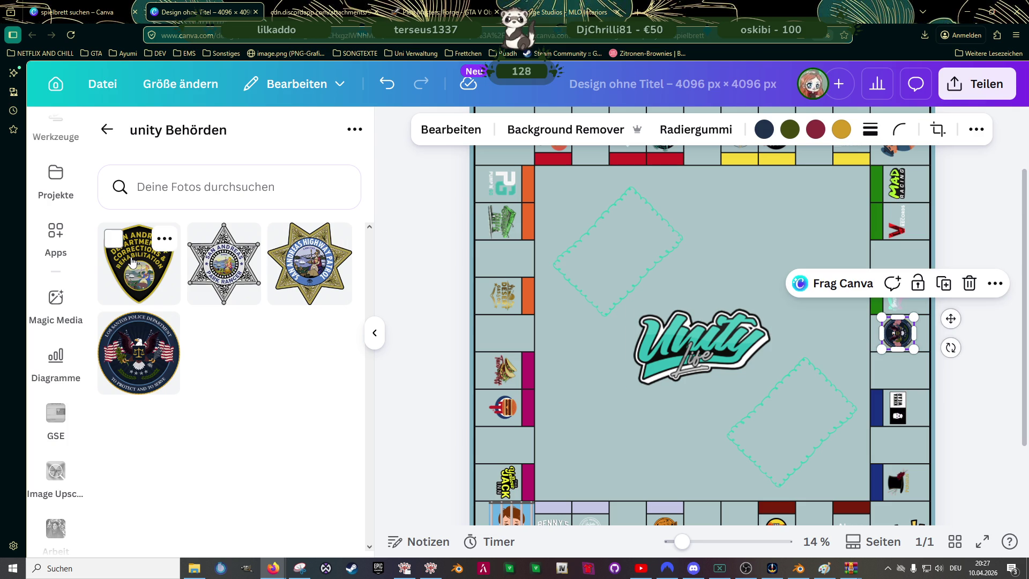
# - Insert the Highway Patrol badge and shrink it into a lower-left square
pyautogui.click(325, 268)
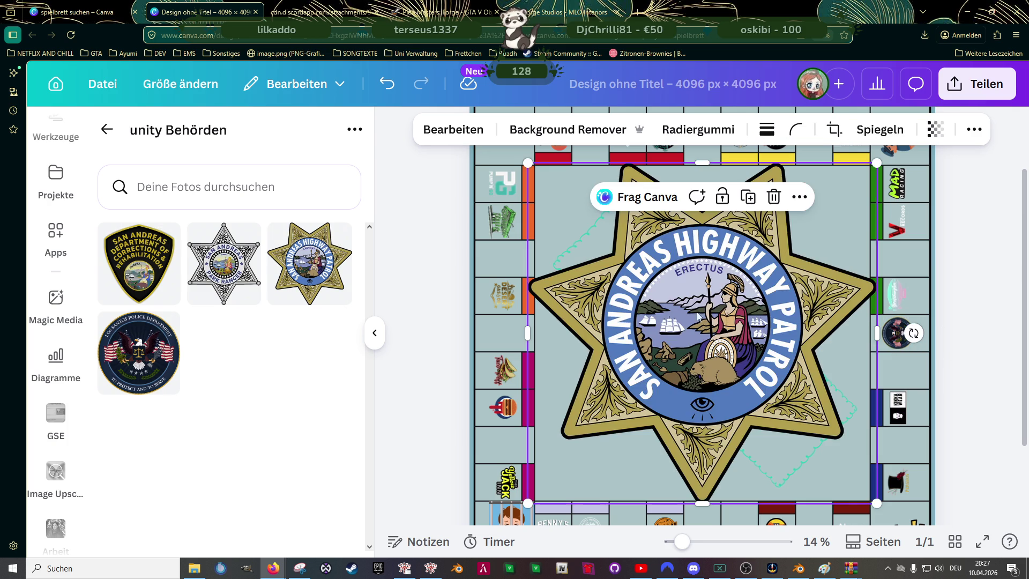
pyautogui.moveTo(911, 161)
pyautogui.mouseDown()
pyautogui.moveTo(828, 214)
pyautogui.moveTo(601, 444)
pyautogui.mouseUp()
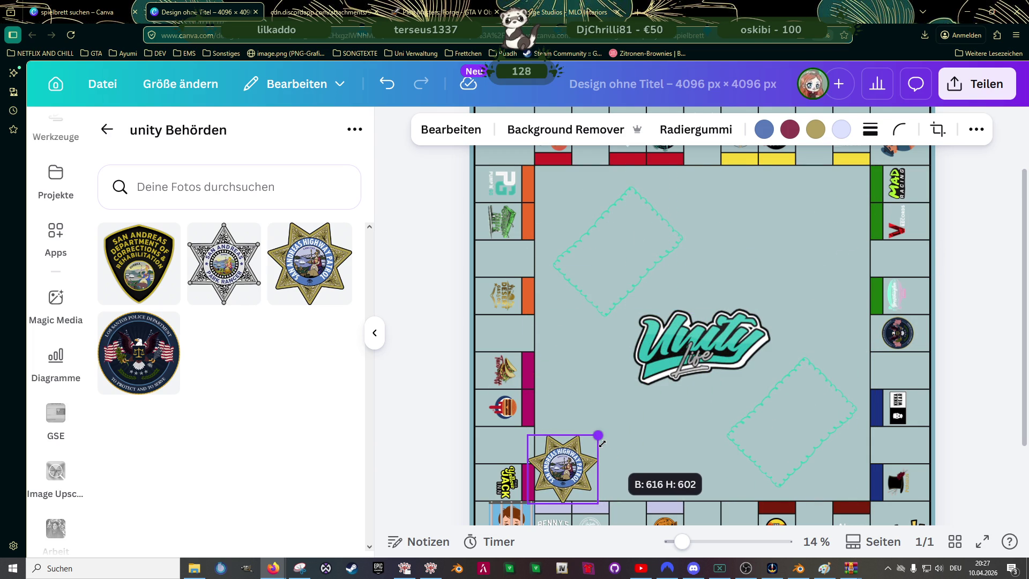
pyautogui.moveTo(601, 444); pyautogui.dragTo(579, 453)
pyautogui.scroll(-2, 557, 377)
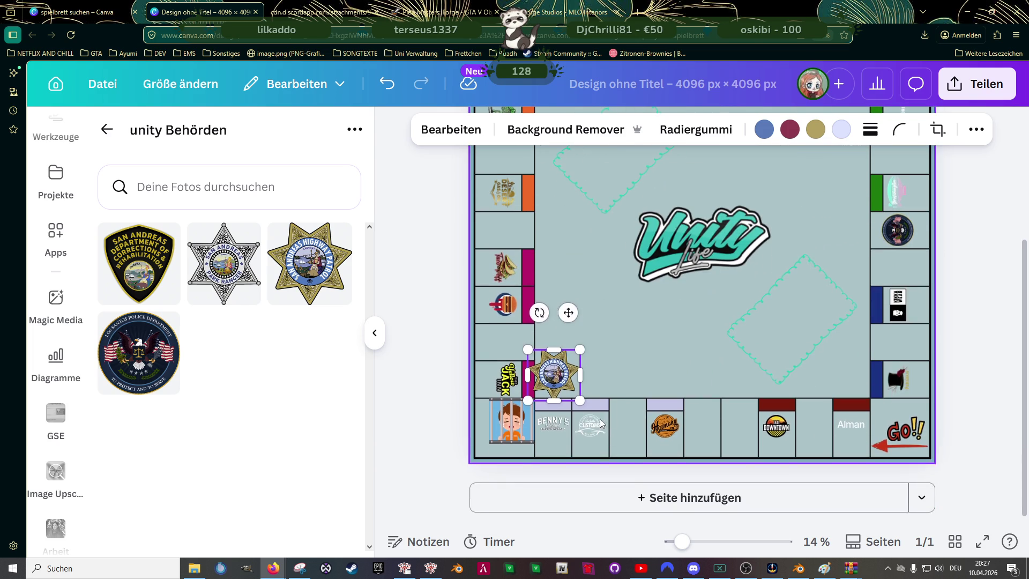